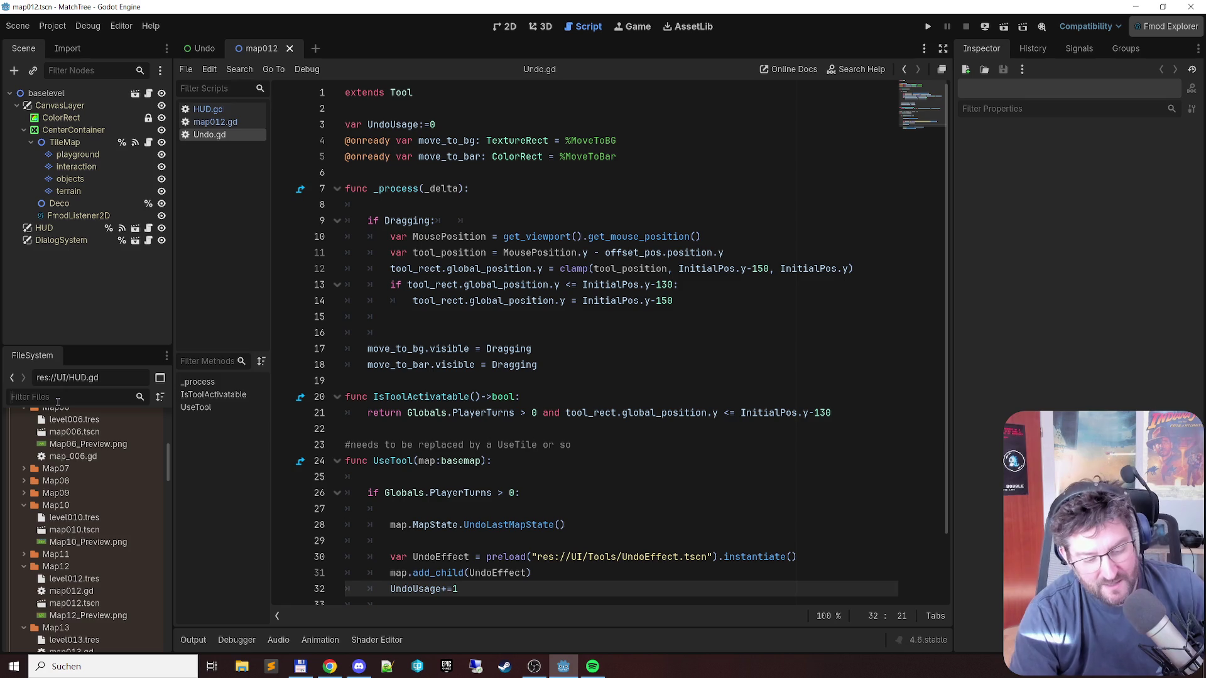
Filter the FileSystem by 'au', then open audio_manager.gd and the AudioManager.tscn scene.
text(au)
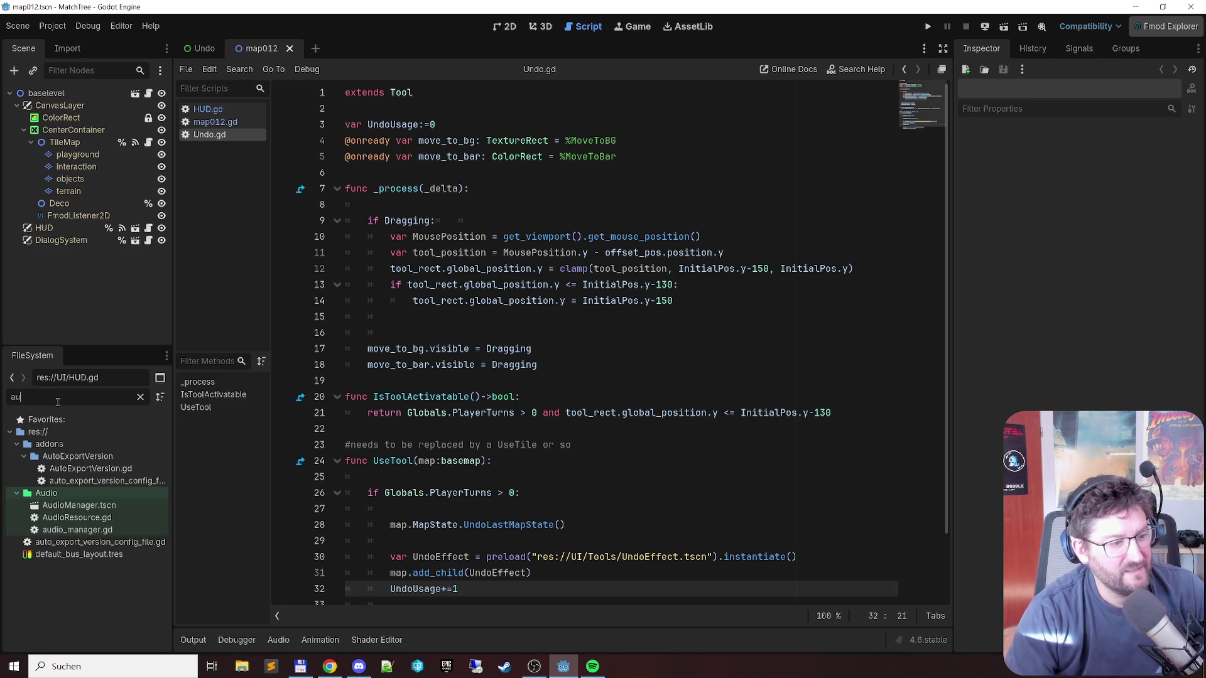
double_click(119, 532)
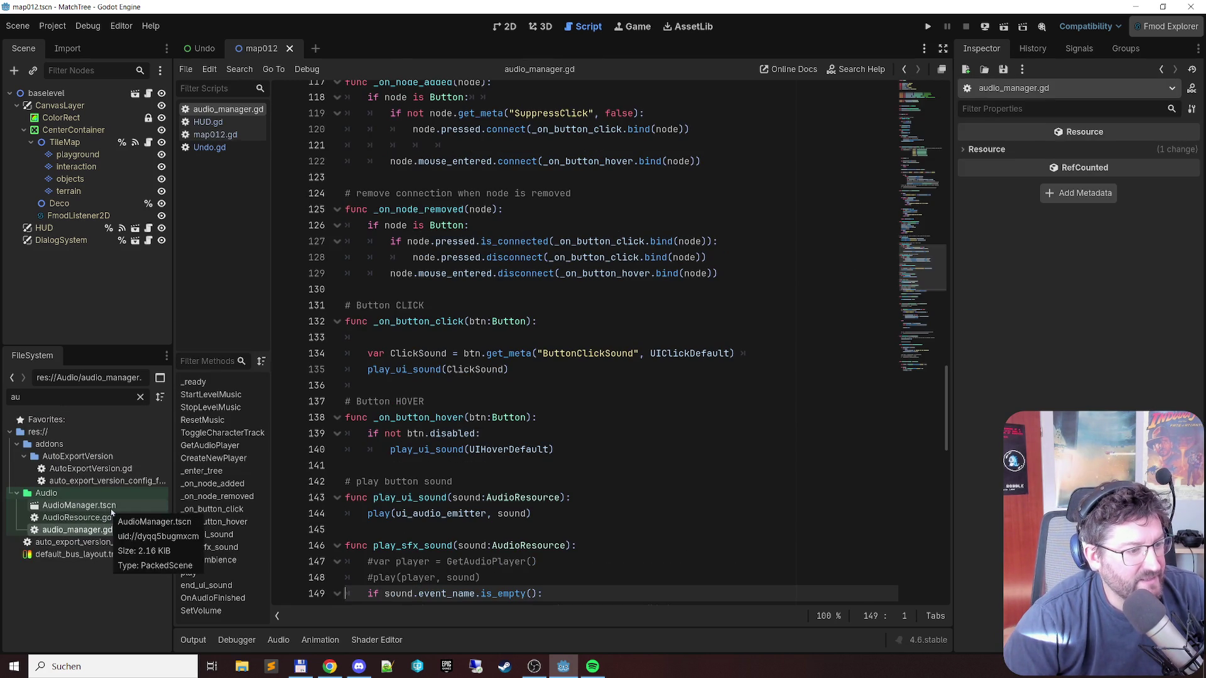
double_click(108, 508)
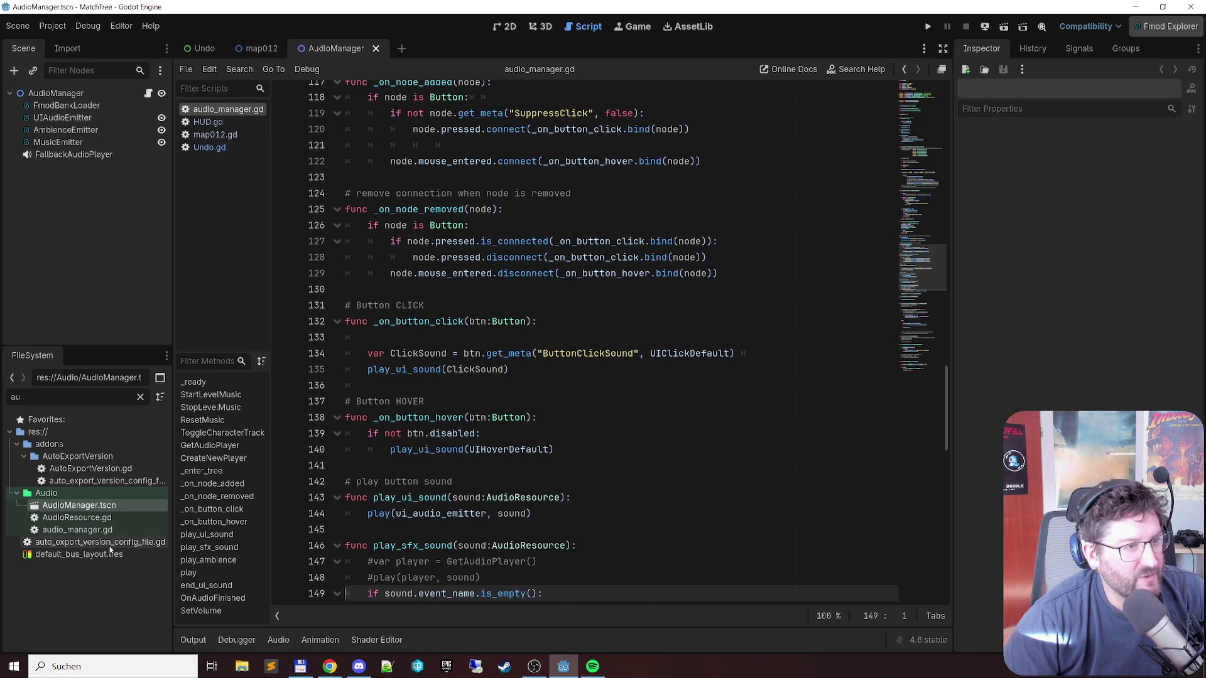
scroll(532, 272, up, 20)
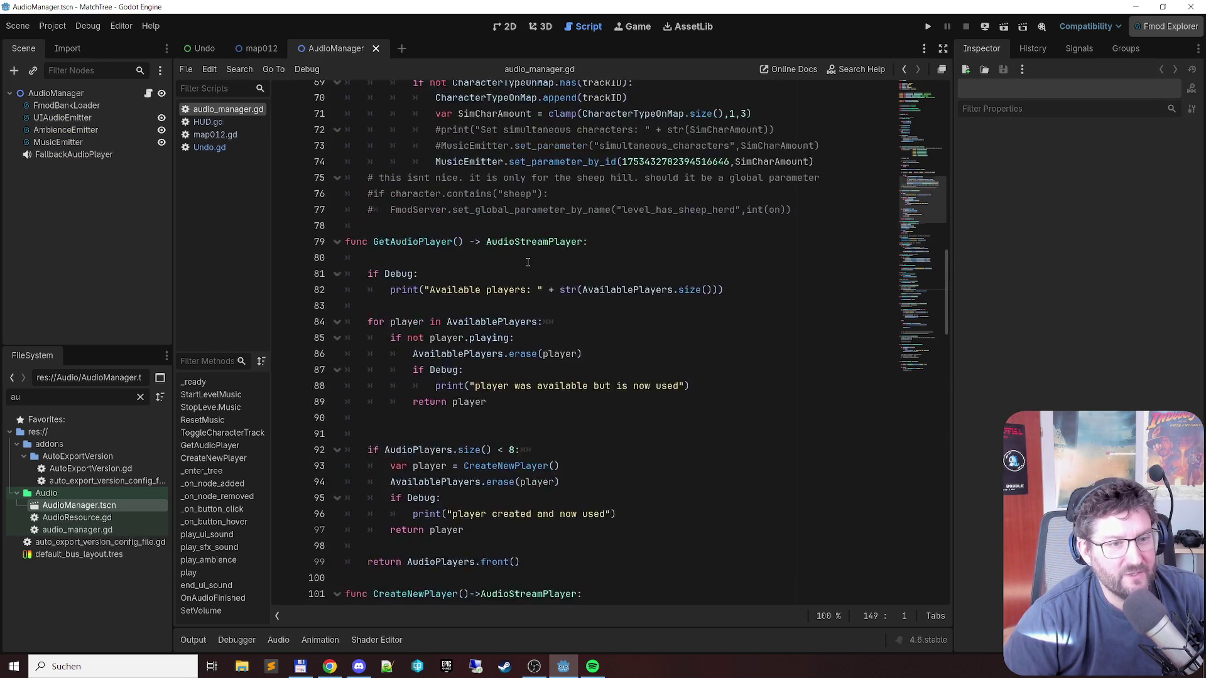
scroll(412, 189, up, 1)
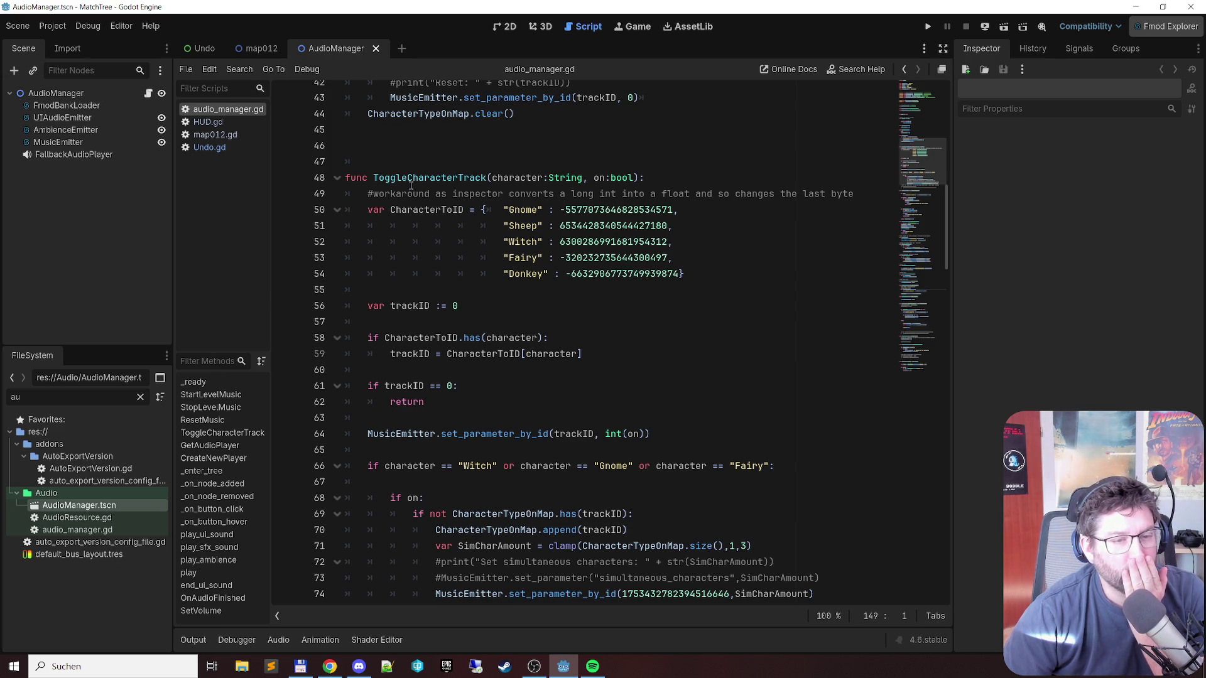
scroll(445, 168, up, 1)
scroll(445, 169, up, 3)
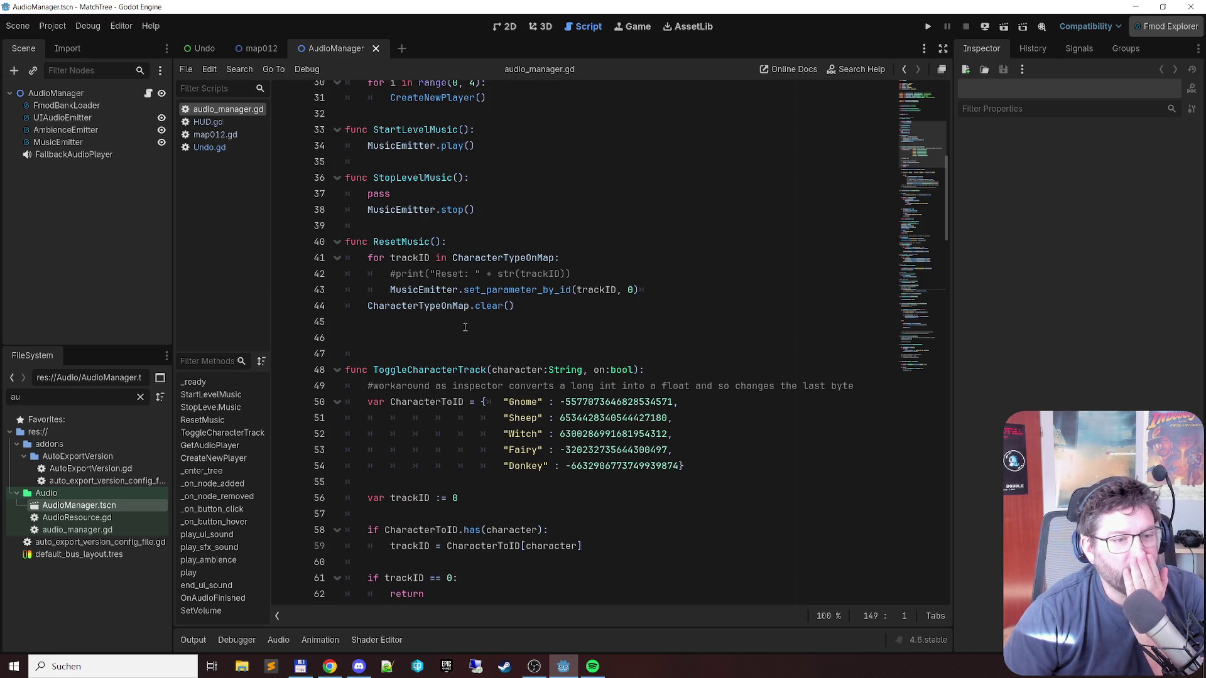
double_click(432, 370)
scroll(465, 372, down, 3)
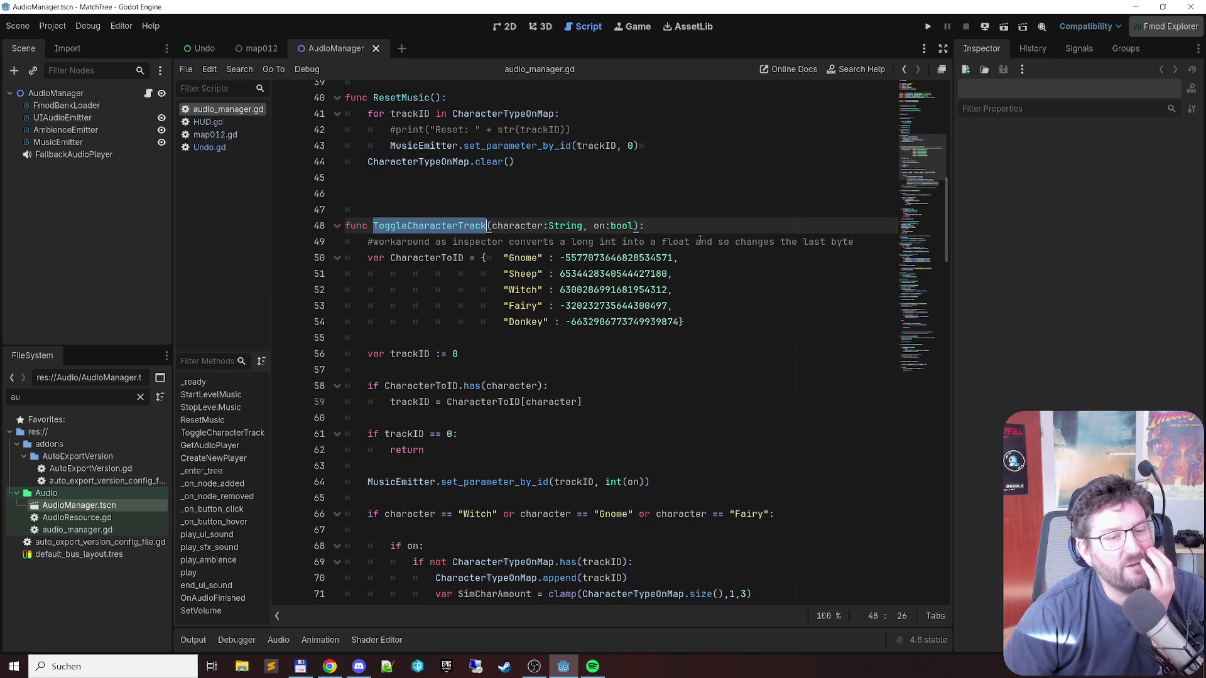
scroll(465, 371, down, 3)
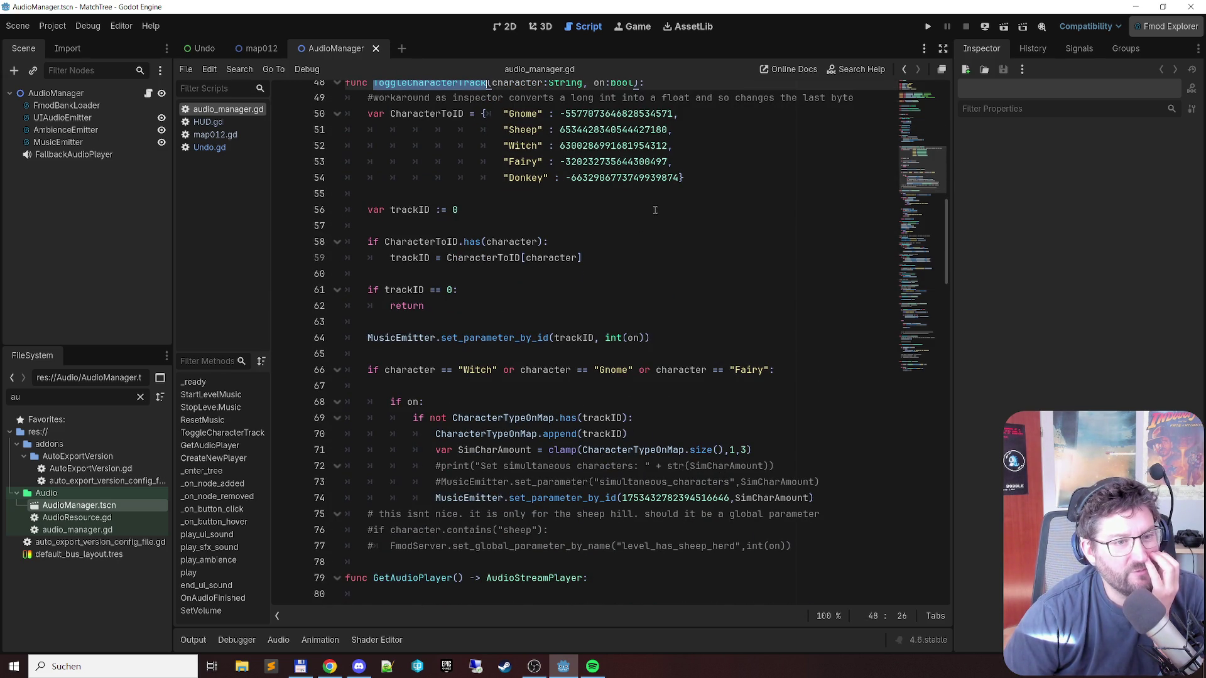
scroll(589, 227, up, 2)
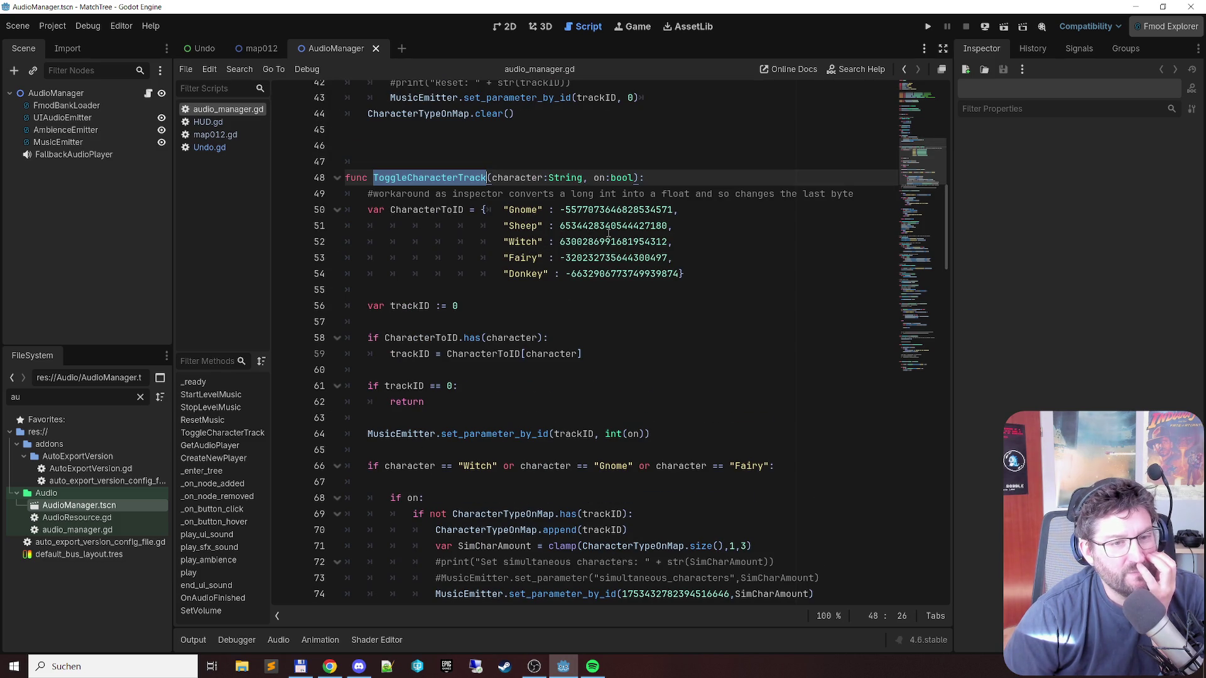
scroll(600, 276, down, 2)
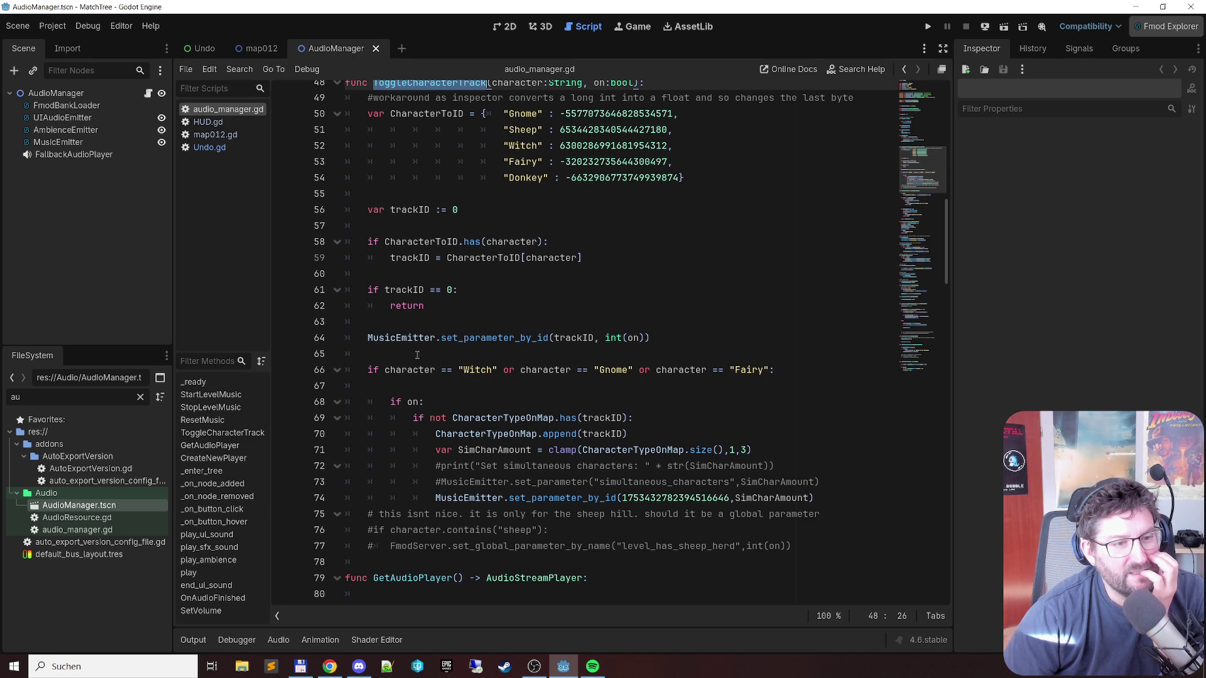
mouse_move(406, 346)
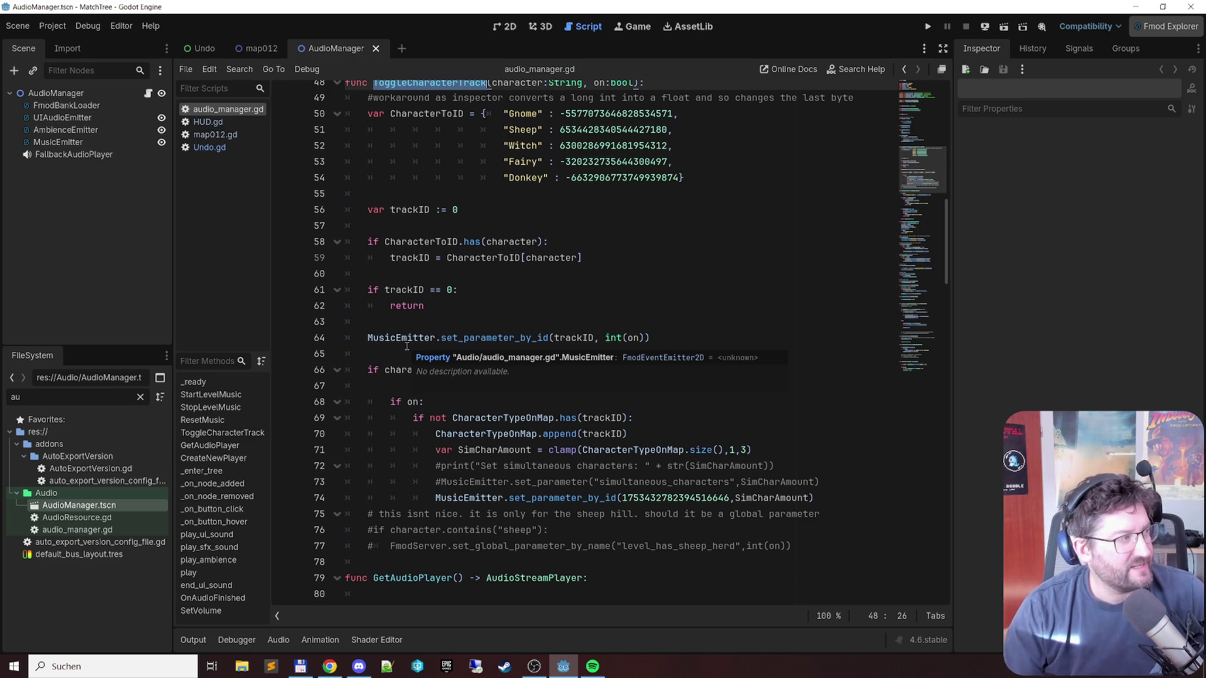
key(alt+Tab)
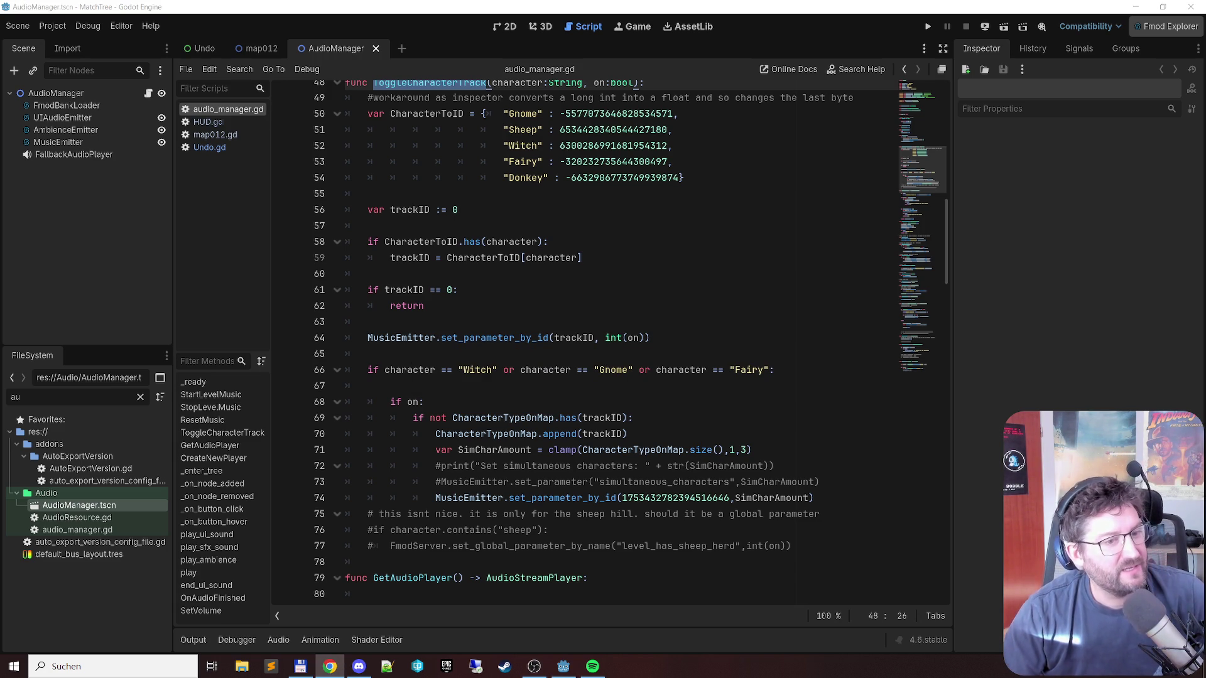
mouse_move(478, 262)
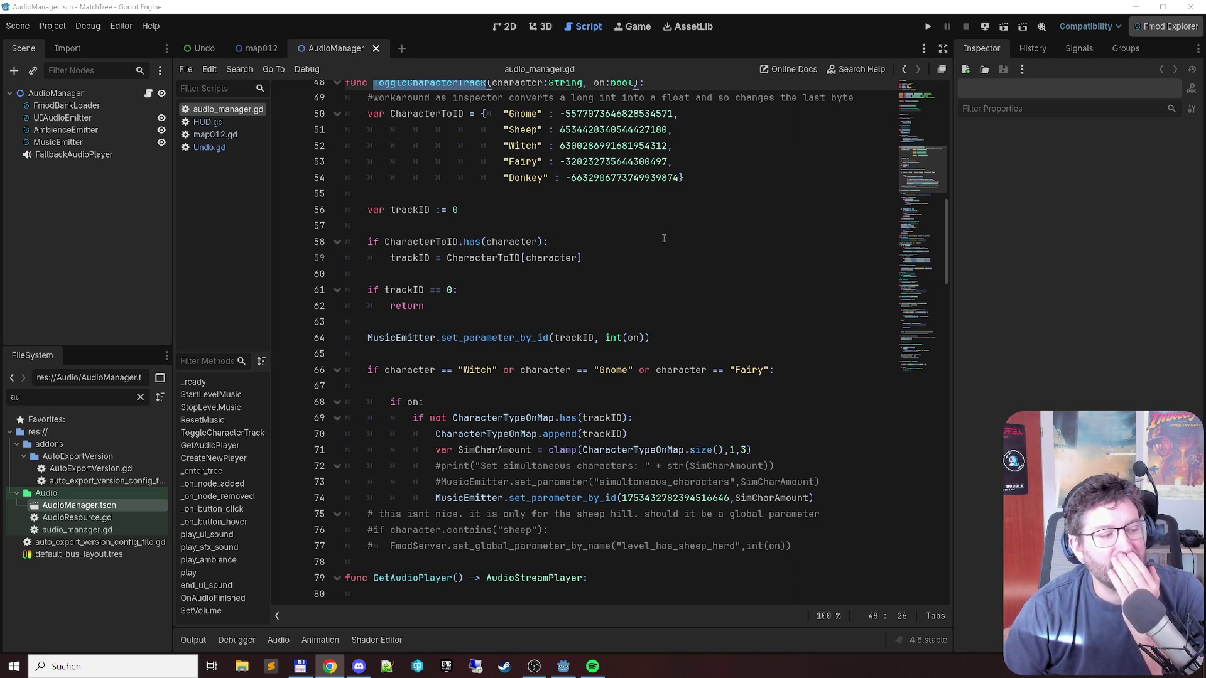
scroll(664, 238, up, 1)
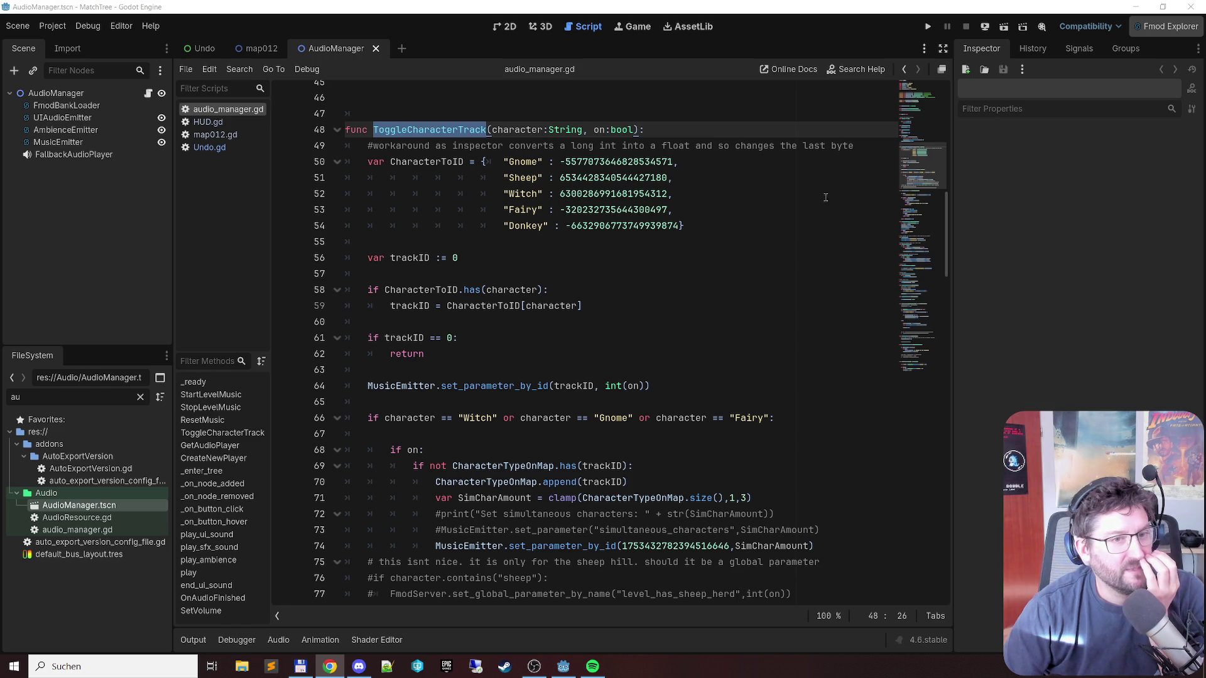
scroll(719, 170, down, 1)
scroll(744, 195, down, 1)
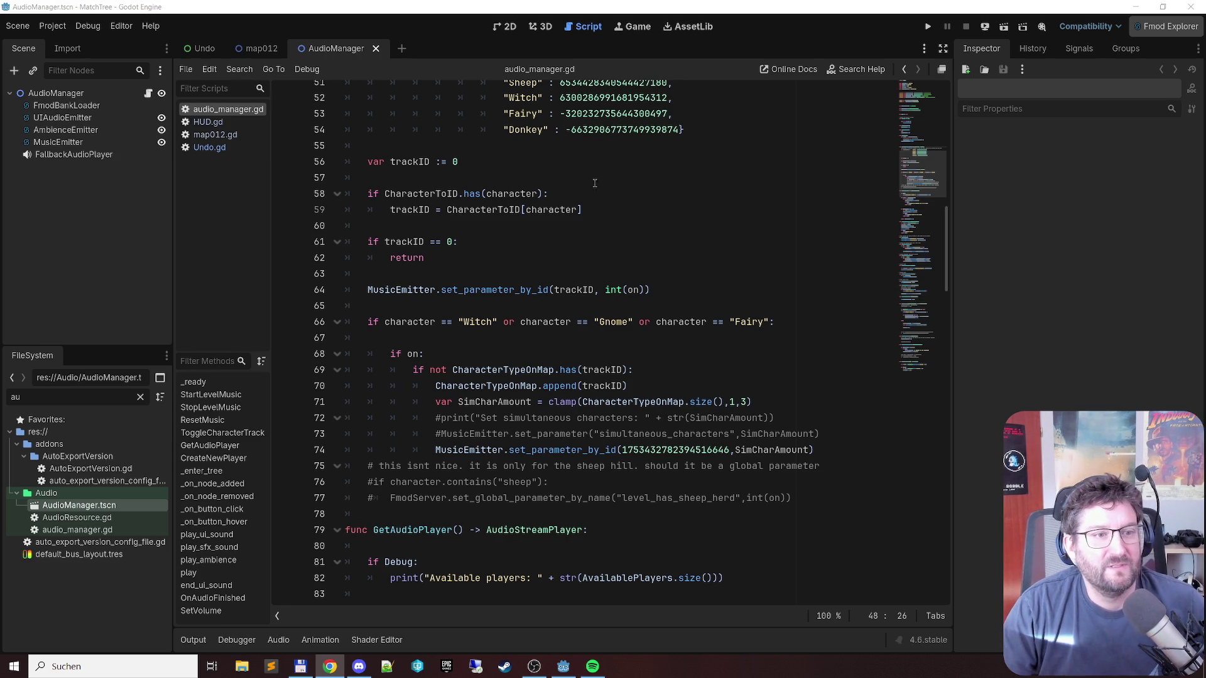
scroll(598, 178, down, 7)
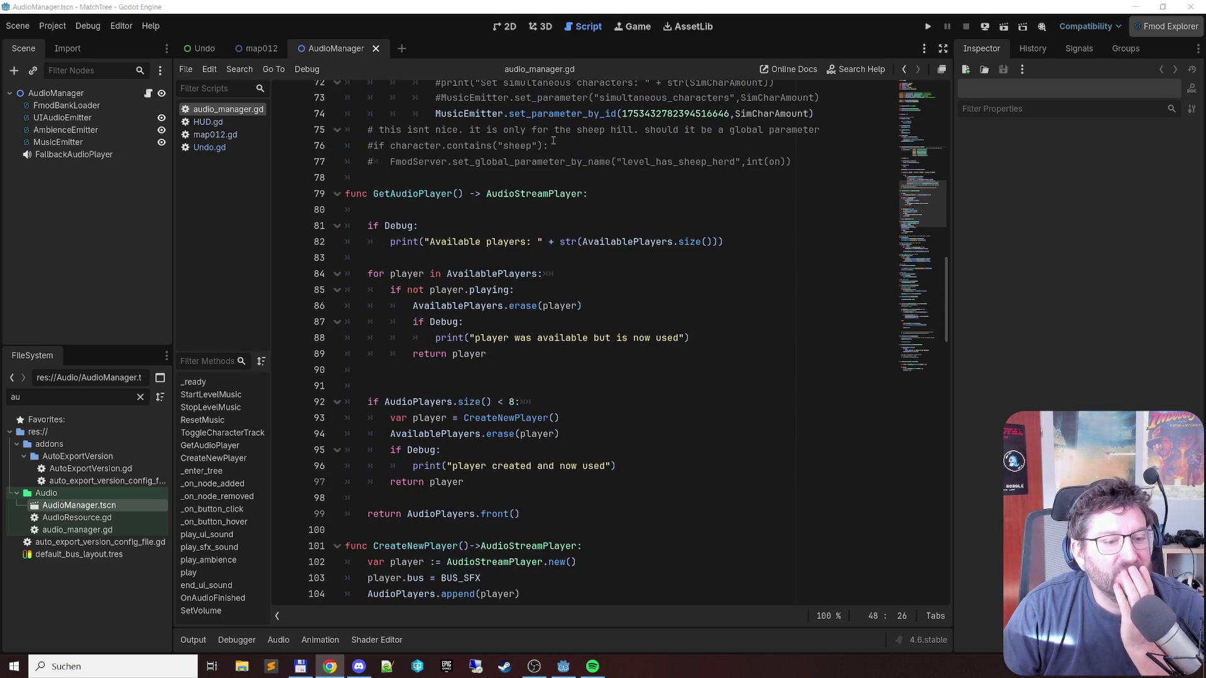
scroll(648, 111, down, 15)
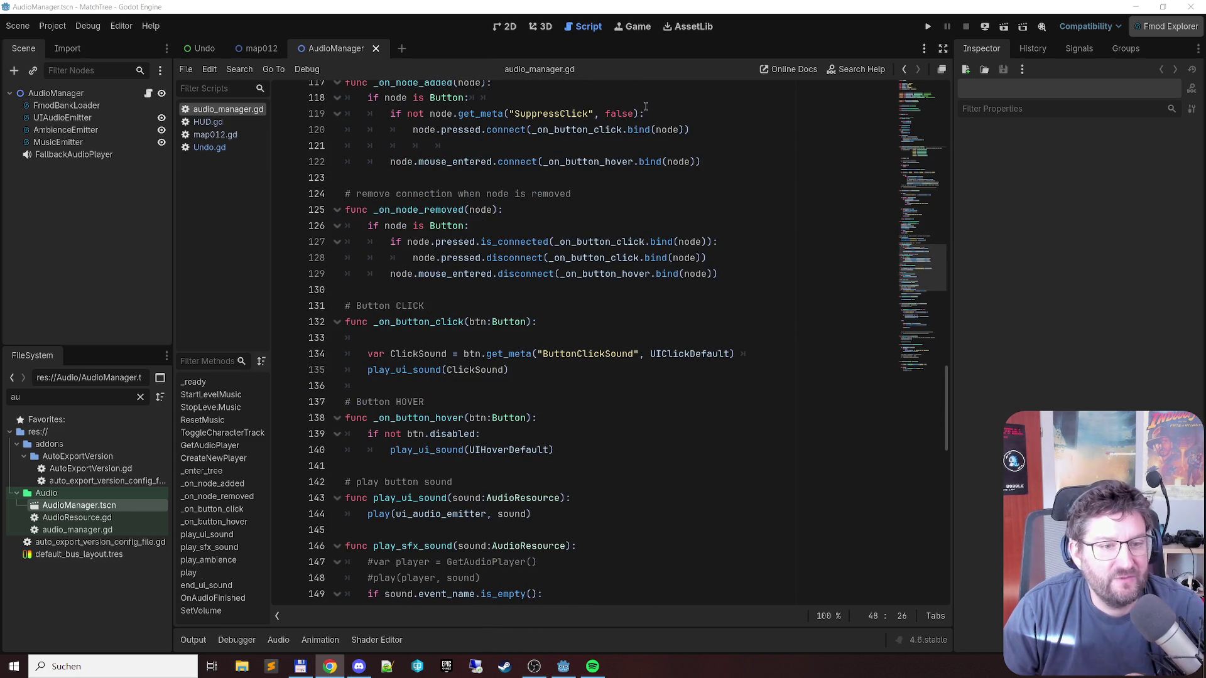
scroll(645, 107, down, 14)
scroll(629, 106, down, 5)
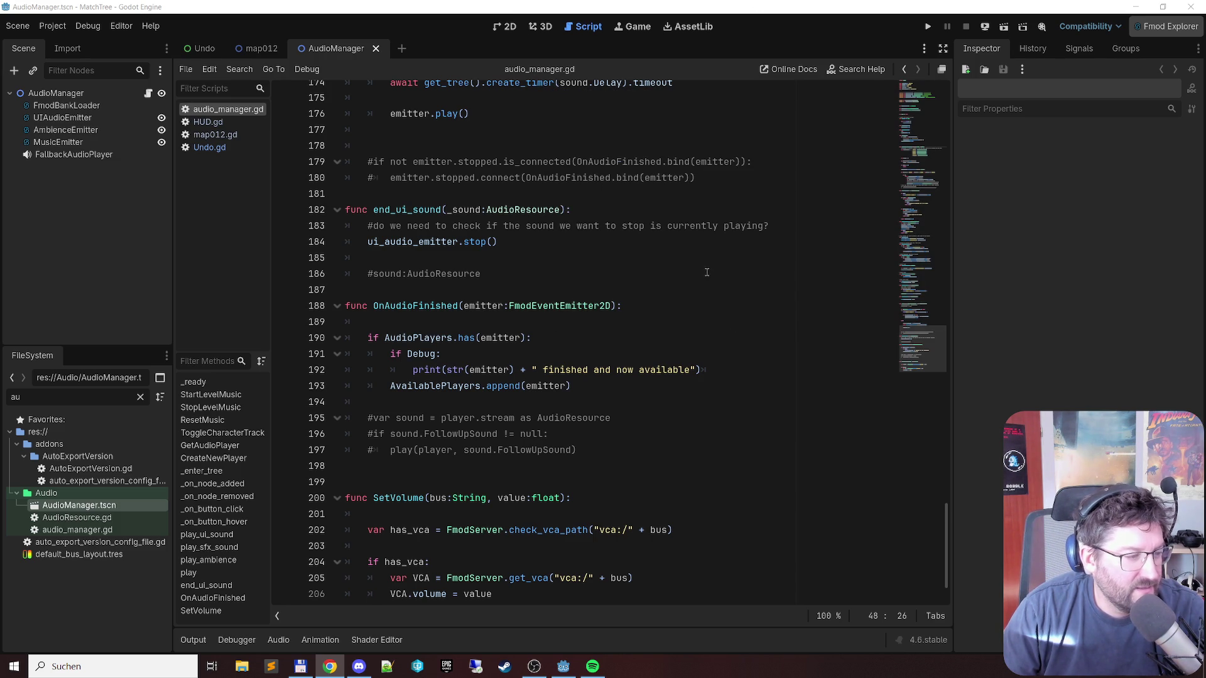
scroll(691, 234, up, 10)
scroll(620, 426, up, 5)
scroll(600, 392, up, 20)
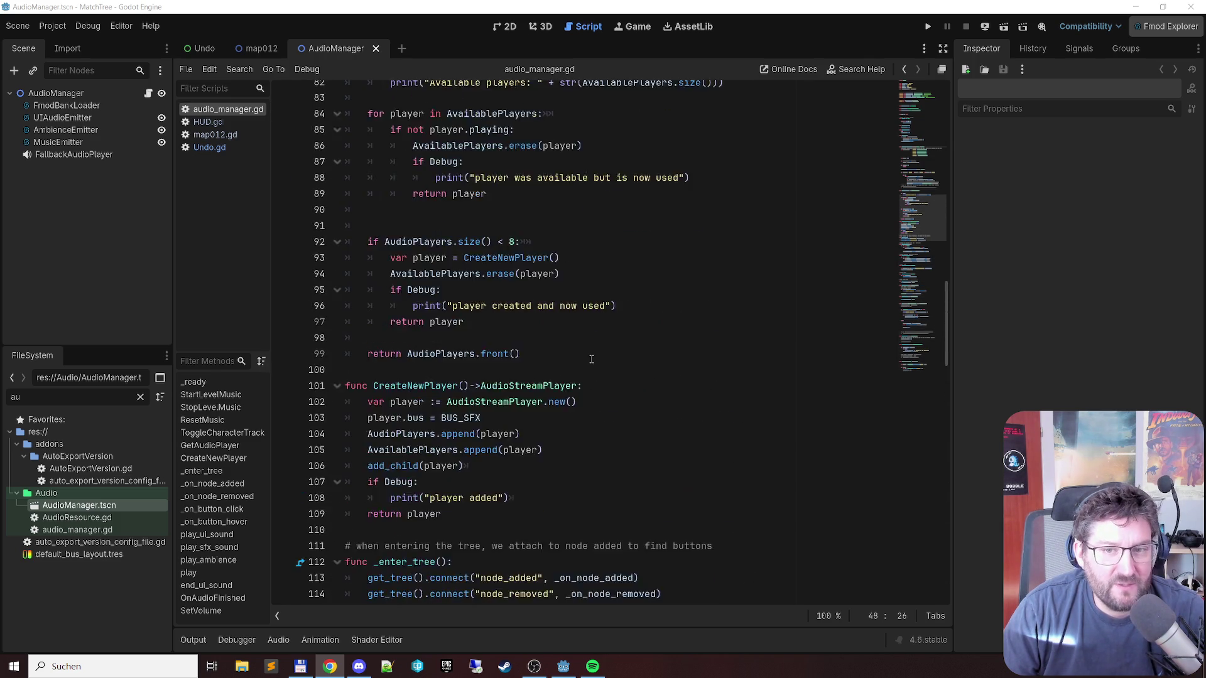
scroll(570, 338, up, 12)
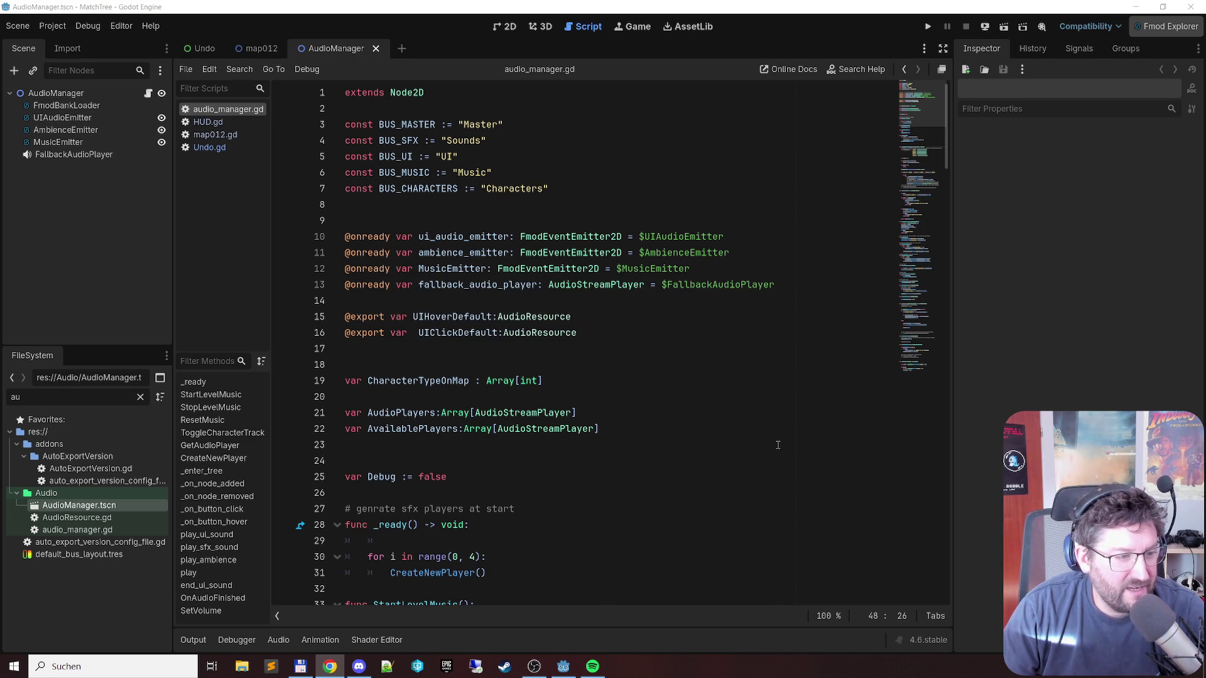
scroll(773, 444, down, 3)
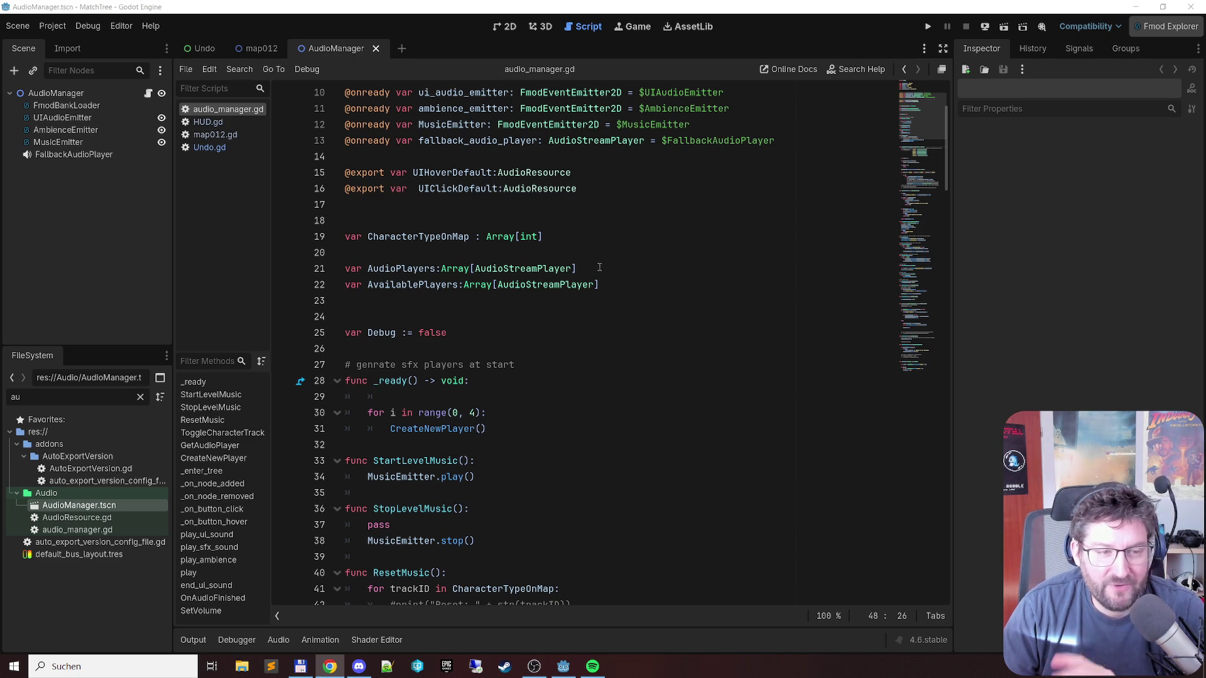
scroll(707, 246, down, 1)
scroll(707, 246, up, 1)
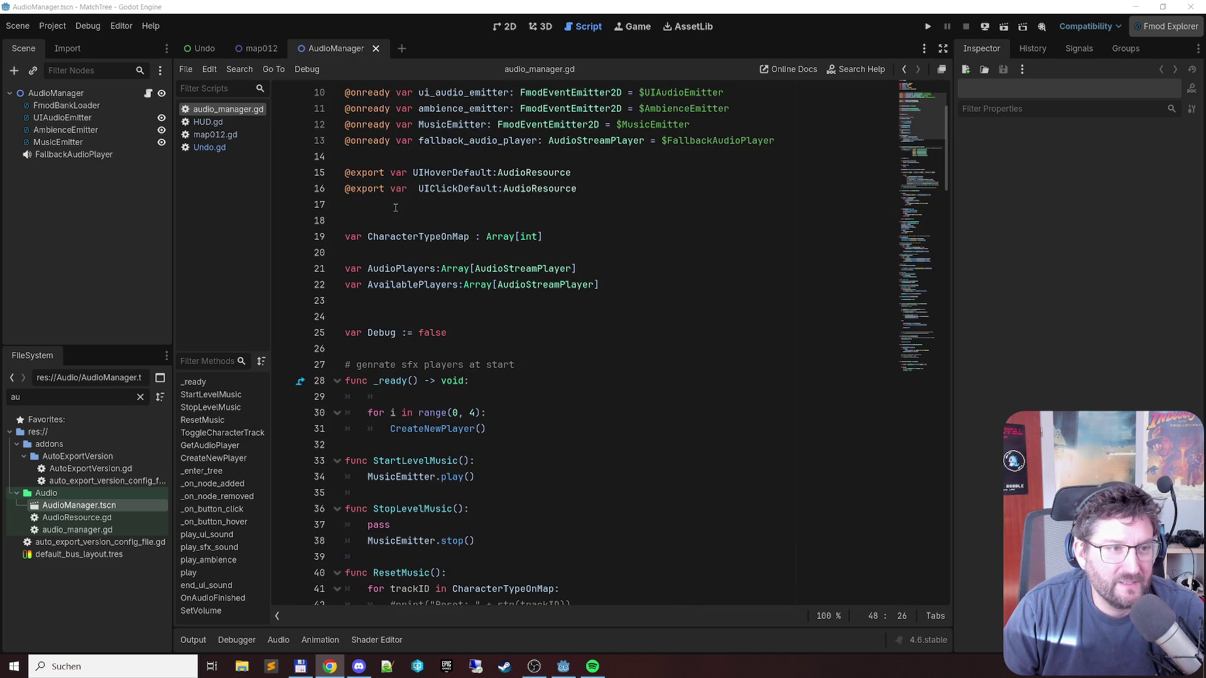
click(451, 204)
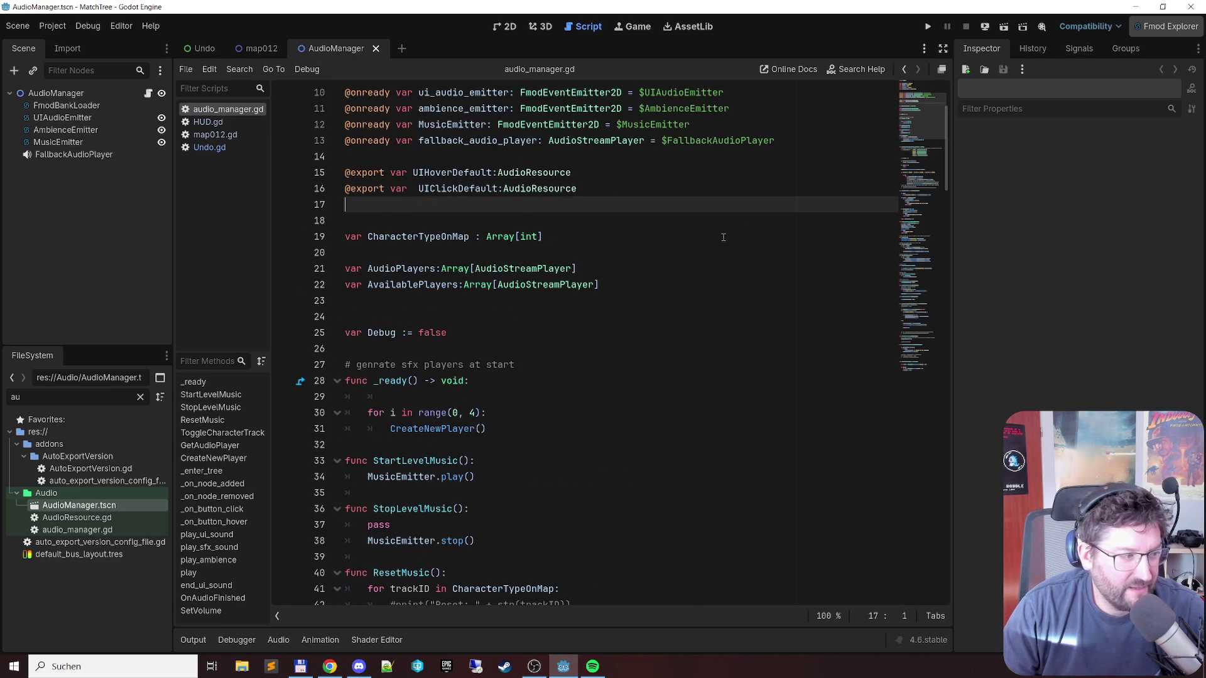
scroll(697, 237, down, 8)
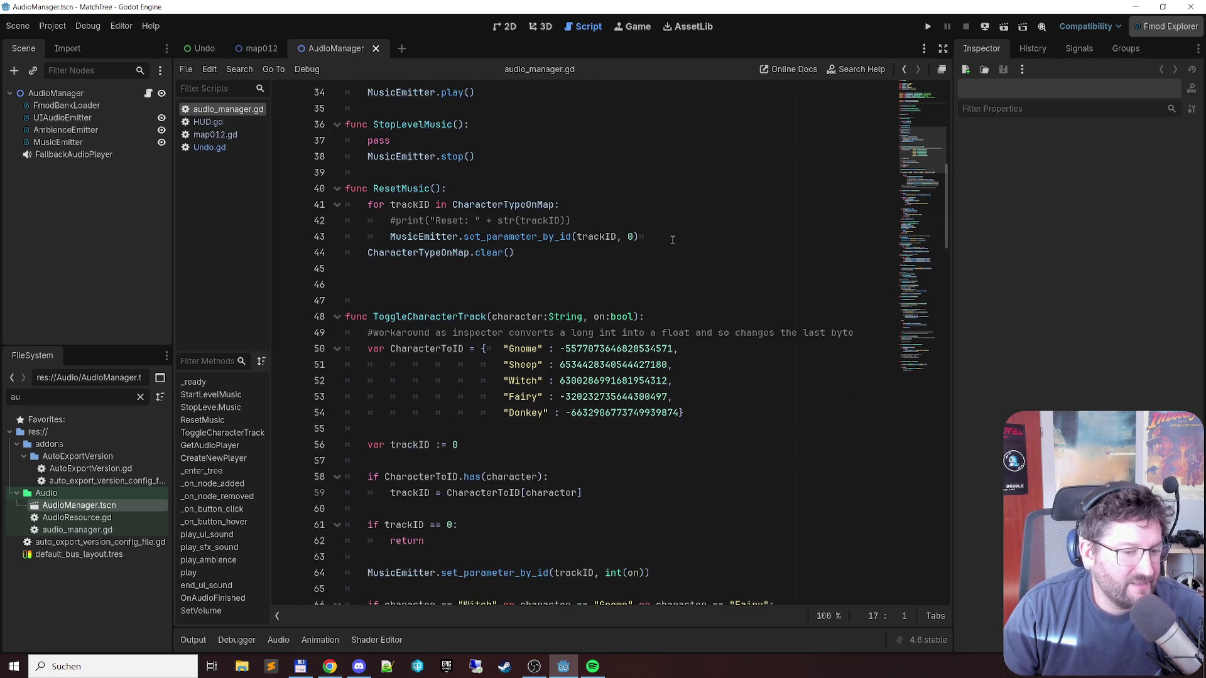
scroll(672, 239, down, 8)
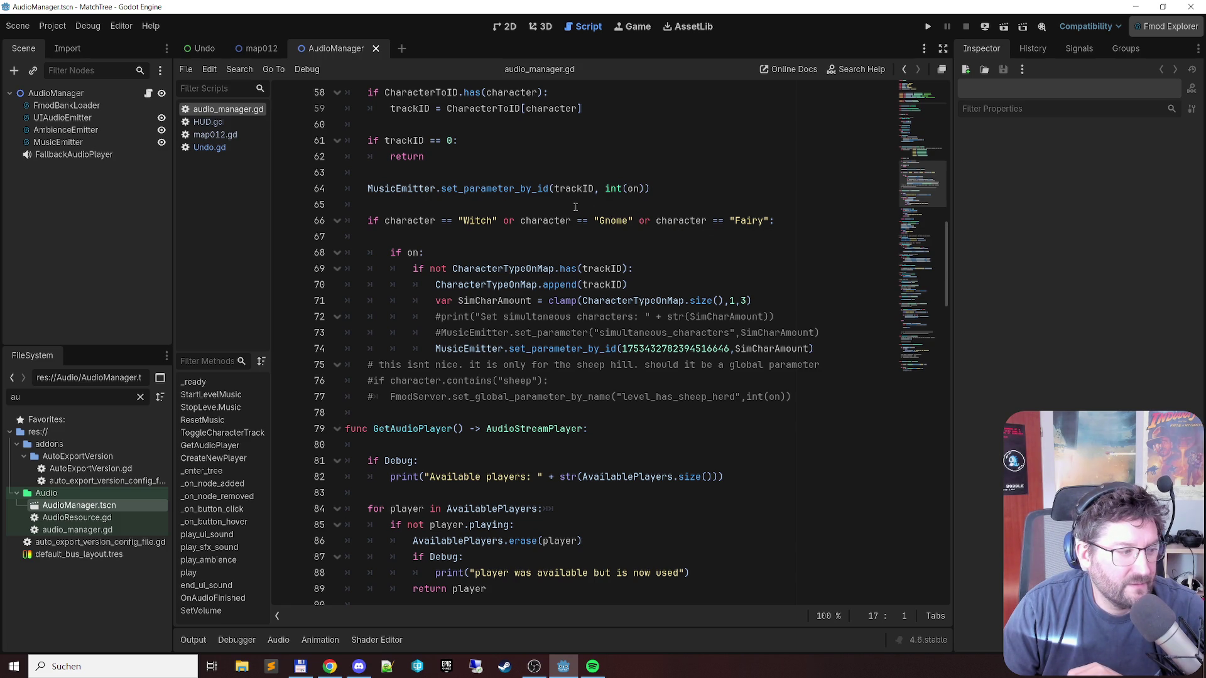
scroll(568, 206, up, 2)
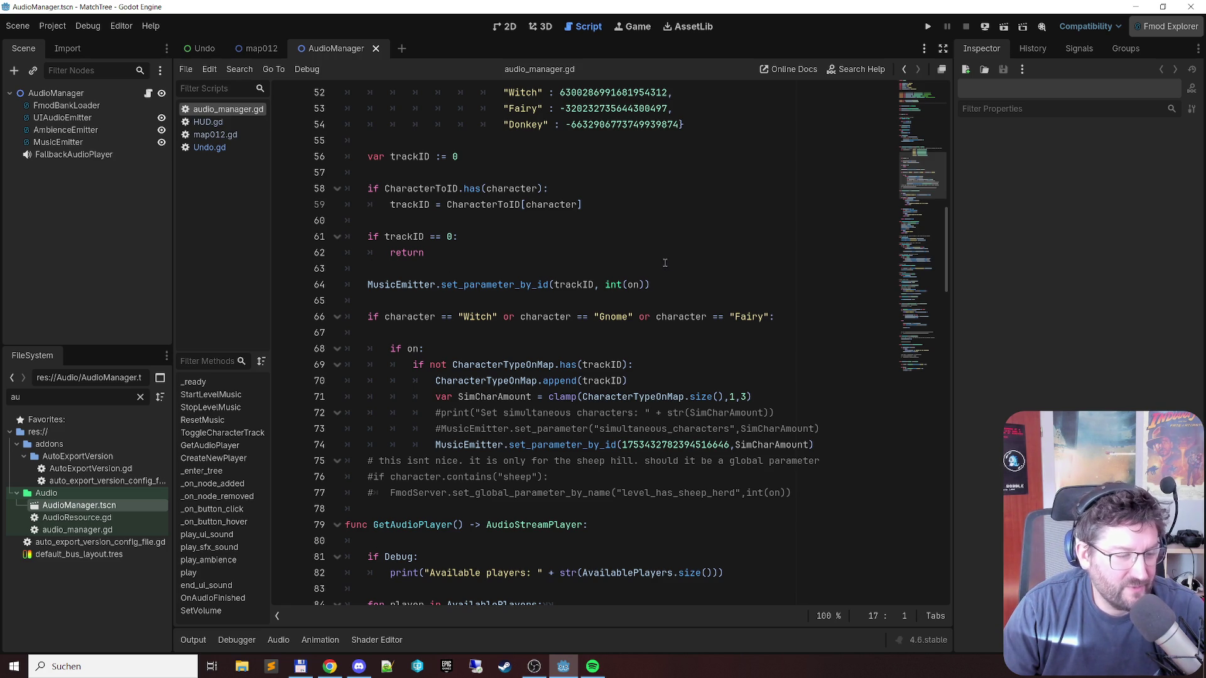
scroll(666, 263, down, 3)
scroll(636, 252, down, 2)
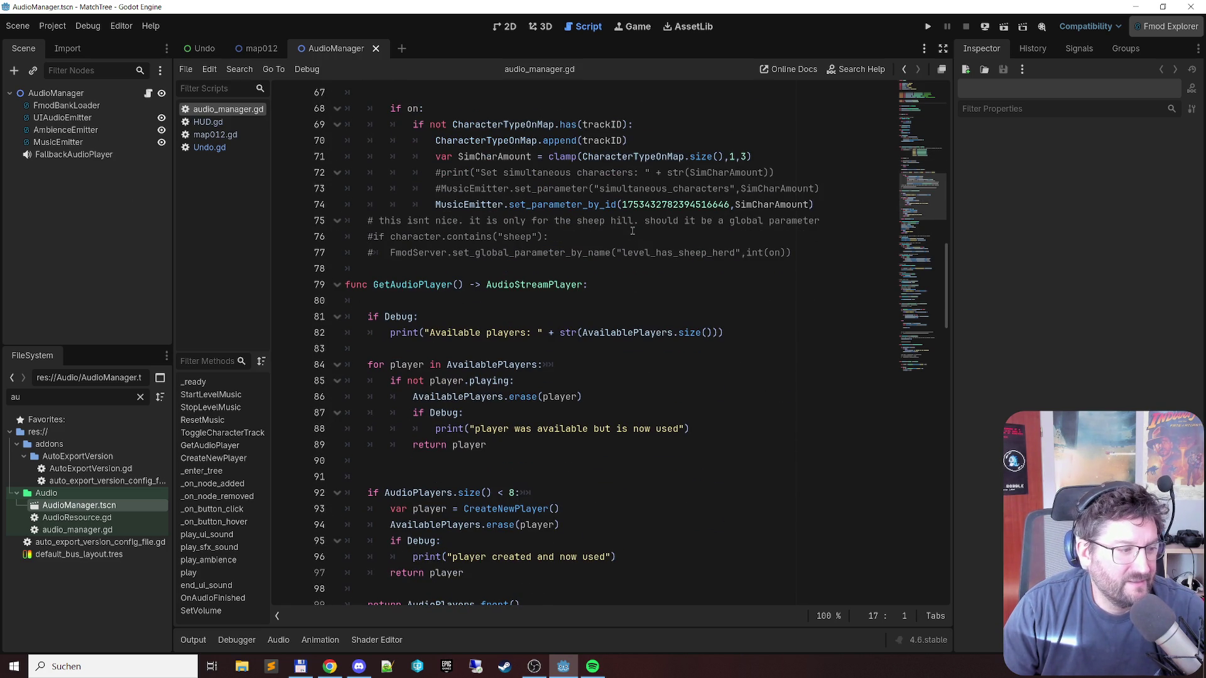
scroll(628, 232, down, 2)
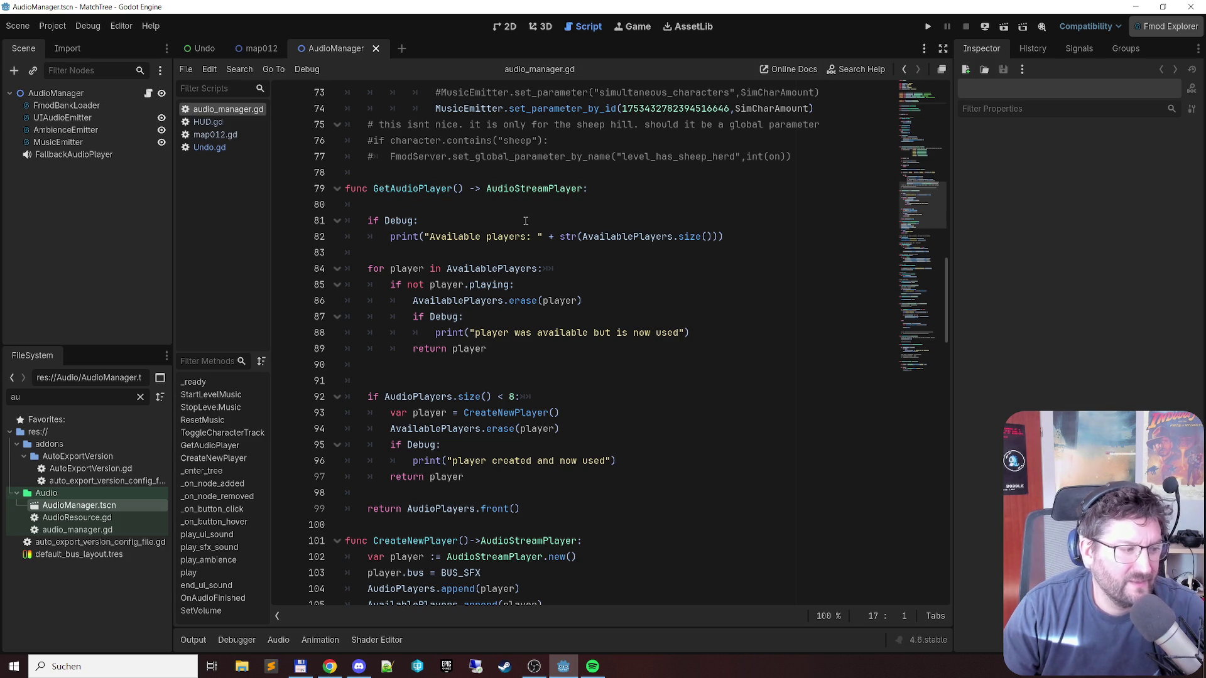
scroll(509, 202, down, 7)
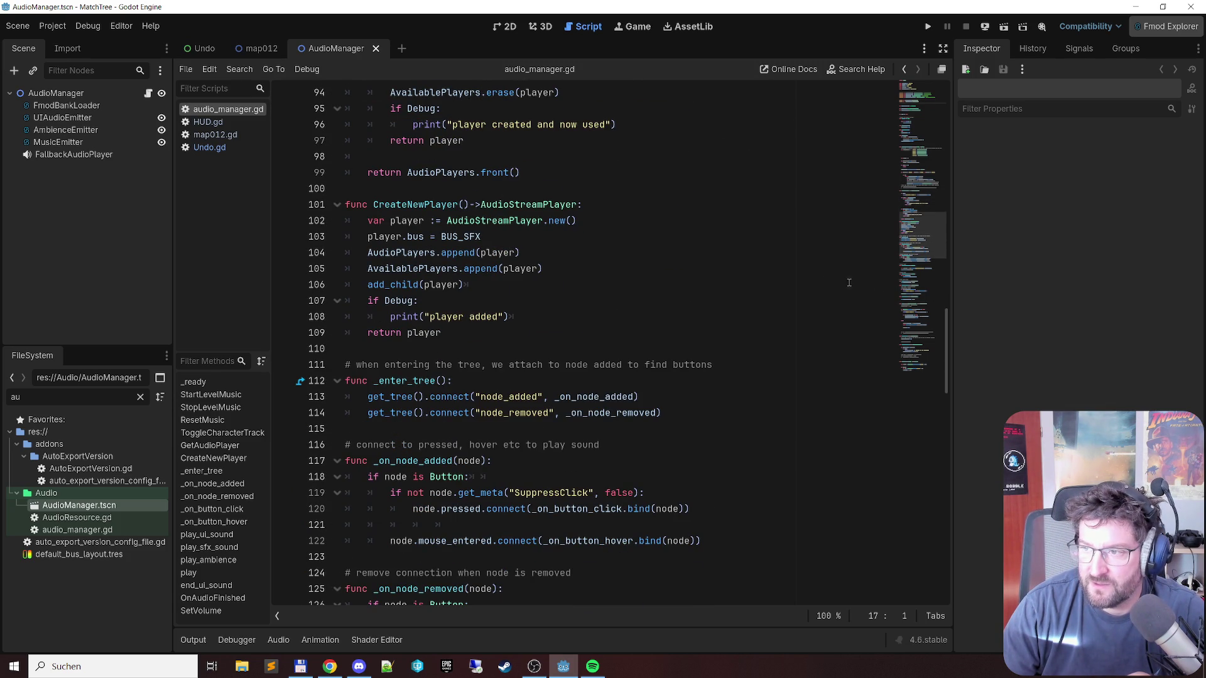
scroll(795, 277, up, 7)
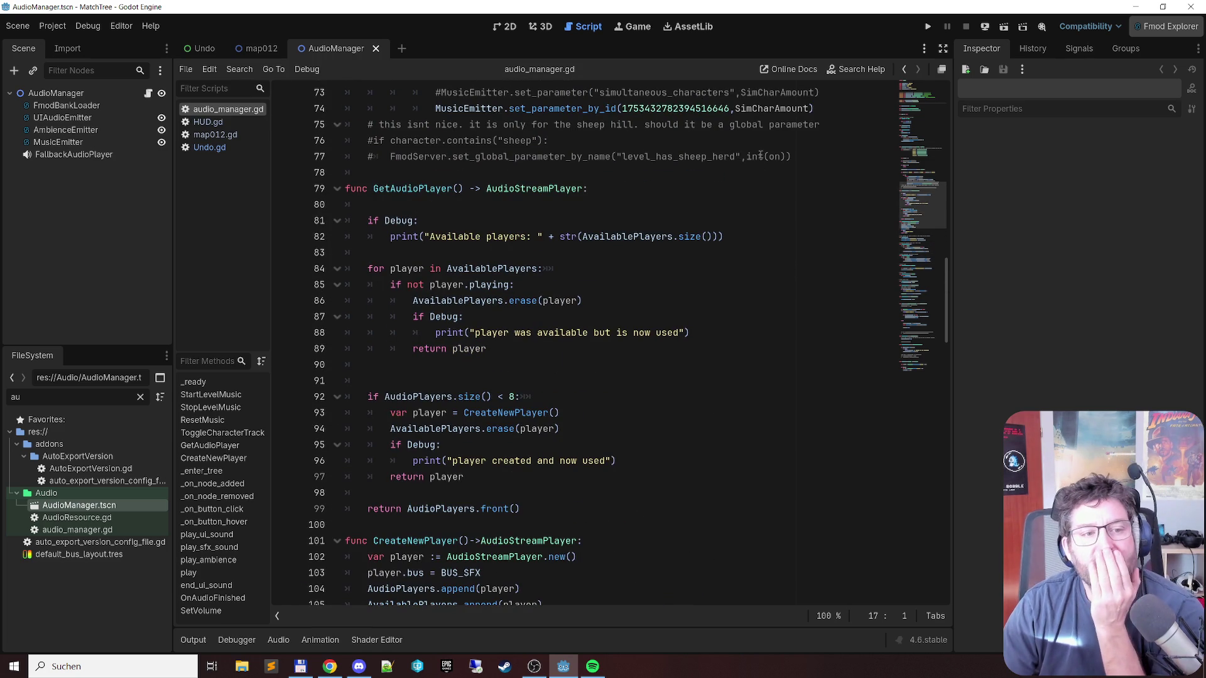
scroll(756, 145, up, 3)
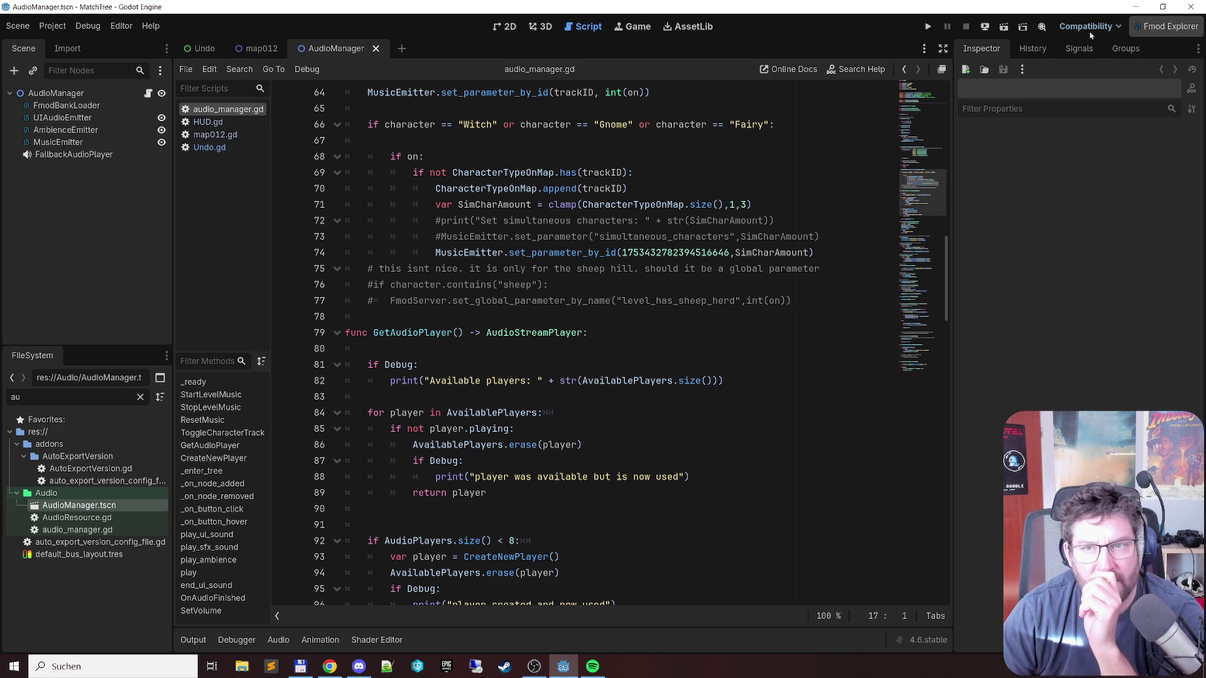
click(1178, 31)
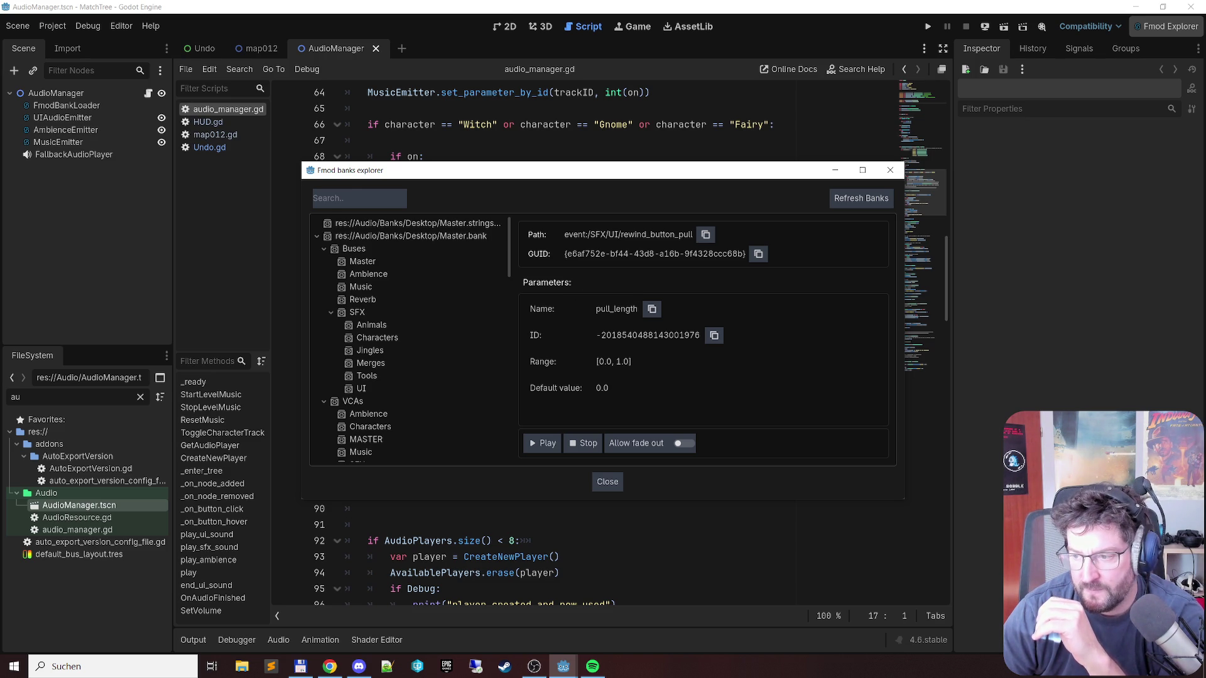
key(alt+Tab)
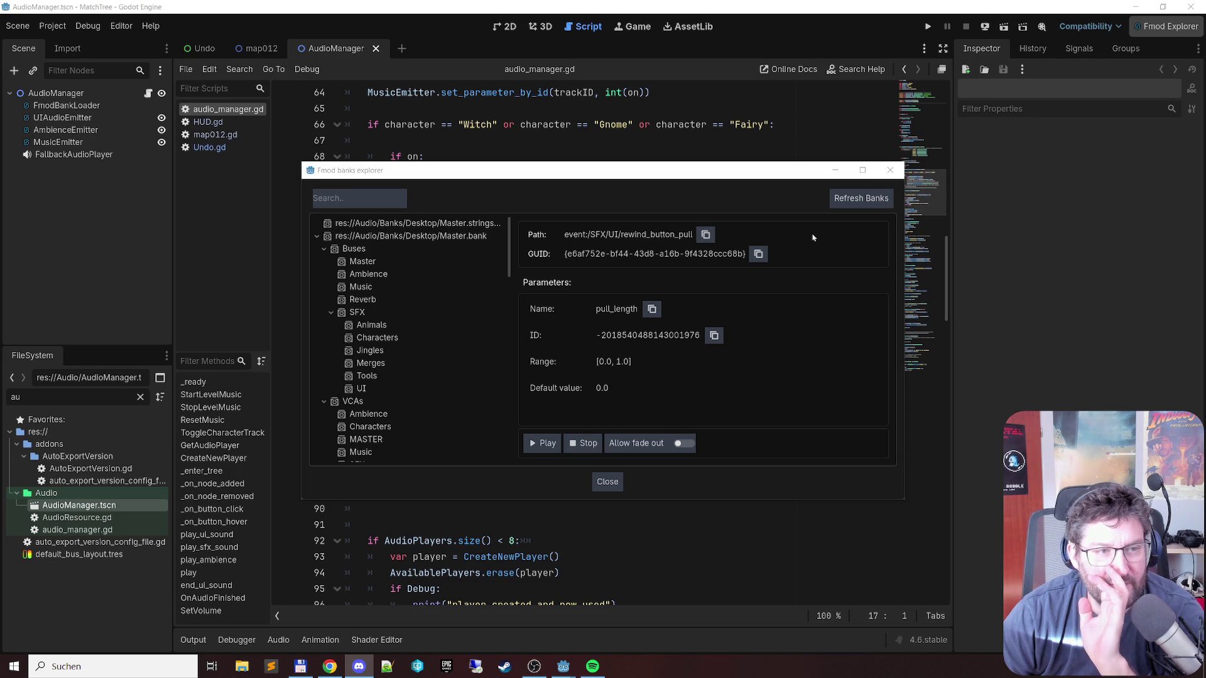
click(890, 170)
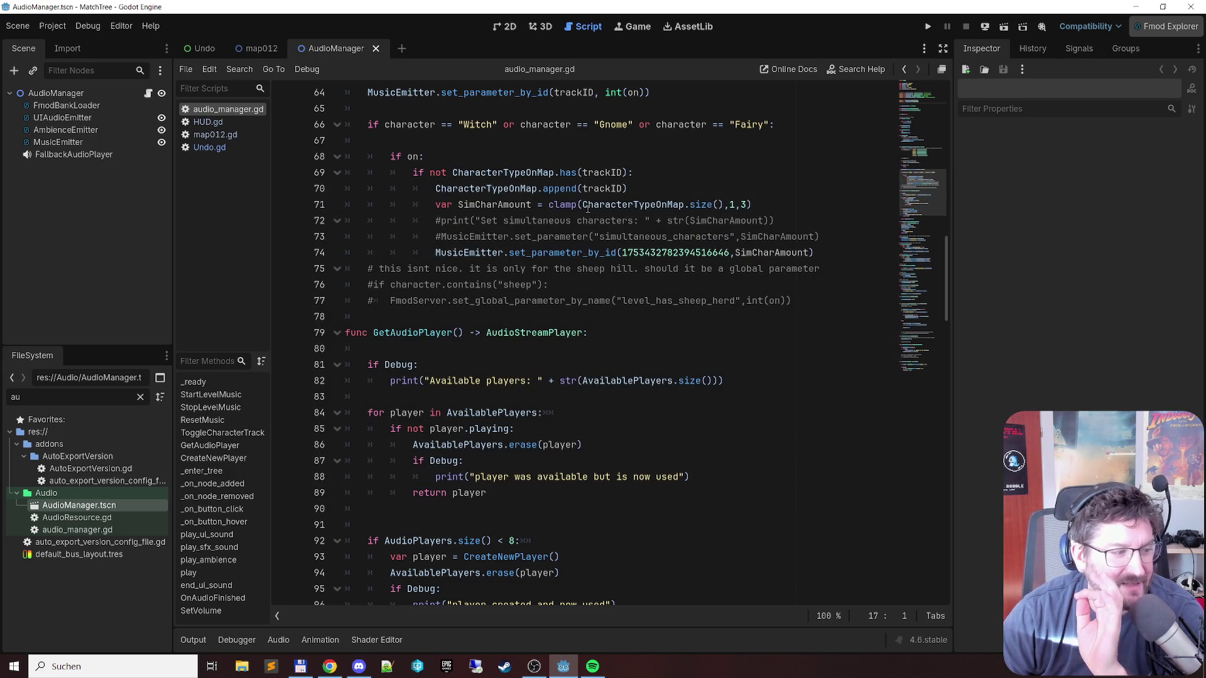
Select the UIAudioEmitter node to view its FmodEventEmitter2D event, autoplay and volume settings.
key(alt+Tab)
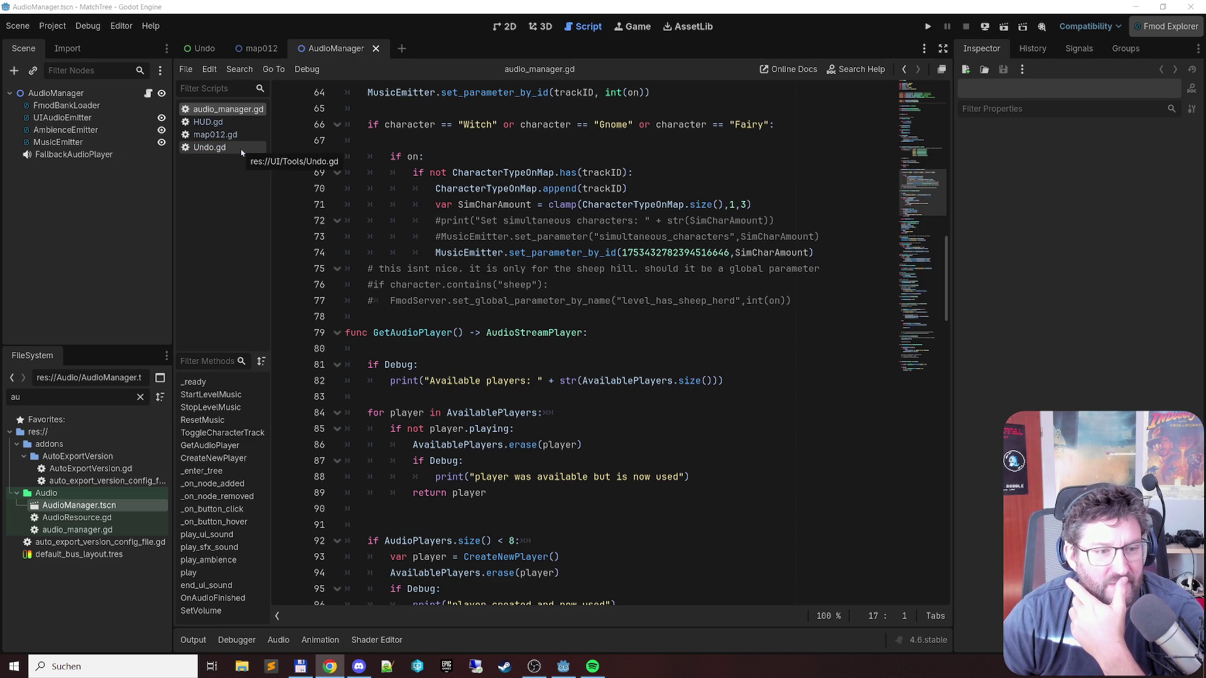
scroll(671, 281, up, 4)
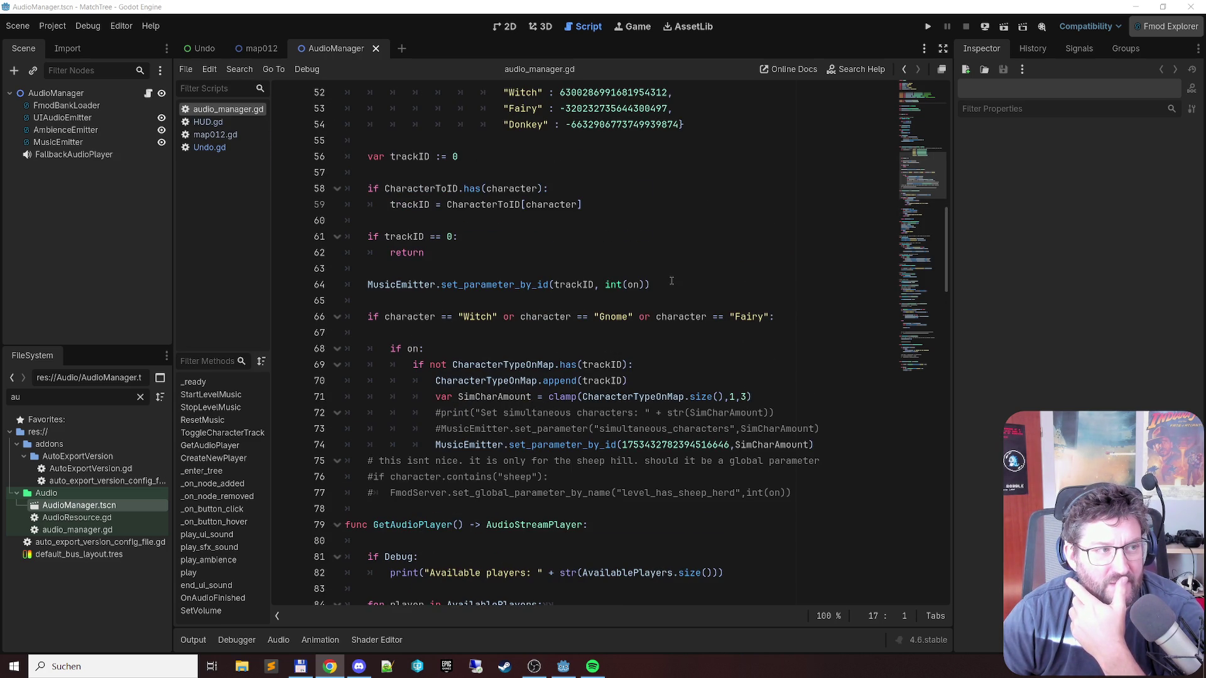
double_click(95, 117)
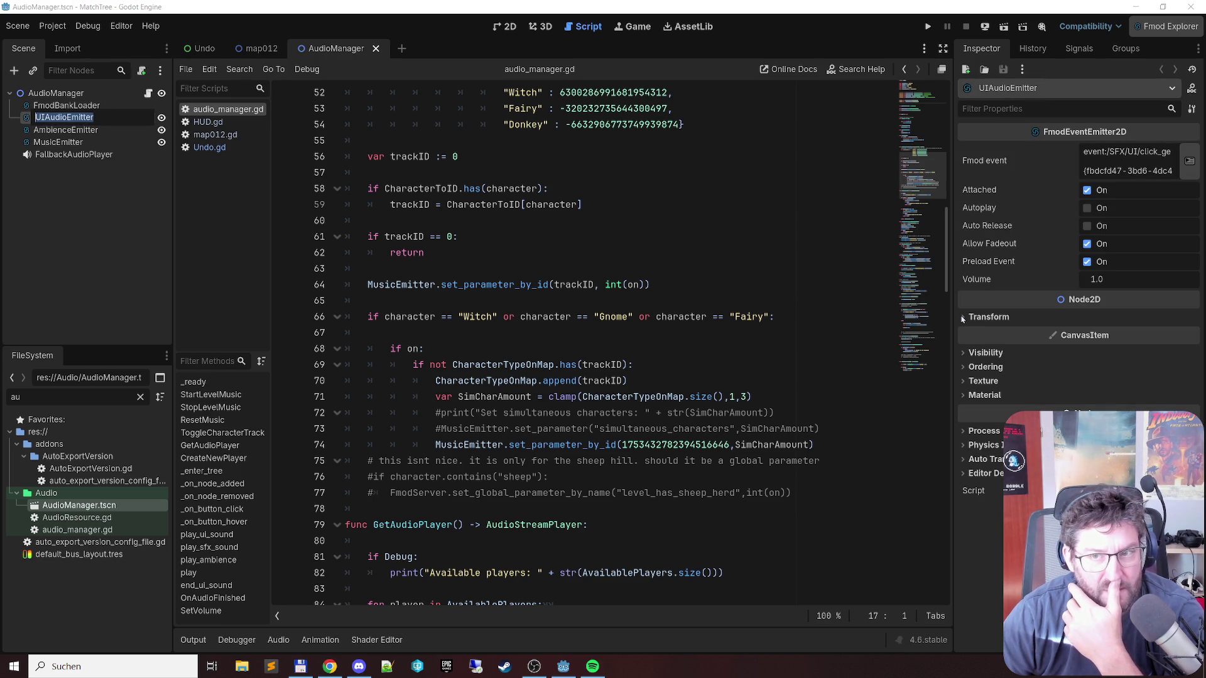
key(Return)
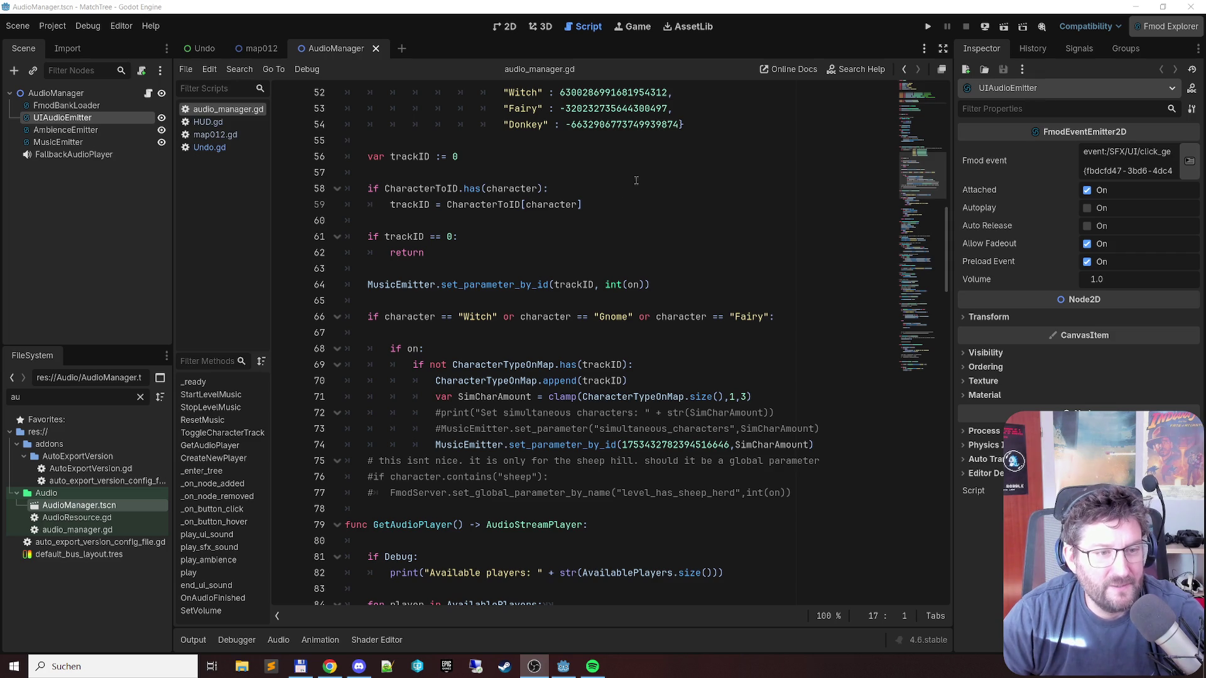
scroll(698, 202, up, 4)
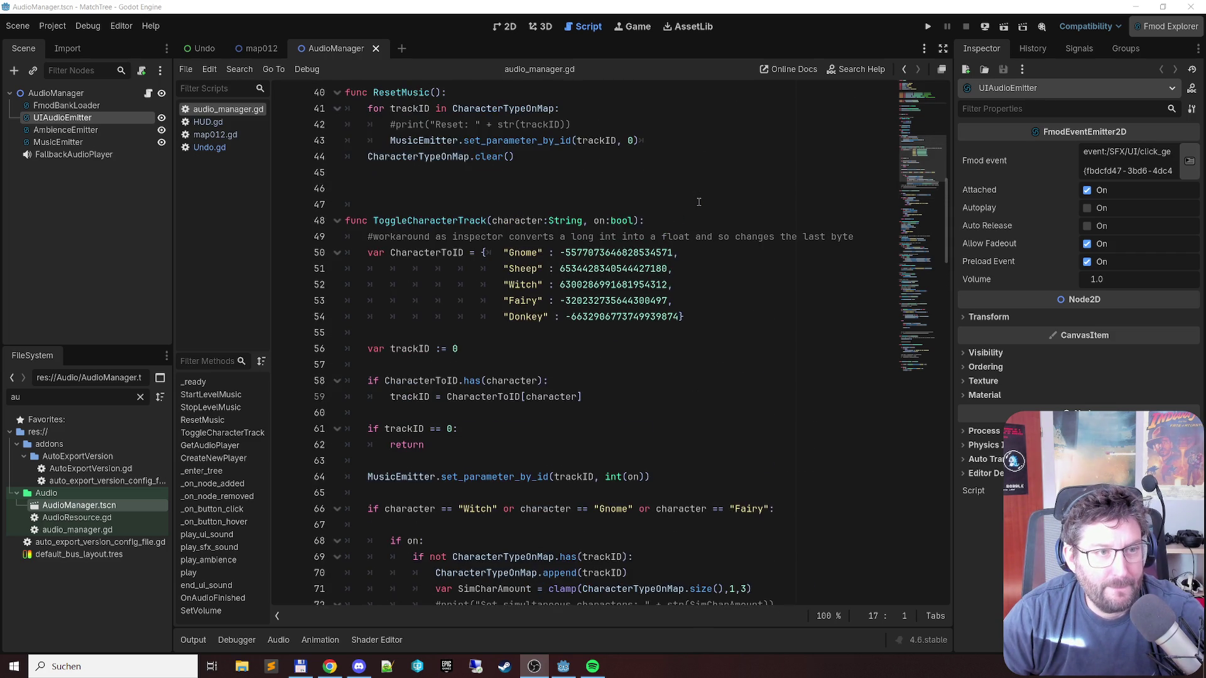
scroll(699, 202, up, 2)
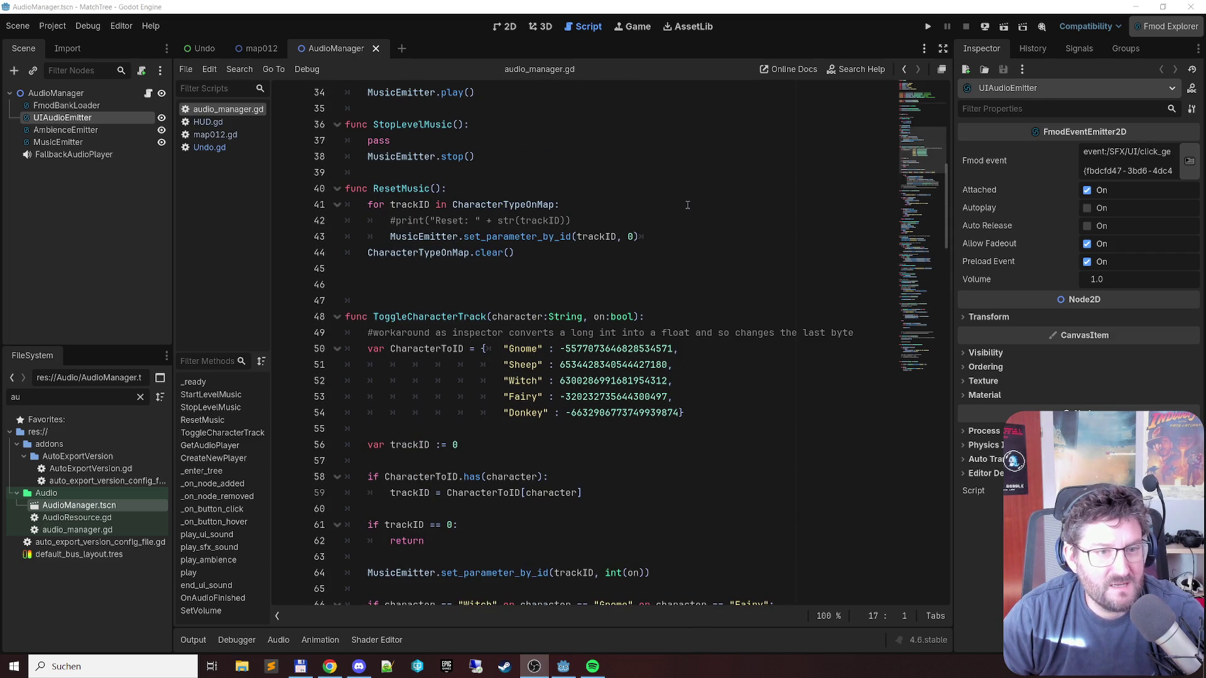
scroll(682, 204, up, 4)
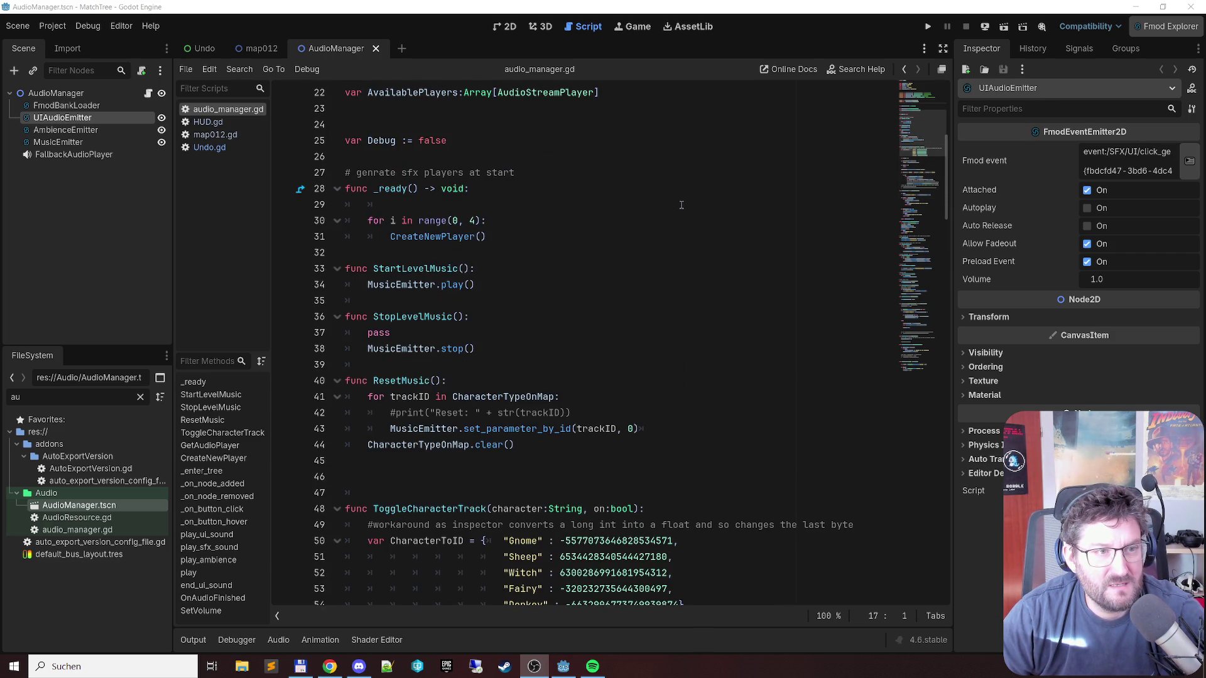
scroll(681, 204, down, 13)
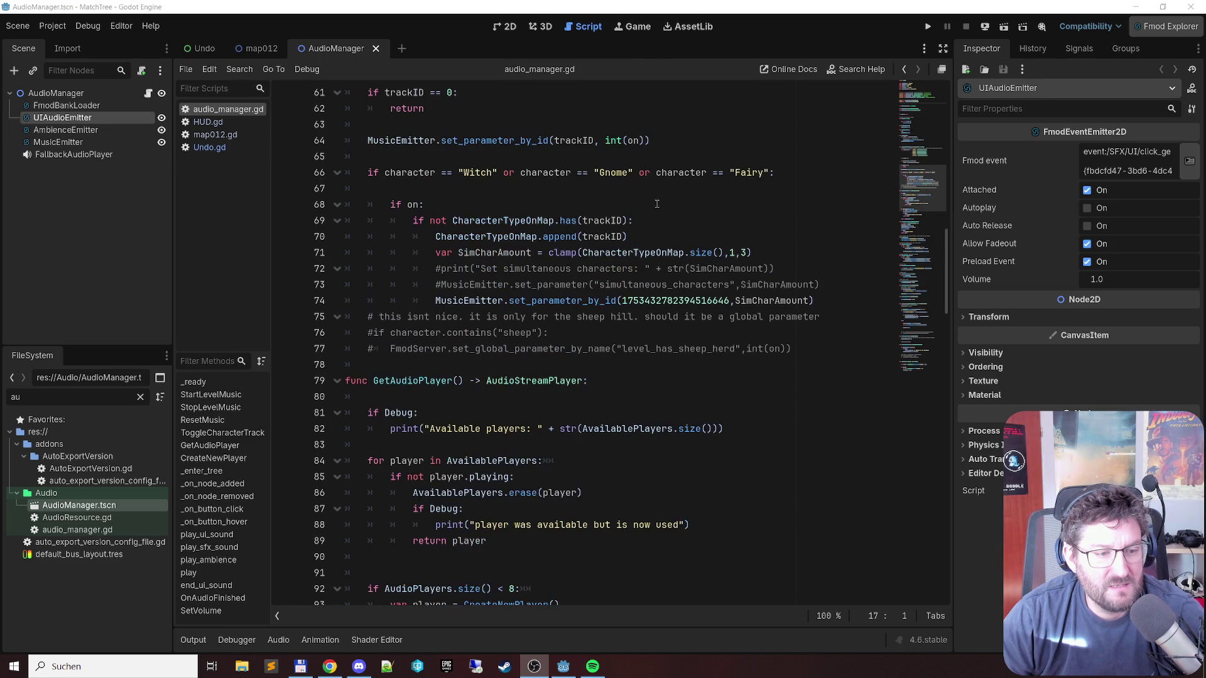
scroll(650, 200, down, 4)
scroll(647, 197, down, 1)
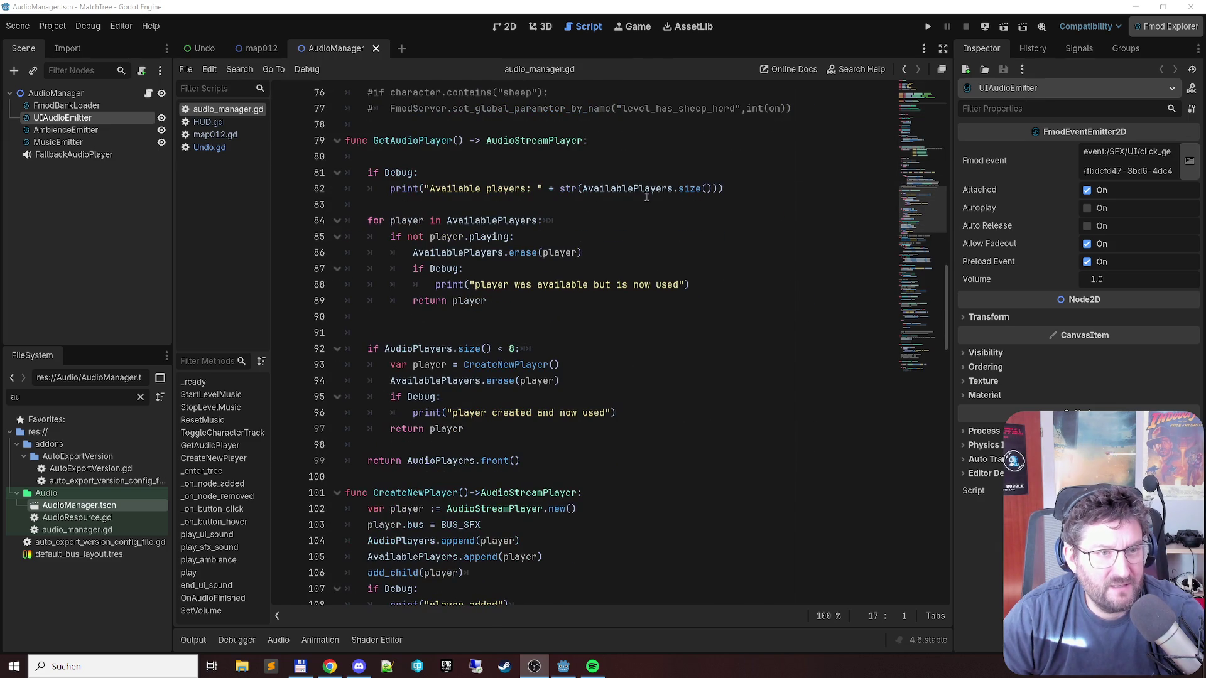
scroll(637, 194, down, 3)
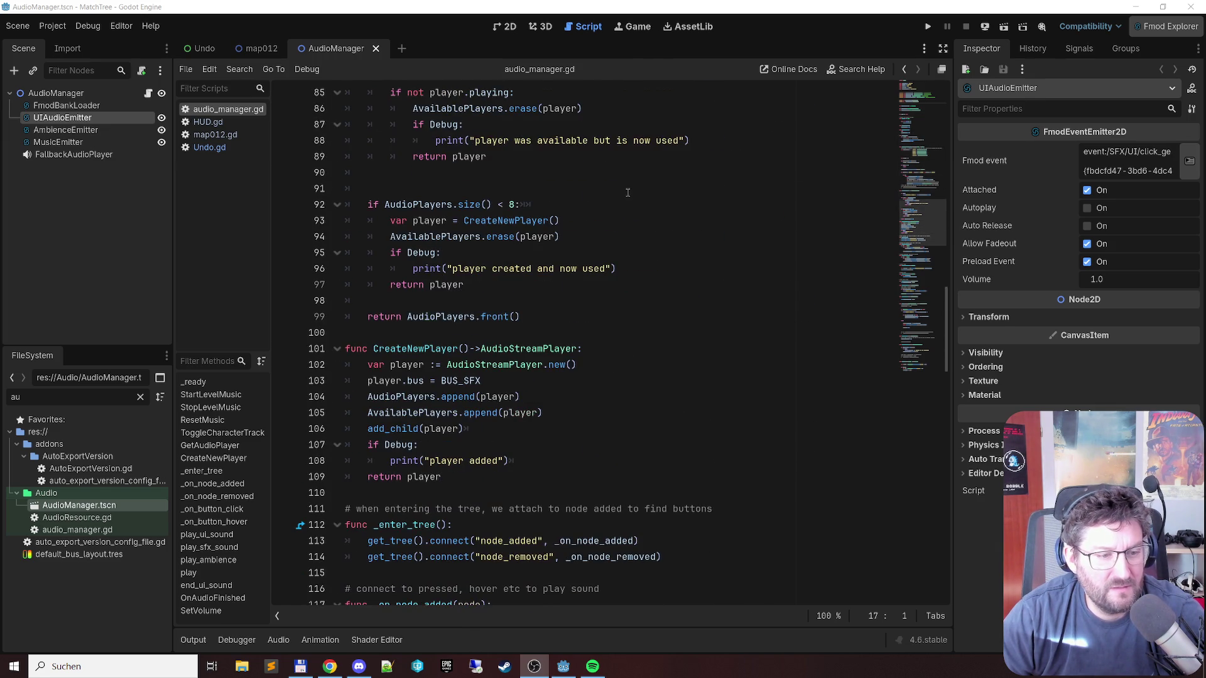
scroll(599, 186, down, 4)
scroll(597, 185, down, 4)
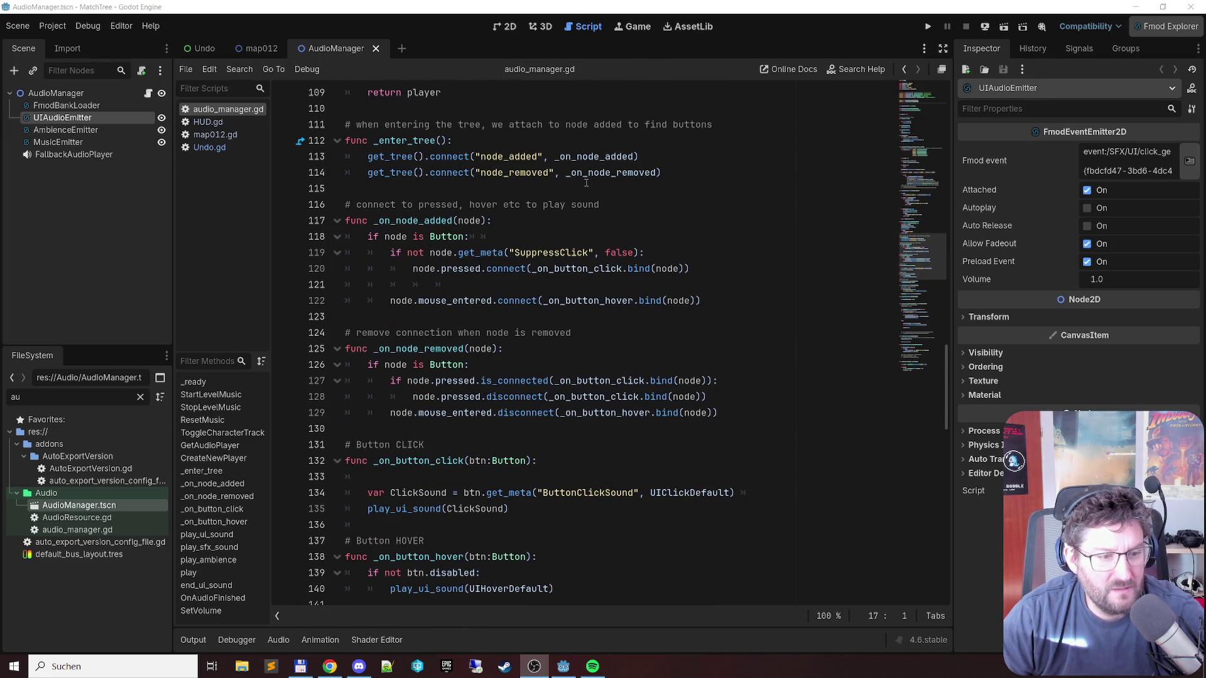
scroll(579, 180, down, 1)
scroll(568, 179, down, 6)
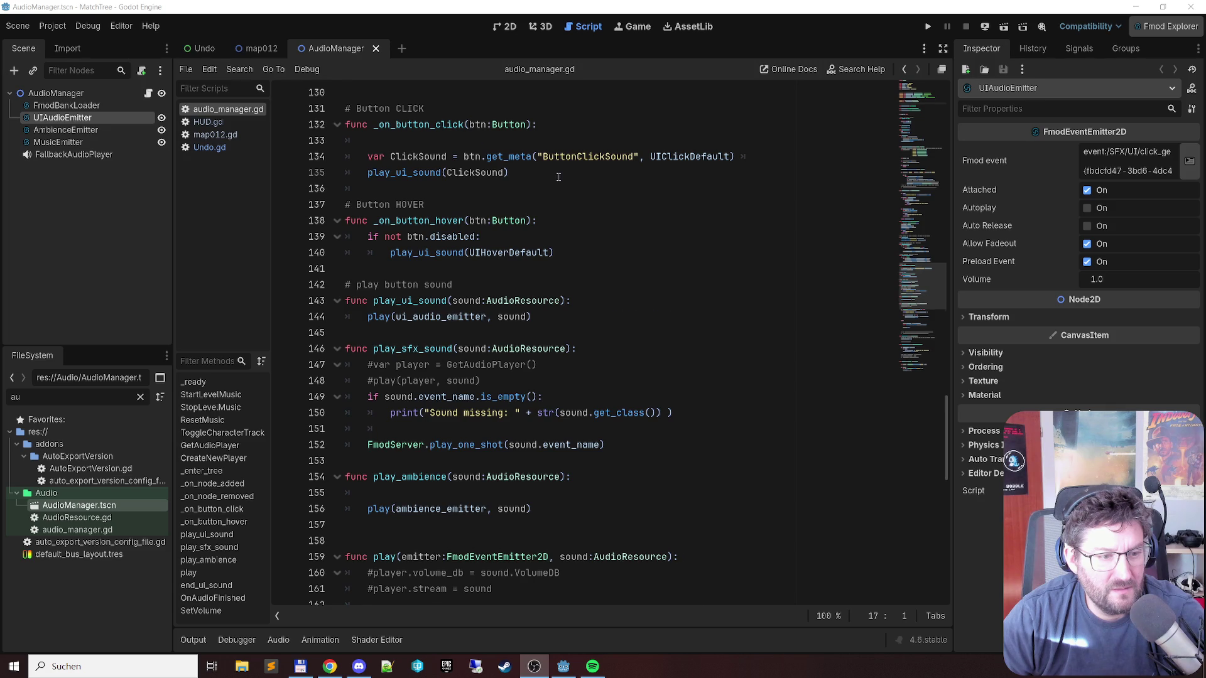
scroll(559, 177, down, 2)
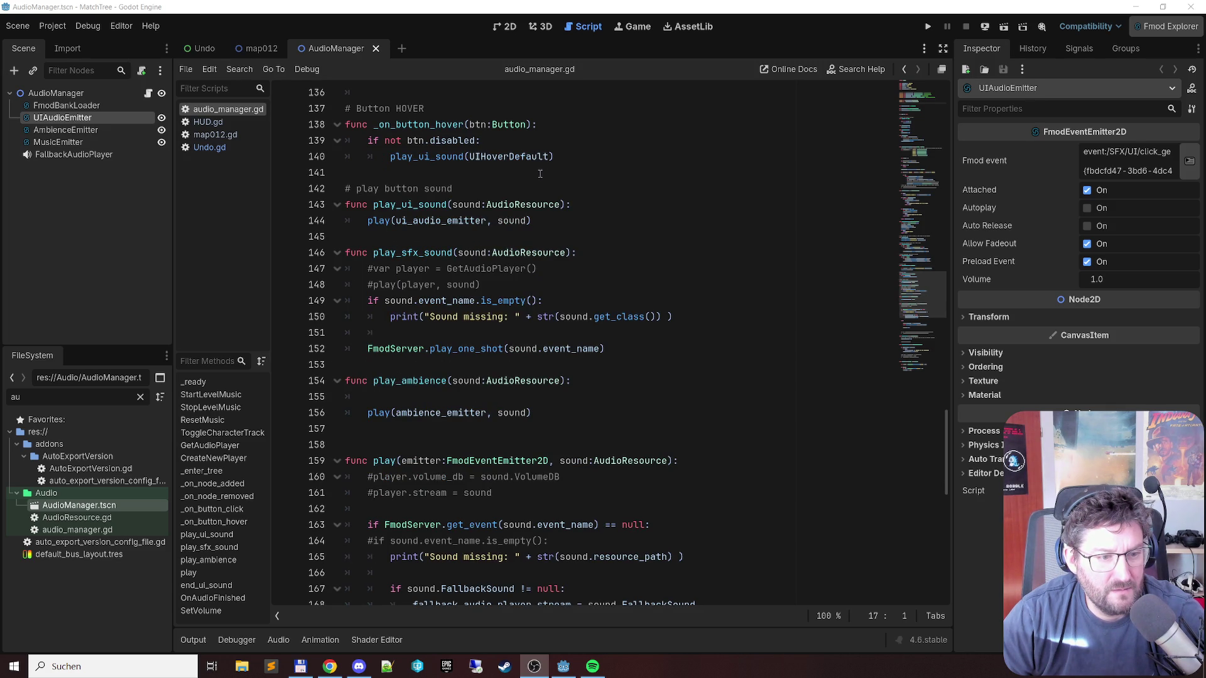
scroll(531, 174, down, 2)
scroll(527, 174, down, 7)
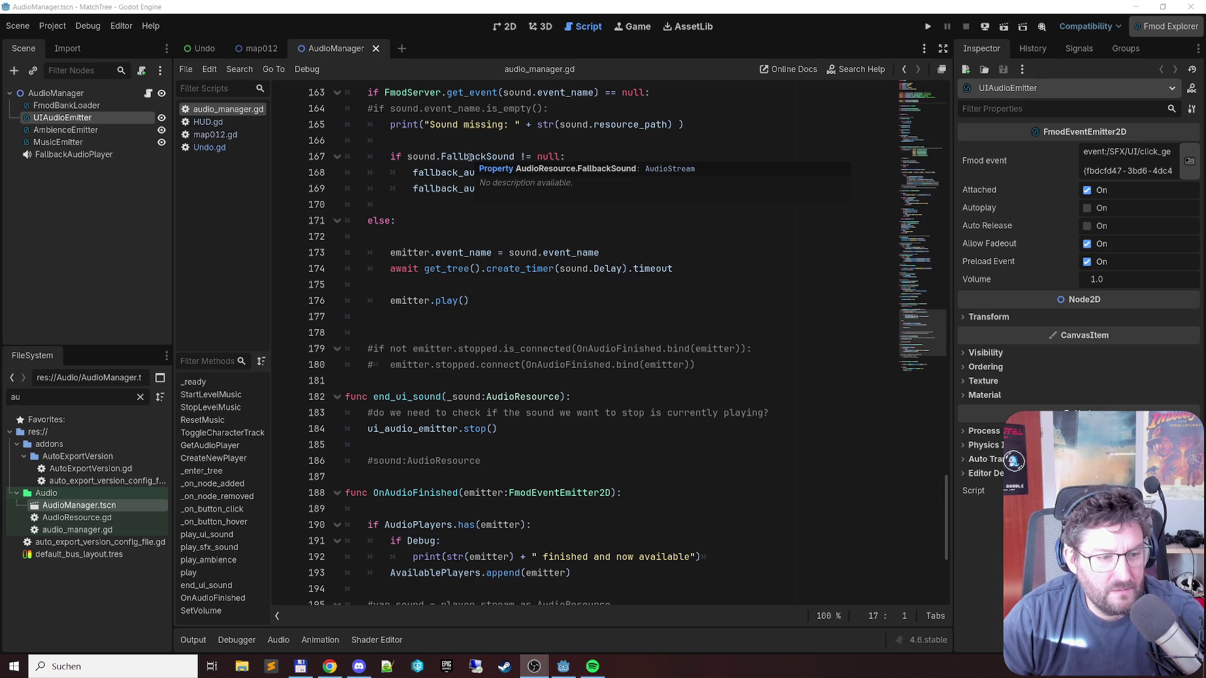
scroll(470, 157, down, 5)
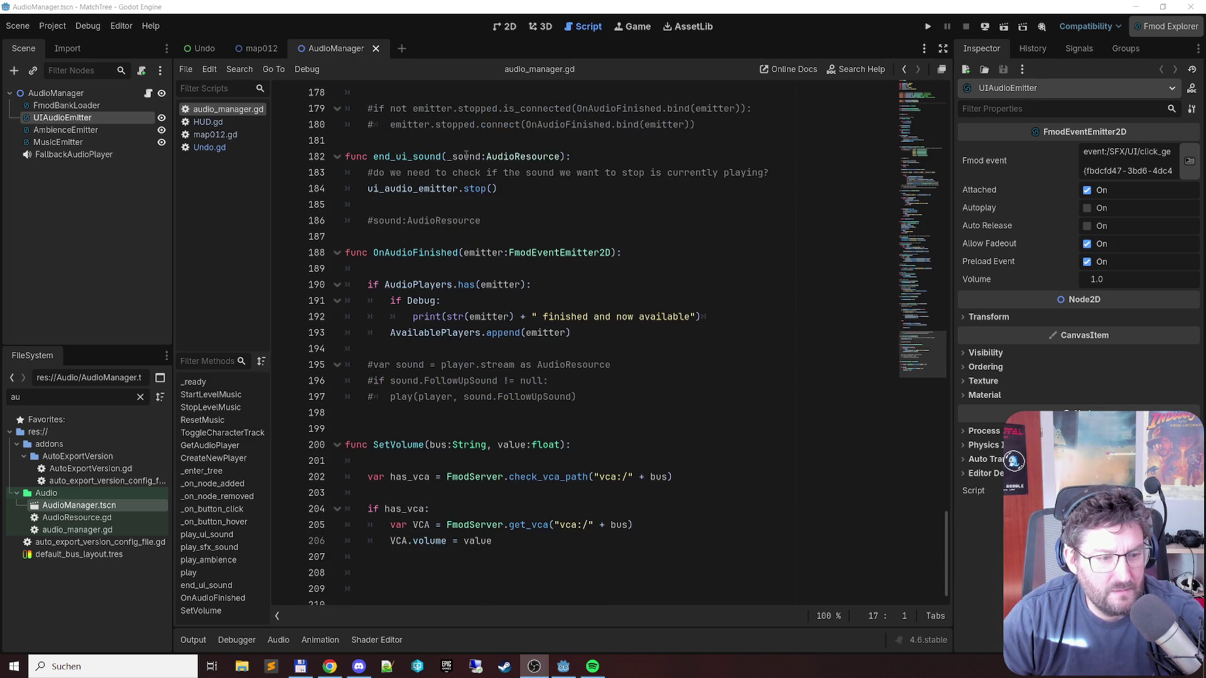
scroll(466, 154, up, 8)
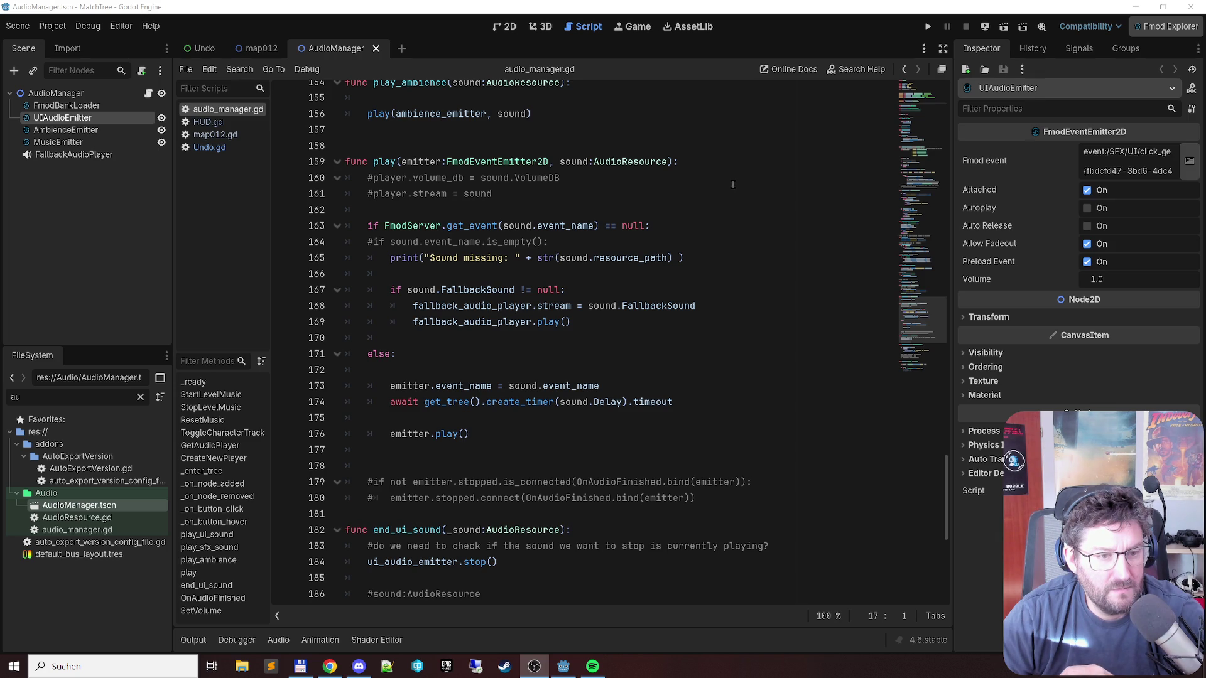
scroll(704, 178, down, 1)
scroll(704, 178, down, 3)
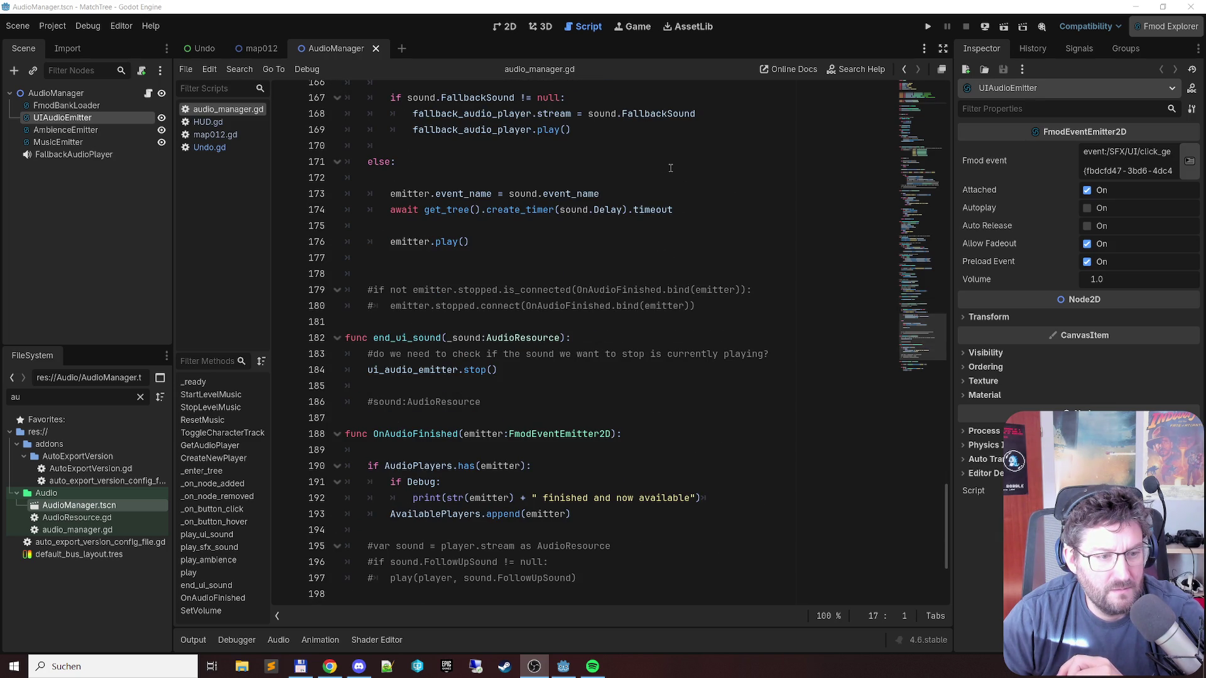
scroll(670, 169, down, 4)
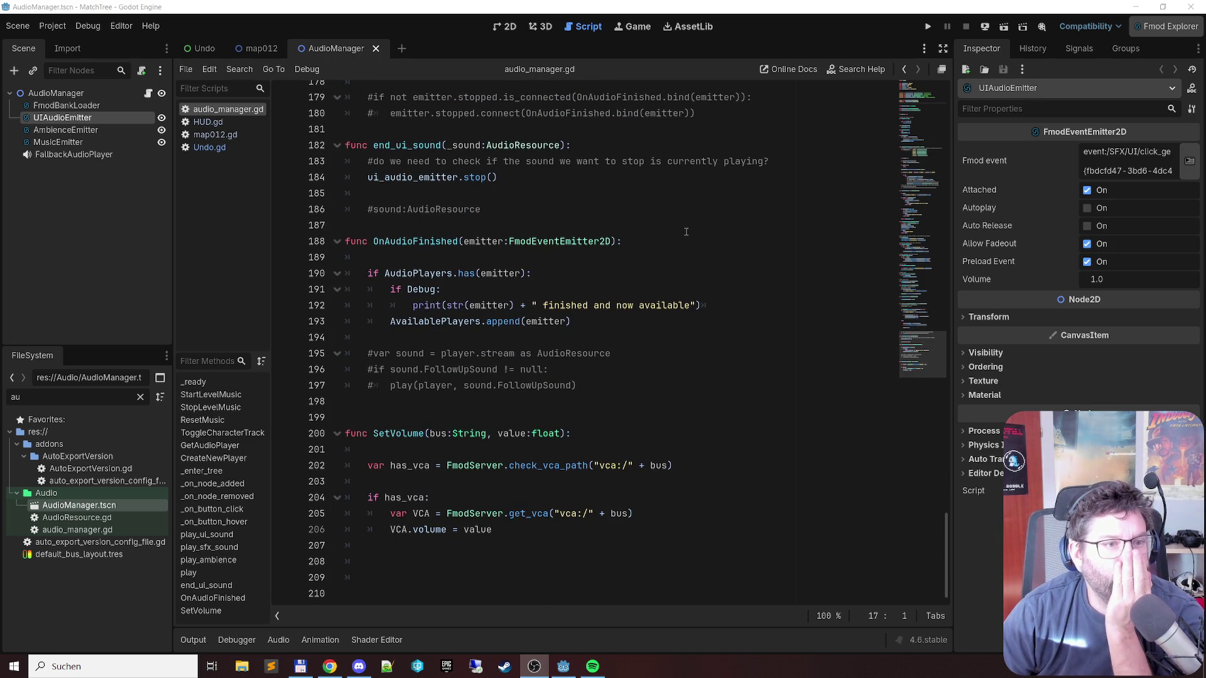
double_click(389, 179)
scroll(827, 317, up, 7)
scroll(827, 318, up, 11)
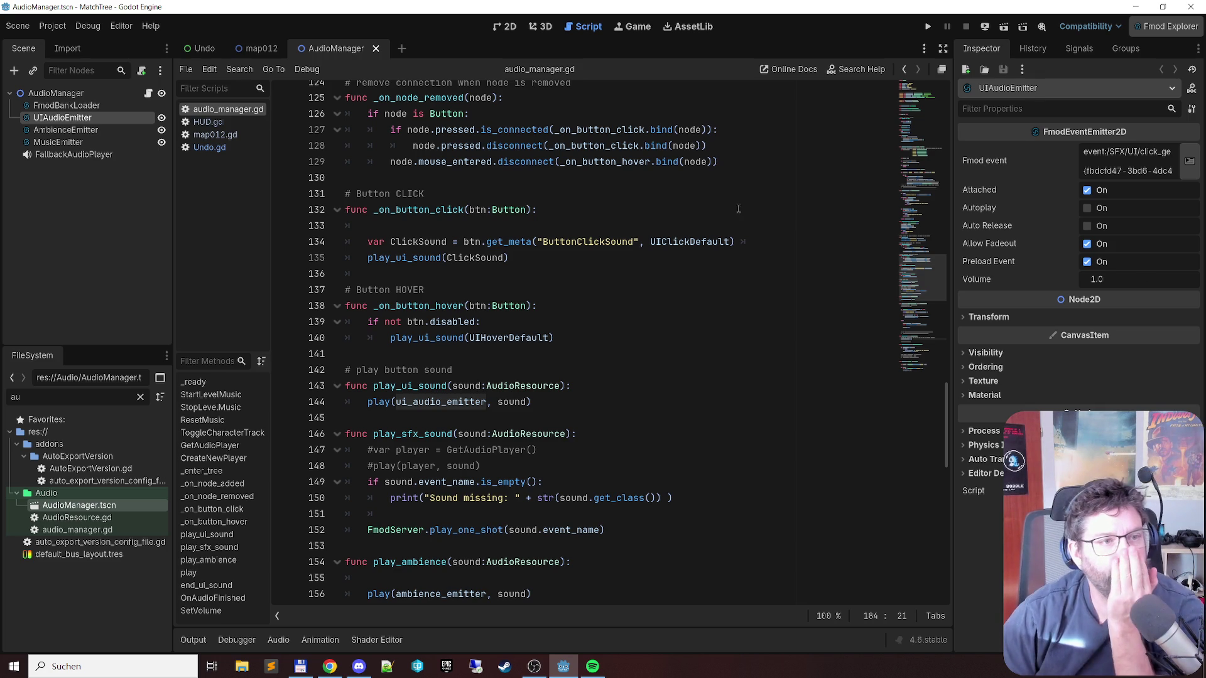
click(246, 150)
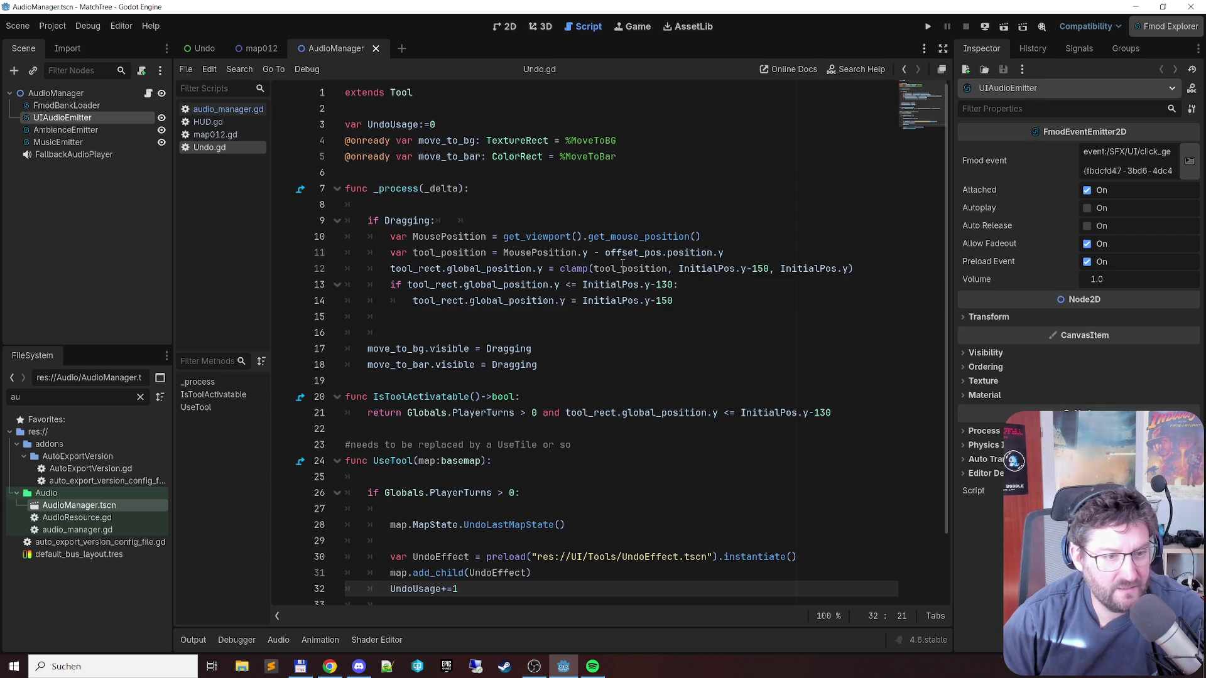
Scroll through Undo.gd, highlight its Dragging flag on line 9, and select the 'au' filter text.
scroll(617, 262, down, 1)
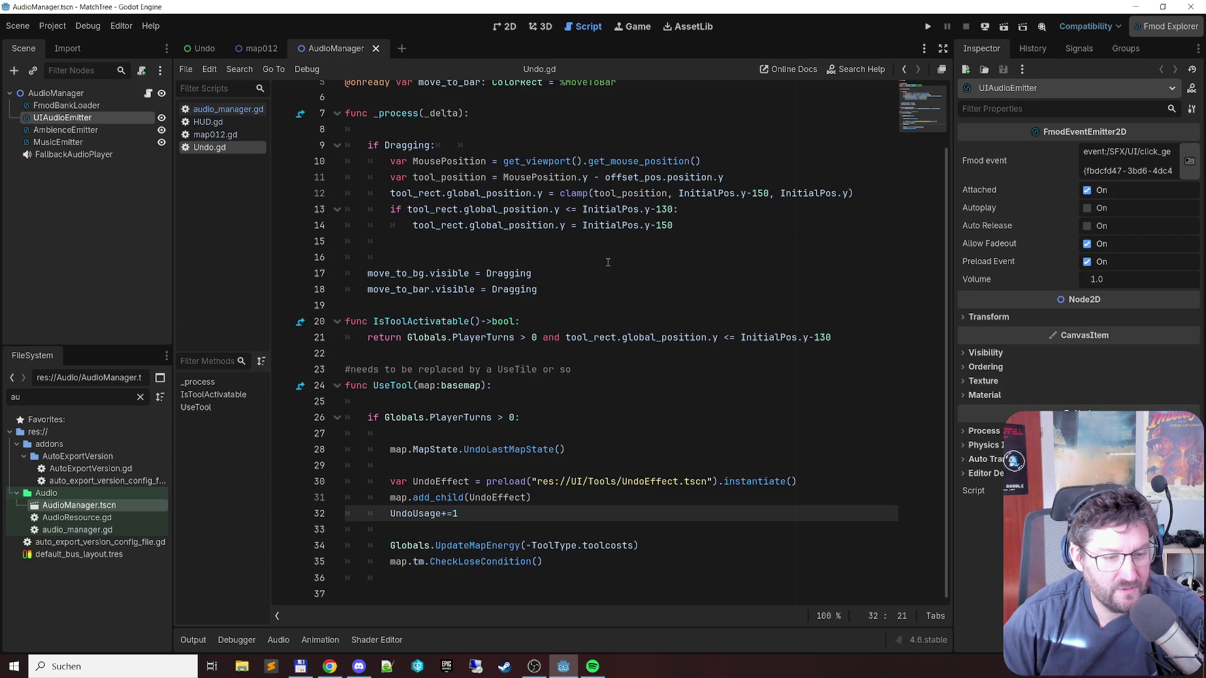
scroll(612, 261, up, 2)
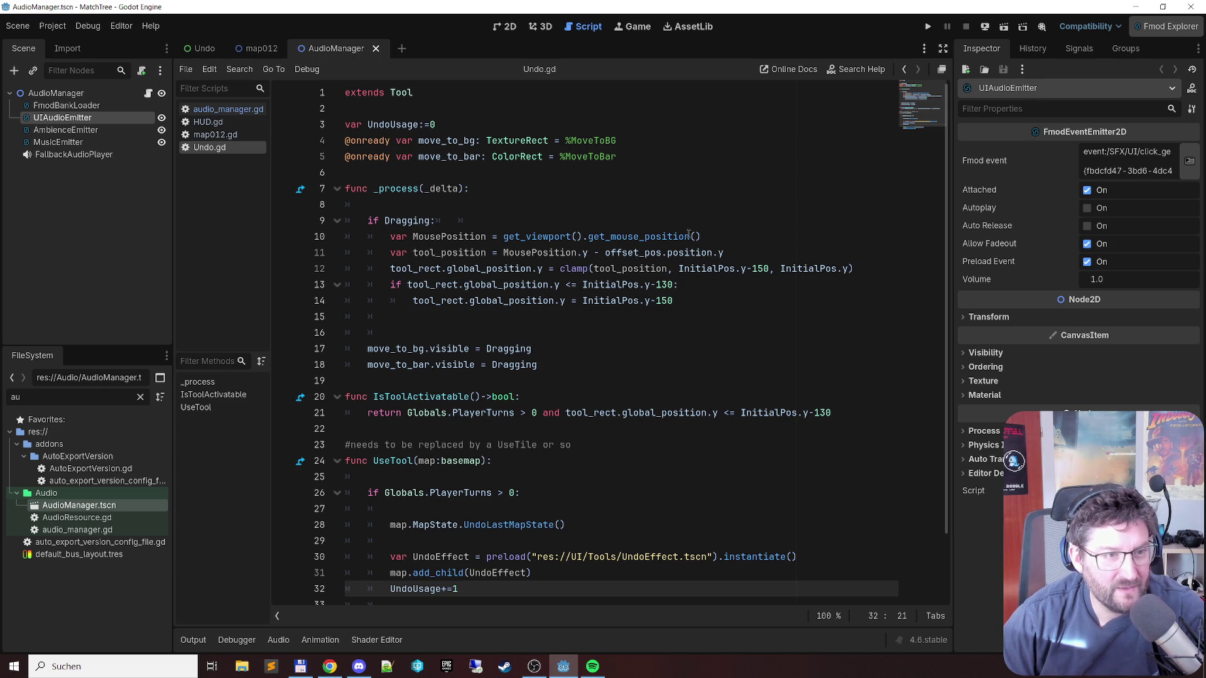
double_click(409, 219)
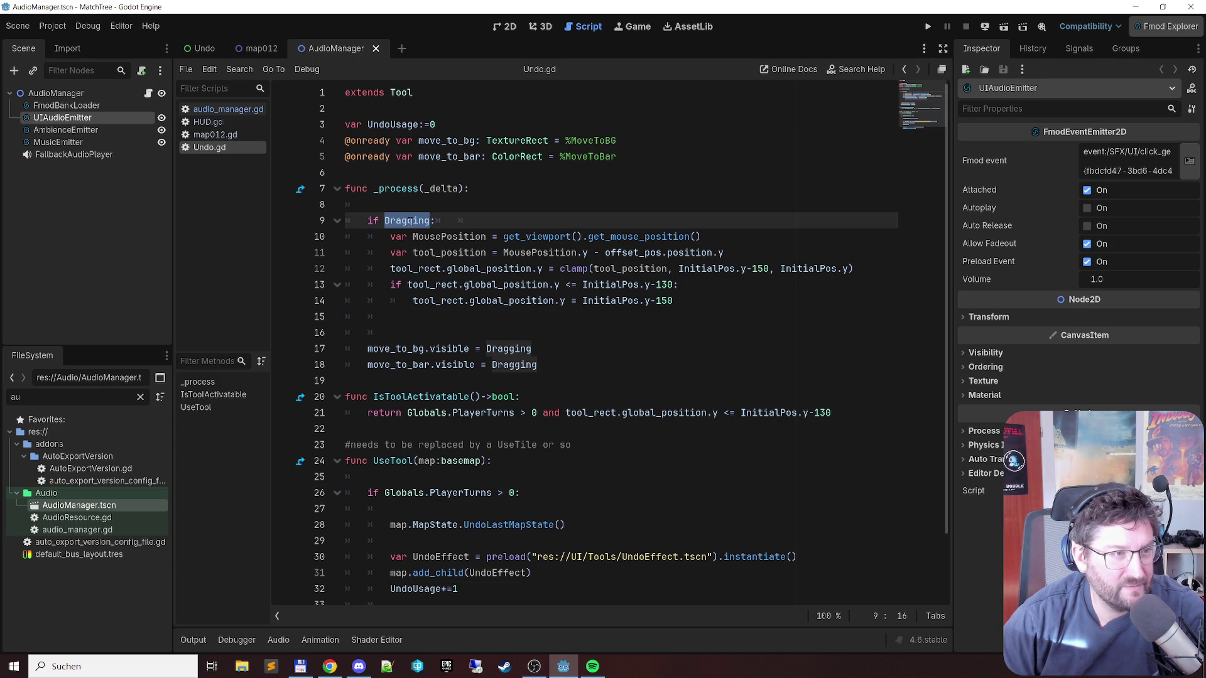
double_click(14, 397)
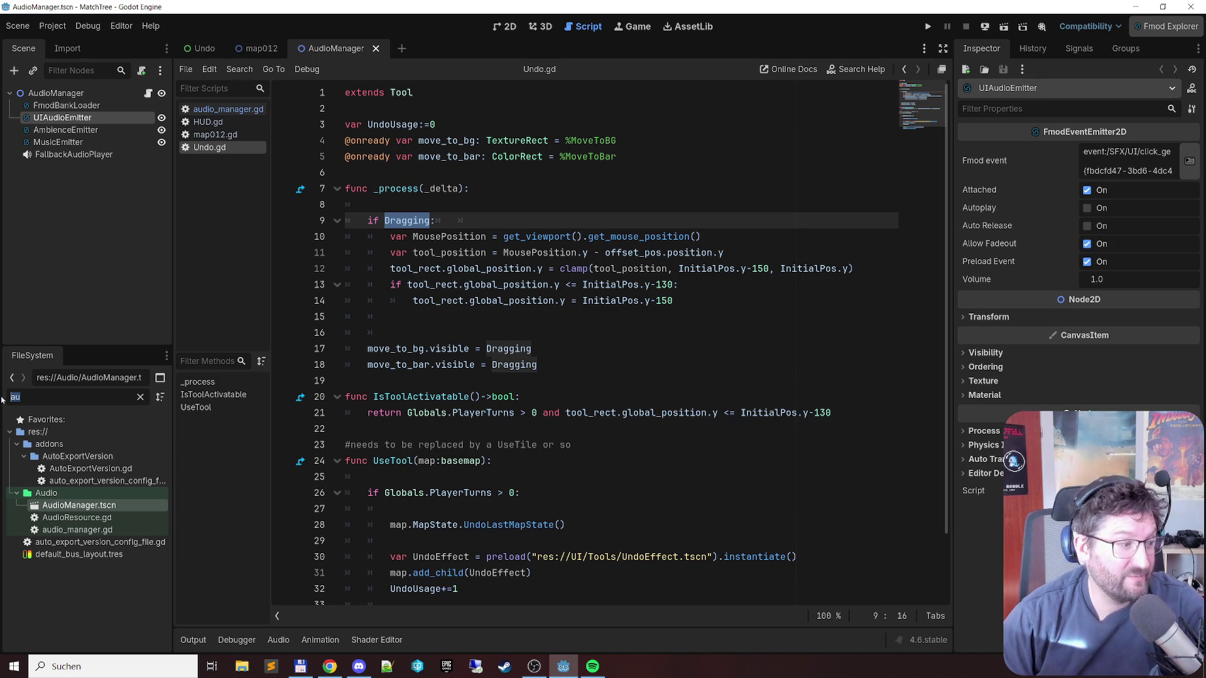
Filter the FileSystem by 'tool' and open the ToolBase.gd script.
text(tool)
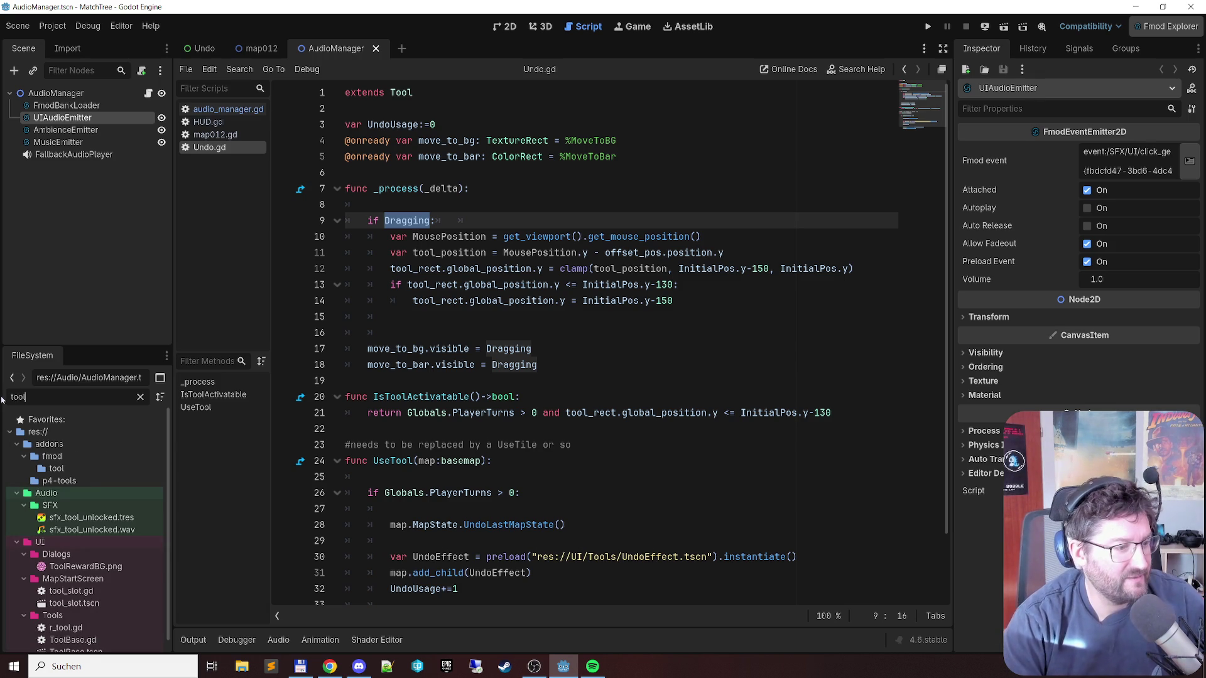
scroll(126, 502, down, 1)
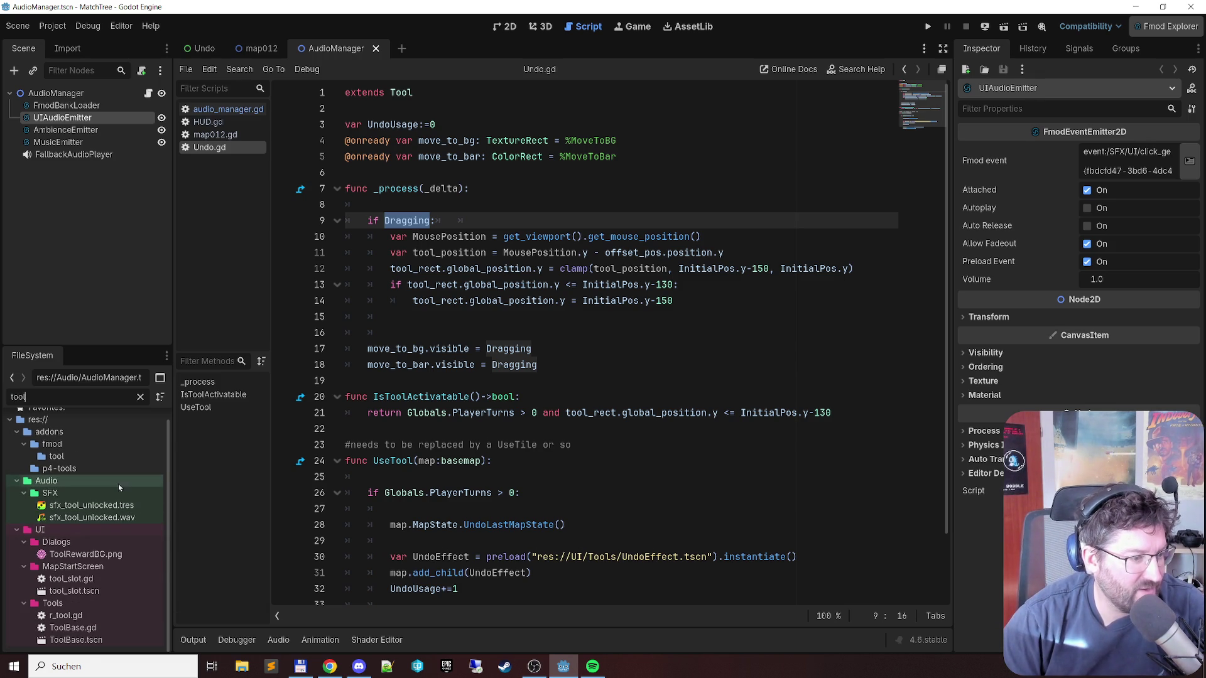
double_click(72, 627)
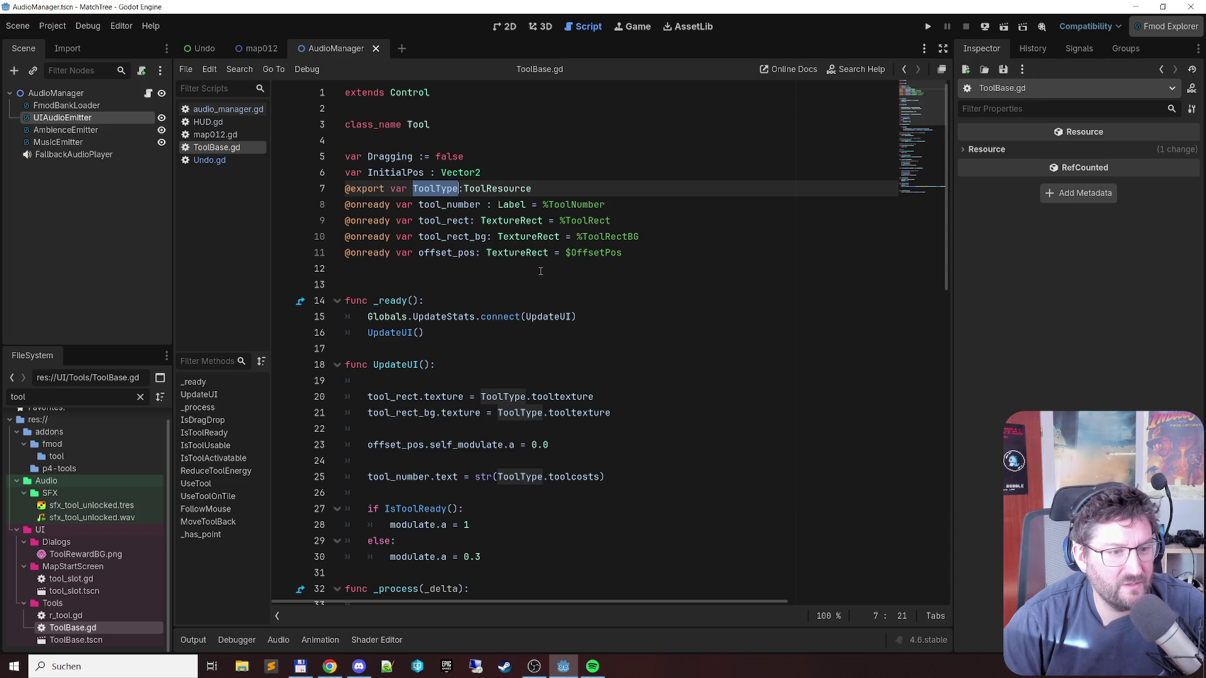
Scroll down ToolBase.gd and highlight the FollowMouse and MoveToolBack functions.
scroll(540, 270, down, 3)
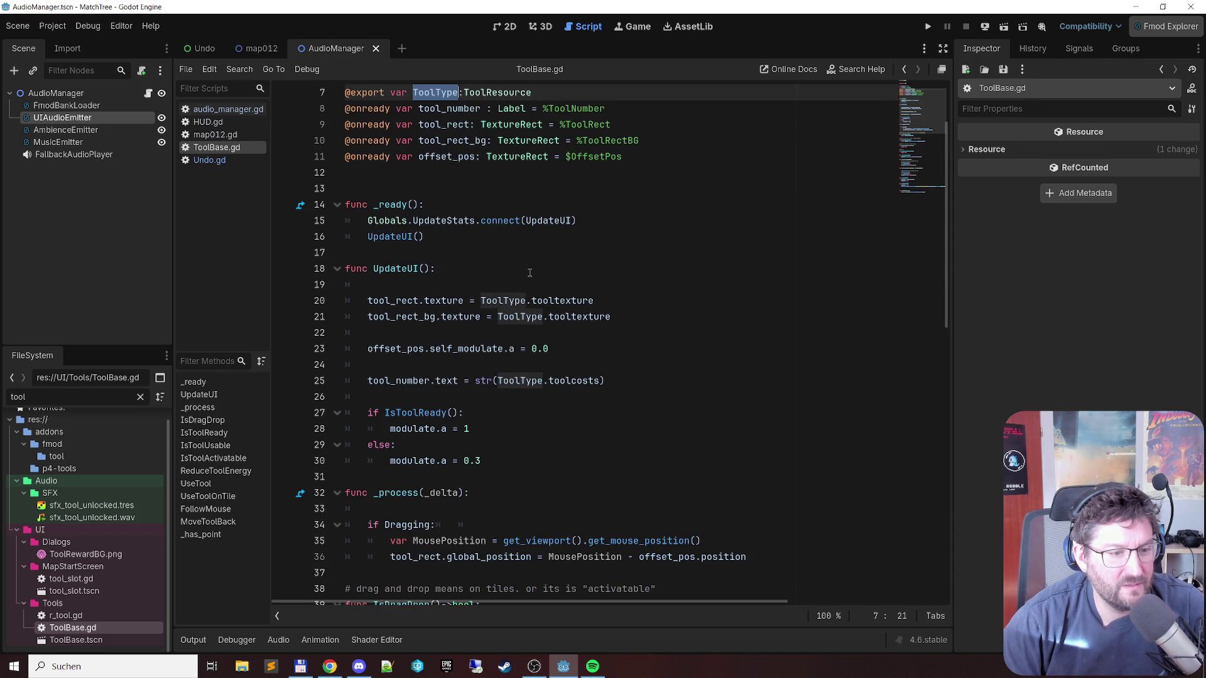
scroll(529, 272, down, 3)
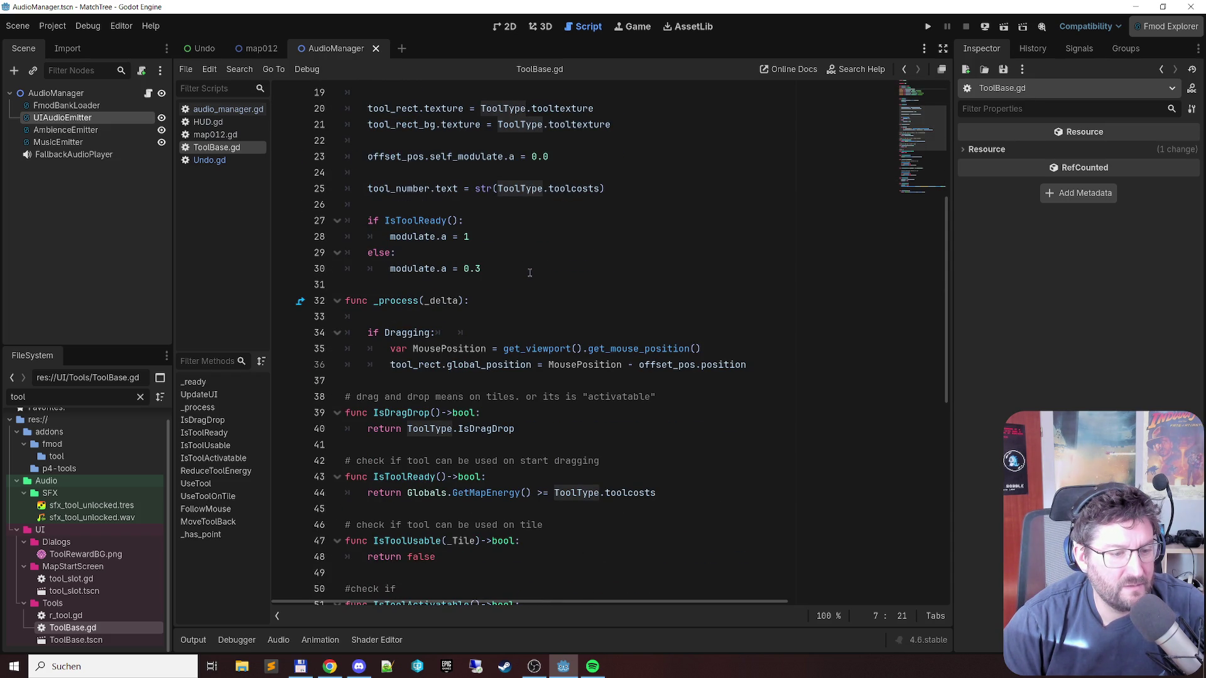
scroll(529, 272, down, 5)
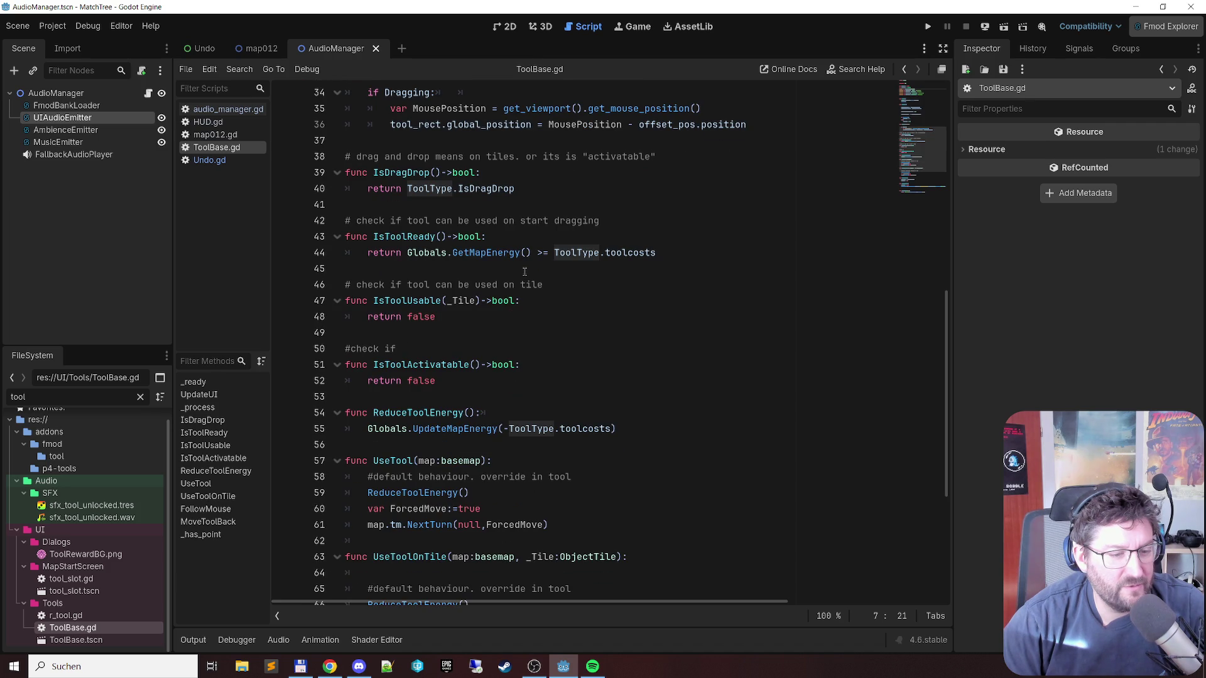
scroll(524, 271, down, 5)
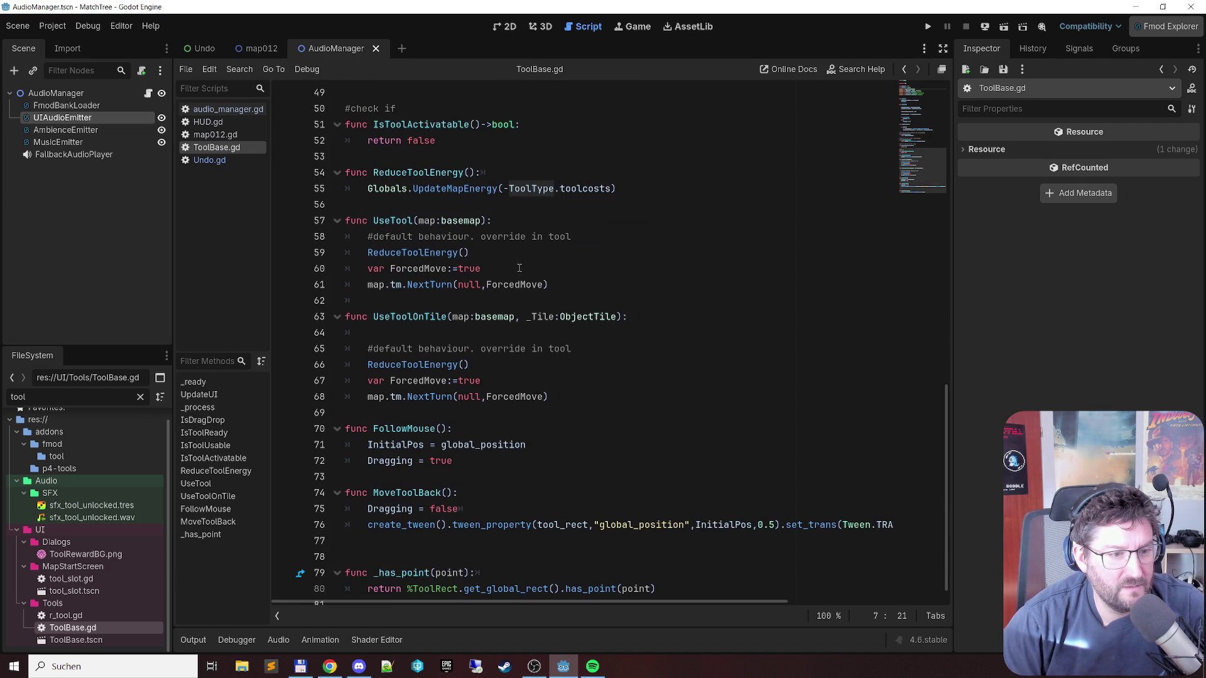
scroll(512, 266, down, 1)
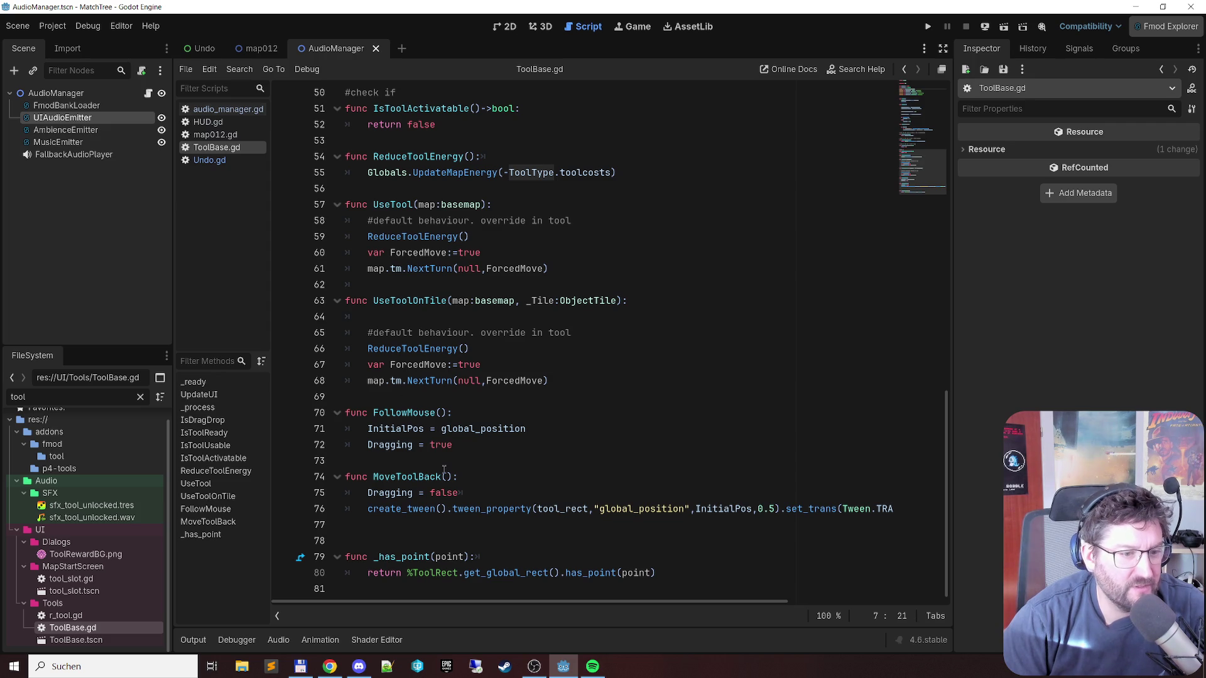
double_click(386, 412)
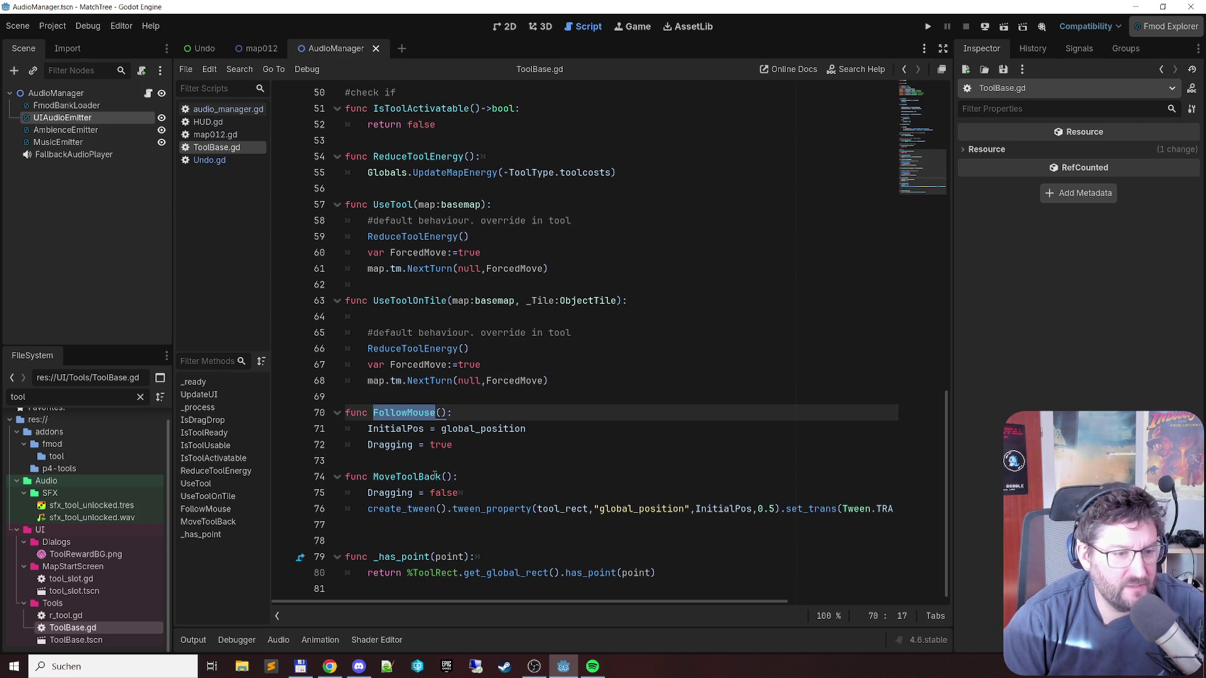
double_click(405, 477)
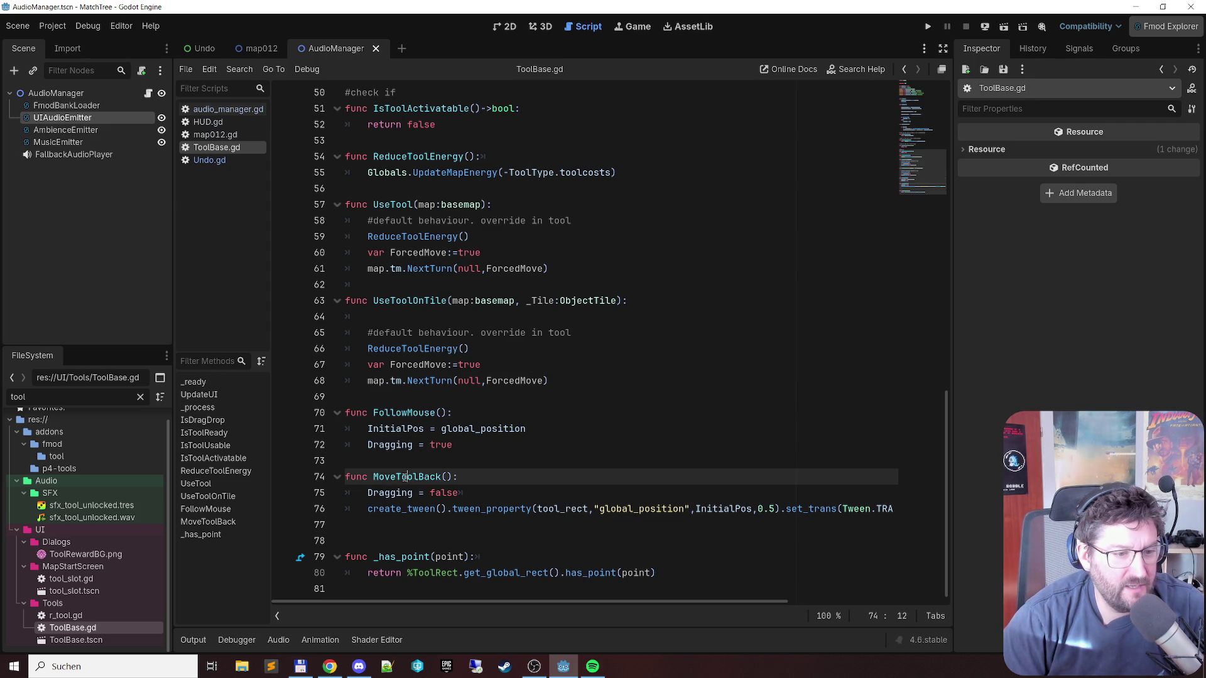
click(461, 444)
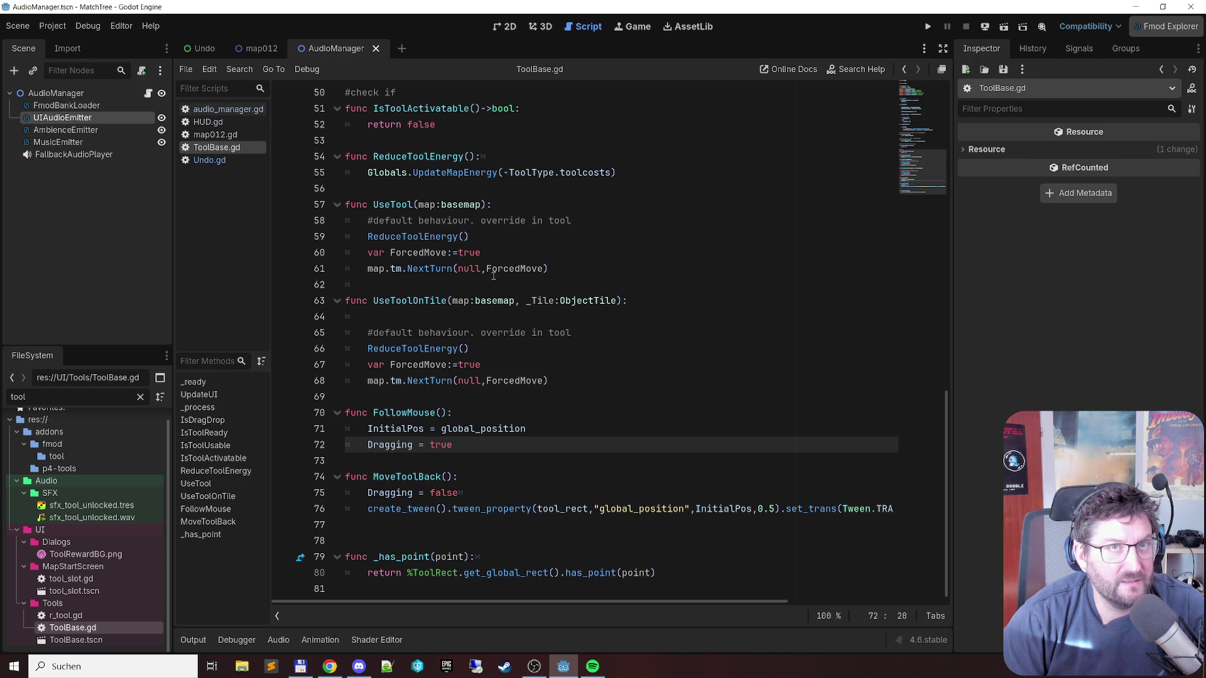
Place the cursor at the end of line 72, after Dragging = true in FollowMouse.
mouse_move(491, 271)
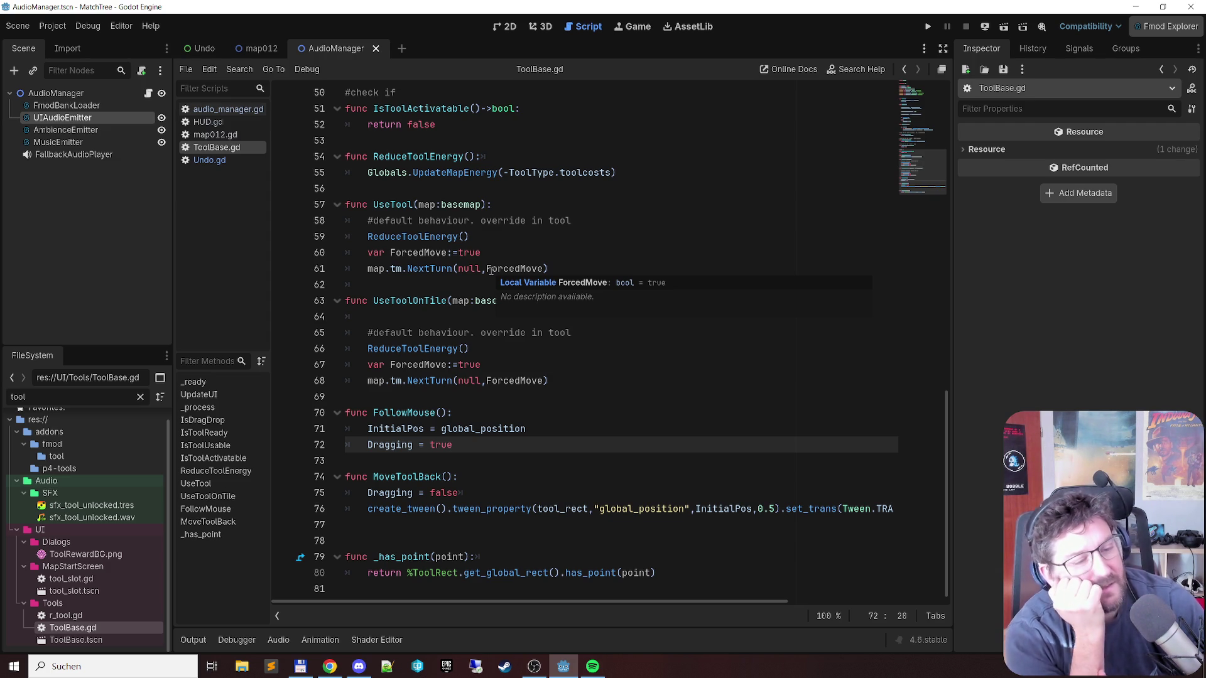
Below line 72, add 'if IsDragDrop():' with an AudioManager.play_ui_sound call in its body.
key(Return)
key(Return)
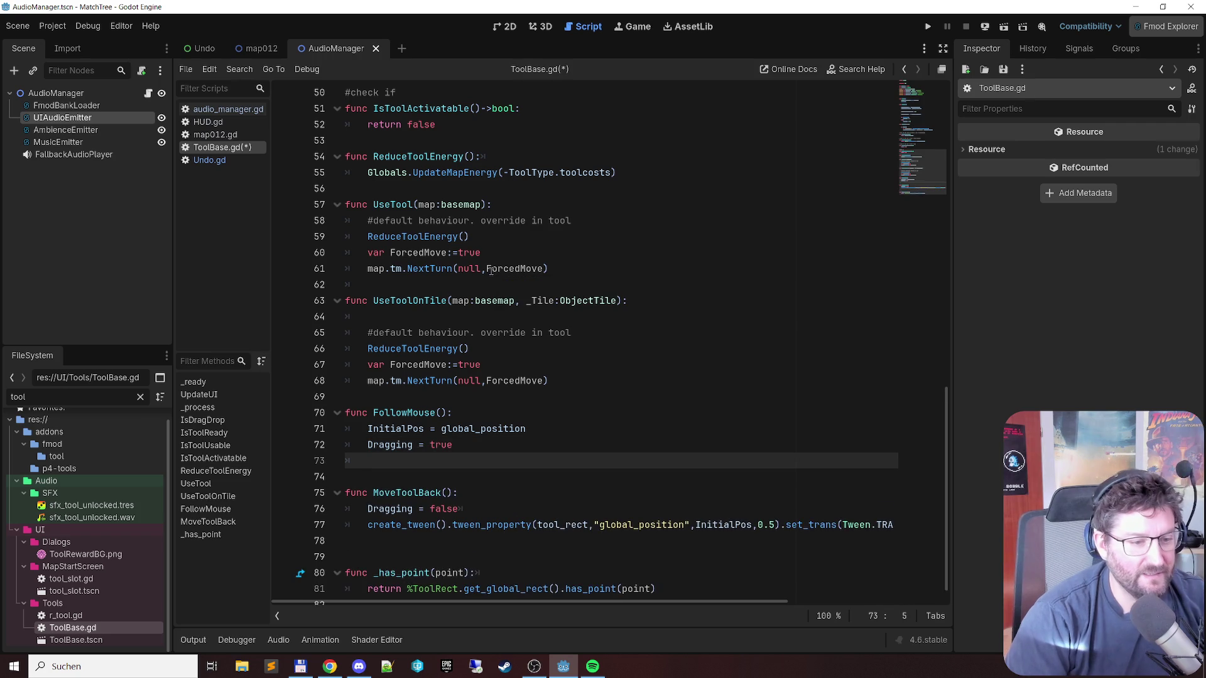
text(if)
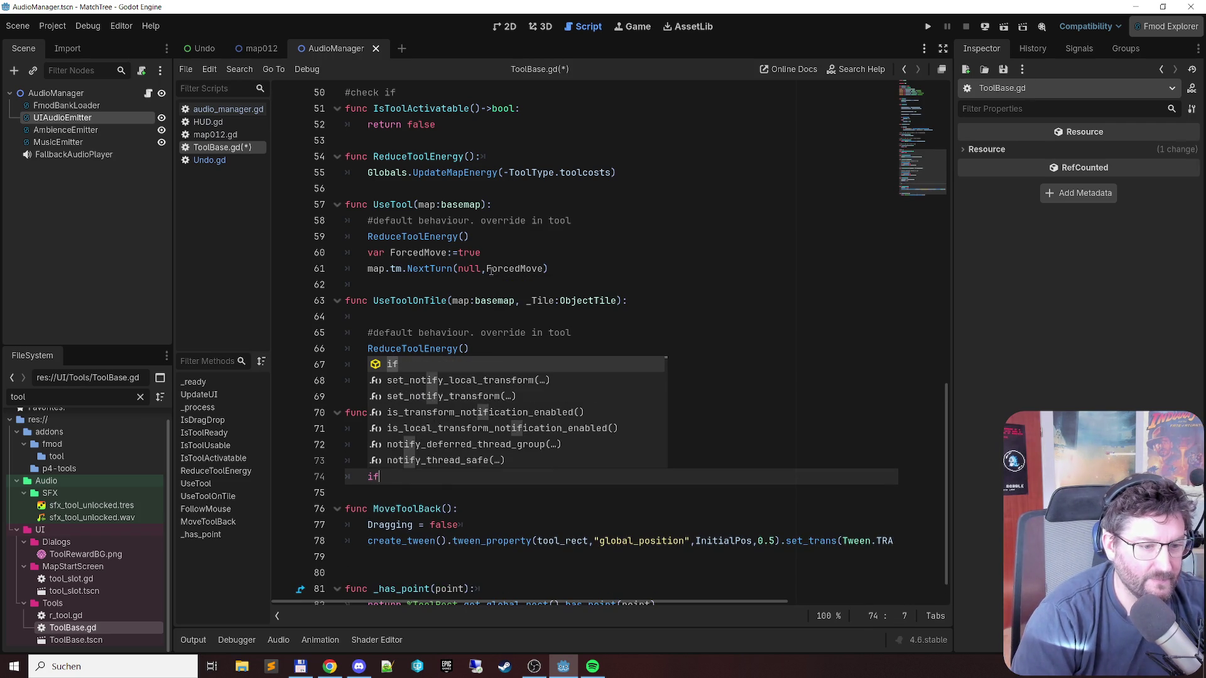
text( dr)
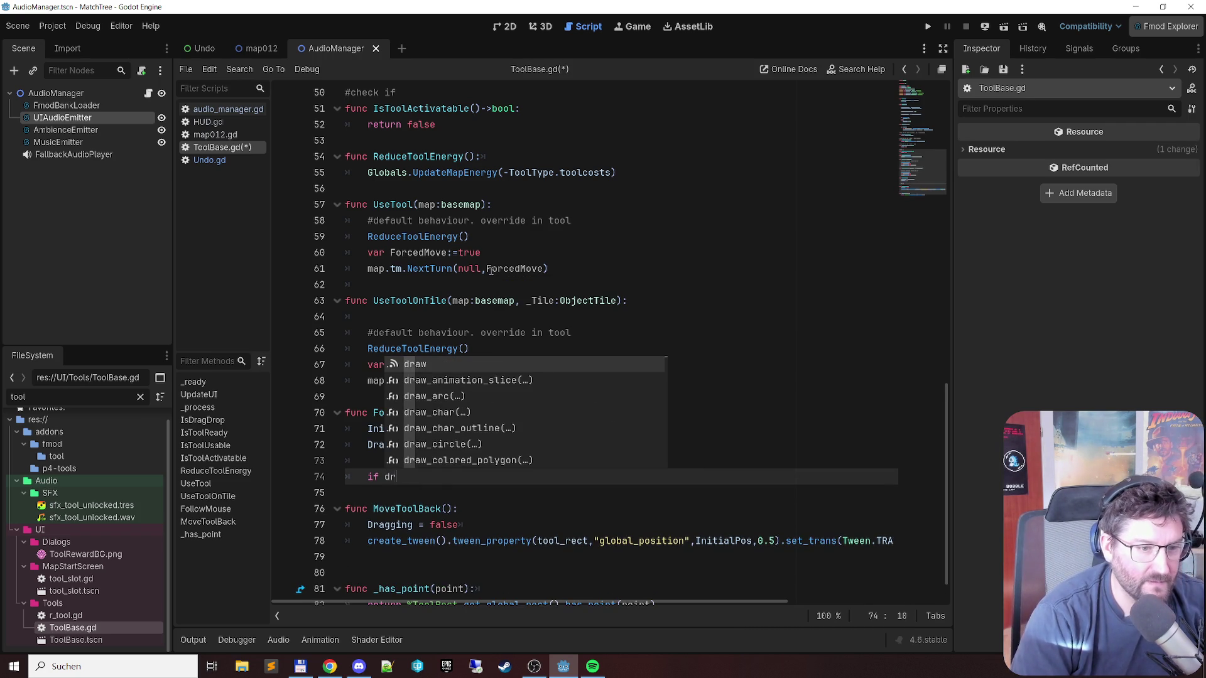
key(BackSpace)
key(BackSpace)
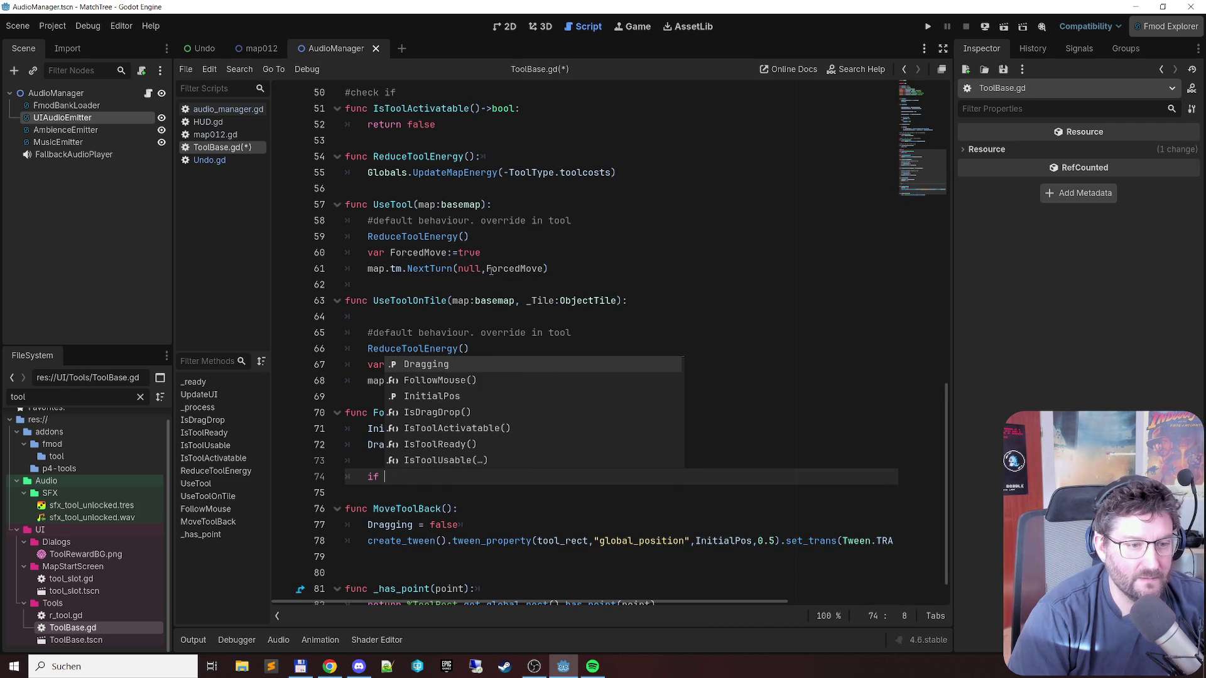
key(Down)
key(Down)
key(Down)
key(Return)
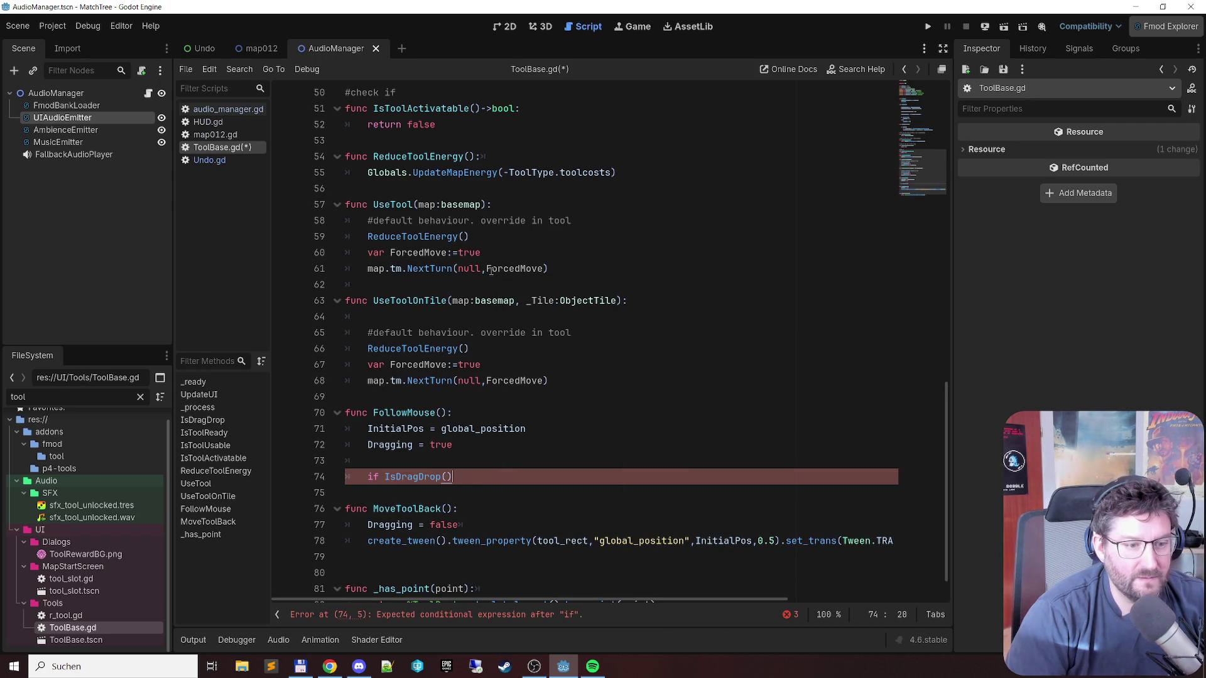
text(:)
key(Return)
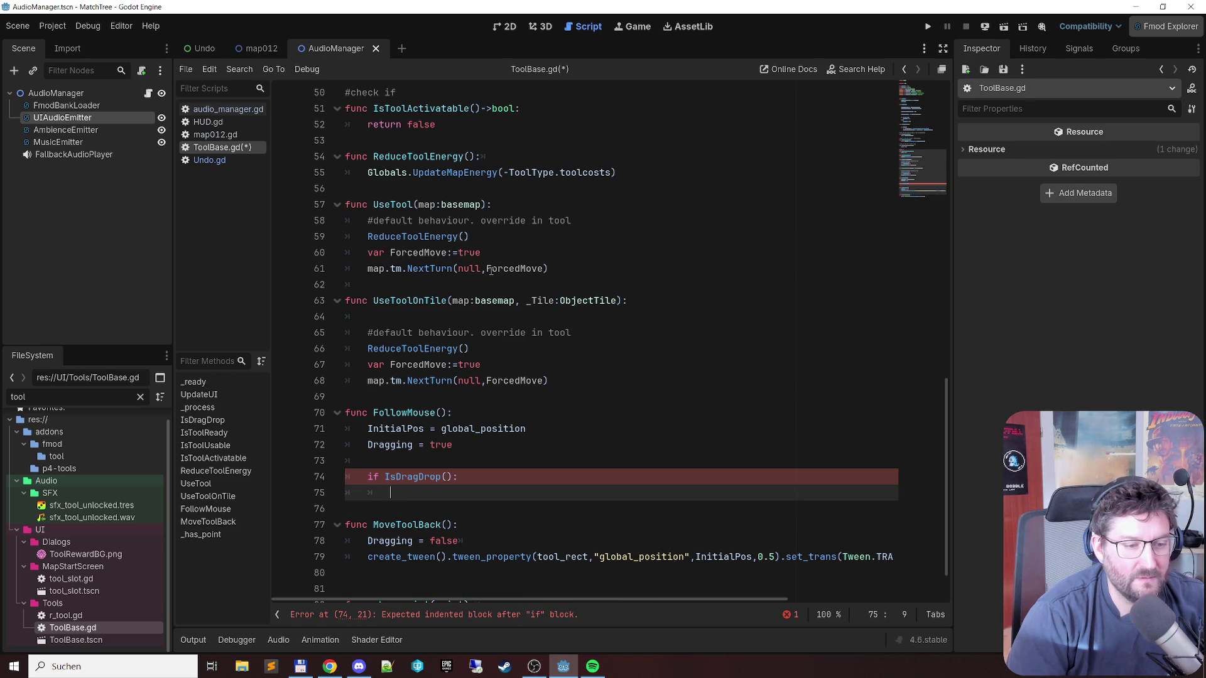
text(Audio)
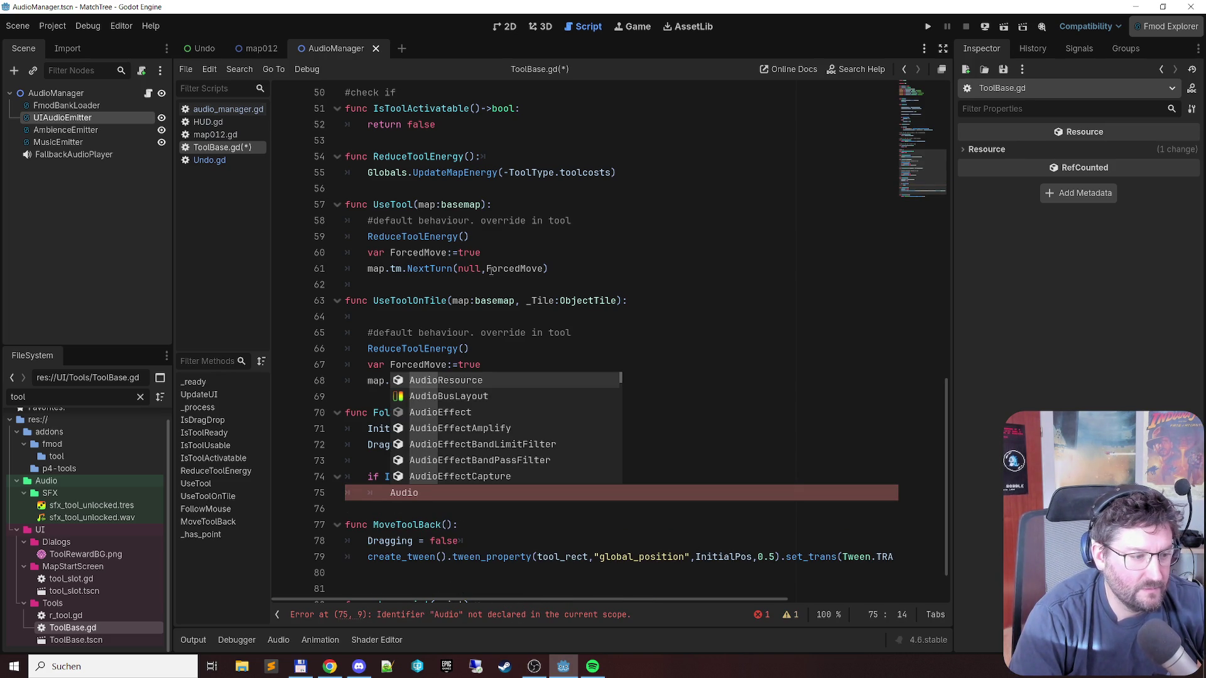
text(M)
key(Return)
text(.)
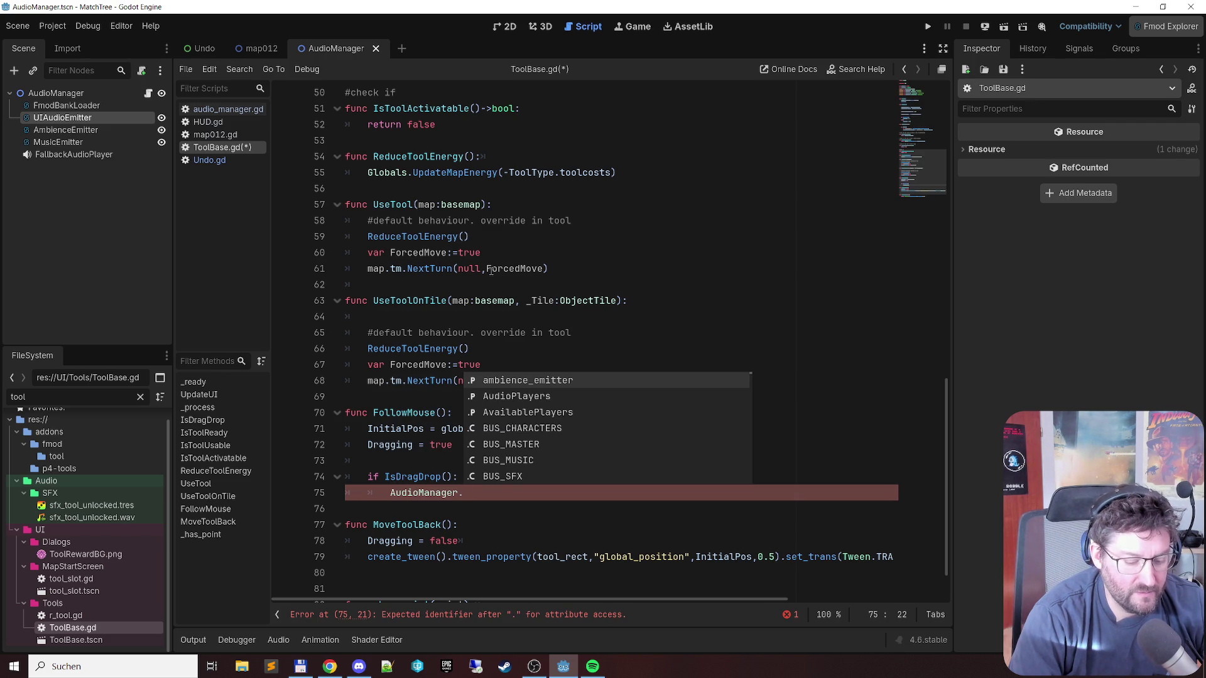
text(play)
key(Down)
key(Down)
key(Down)
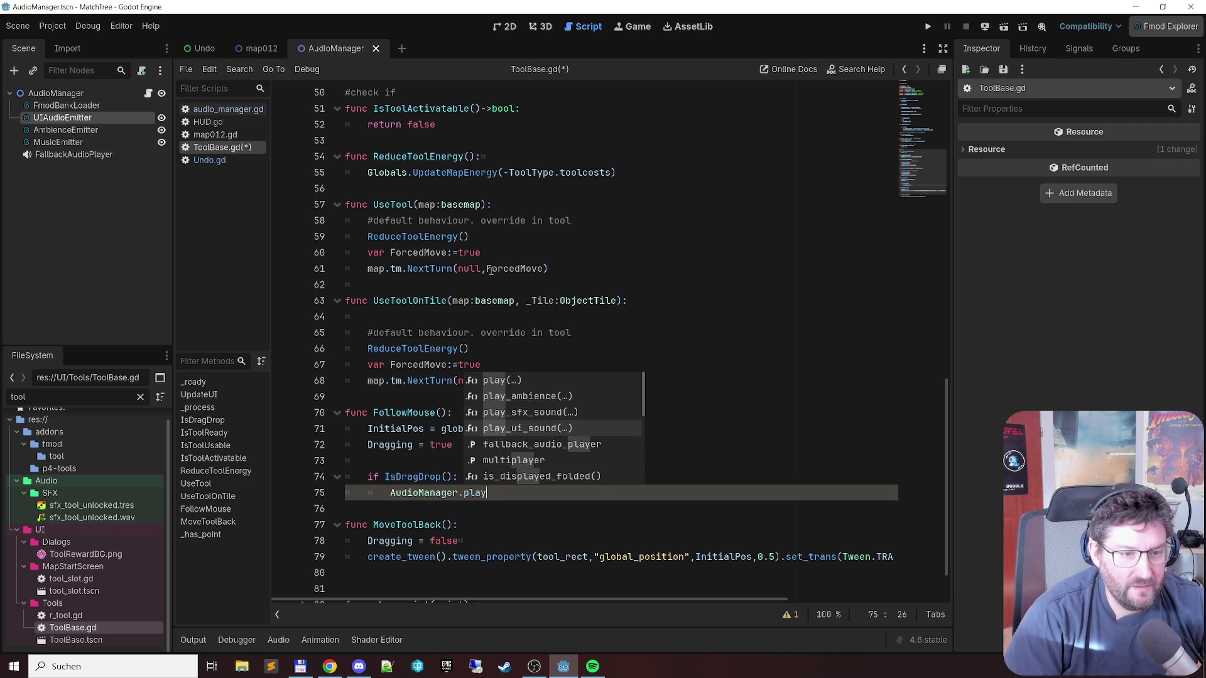
key(Return)
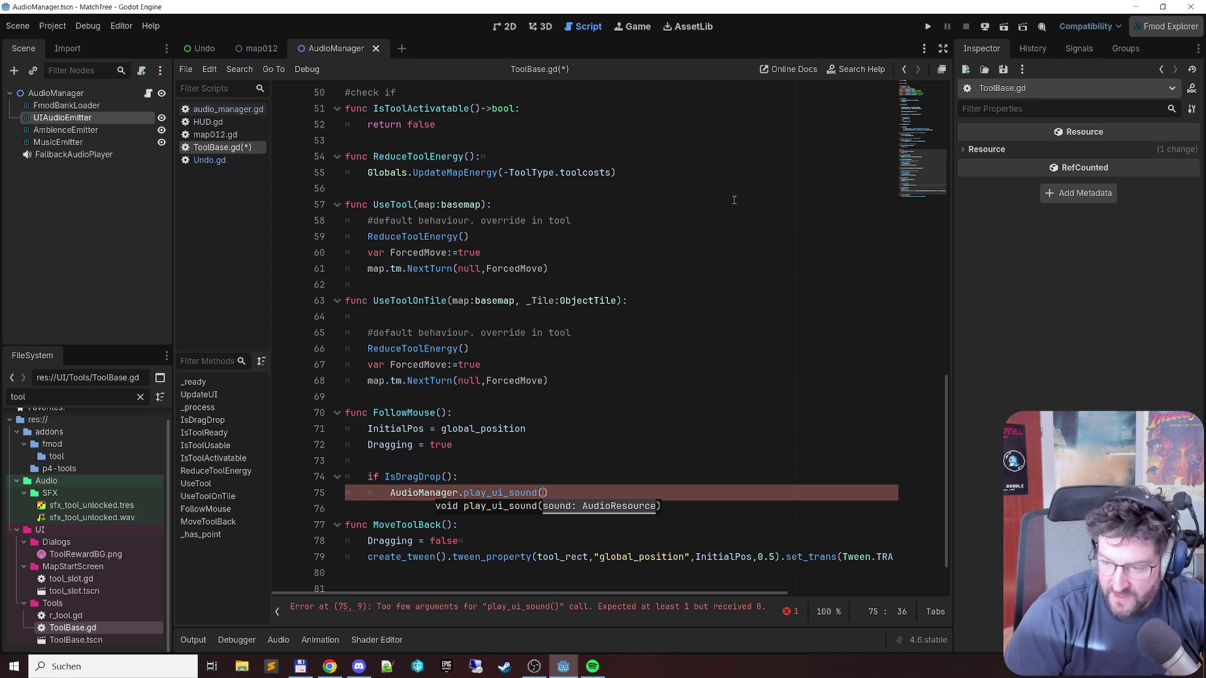
Save ToolBase.gd and pass ButtonPull as the play_ui_sound argument.
key(ctrl+s)
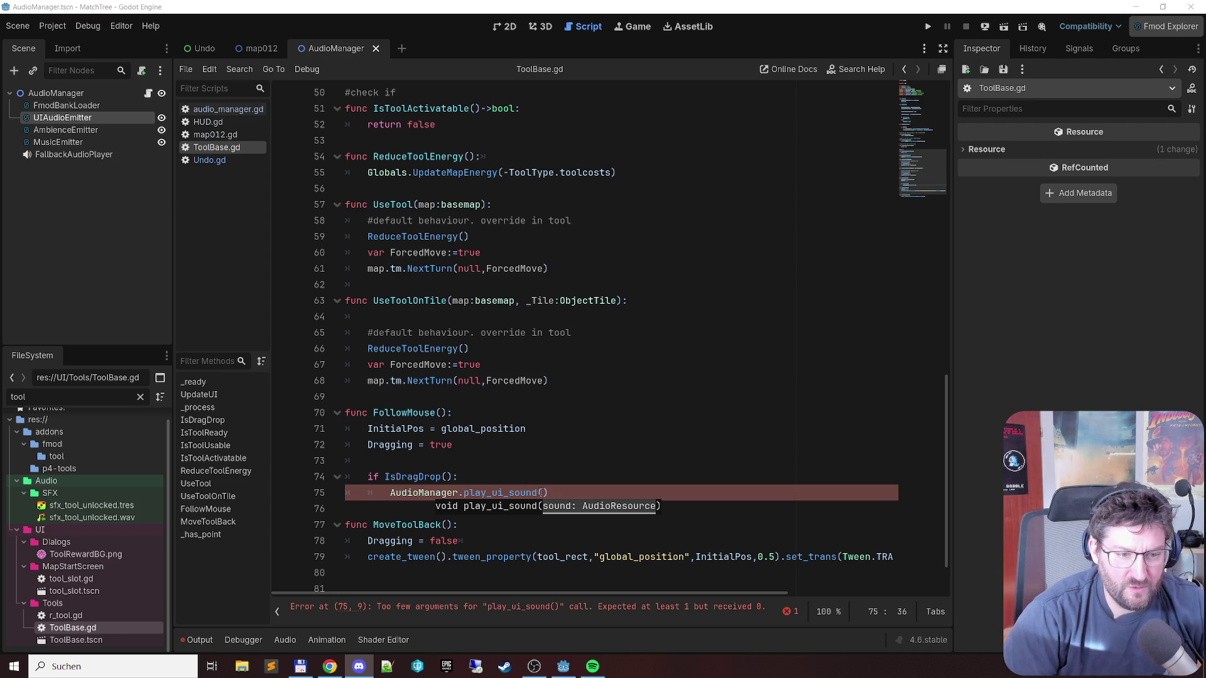
text(B)
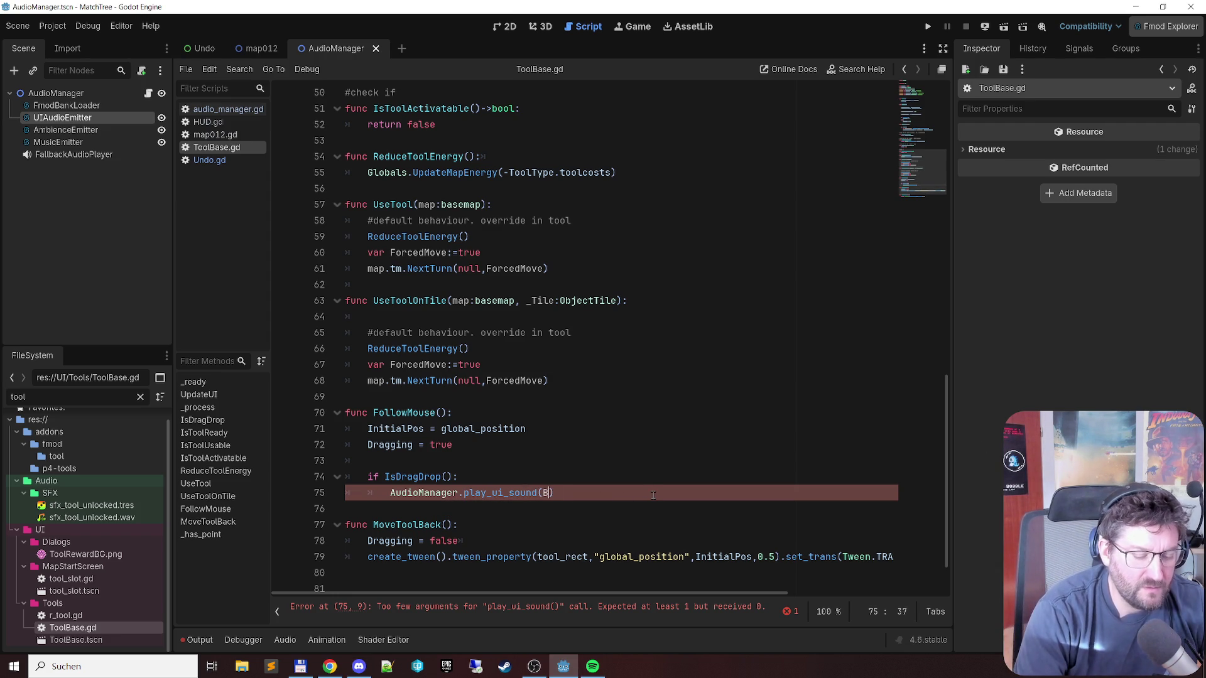
text(utton)
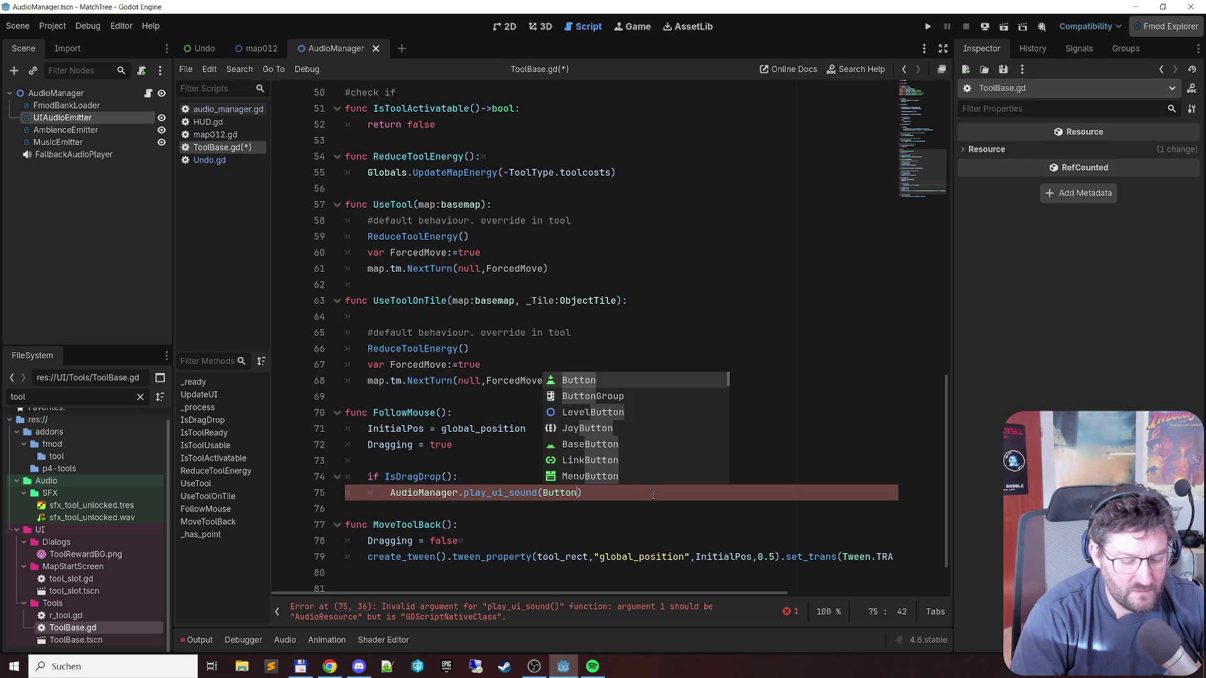
text(Pull)
key(ctrl+shift+Left)
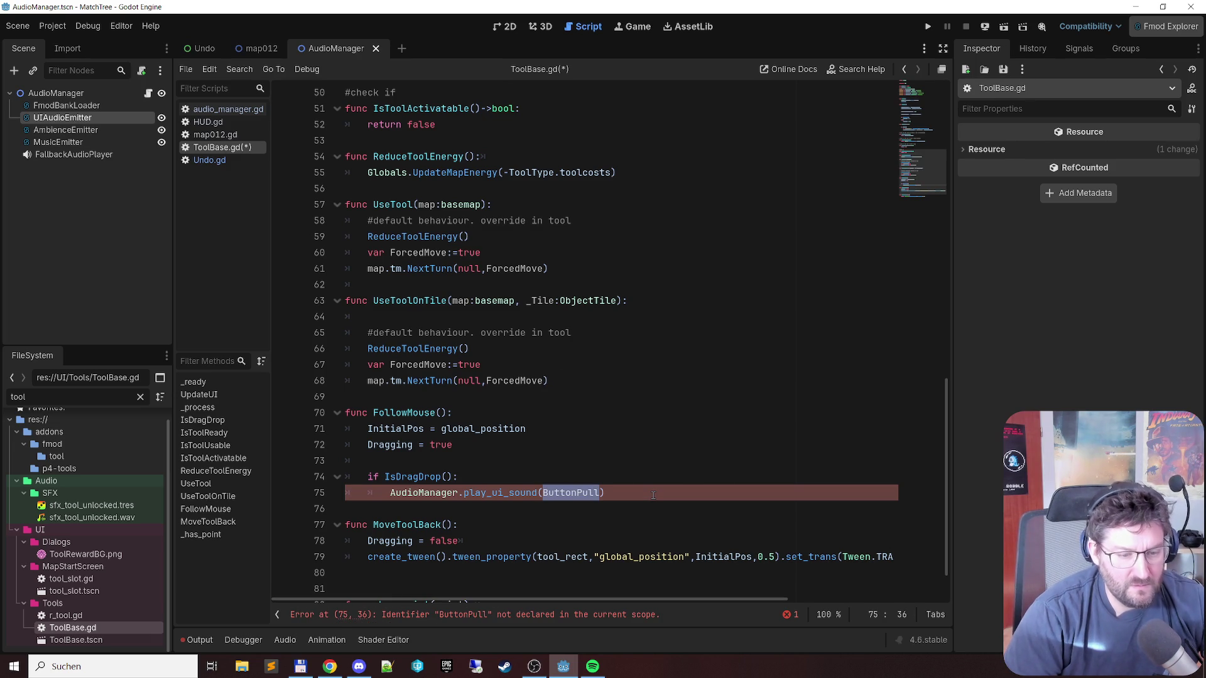
Copy the IsDragDrop / play_ui_sound(ButtonPull) block into MoveToolBack.
key(Up)
key(Home)
key(shift+Down)
key(shift+End)
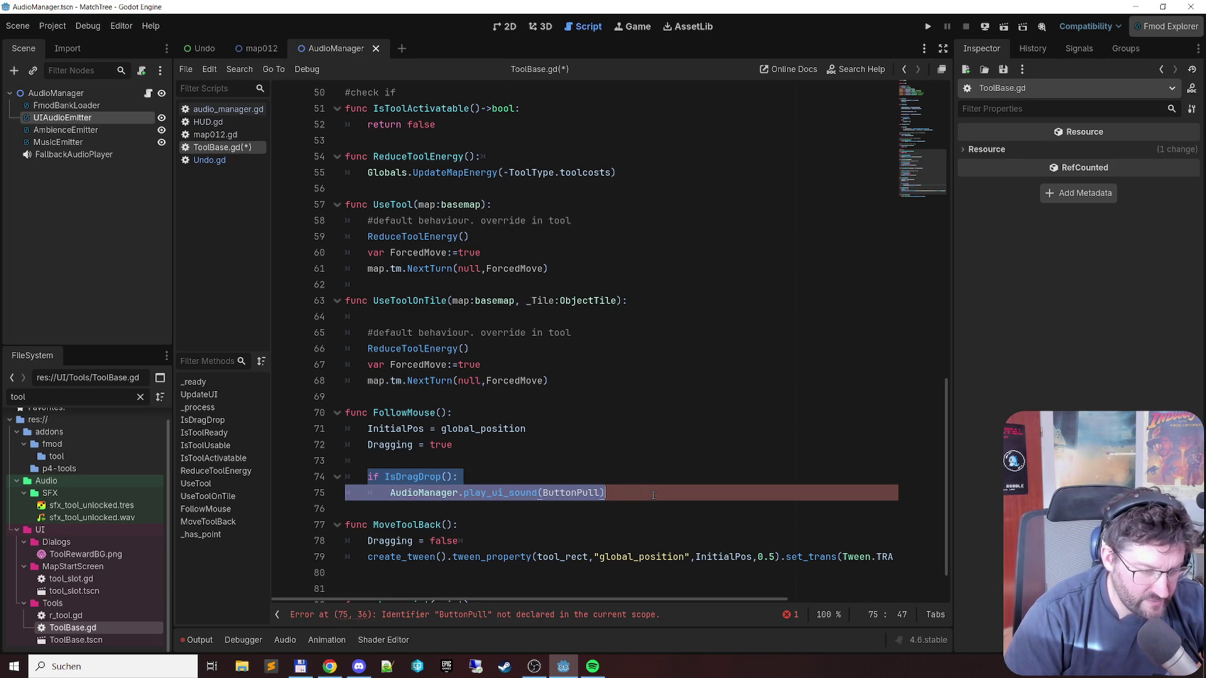
key(ctrl+c)
key(Down)
key(Down)
key(Down)
key(End)
key(Return)
key(ctrl+v)
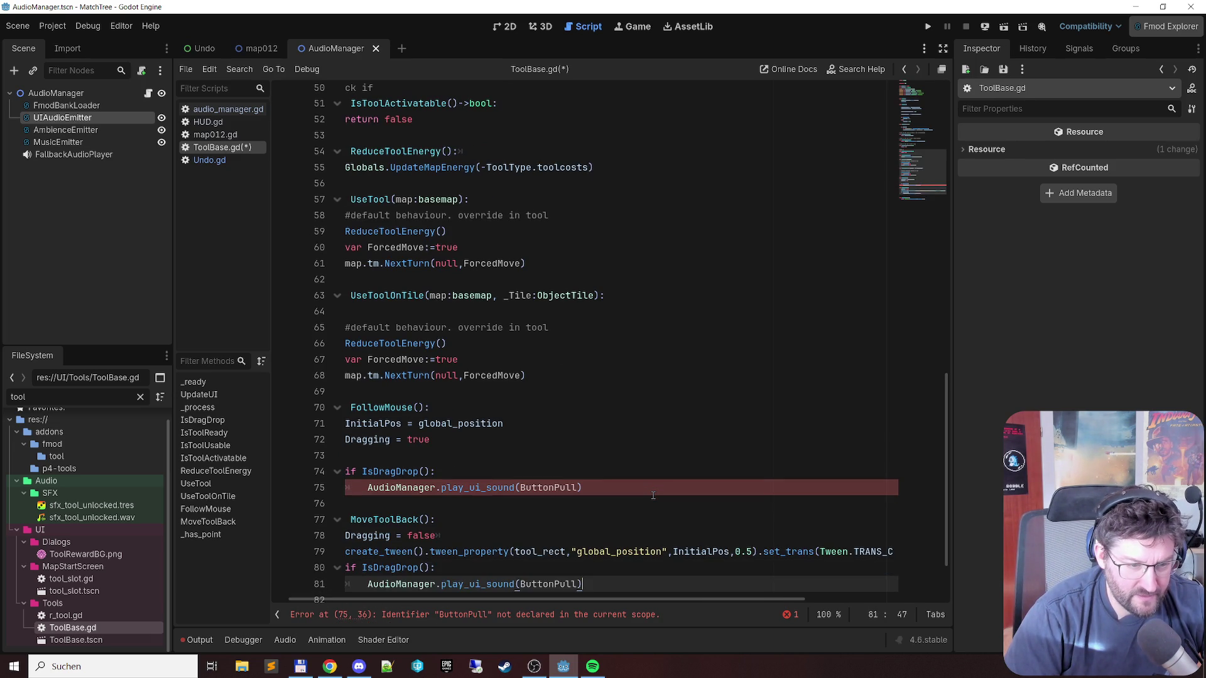
Remove play_ui_sound from line 81 and browse AudioManager's completions for a stop function.
key(Home)
key(Right)
key(Right)
key(Right)
key(Right)
key(Right)
key(Right)
key(ctrl+shift+Right)
key(Delete)
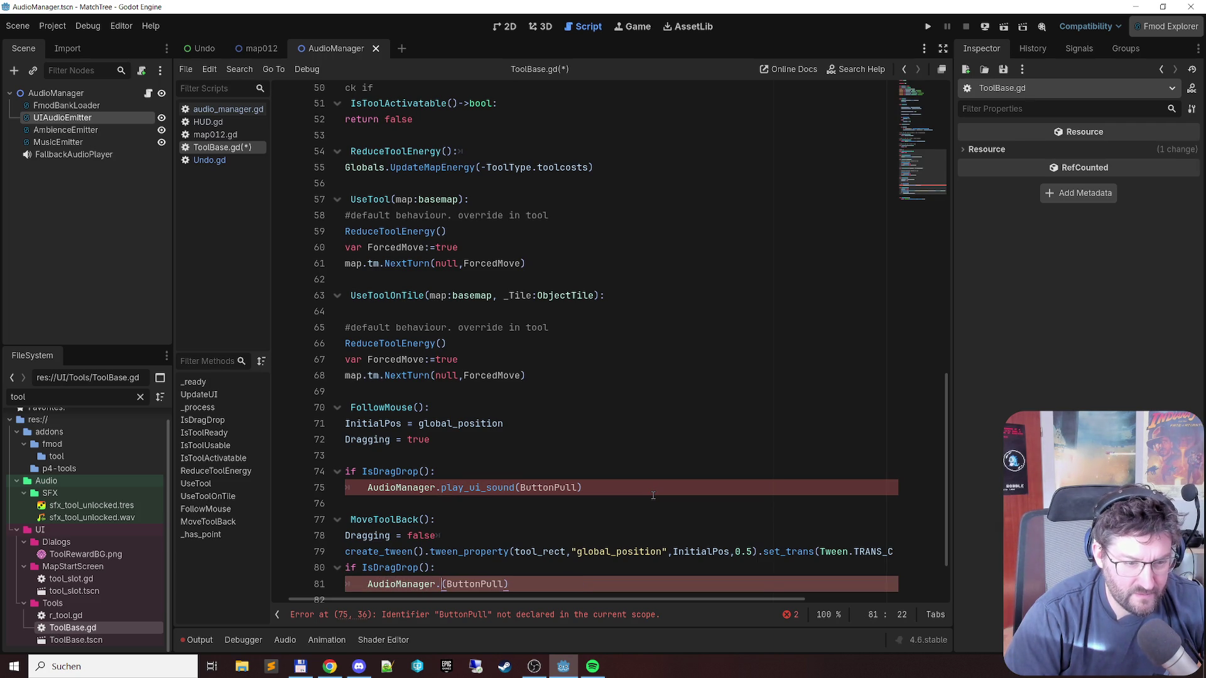
text(stop)
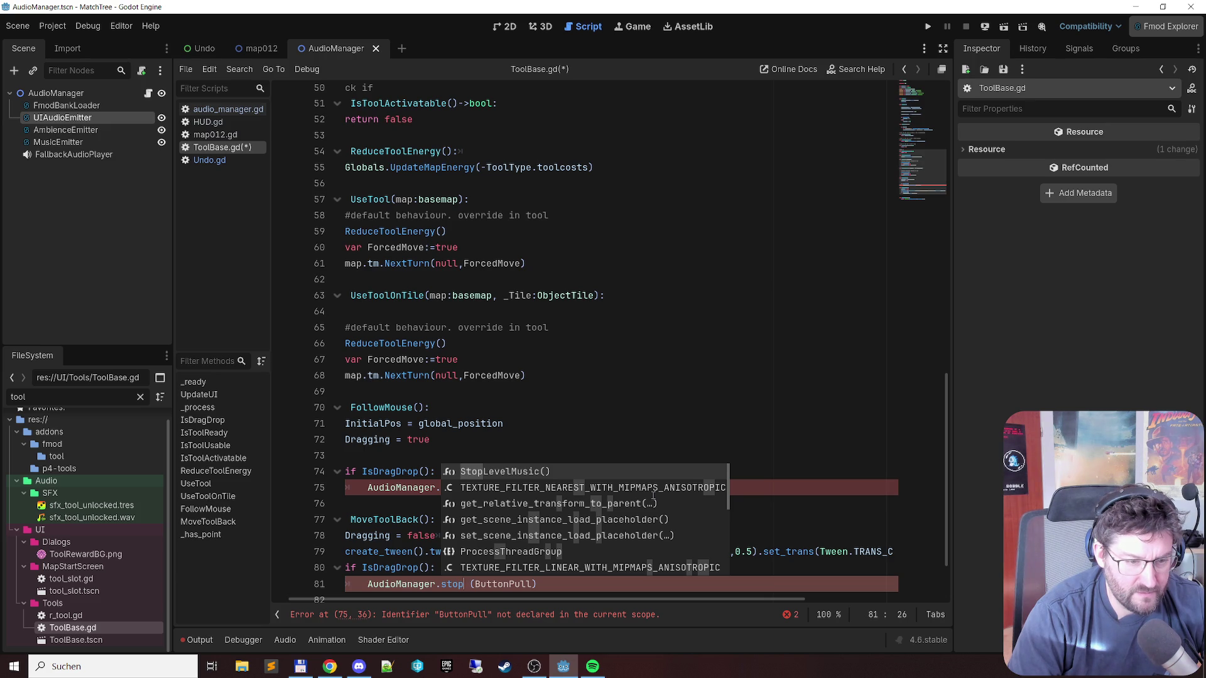
key(BackSpace)
key(BackSpace)
key(BackSpace)
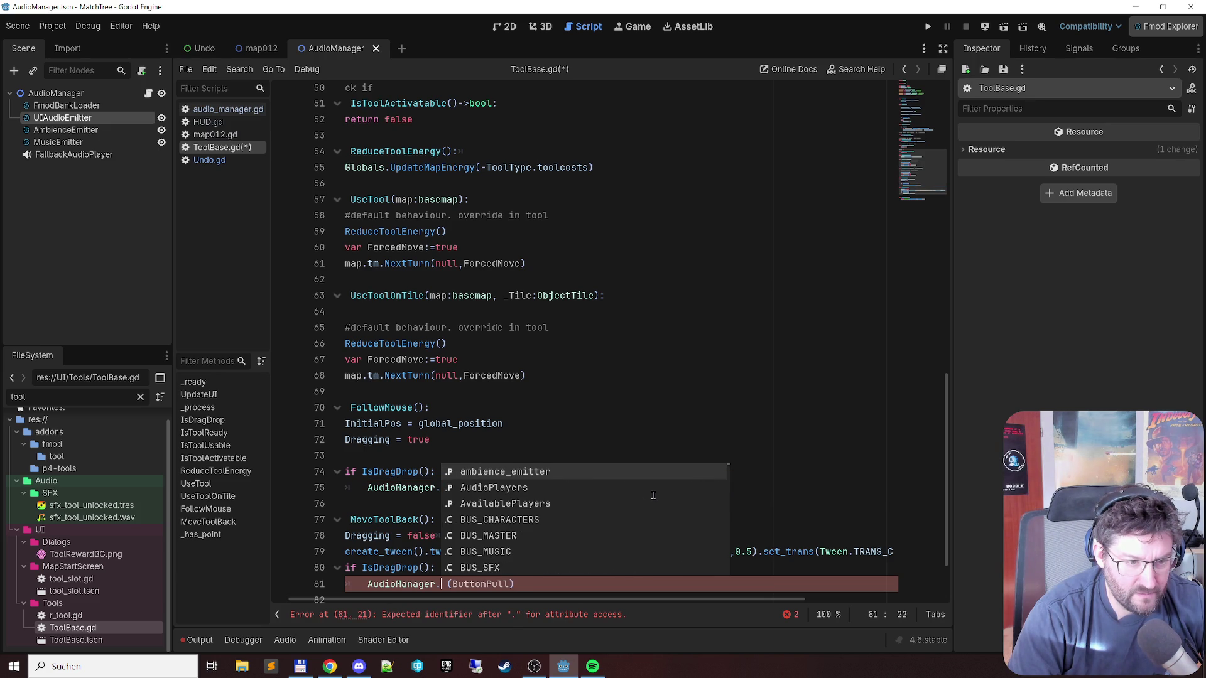
text(ui)
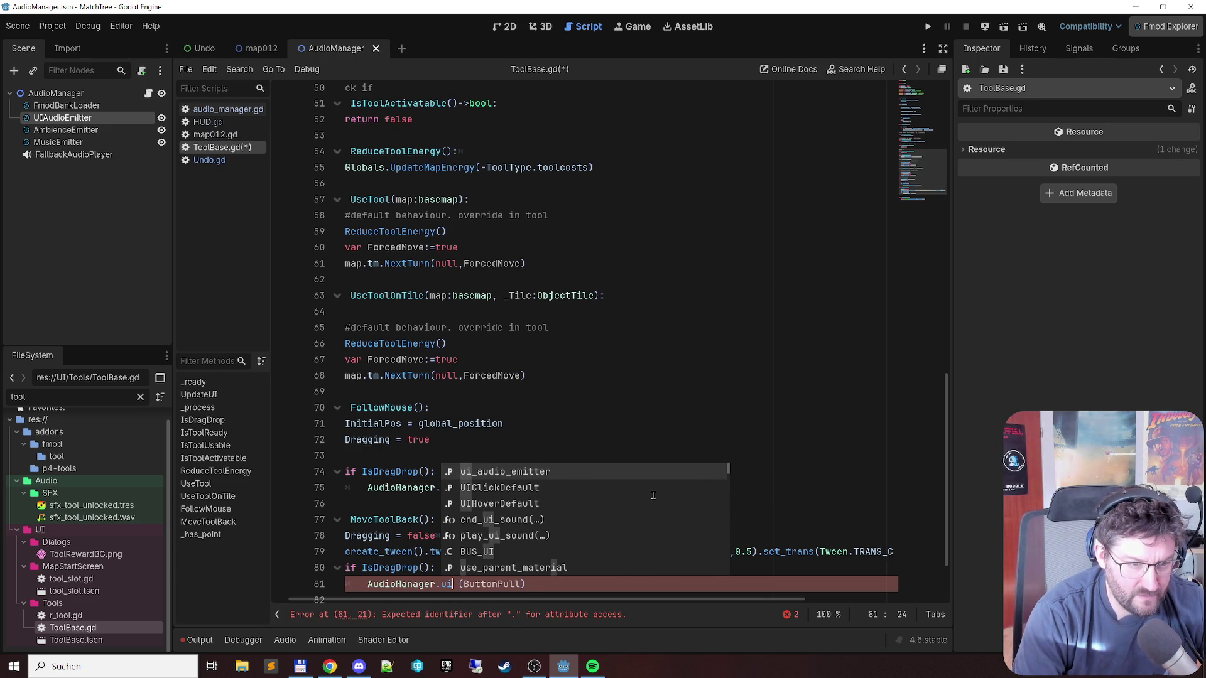
key(Down)
key(Down)
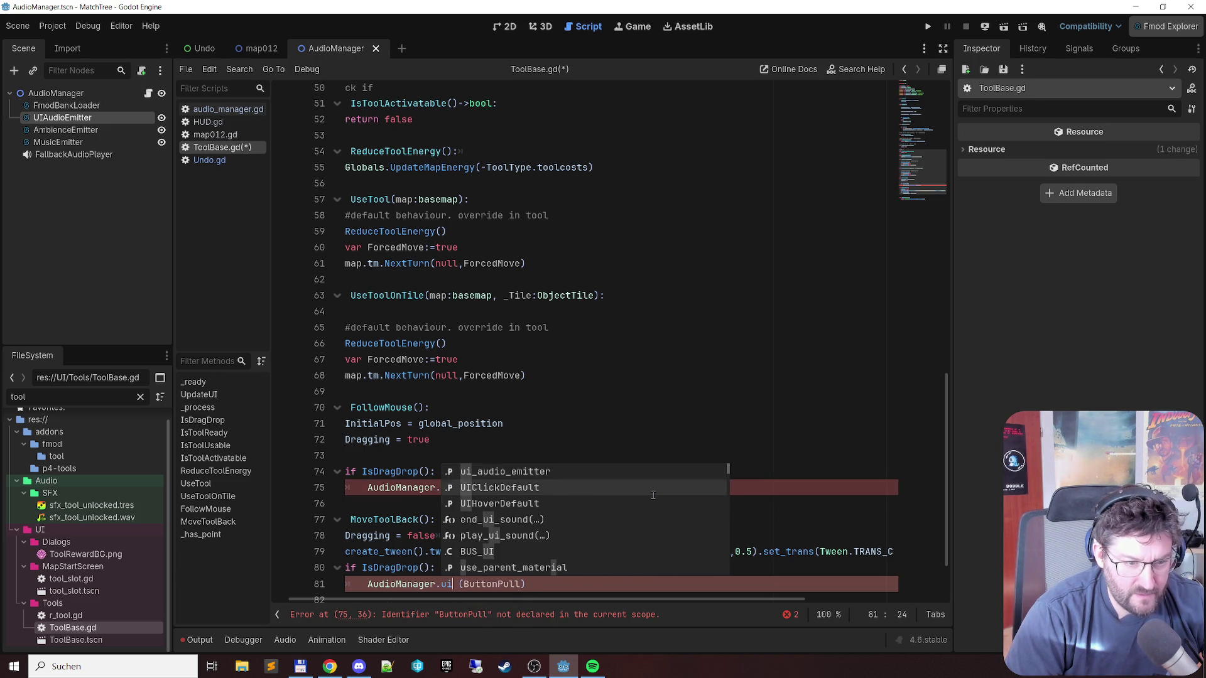
key(Return)
Replace the inserted UIHoverDefault with end_ui_sound so line 81 reads end_ui_sound(ButtonPull).
key(ctrl+shift+Left)
text(end)
key(Return)
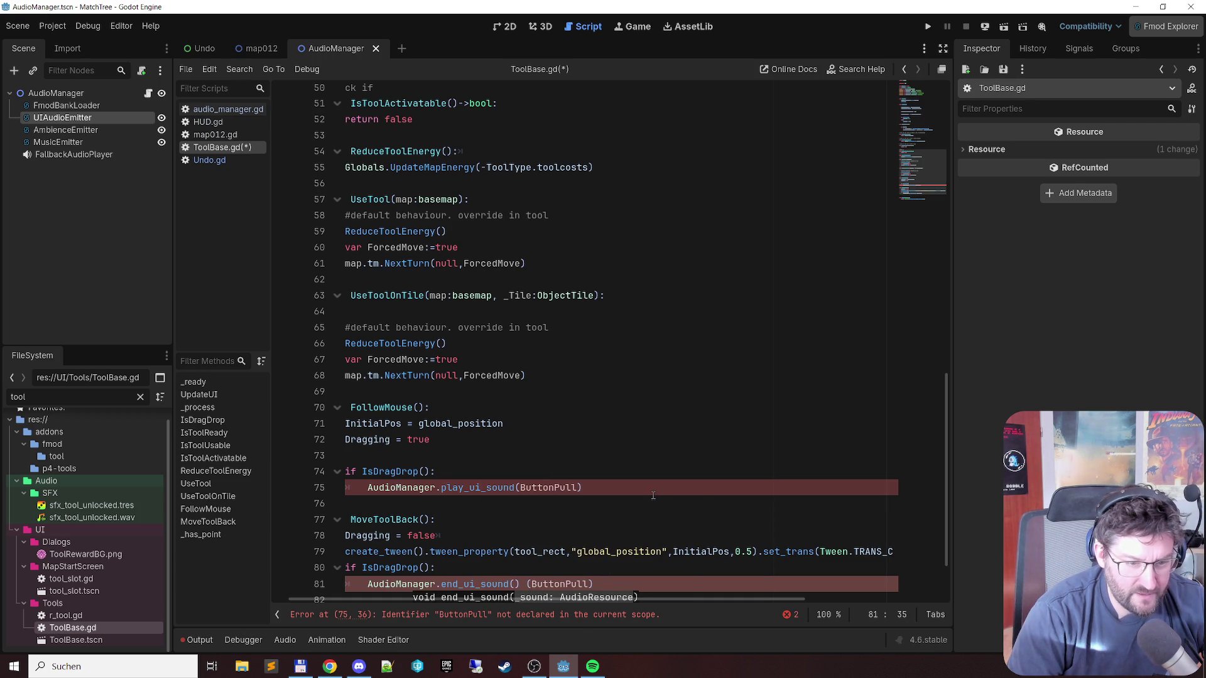
key(Delete)
key(Delete)
key(Delete)
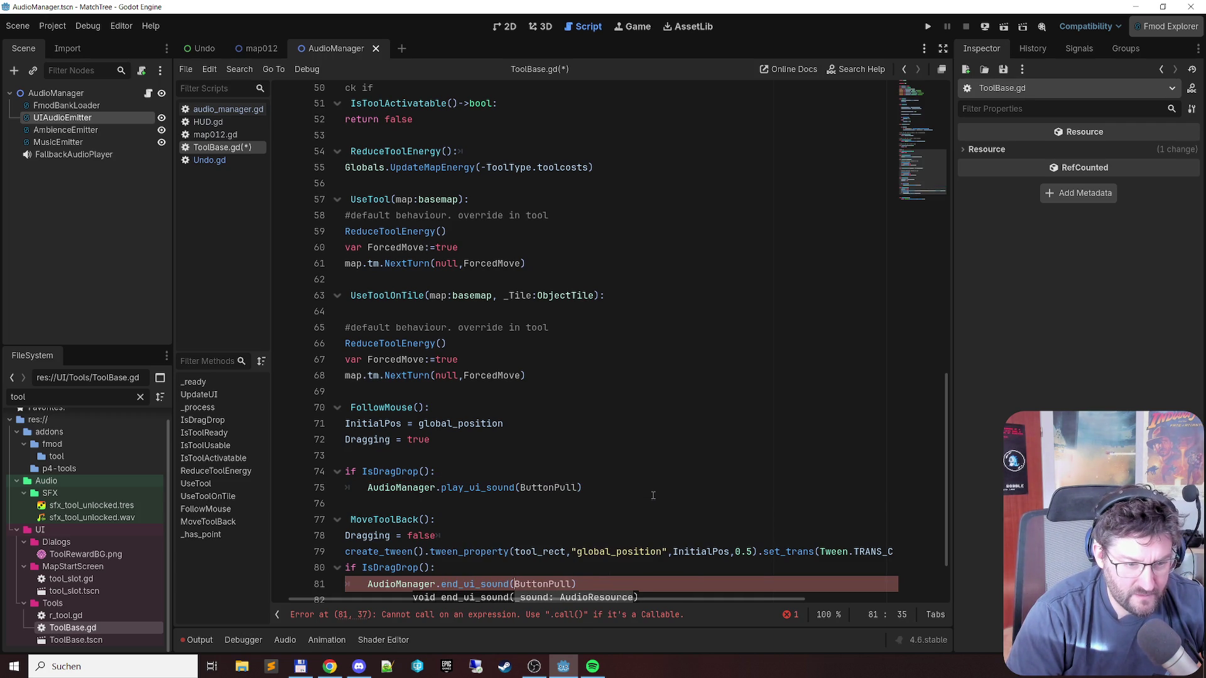
key(End)
key(Left)
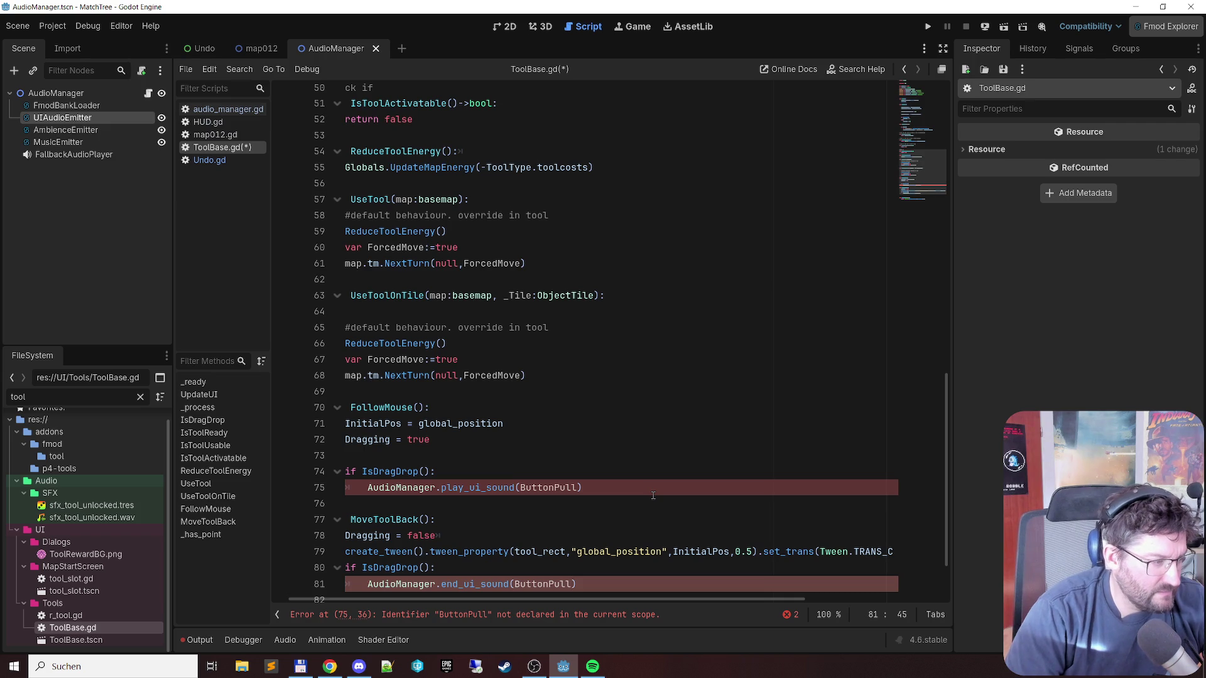
key(ctrl+shift+Left)
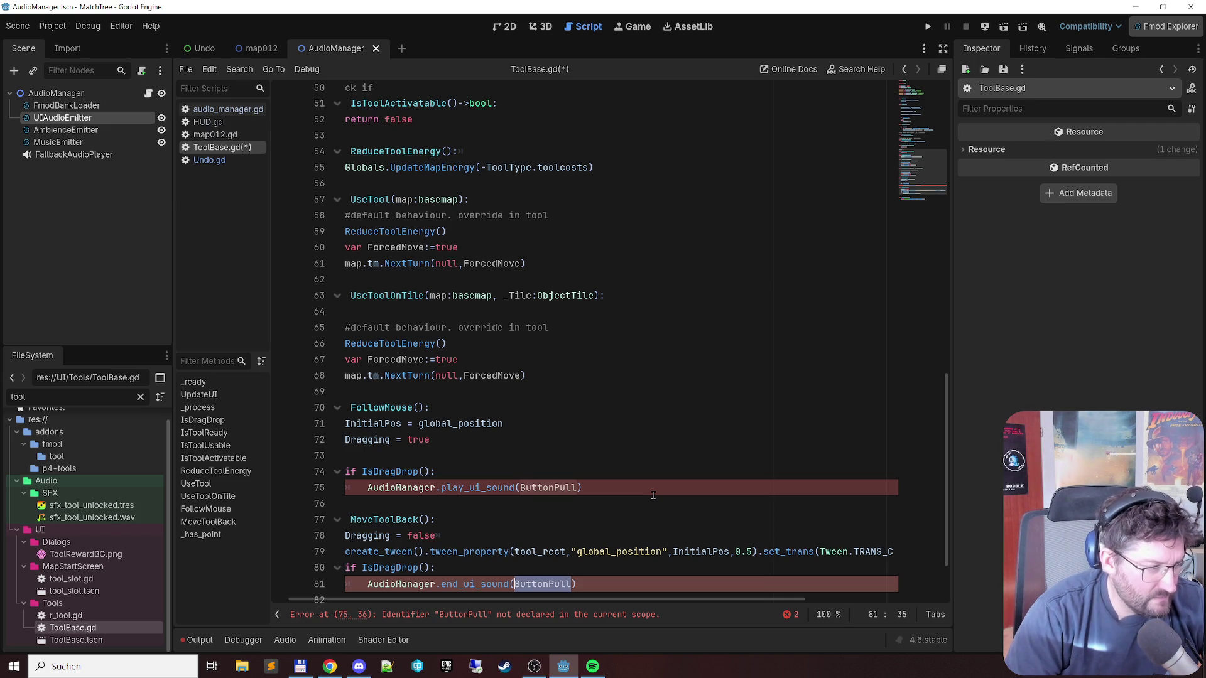
key(Home)
key(Home)
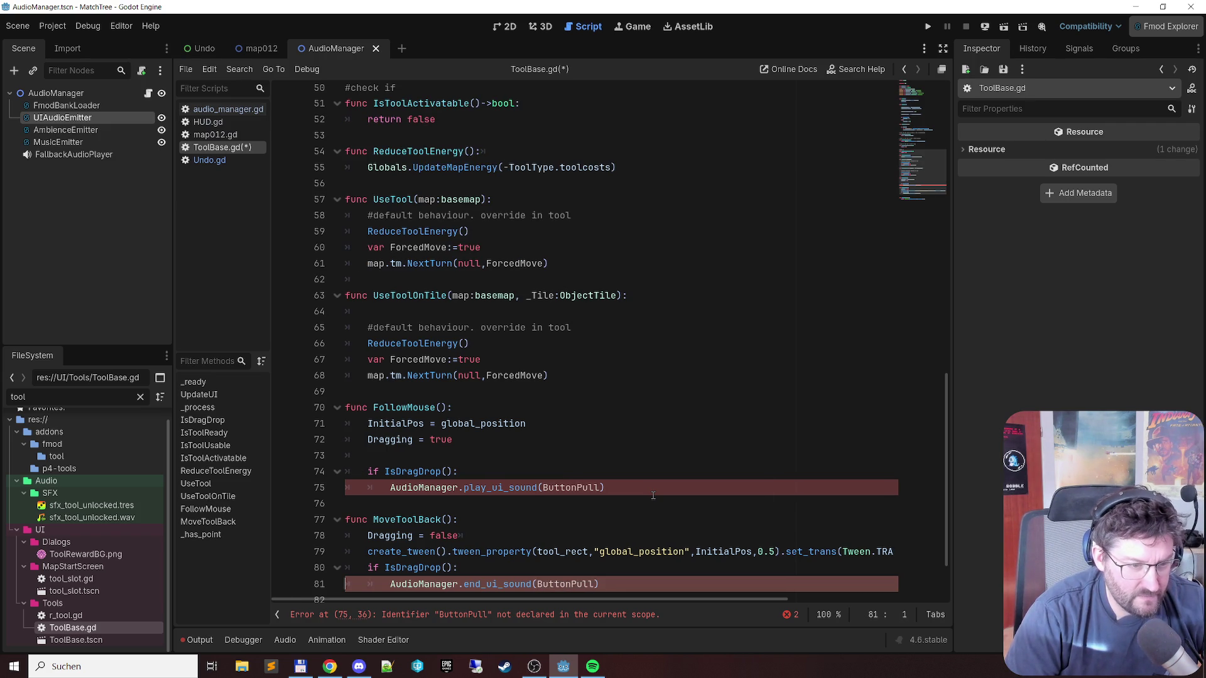
scroll(493, 467, down, 2)
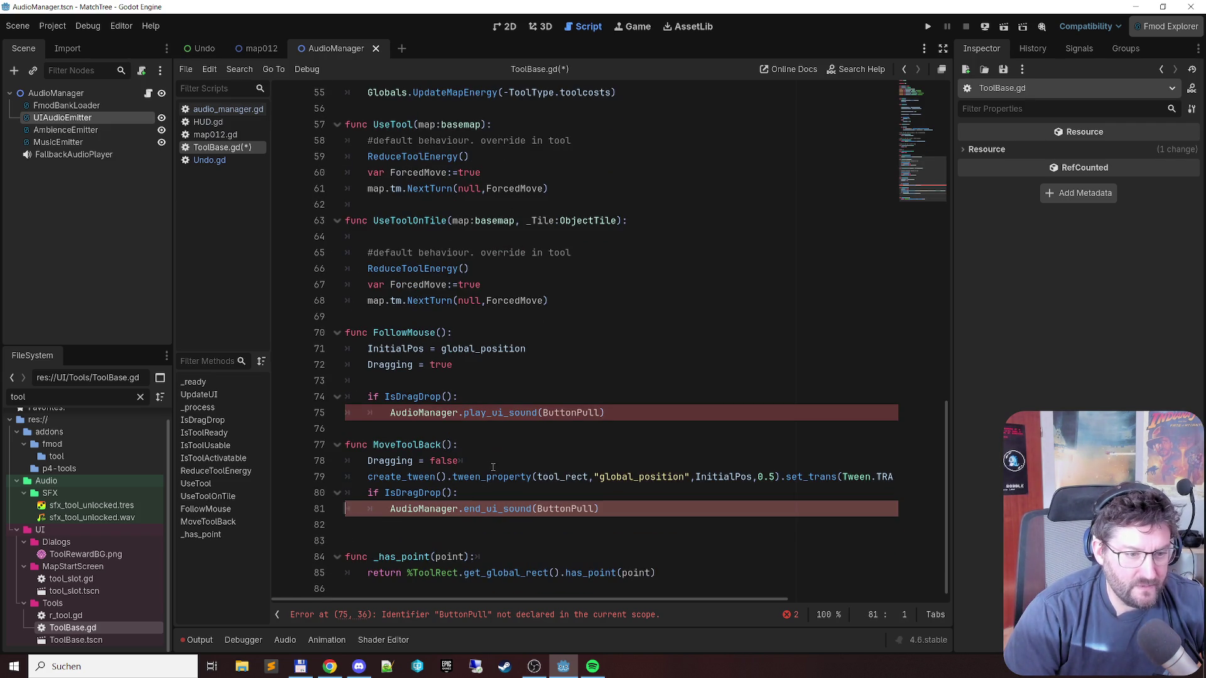
Change both drag-drop checks to 'if not IsDragDrop()'.
click(494, 490)
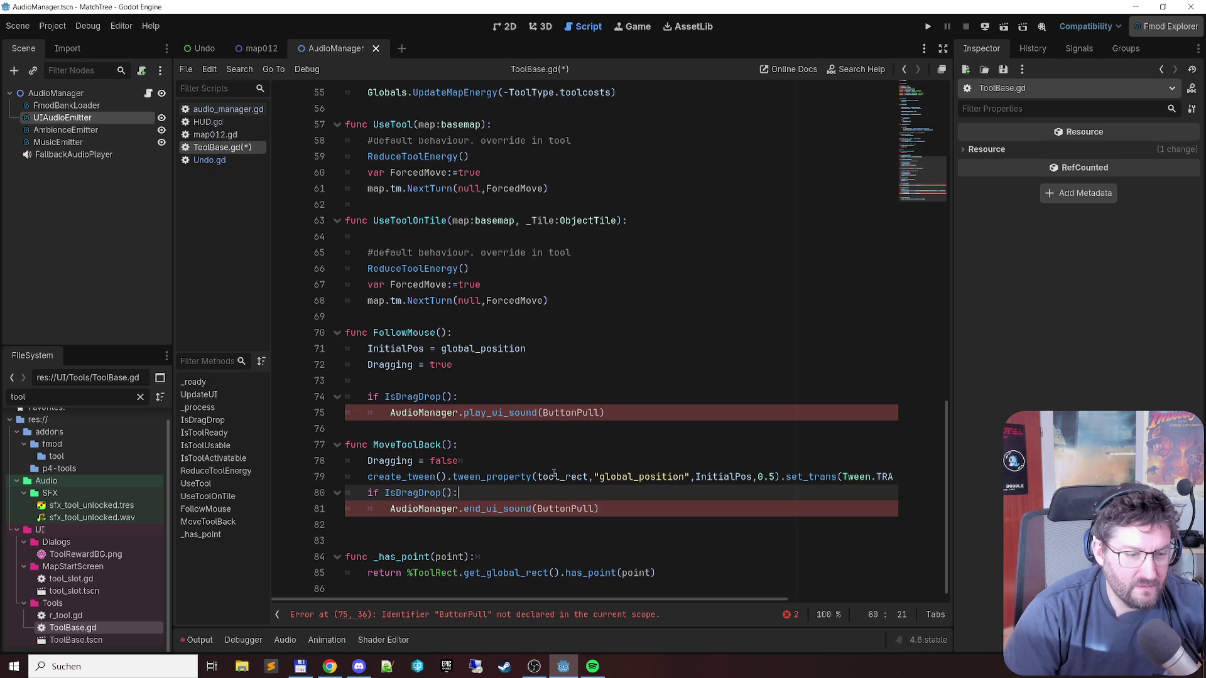
key(ctrl+shift+Return)
key(Down)
key(Right)
key(Right)
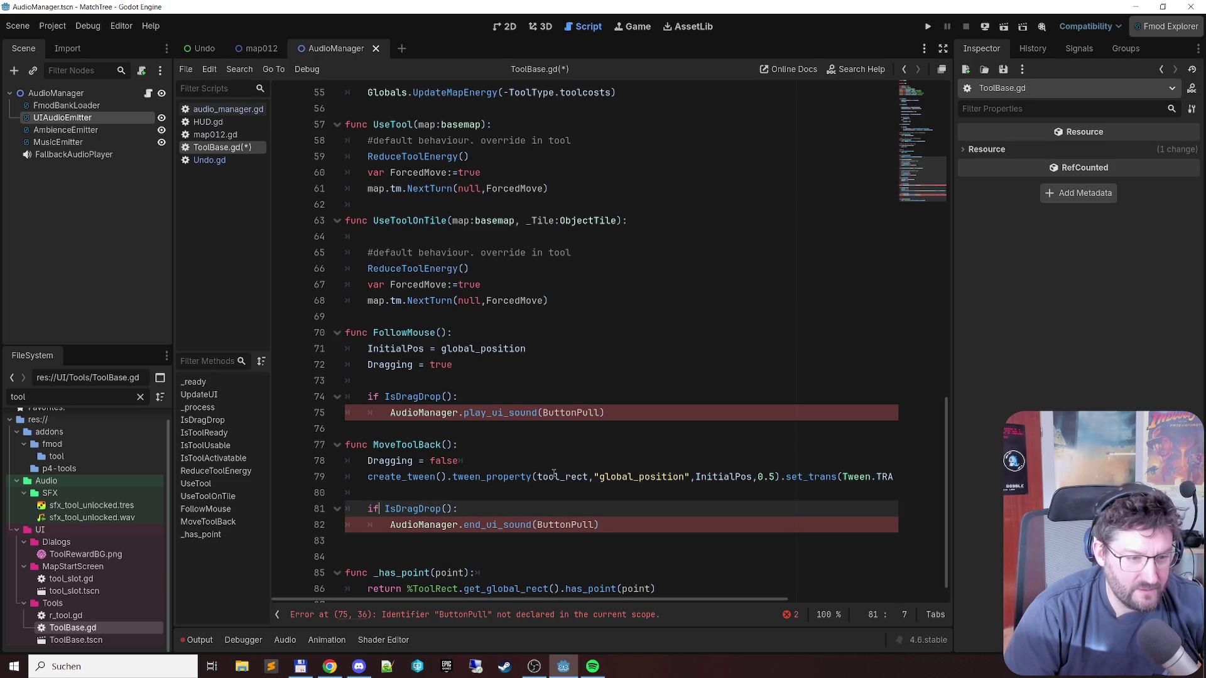
text(not)
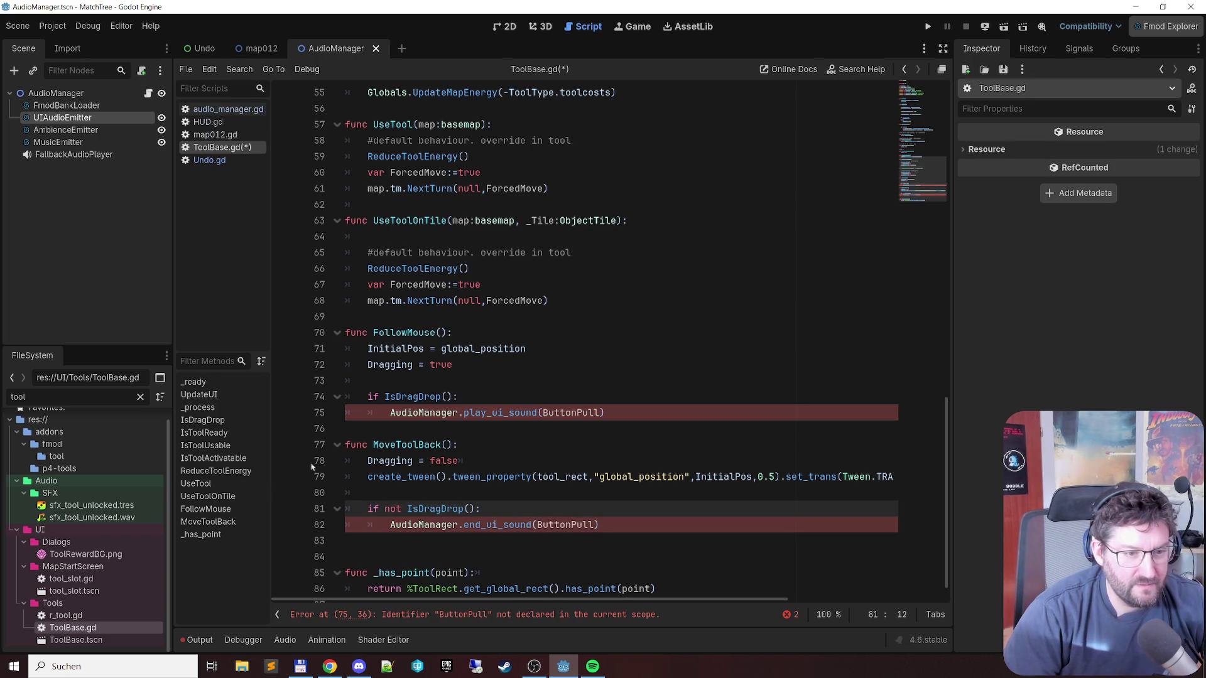
click(385, 396)
text(not)
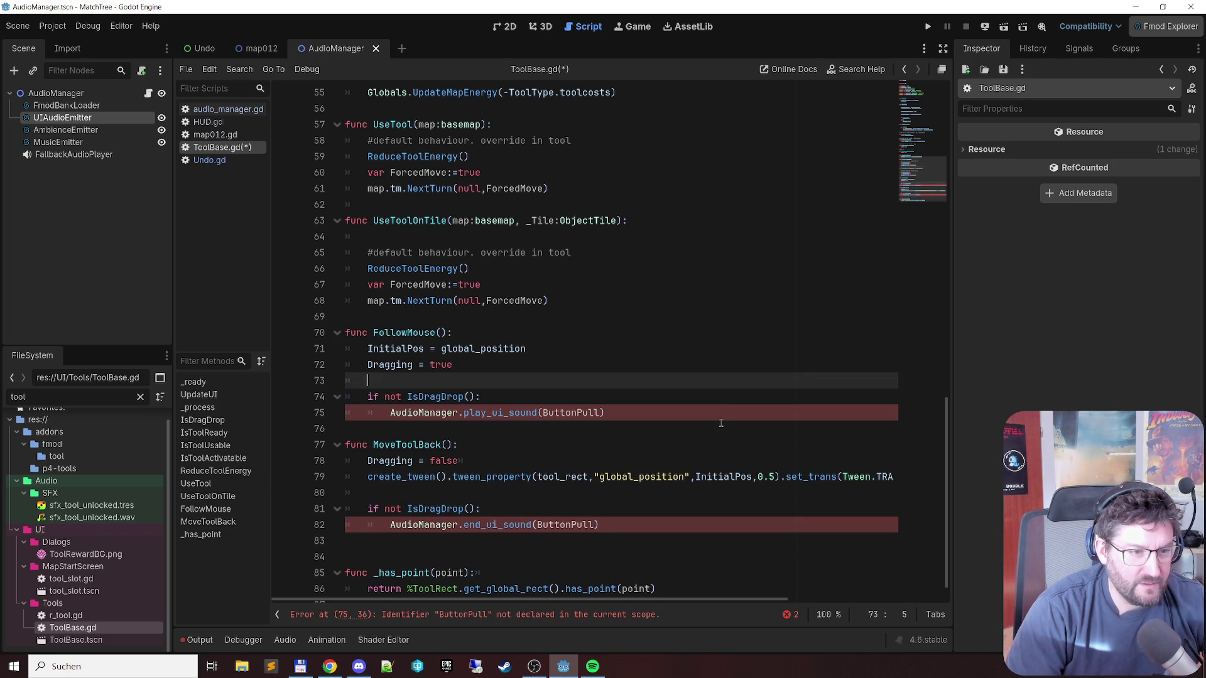
Add a comment above the play call: start looping sound for buttons that are events and not drag&drop.
key(ctrl+shift+Return)
text(#start looping sound for )
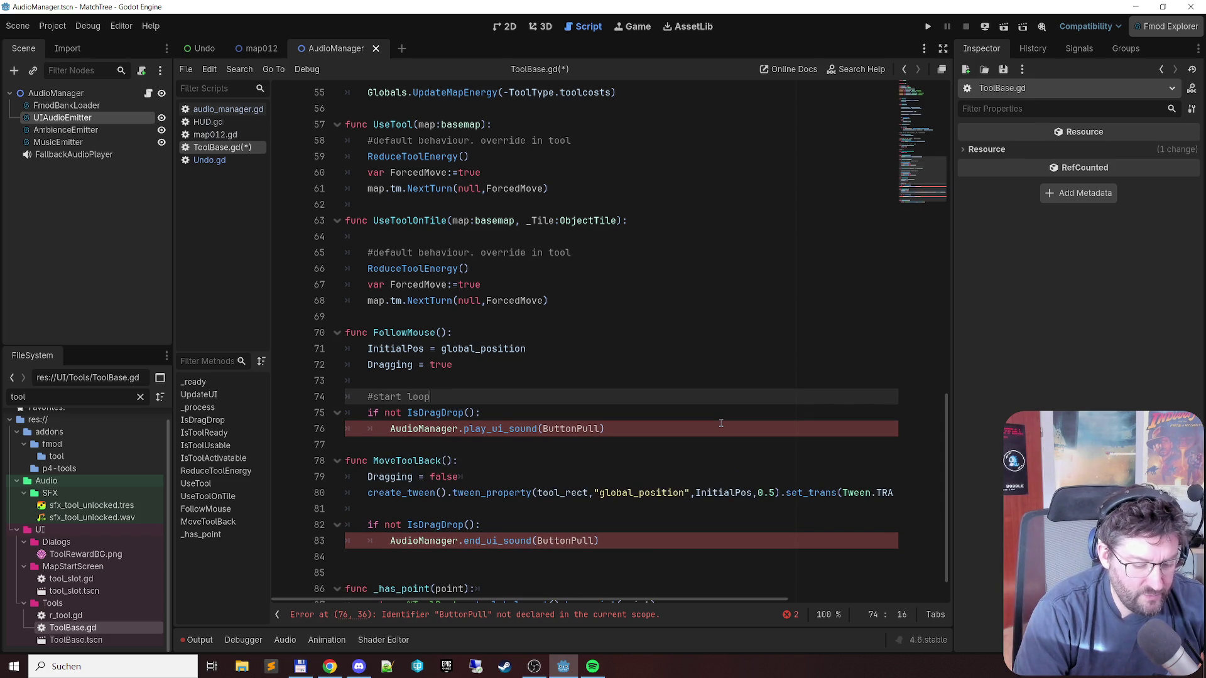
text(buttons tha)
key(ctrl+Left)
key(ctrl+Left)
text(")
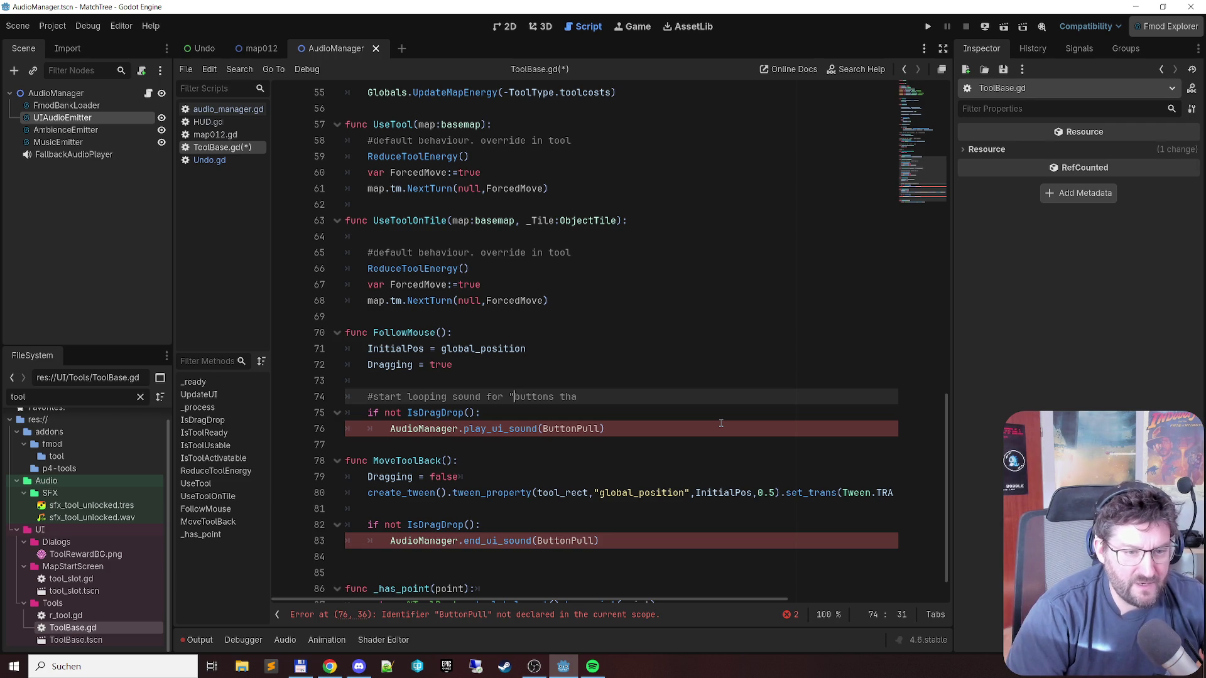
key(Right)
text(")
key(End)
text(t ar)
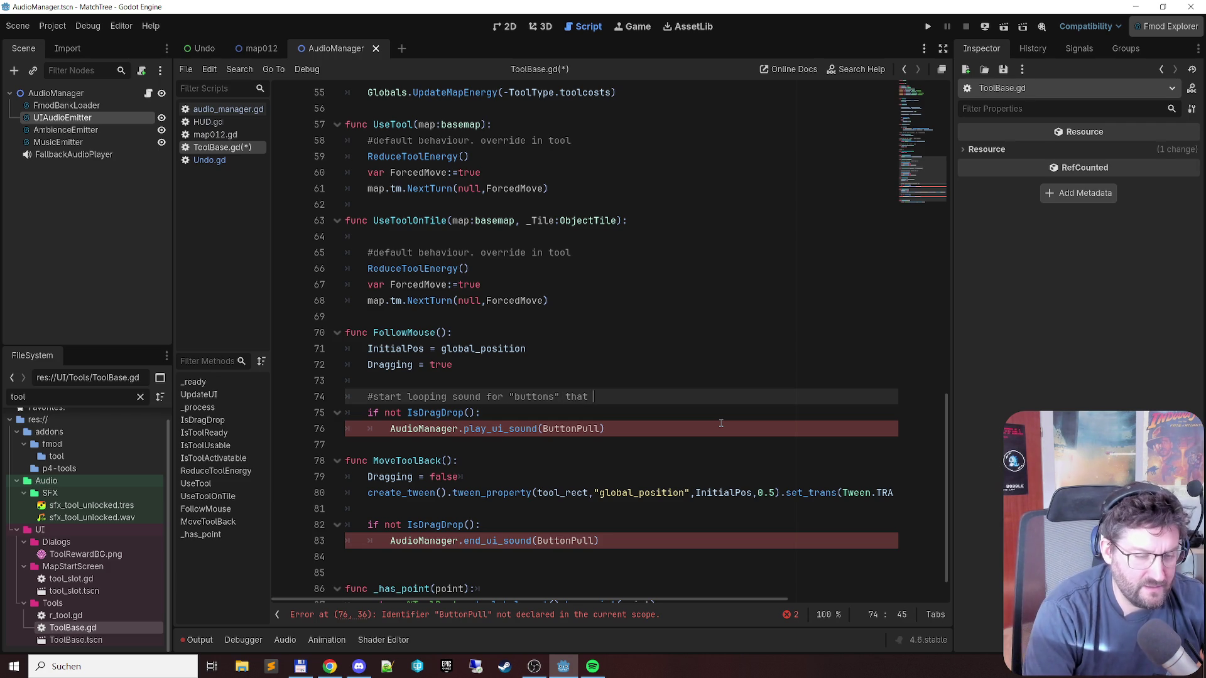
text(e events and not )
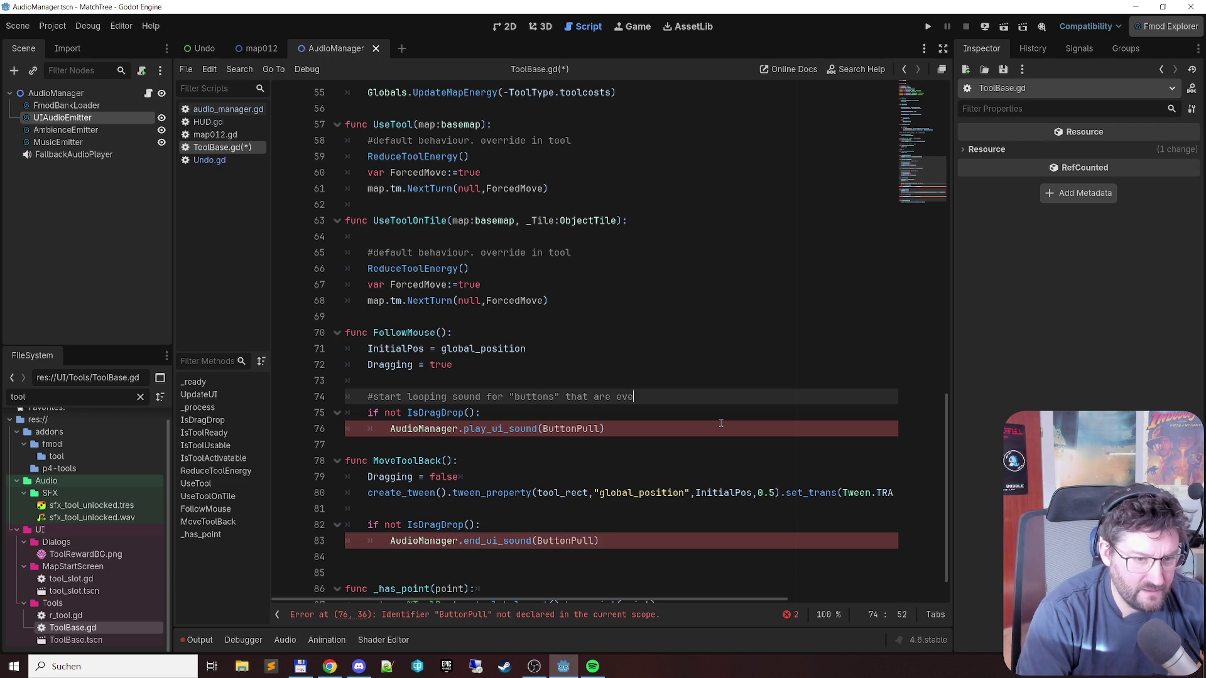
text(drag)
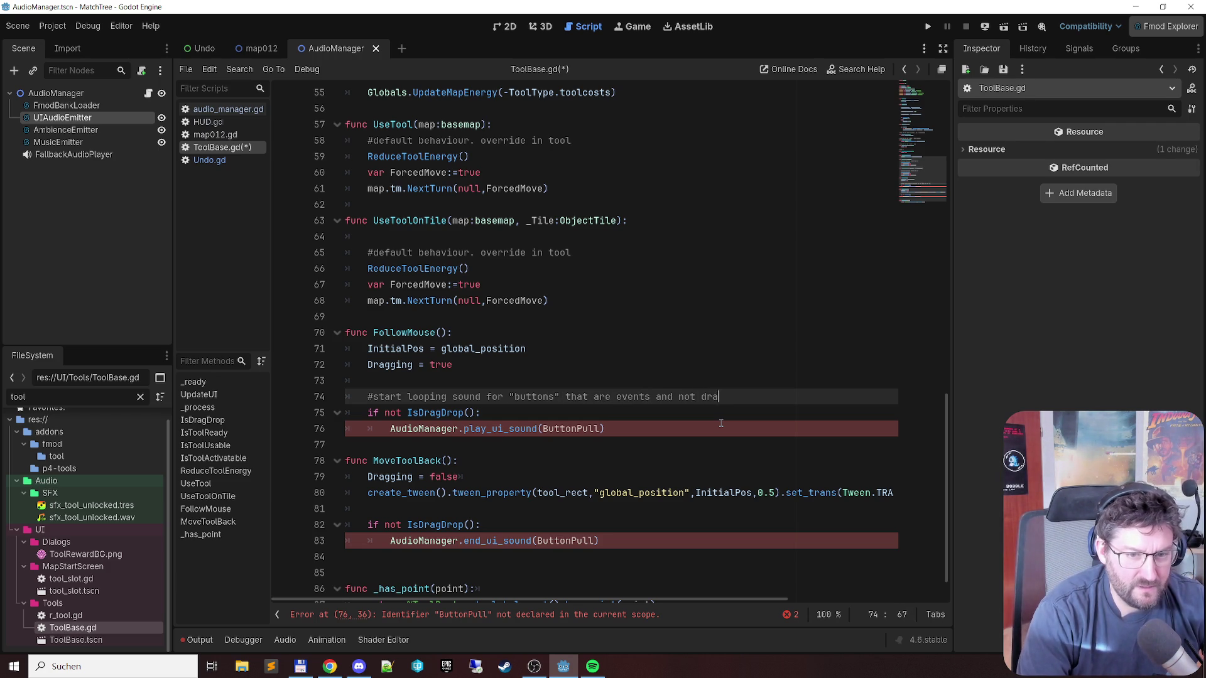
text(&drop)
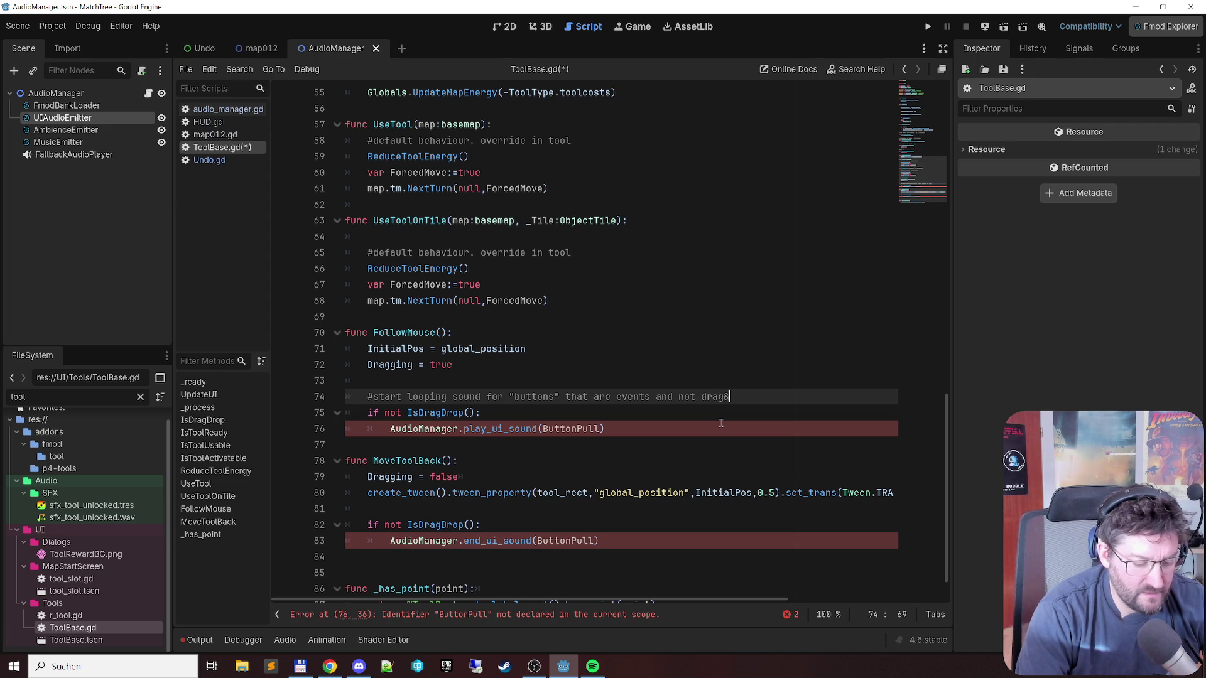
Copy that comment above the stop call, change 'start' to 'stop', and save ToolBase.gd.
key(shift+Home)
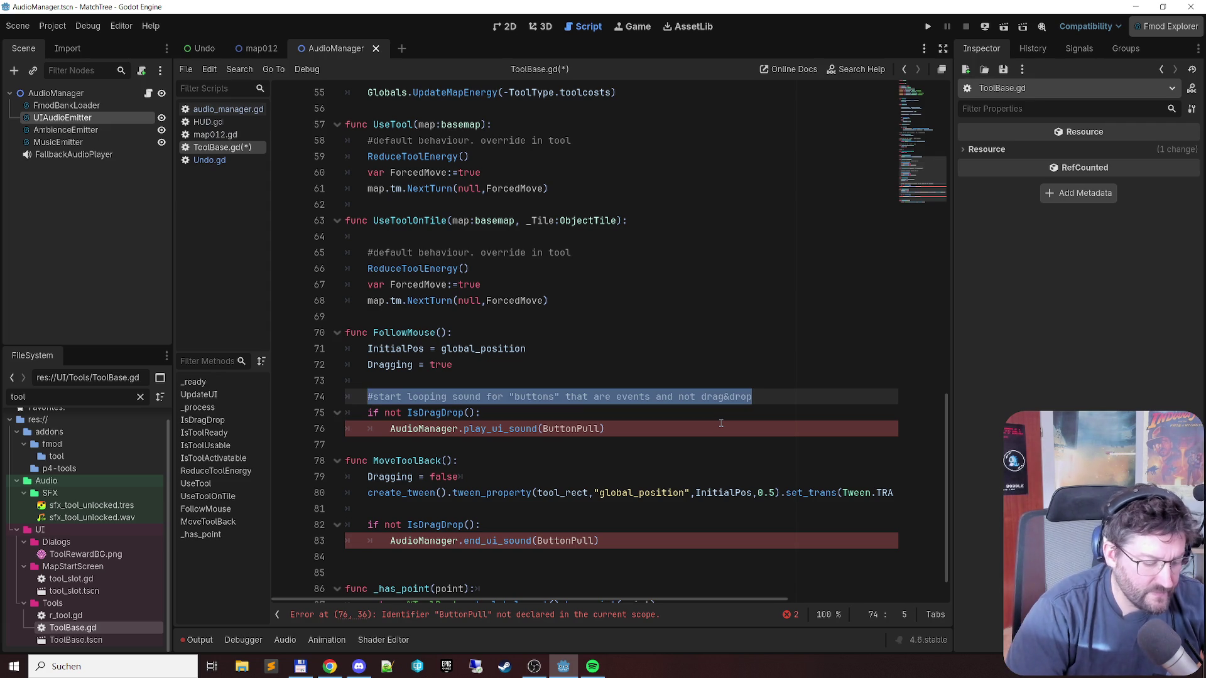
key(ctrl+c)
key(Down)
key(Down)
key(Down)
key(ctrl+v)
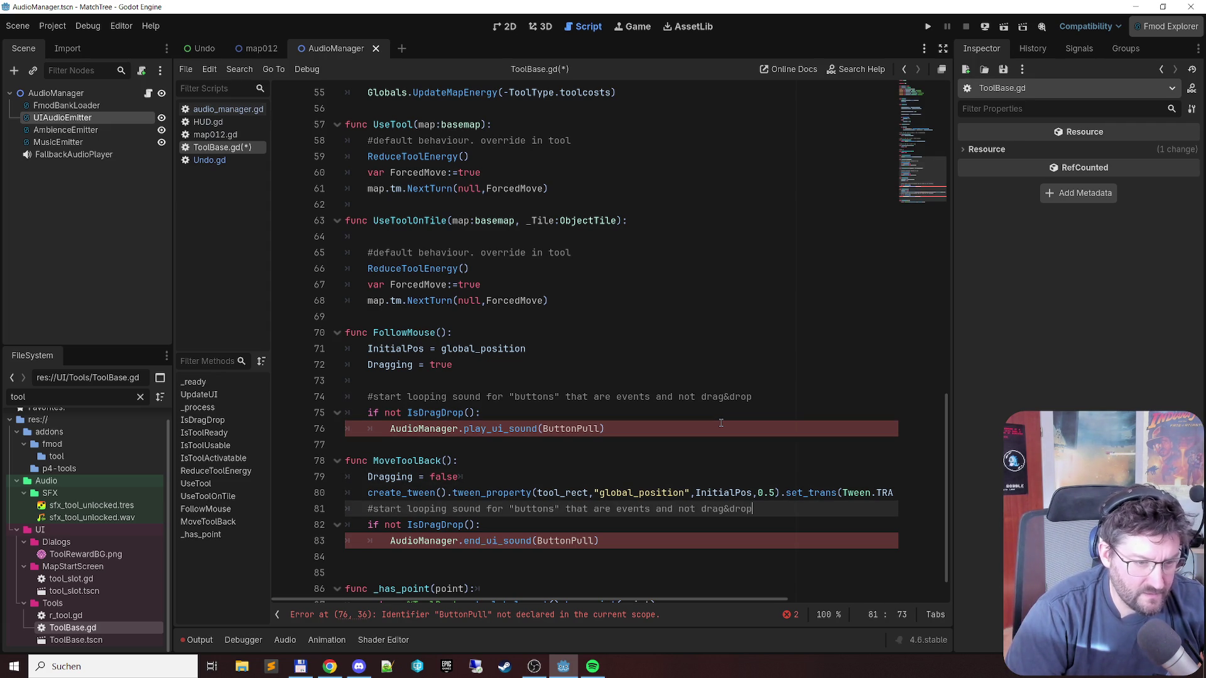
key(Home)
key(Return)
key(ctrl+Right)
key(ctrl+shift+Left)
text(stop)
key(ctrl+s)
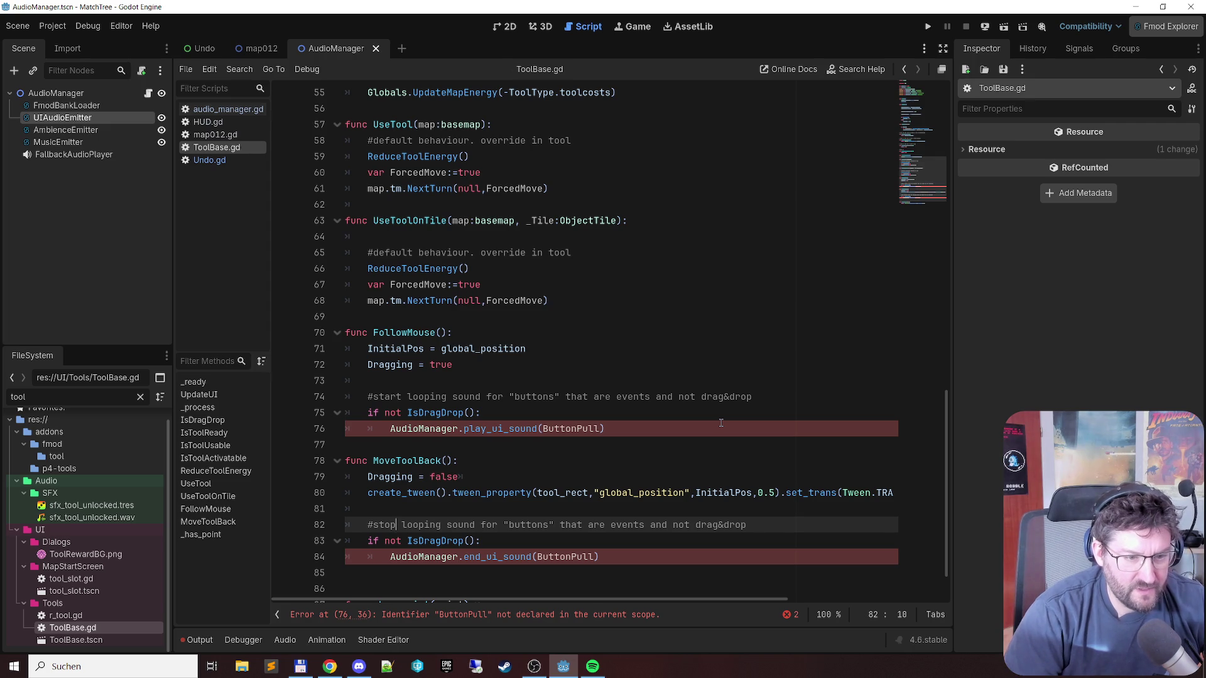
Move from ButtonPull on line 76 up to empty line 12 at the top of the script.
key(Up)
key(Up)
key(Up)
key(End)
key(ctrl+Left)
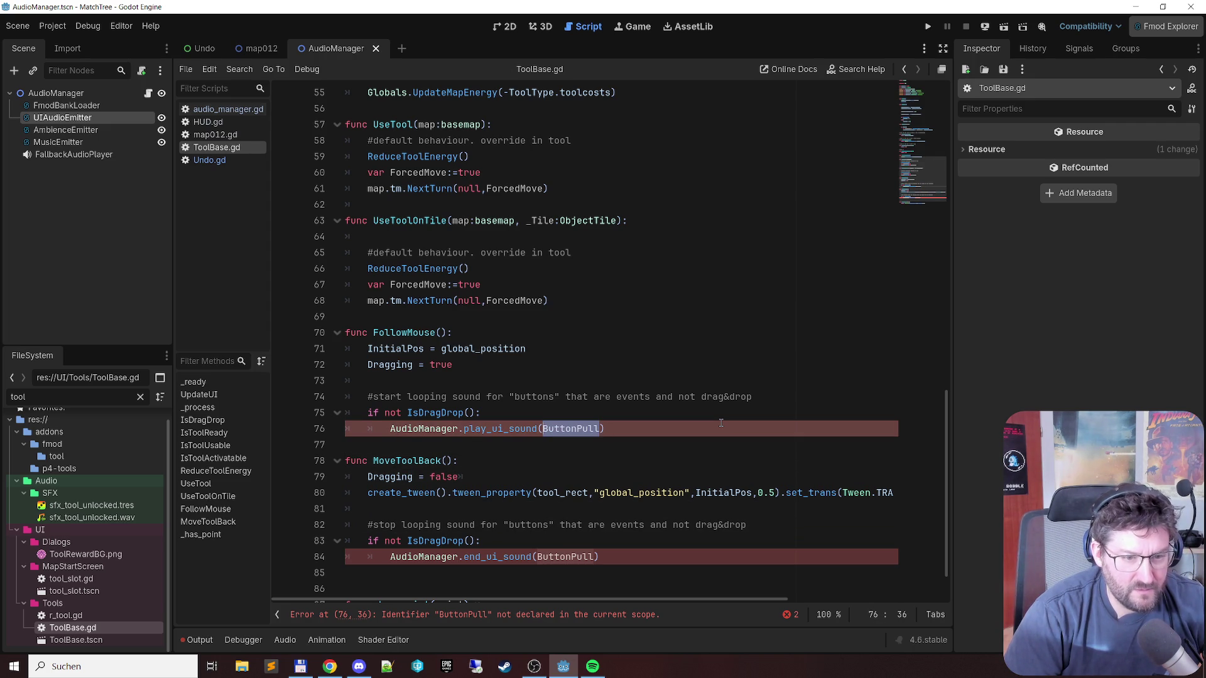
key(ctrl+Home)
key(Down)
key(Down)
key(Down)
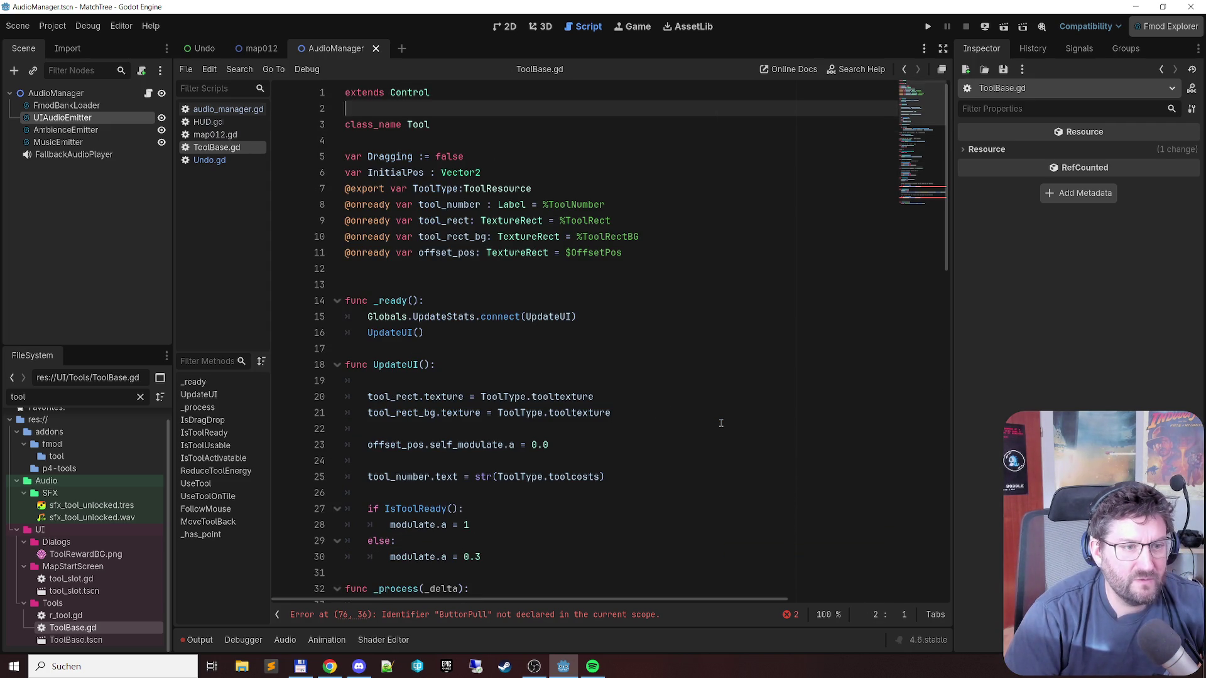
Declare 'var ButtonPull:AudioResource' on line 12, save, and open ToolBase.tscn with its root node selected.
key(Up)
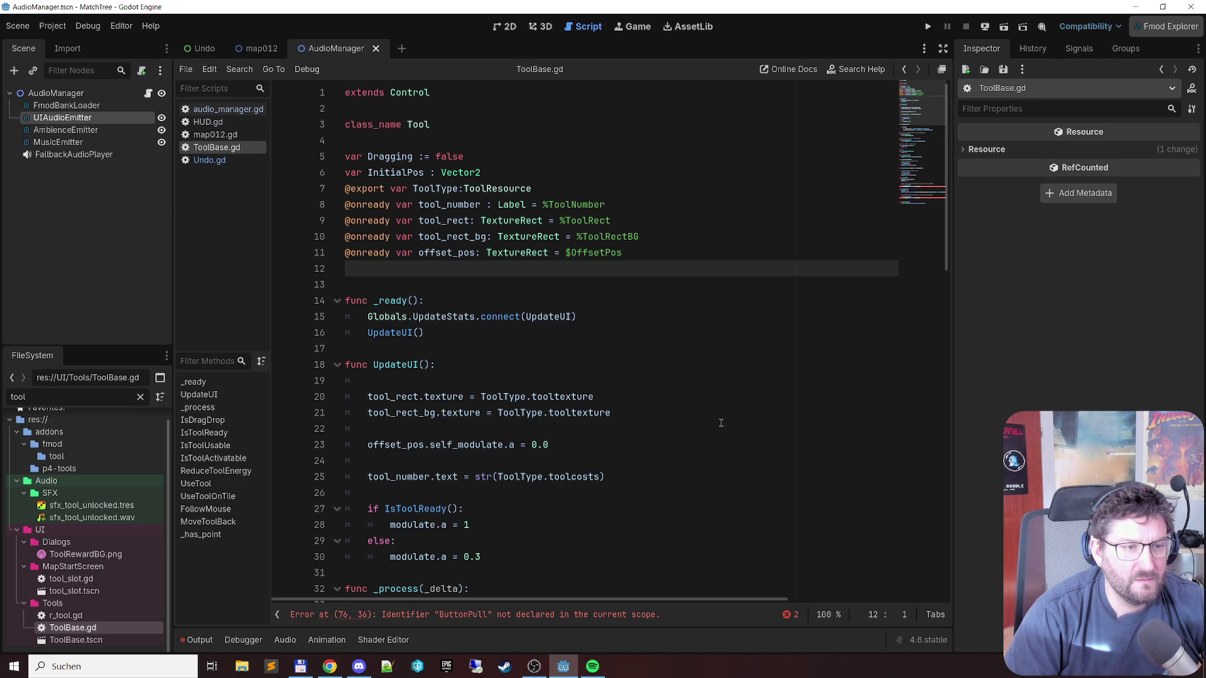
key(ctrl+v)
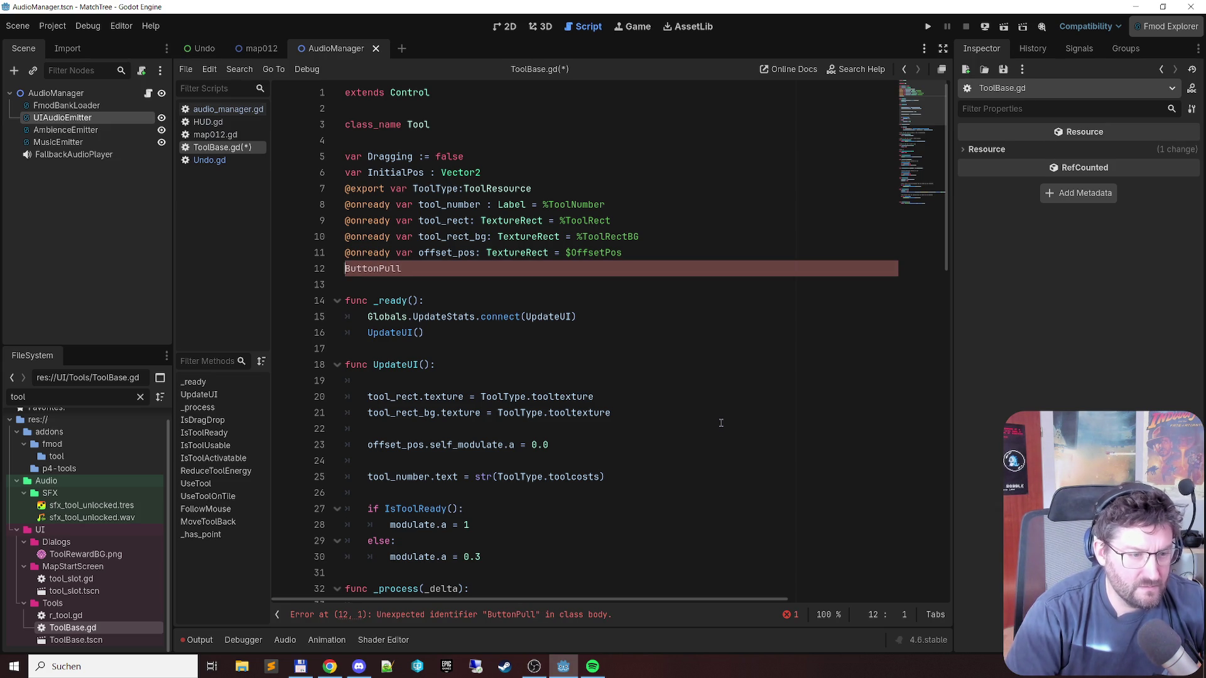
text(var)
key(End)
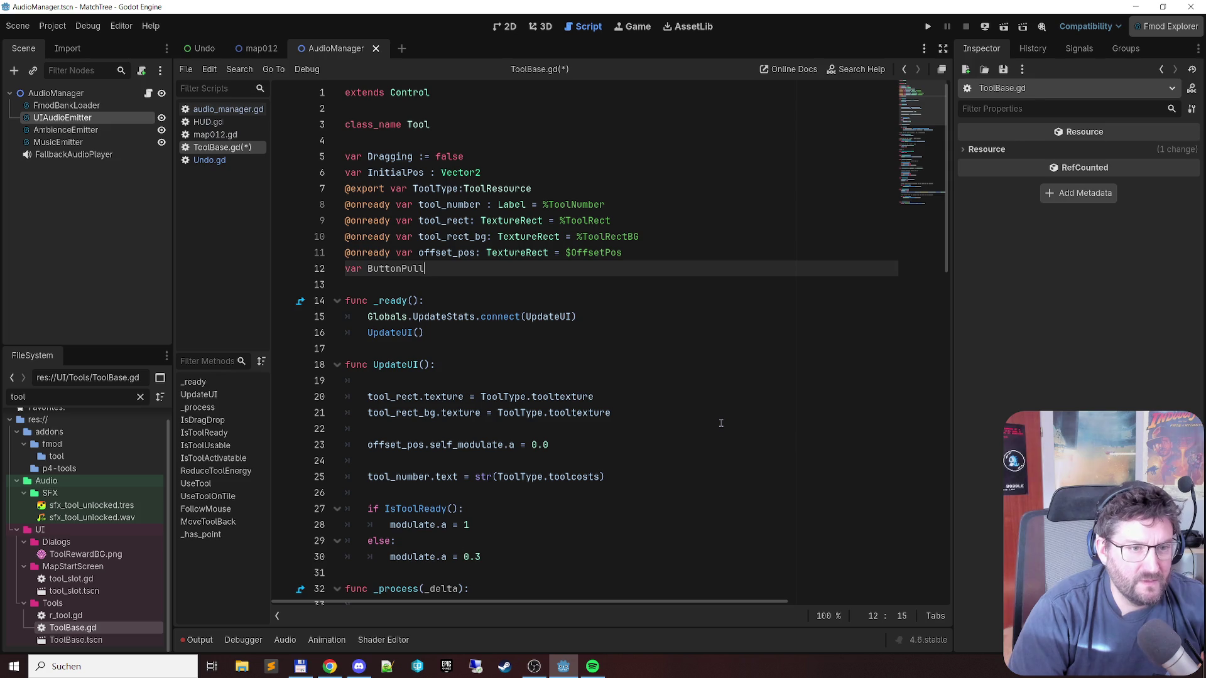
text(:AudioRe)
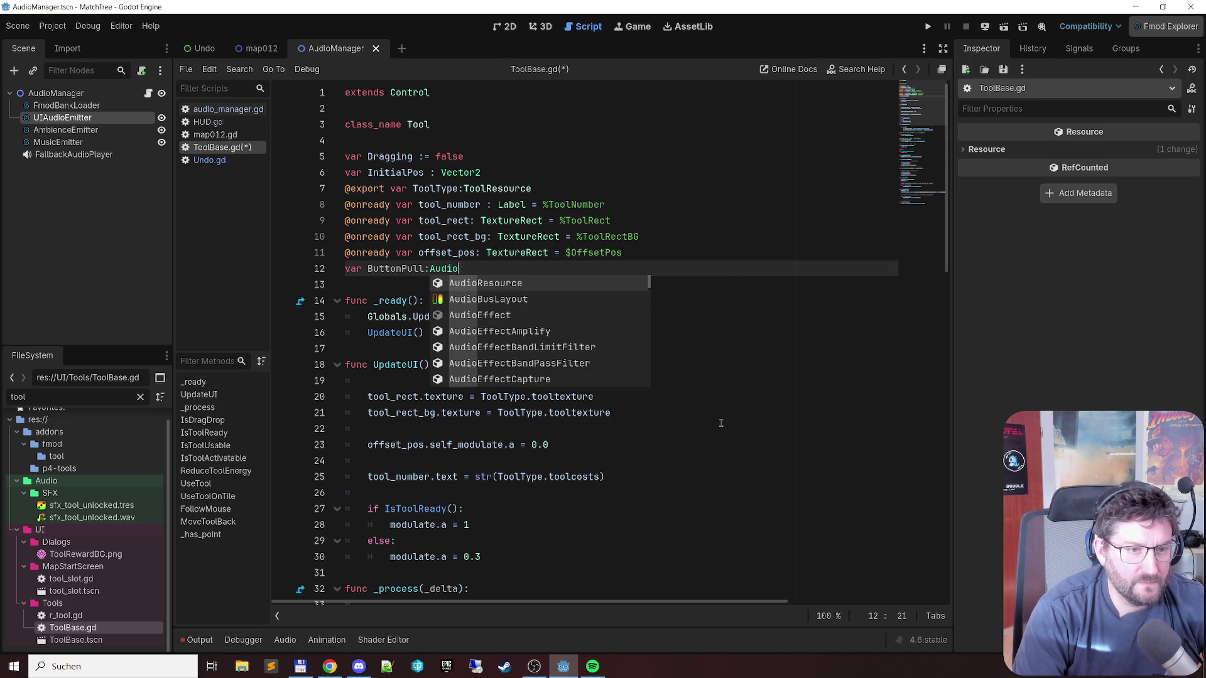
key(Return)
key(ctrl+s)
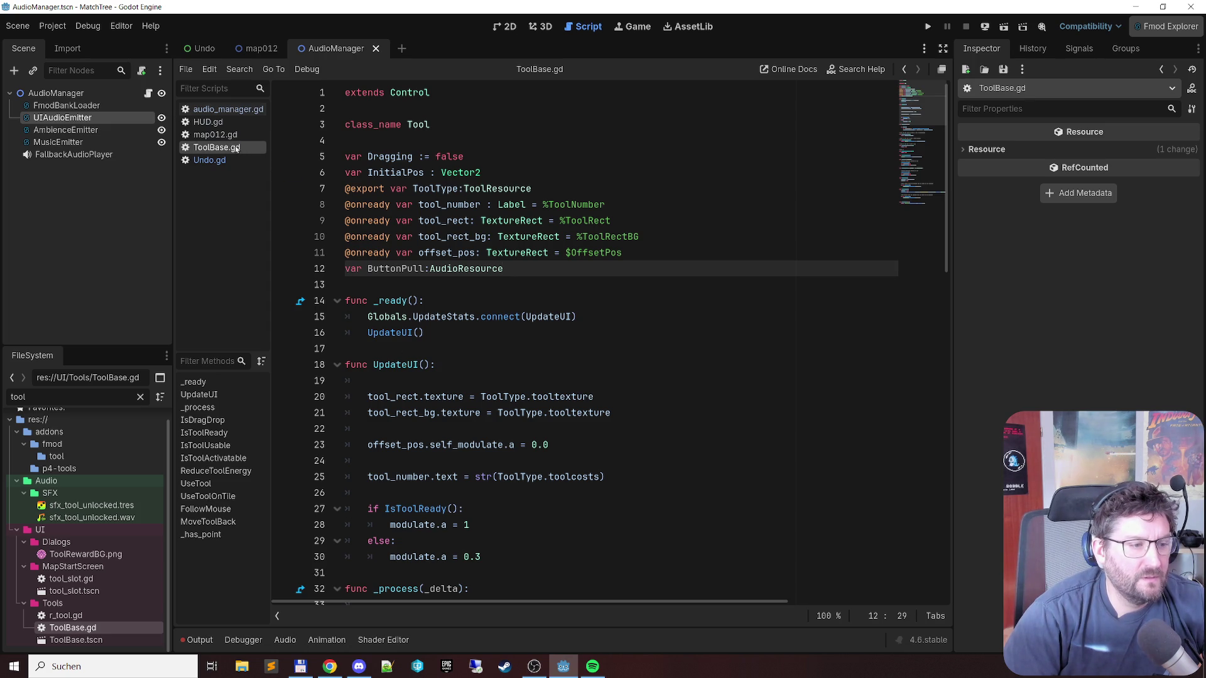
double_click(96, 640)
click(86, 94)
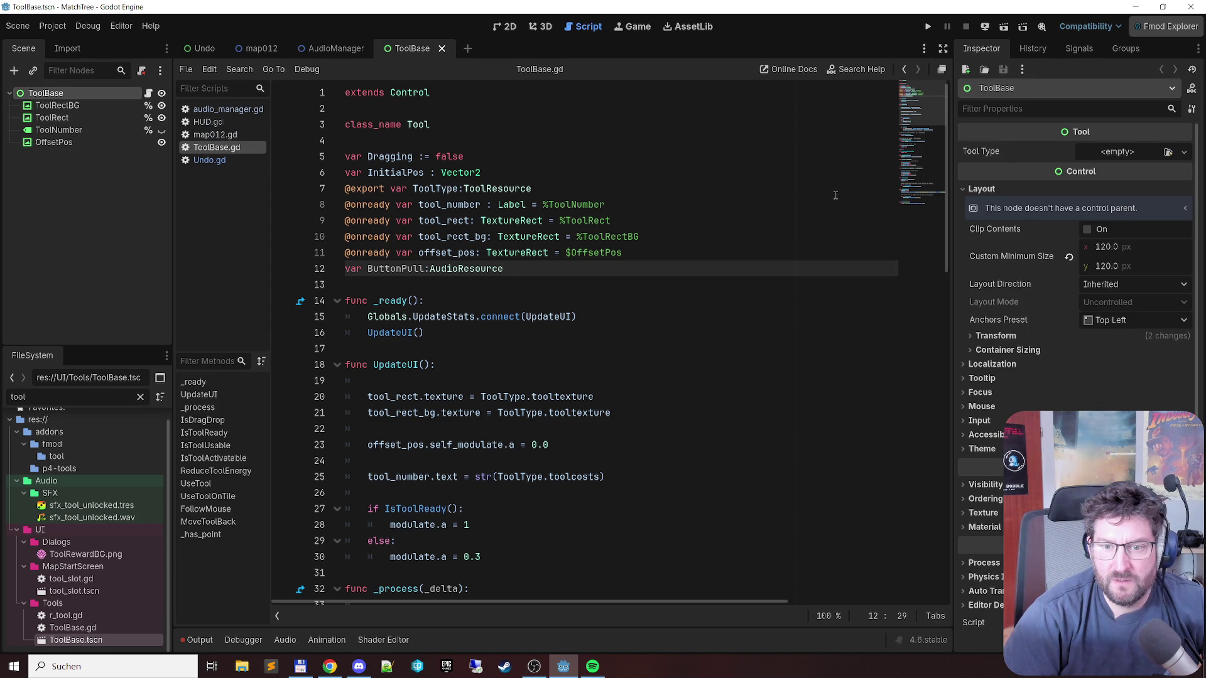
click(347, 268)
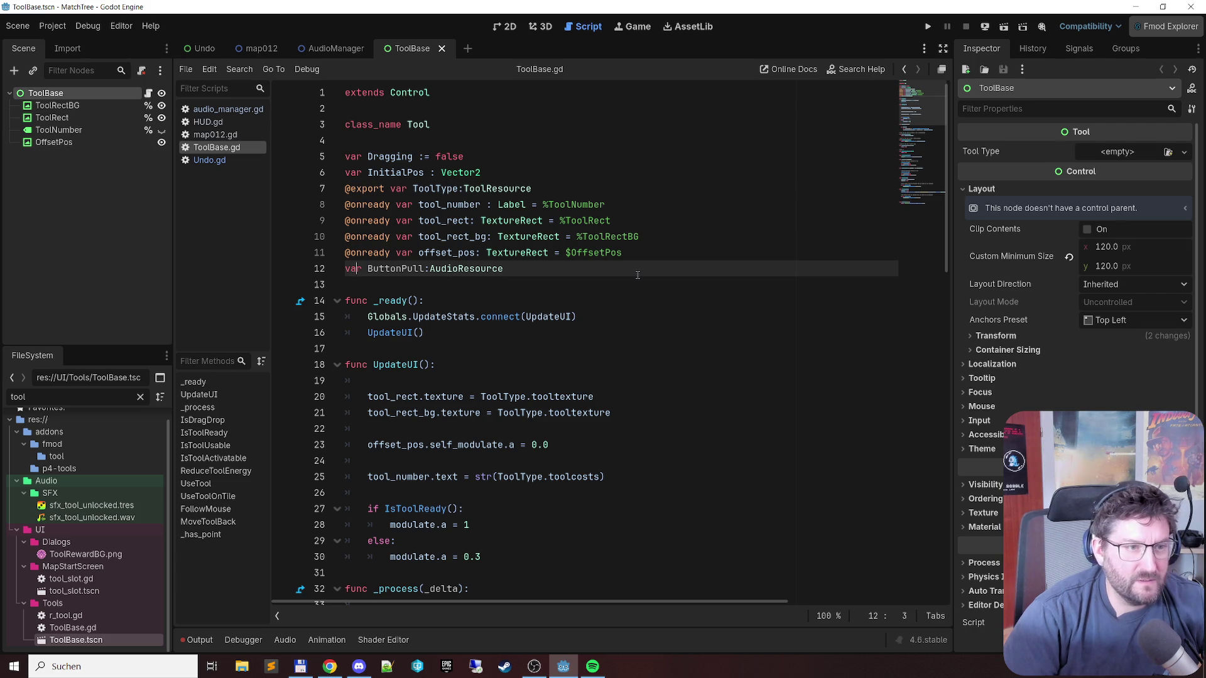
text(@ex)
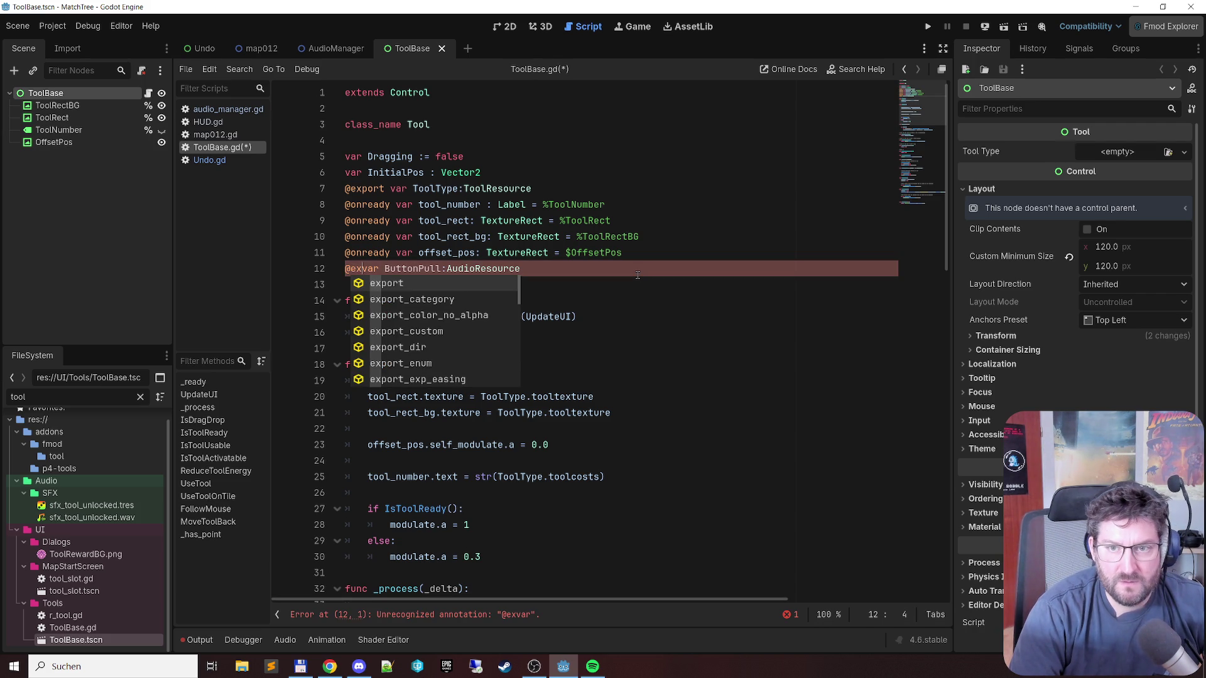
key(Home)
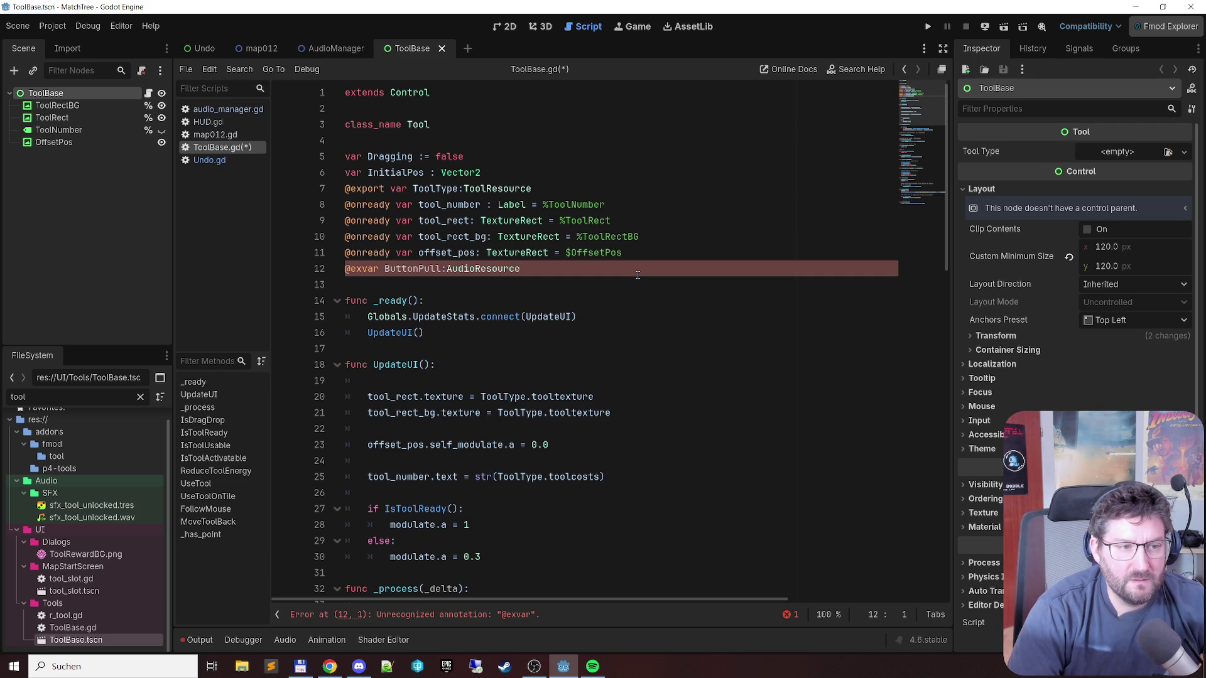
key(Right)
key(Right)
key(Right)
key(Left)
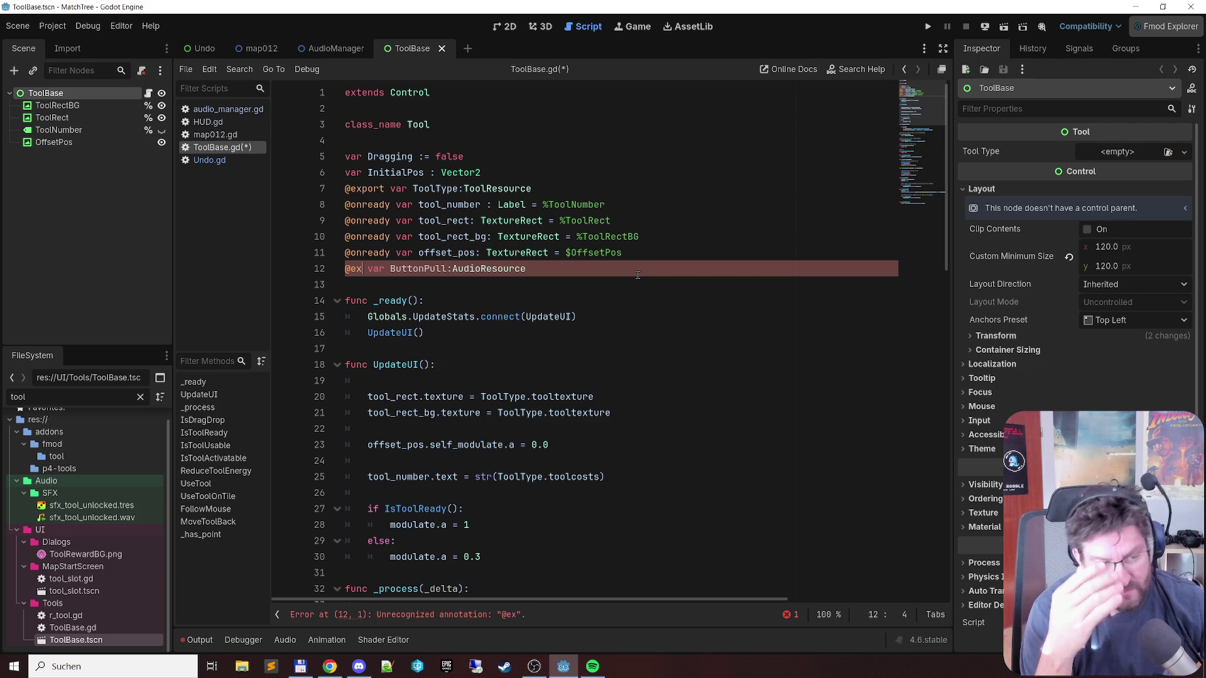
key(Home)
key(shift+End)
key(Delete)
key(Delete)
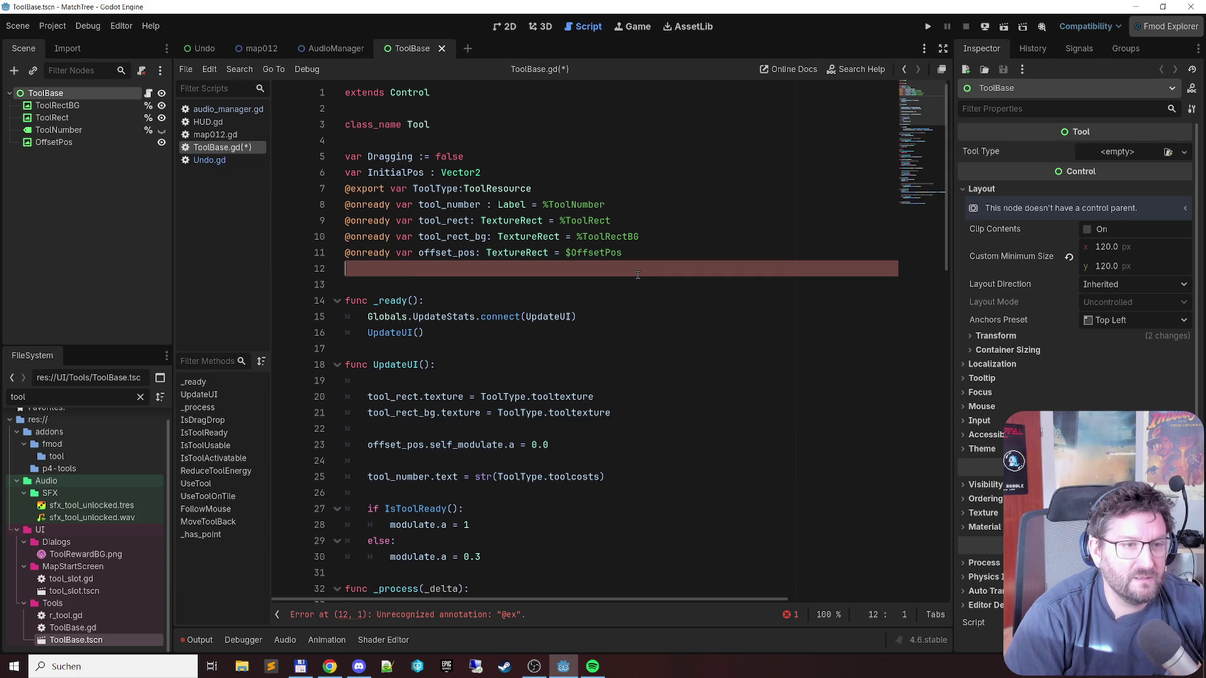
Save ToolBase.gd and open the r_tool.gd resource script.
key(ctrl+s)
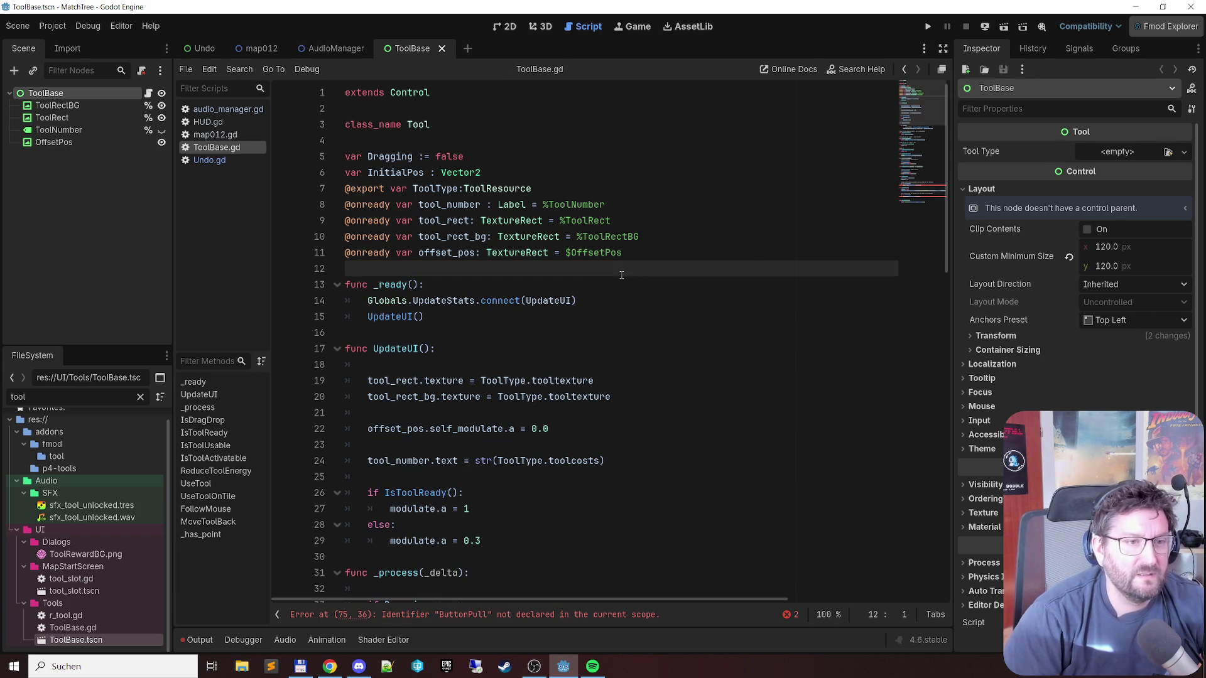
double_click(18, 397)
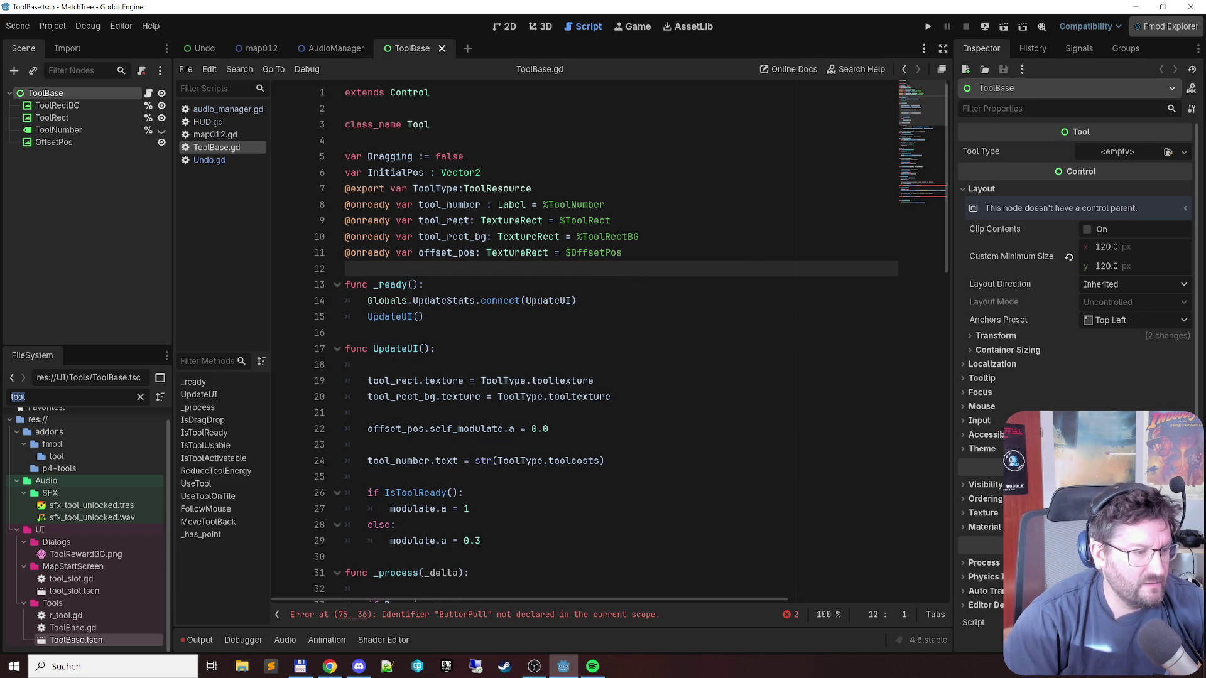
double_click(108, 619)
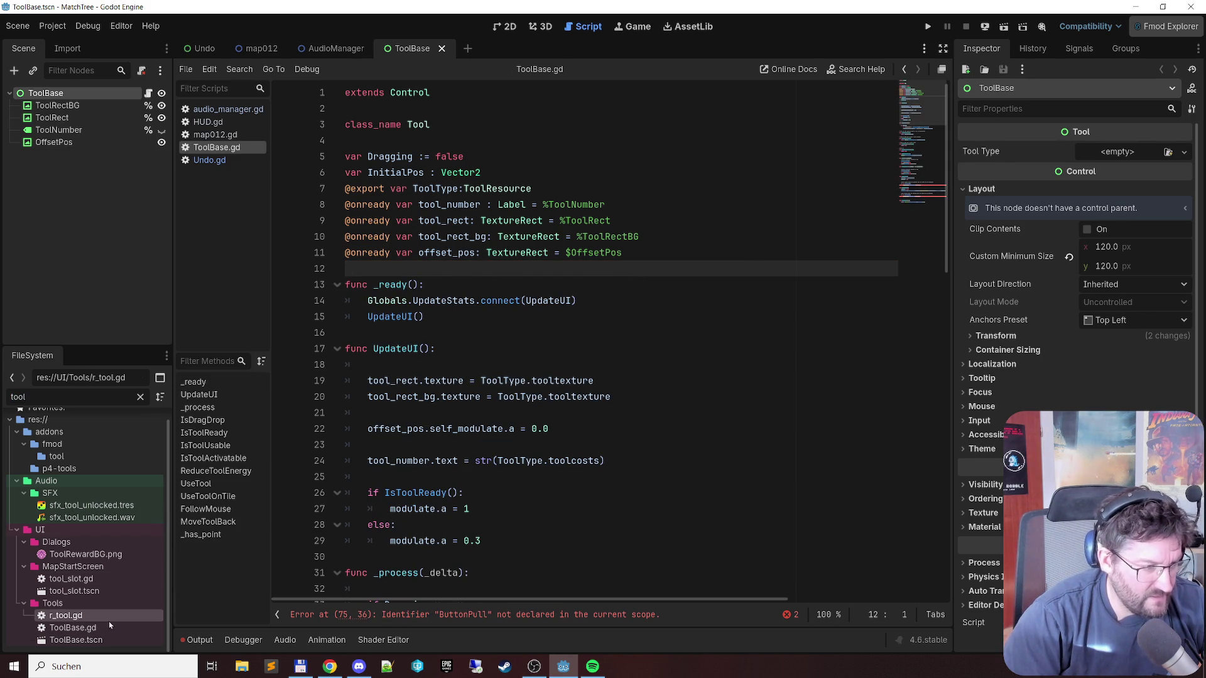
click(550, 289)
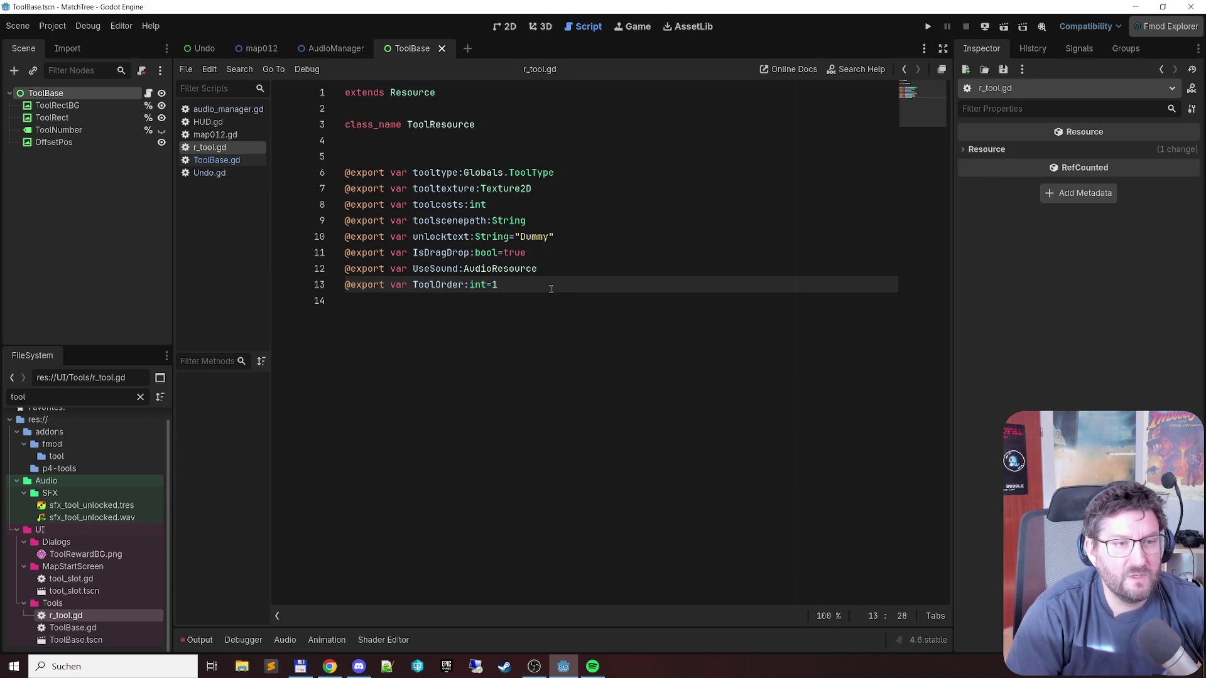
key(Return)
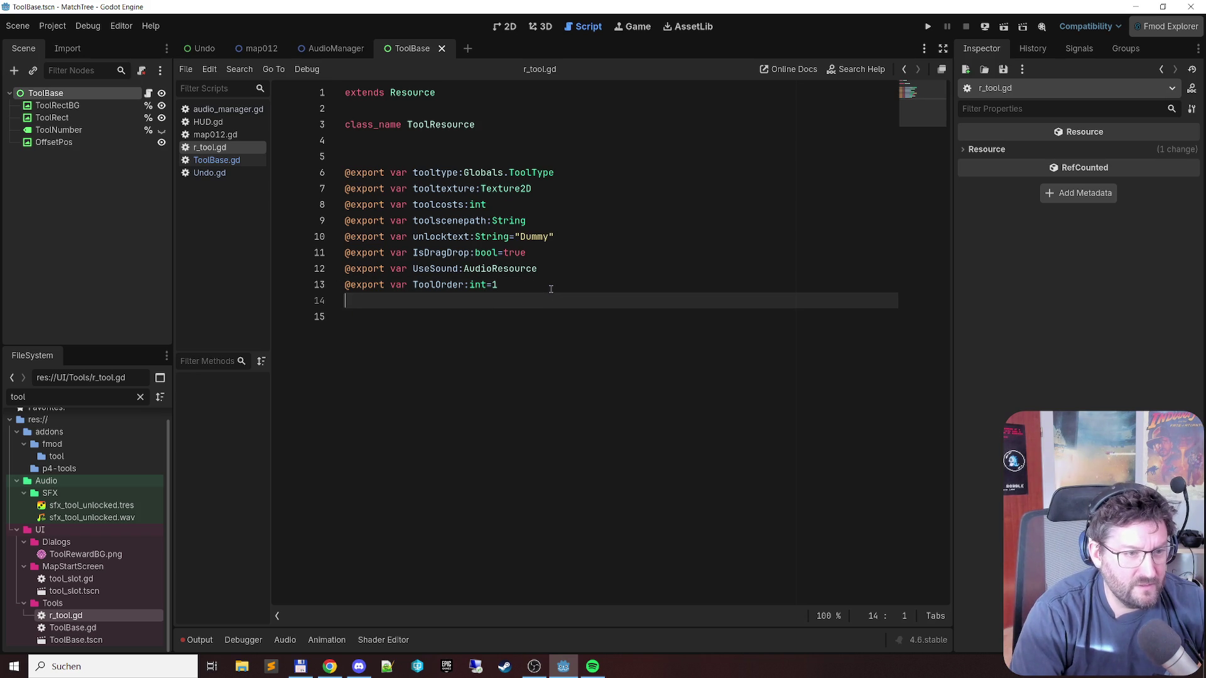
text(@ex)
key(Return)
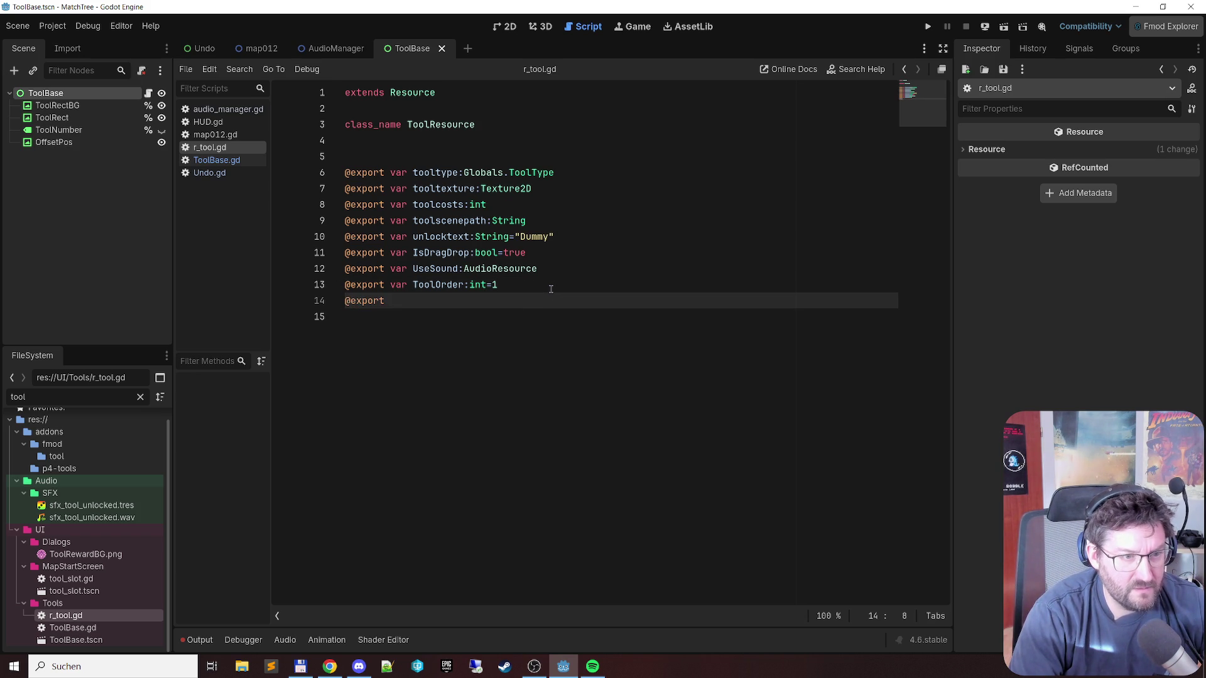
text(var ButtonPull)
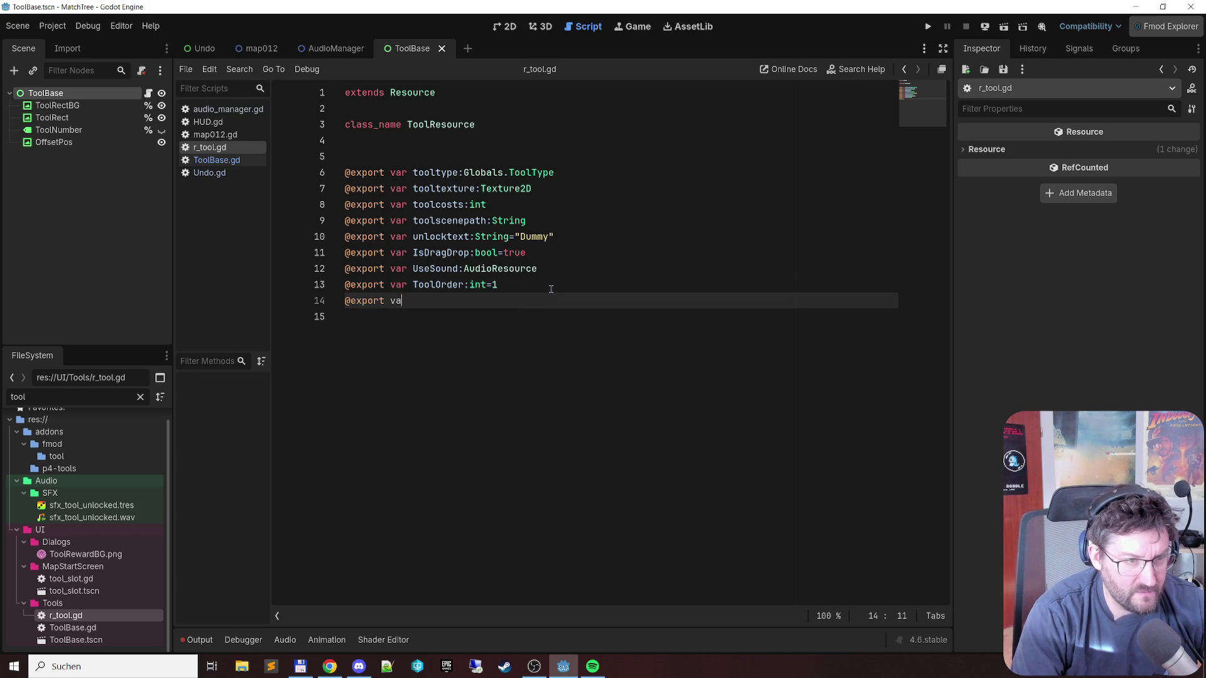
key(ctrl+shift+Left)
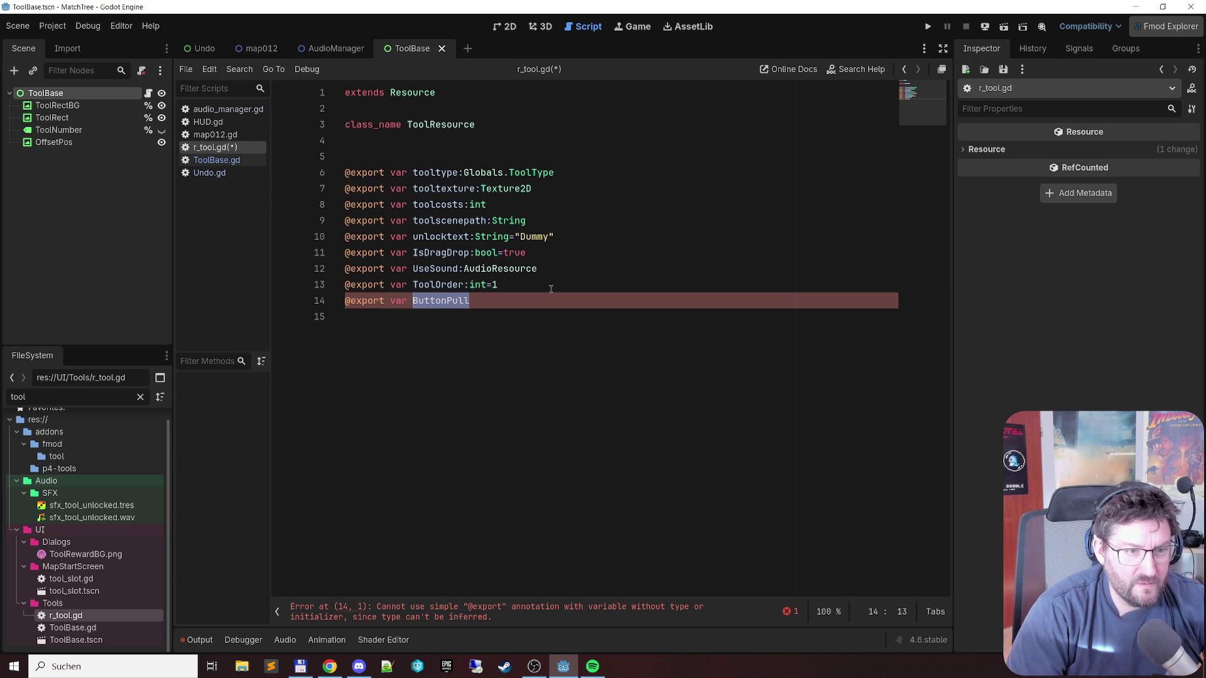
key(BackSpace)
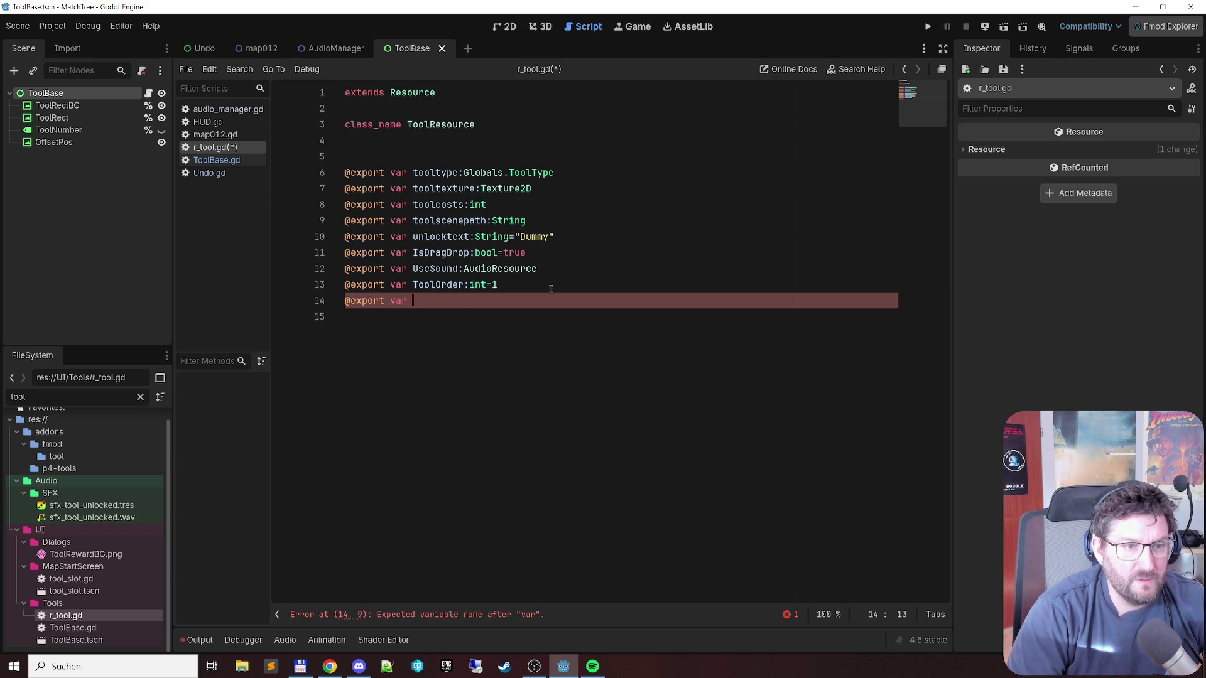
key(shift+Home)
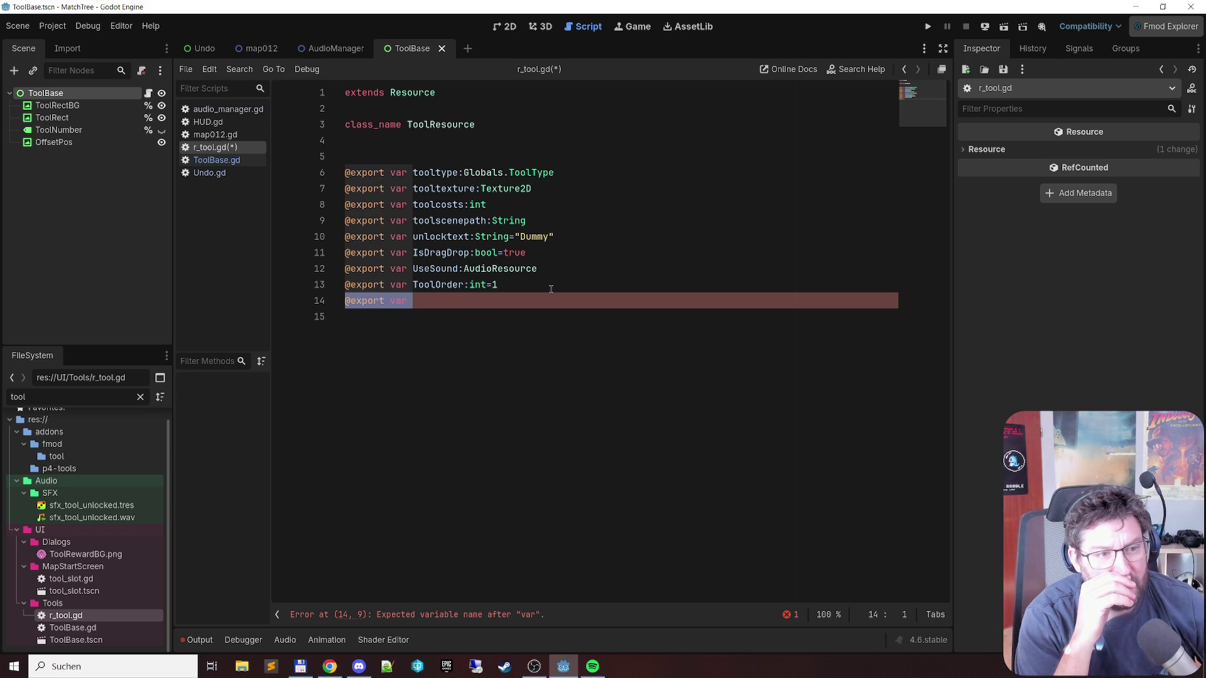
key(End)
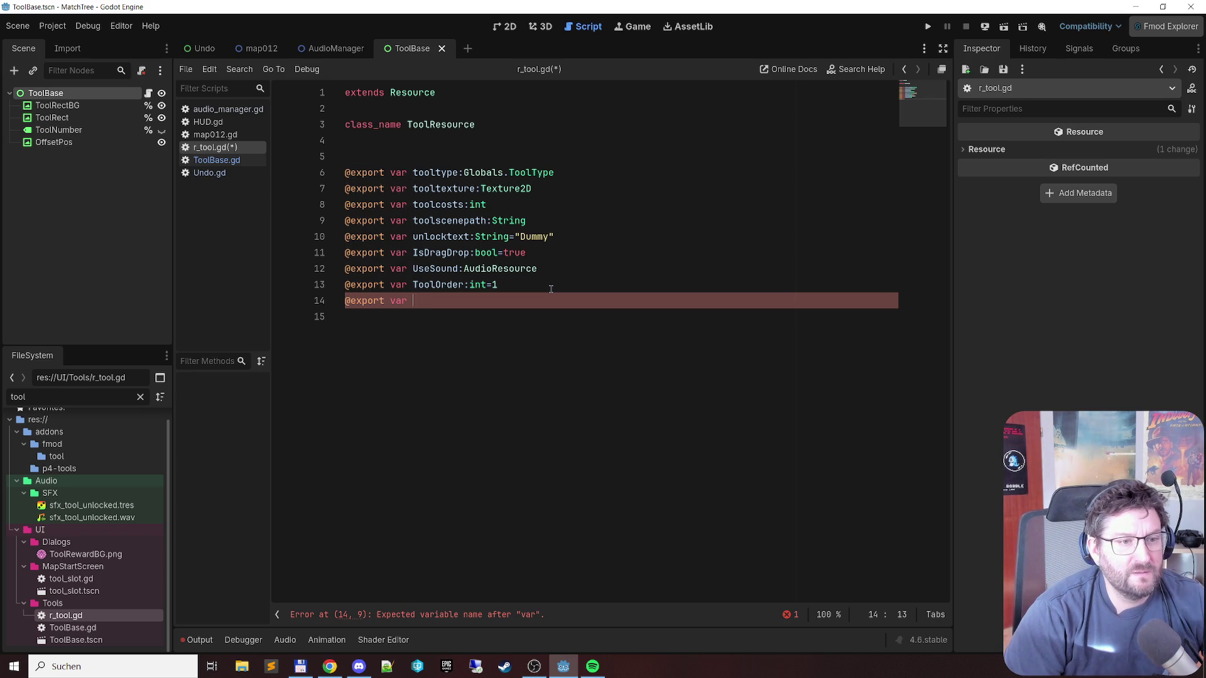
text(DragSound)
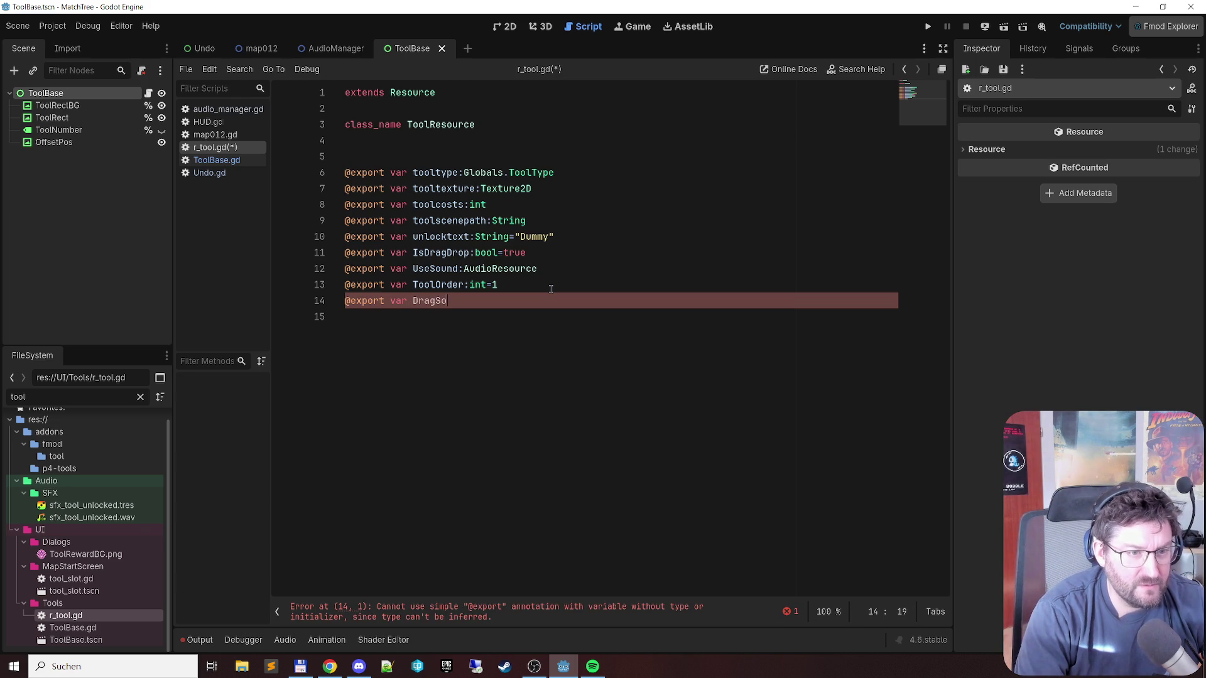
text(:)
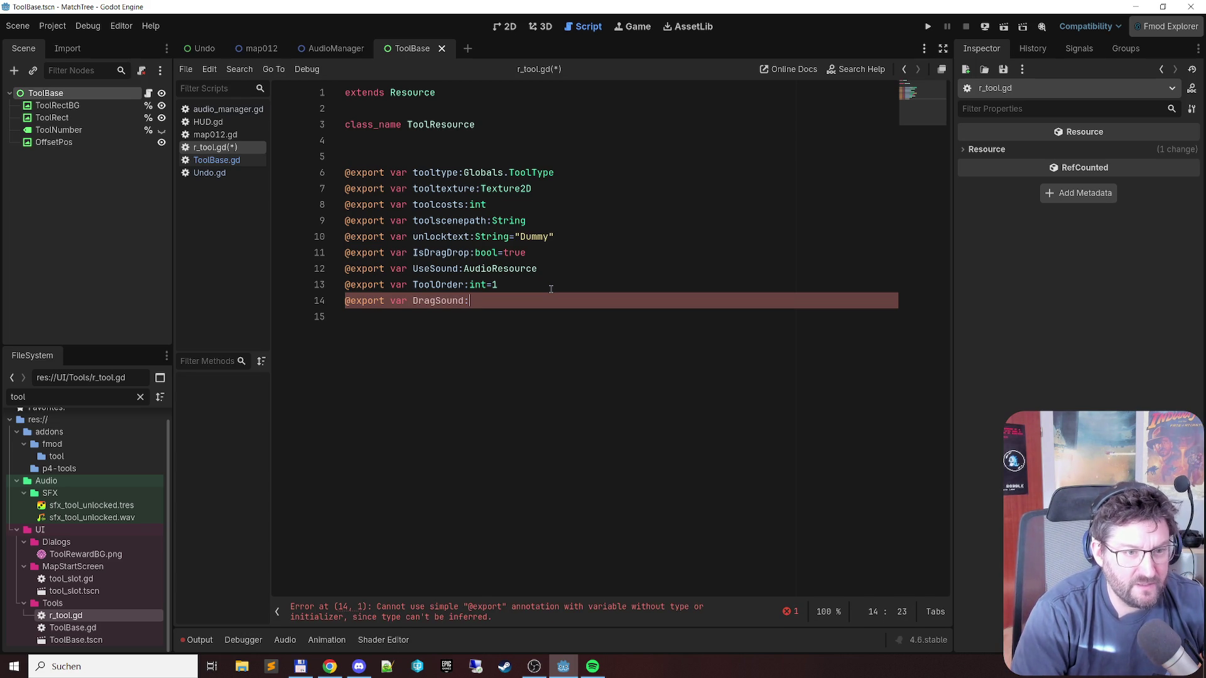
Give DragSound the AudioResource type copied from UseSound, then save.
key(Up)
key(Up)
key(ctrl+d)
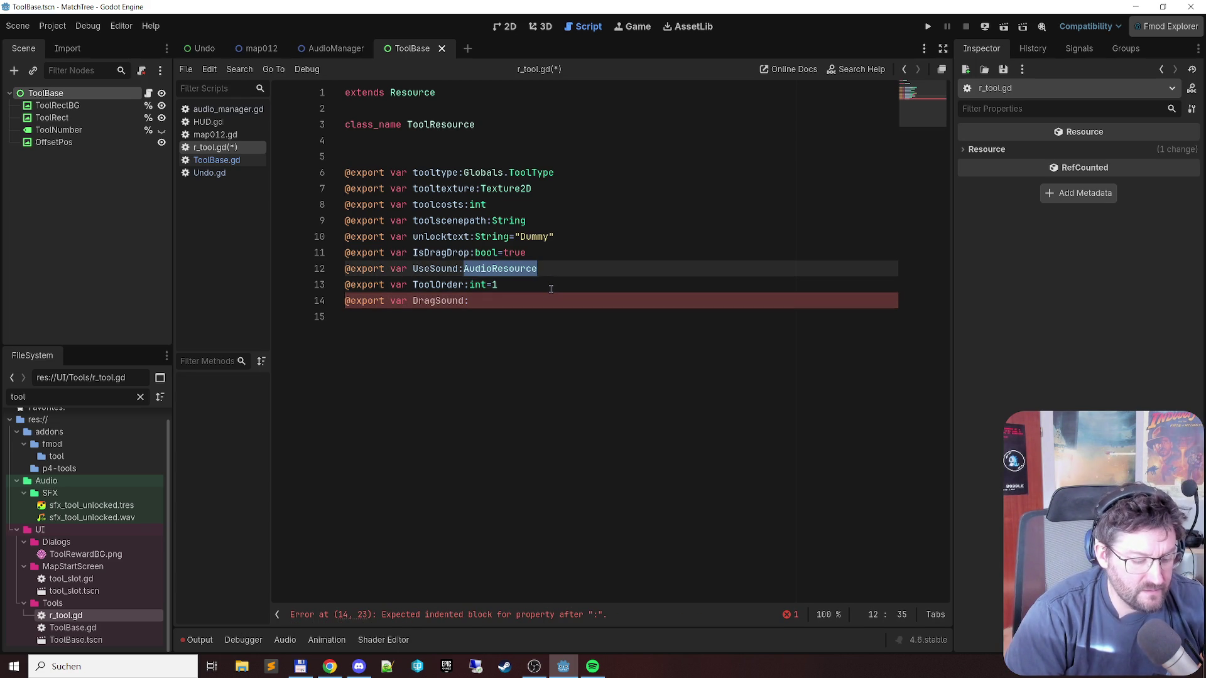
key(ctrl+c)
key(Down)
key(Down)
key(ctrl+v)
key(ctrl+s)
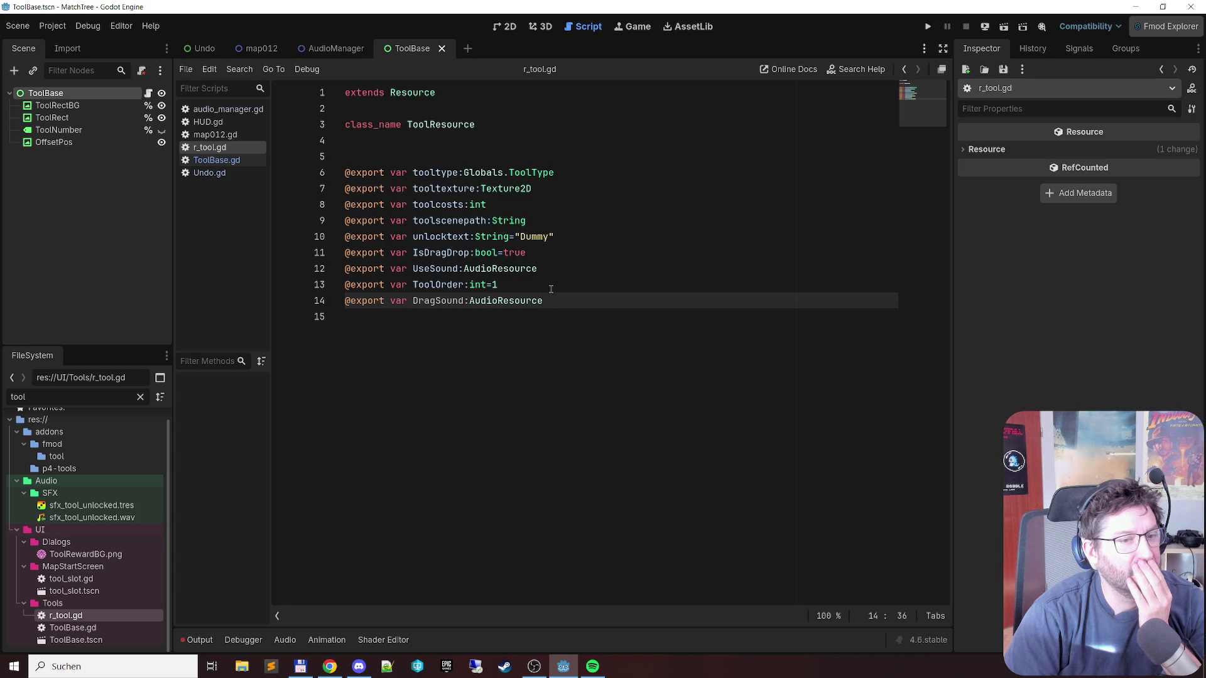
Move the DragSound declaration up so it sits above ToolOrder.
key(ctrl+Left)
key(ctrl+shift+Right)
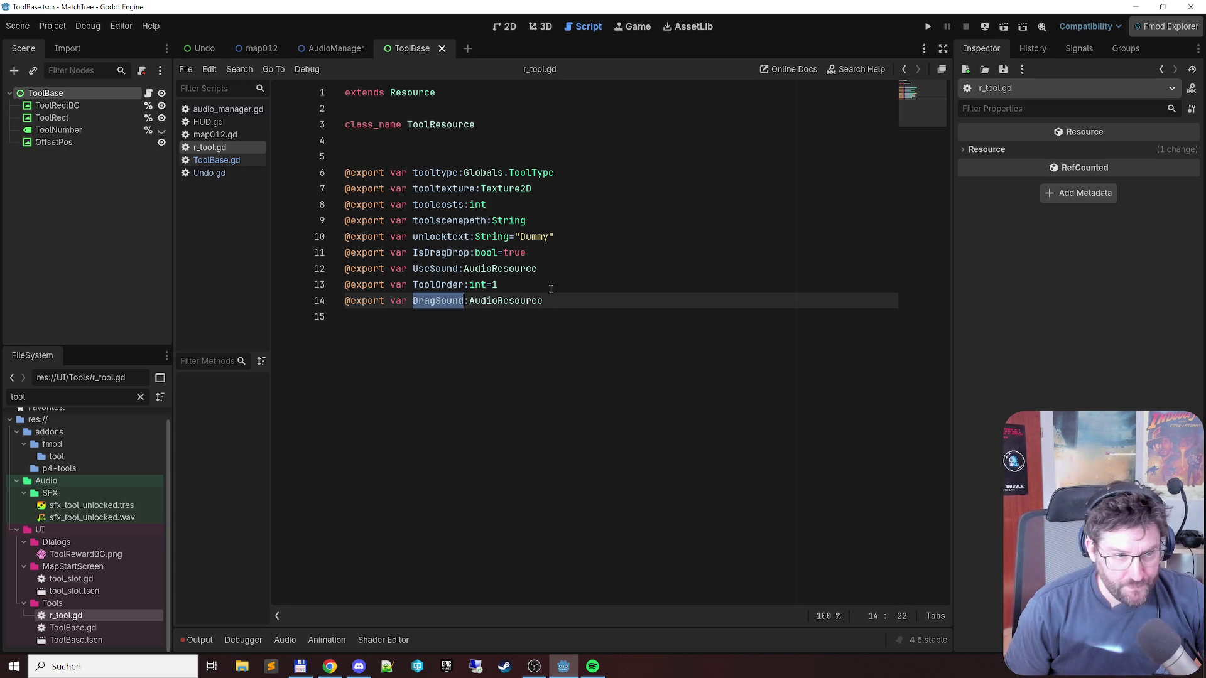
key(Home)
key(shift+End)
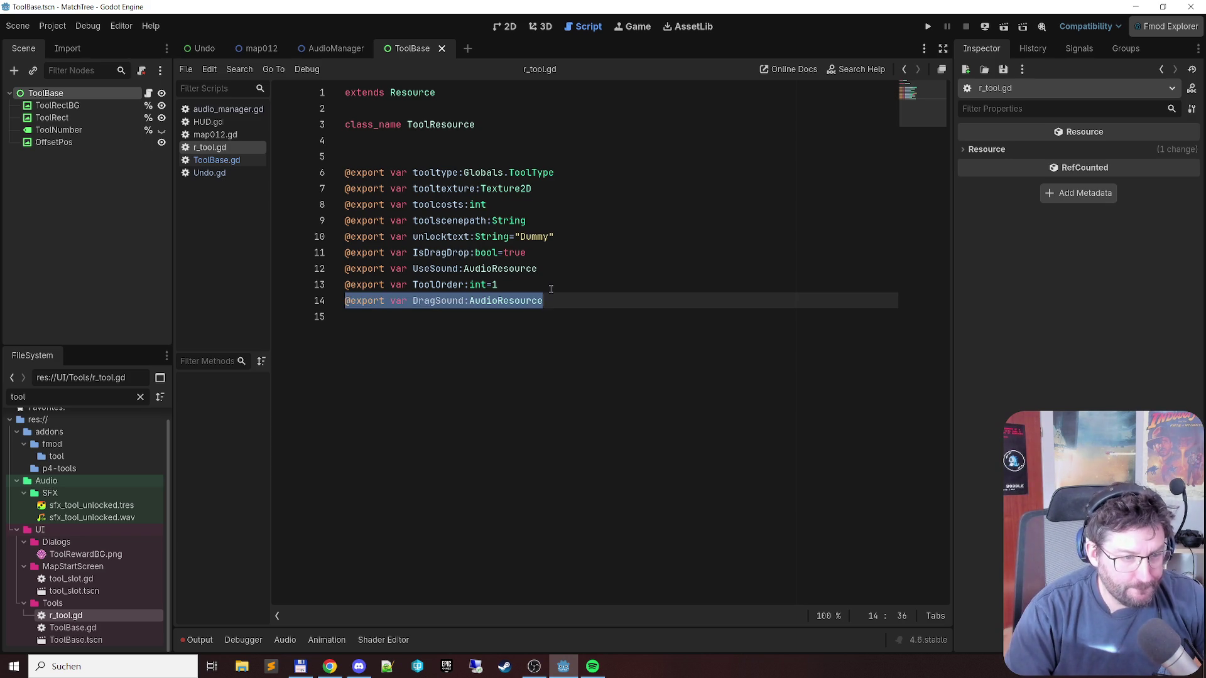
key(ctrl+x)
key(Up)
key(Return)
key(ctrl+z)
key(ctrl+z)
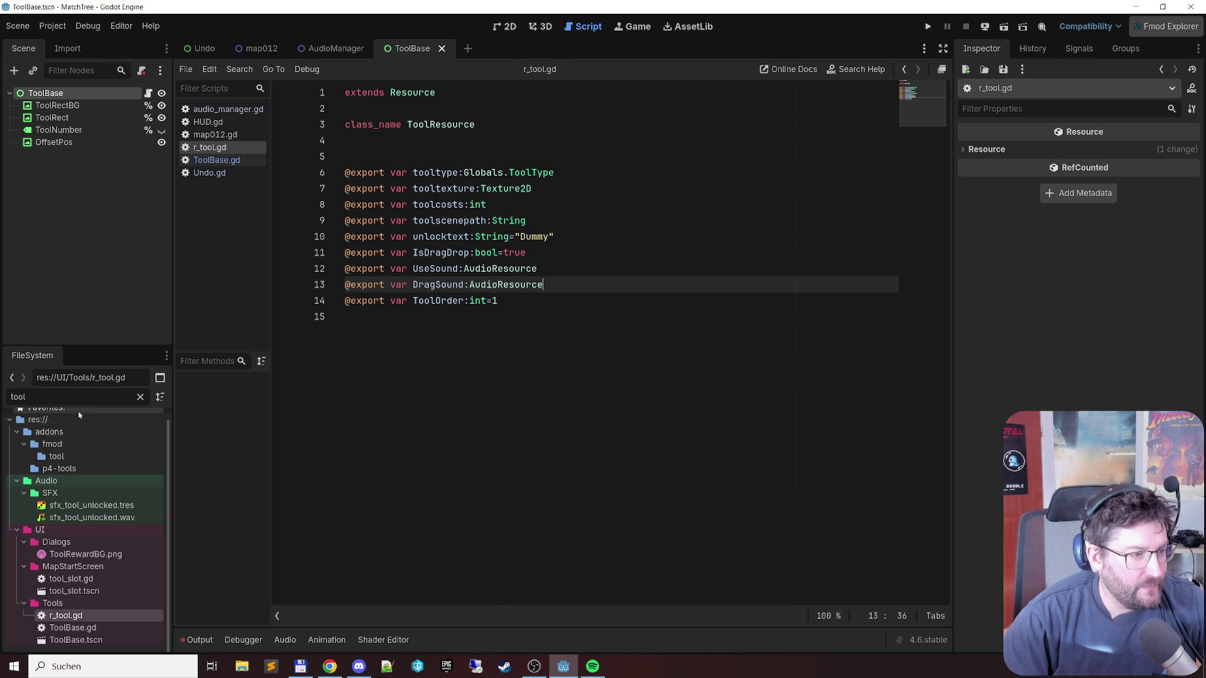
click(64, 397)
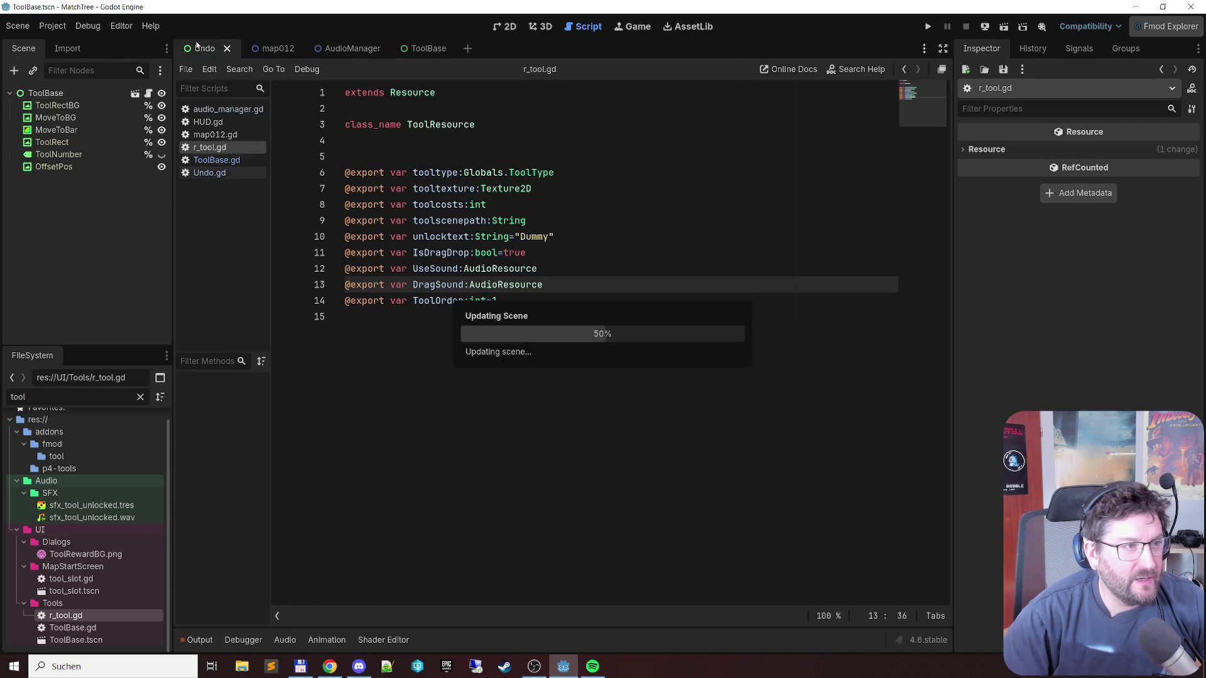
Open the Undo scene and select its ToolBase root to see the empty Drag Sound slot.
click(204, 48)
click(76, 103)
click(76, 94)
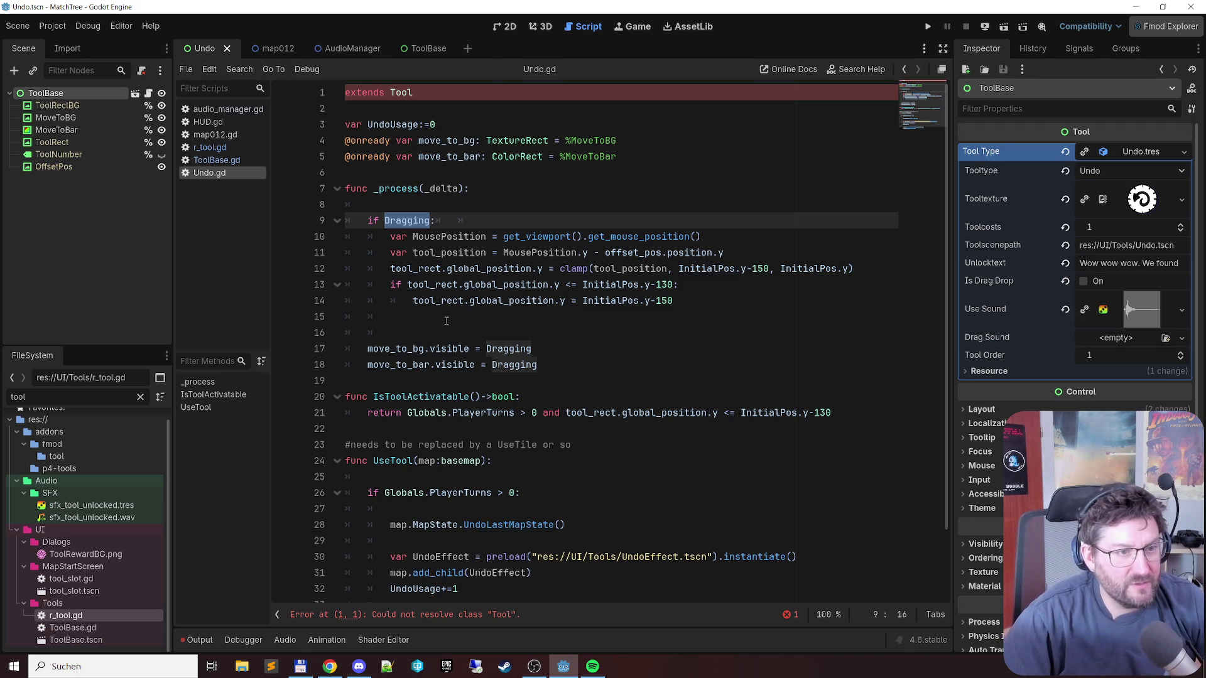
scroll(447, 319, down, 2)
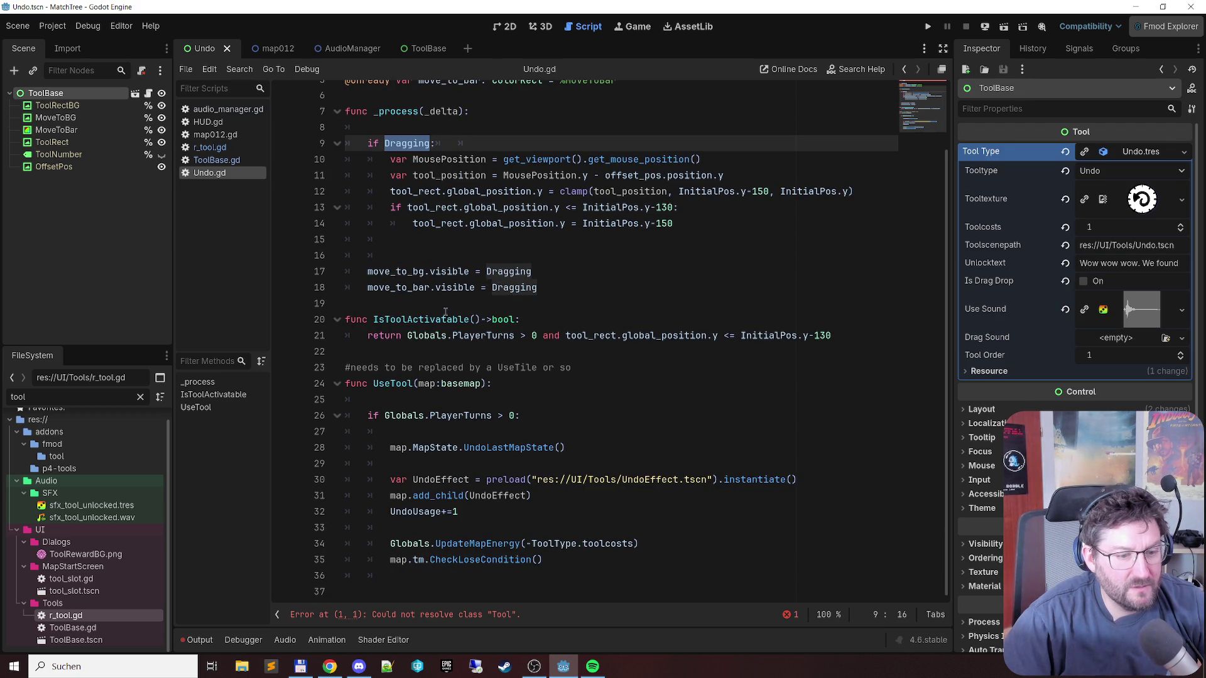
scroll(444, 312, up, 2)
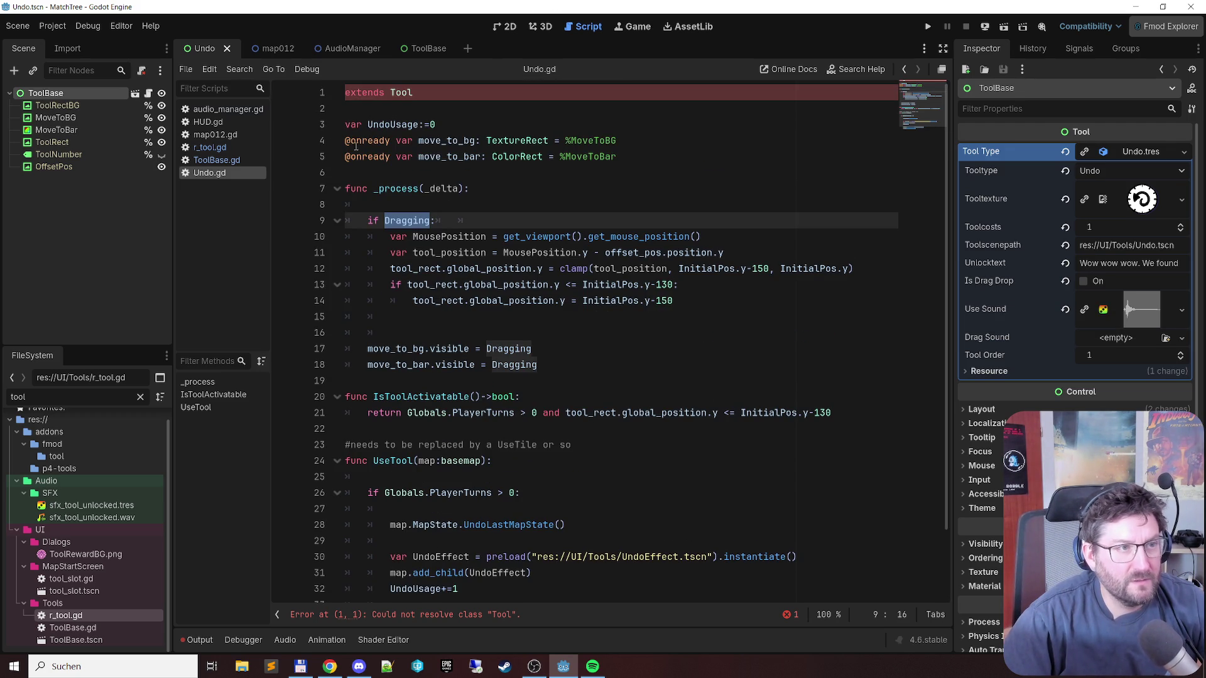
key(Page_Up)
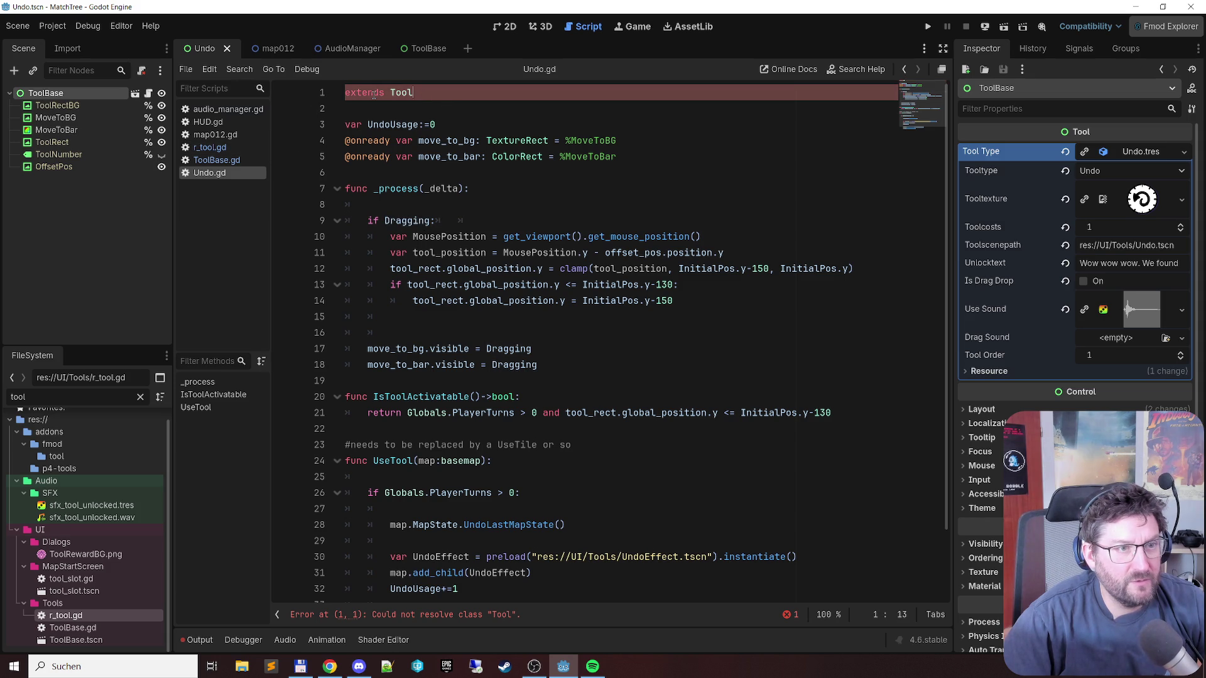
Replace ButtonPull with ToolType.DragSound in the play_ui_sound call on line 75.
click(425, 50)
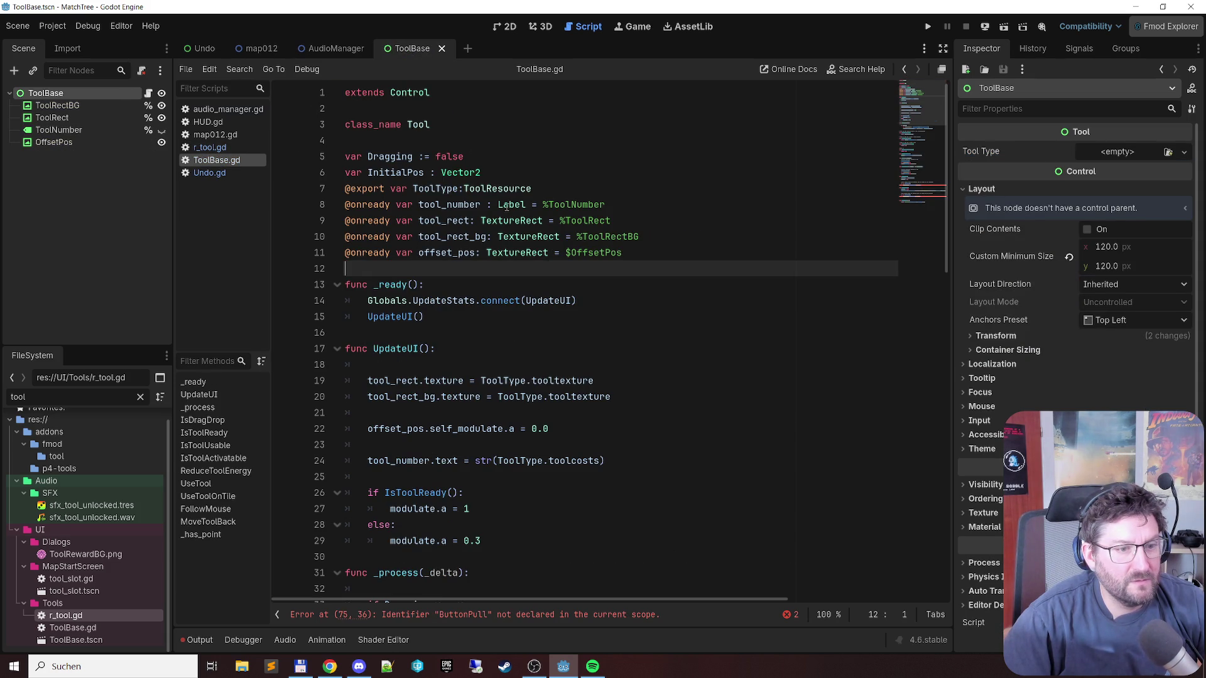
click(551, 615)
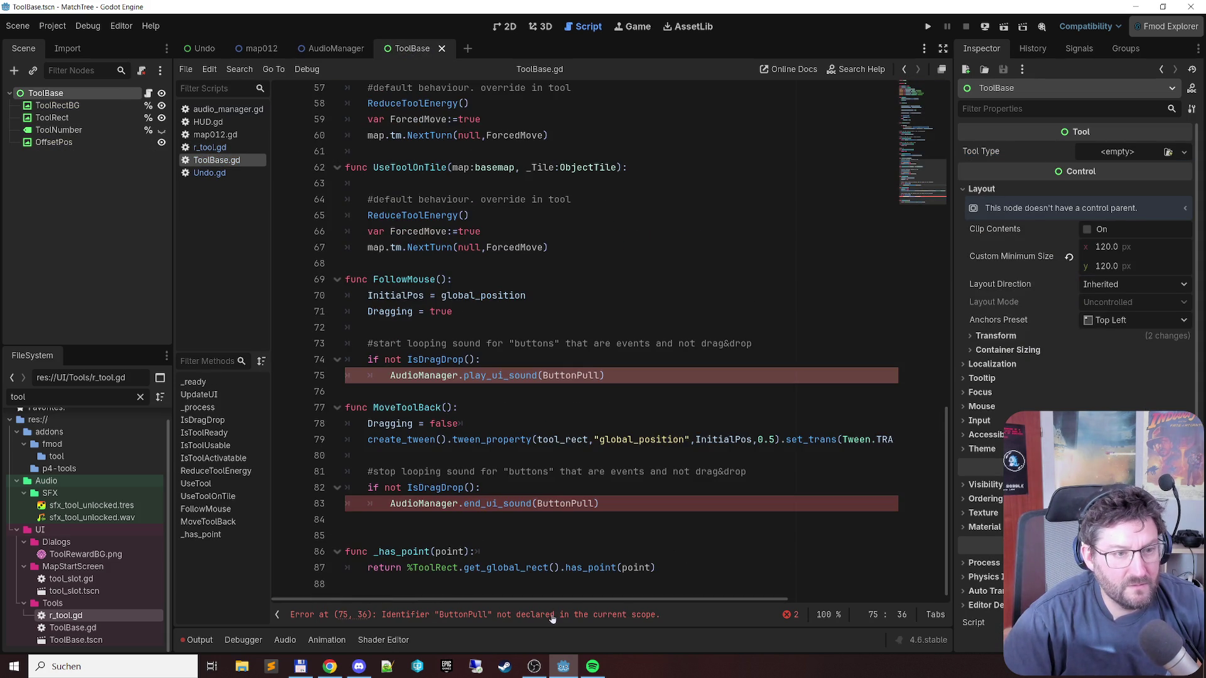
scroll(532, 350, up, 1)
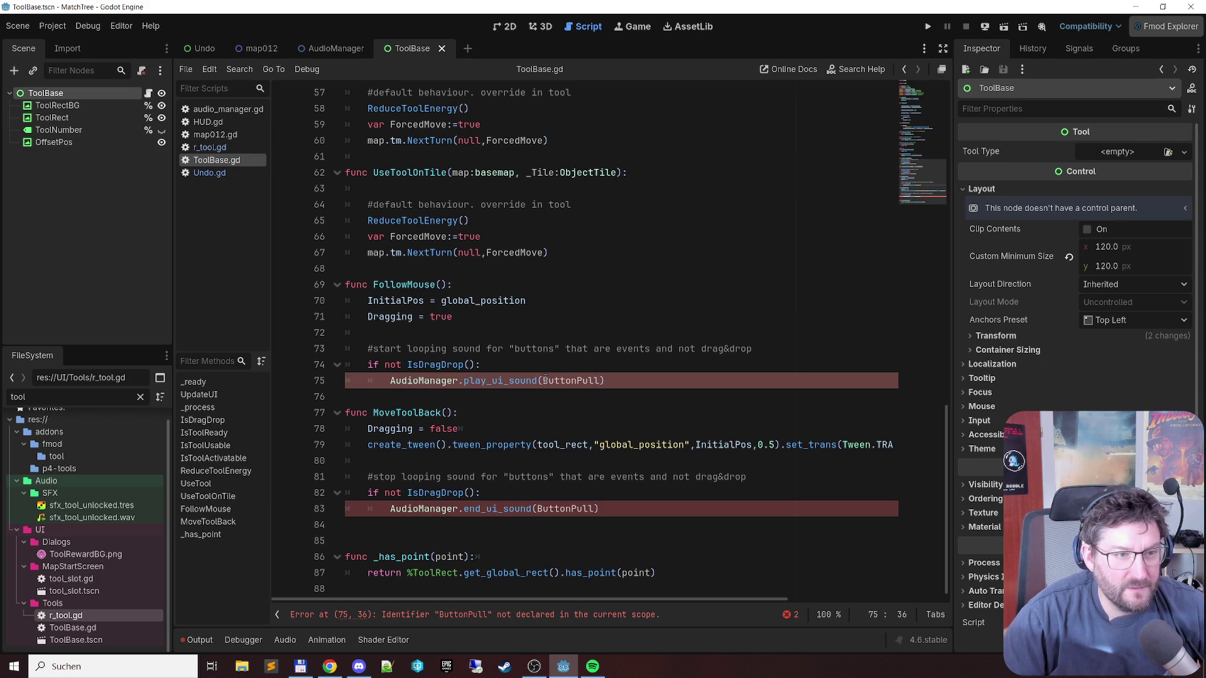
scroll(538, 348, up, 18)
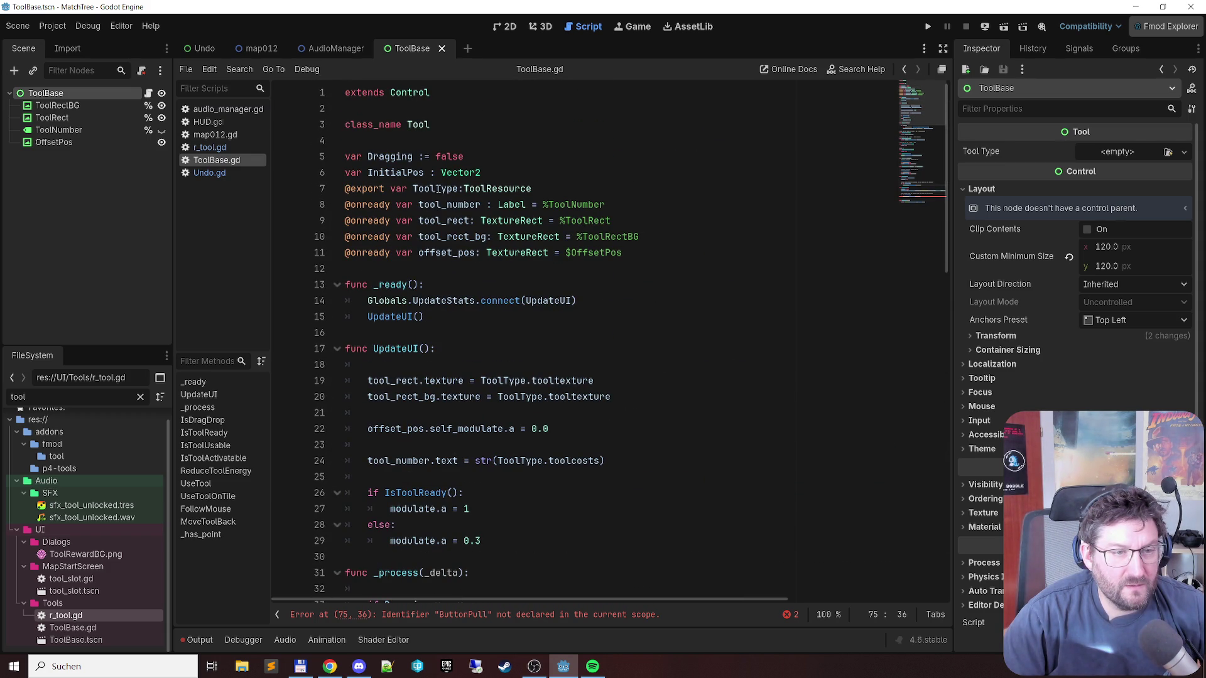
double_click(437, 189)
key(ctrl+c)
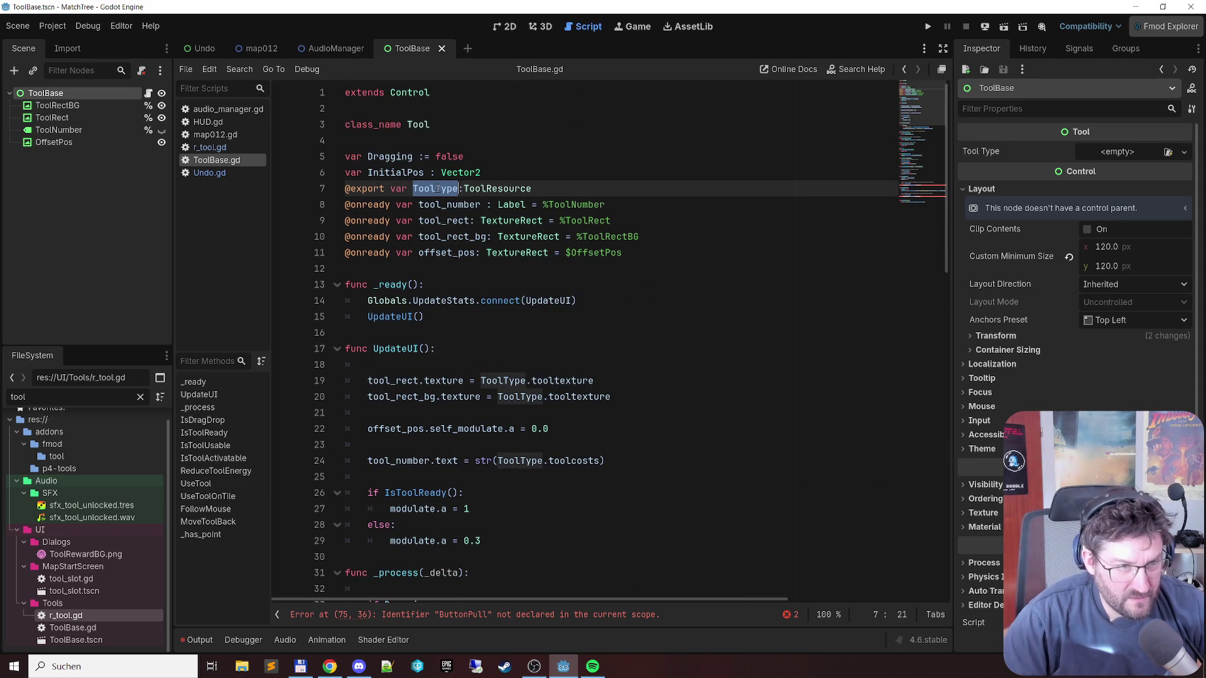
scroll(604, 250, down, 10)
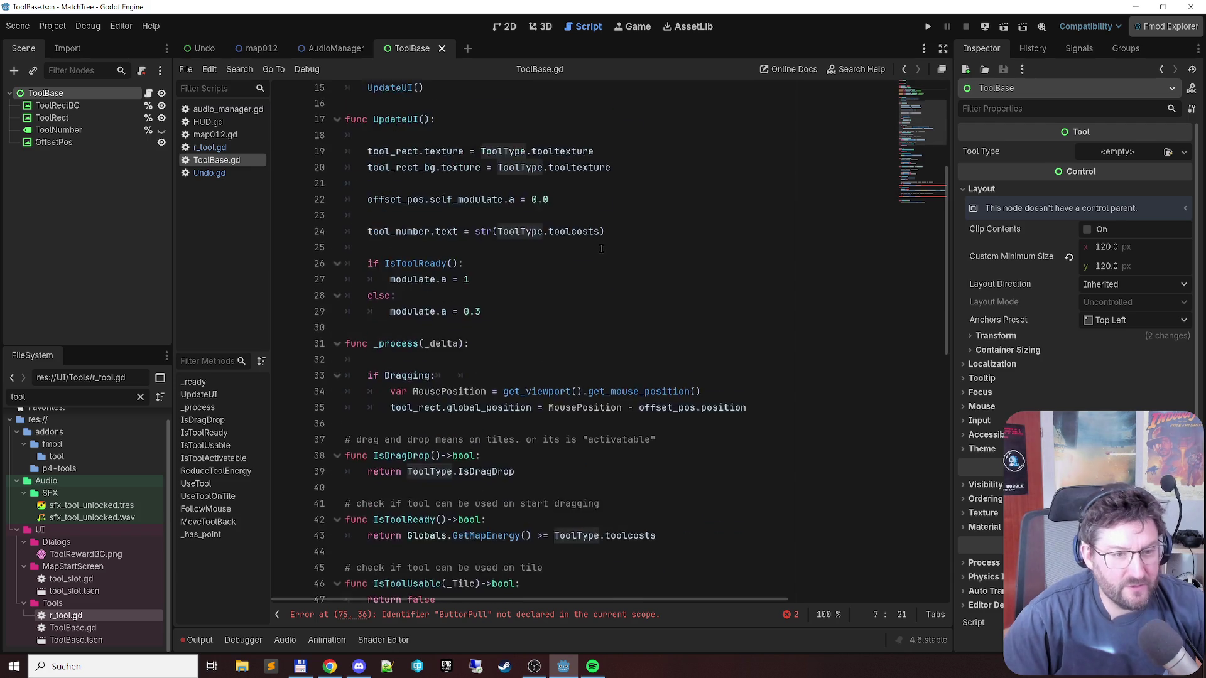
scroll(603, 249, down, 9)
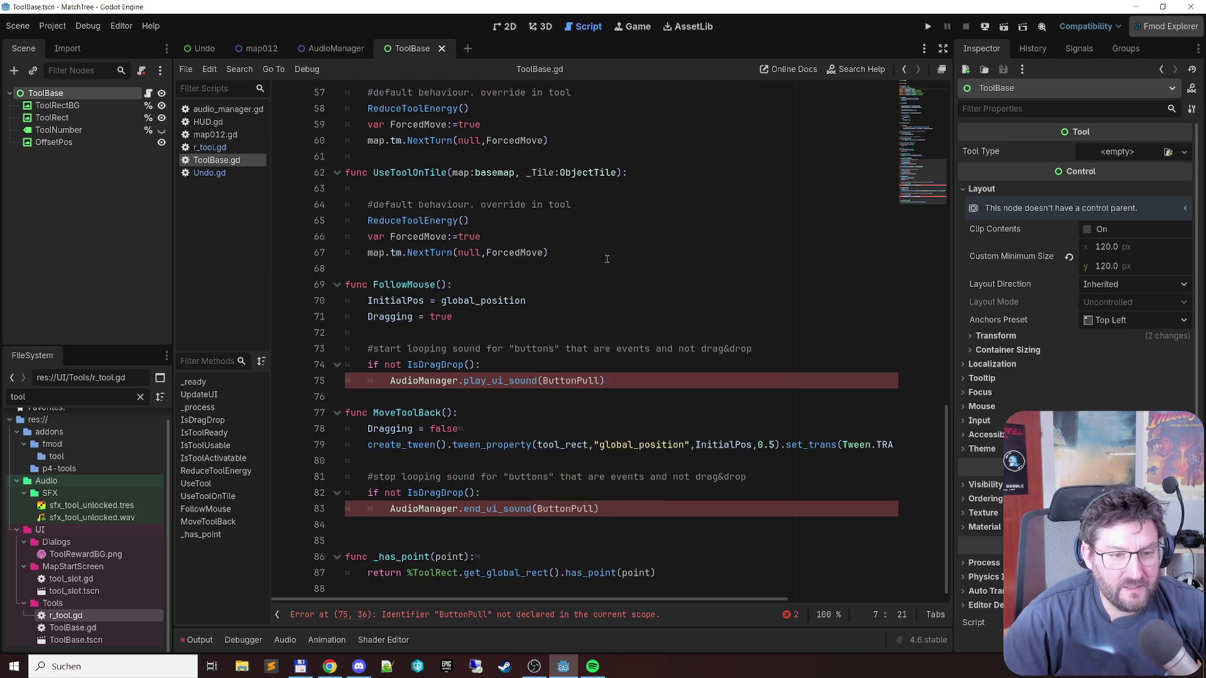
double_click(552, 380)
key(ctrl+v)
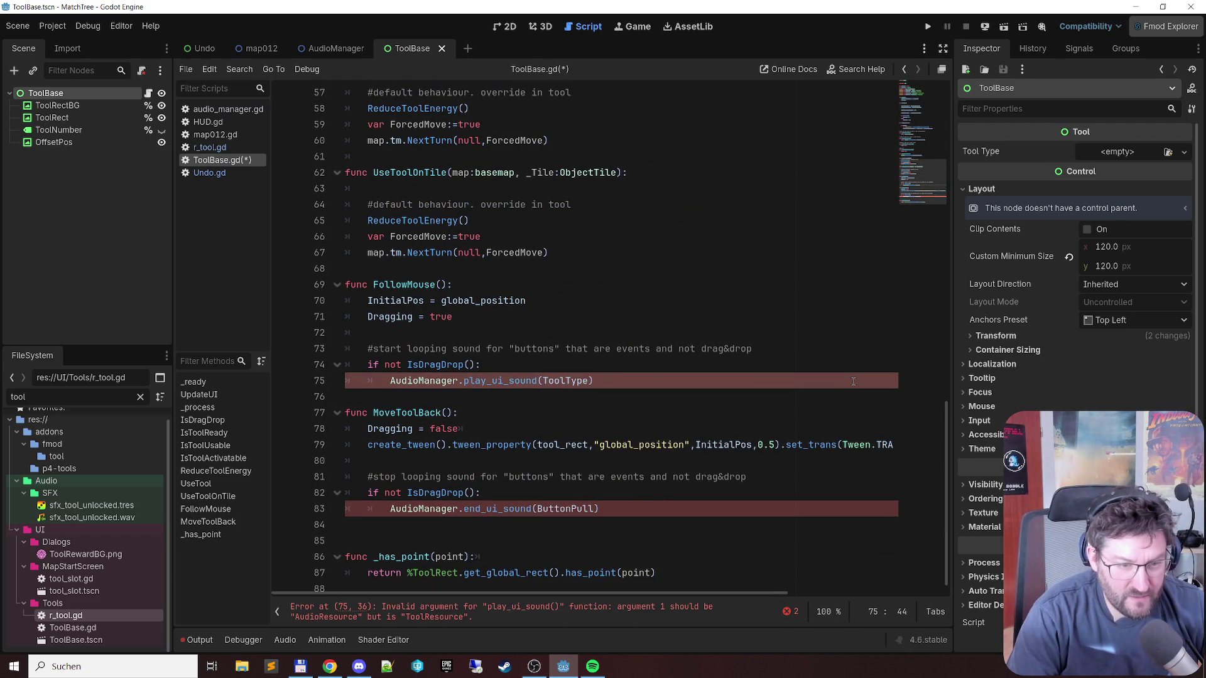
text(.)
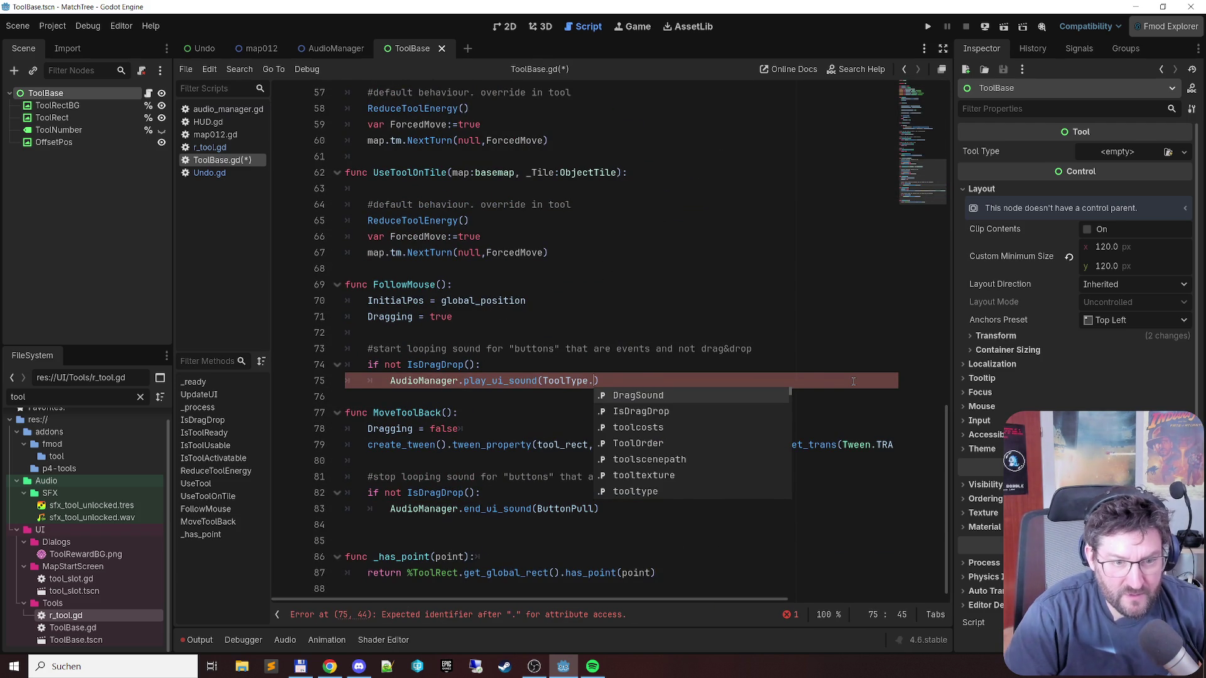
key(Return)
Use ToolType.DragSound in the end_ui_sound call on line 83 too, and save.
key(ctrl+shift+Left)
key(ctrl+shift+Left)
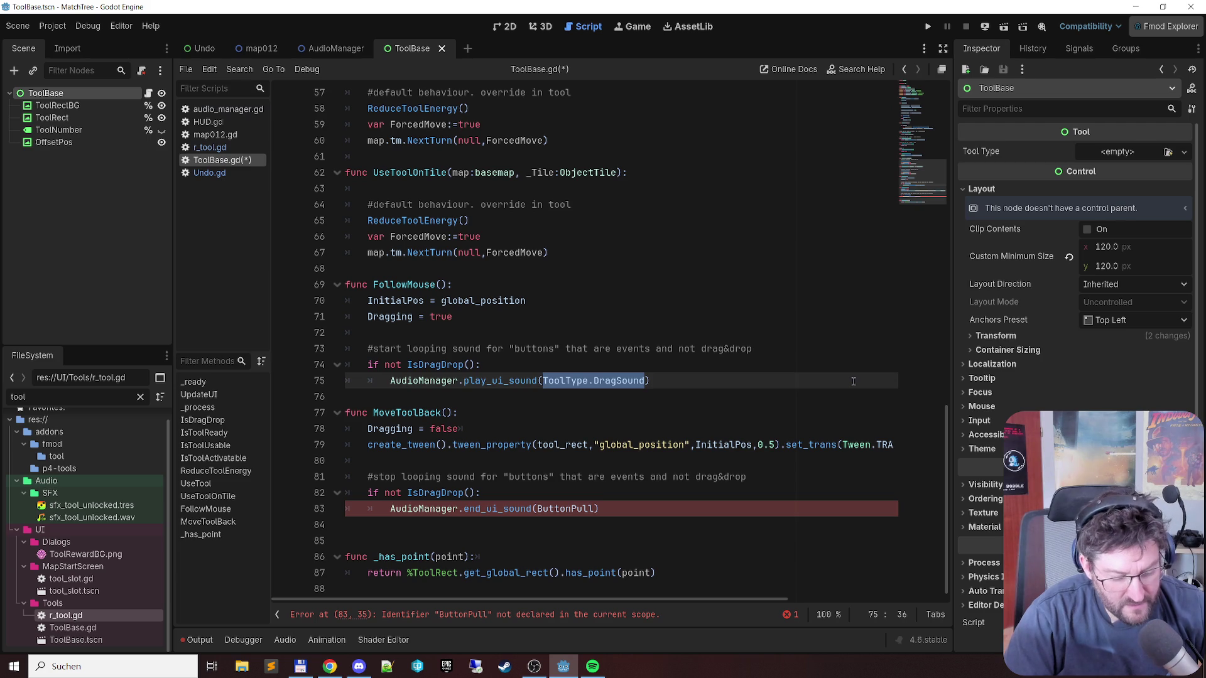
key(Down)
key(Down)
key(Down)
key(End)
key(Left)
key(ctrl+shift+Left)
text(ToolType.DragSound)
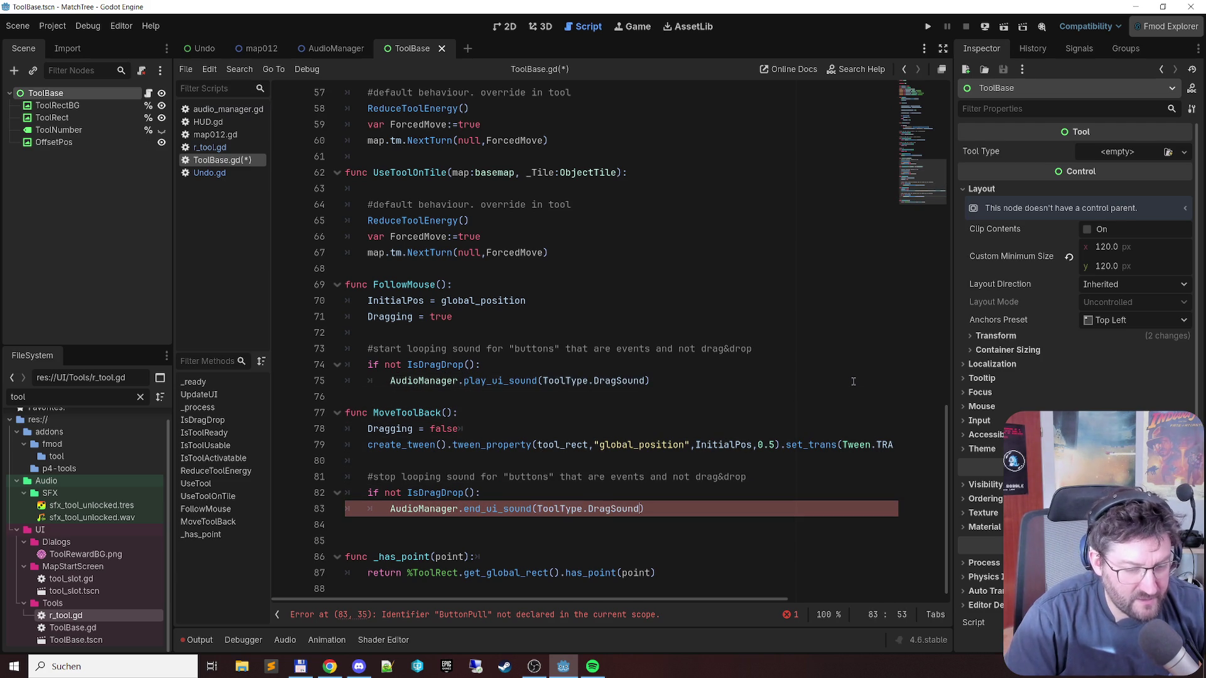
key(ctrl+s)
key(Up)
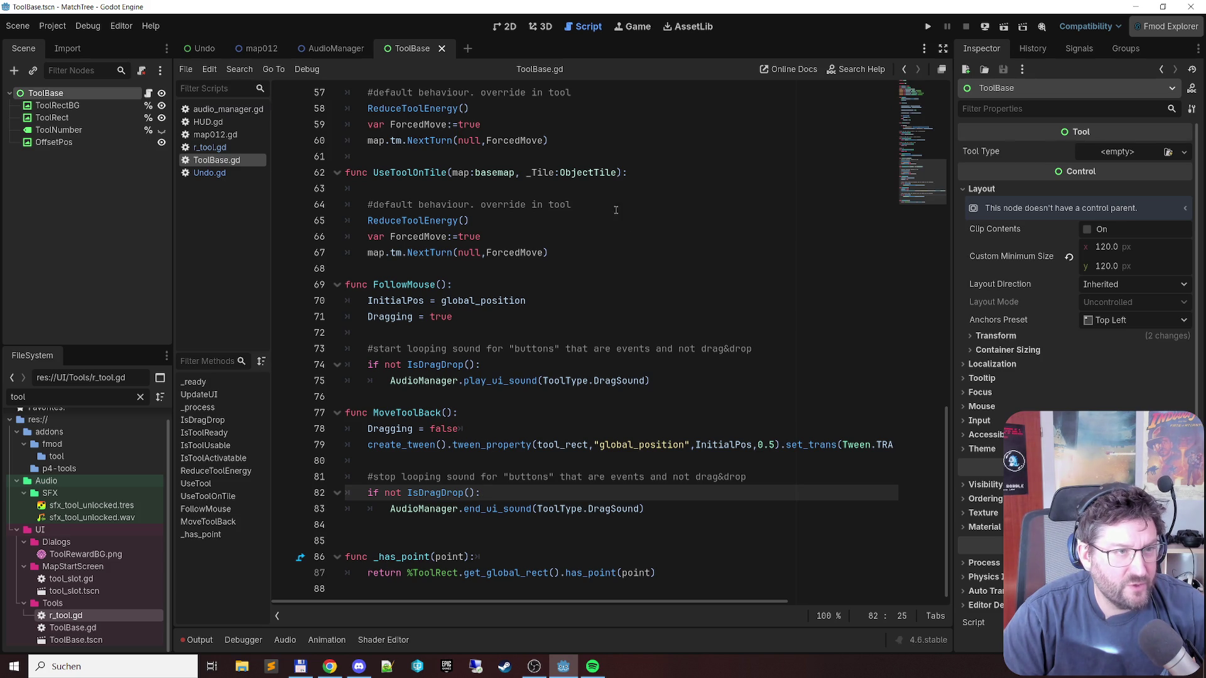
click(259, 48)
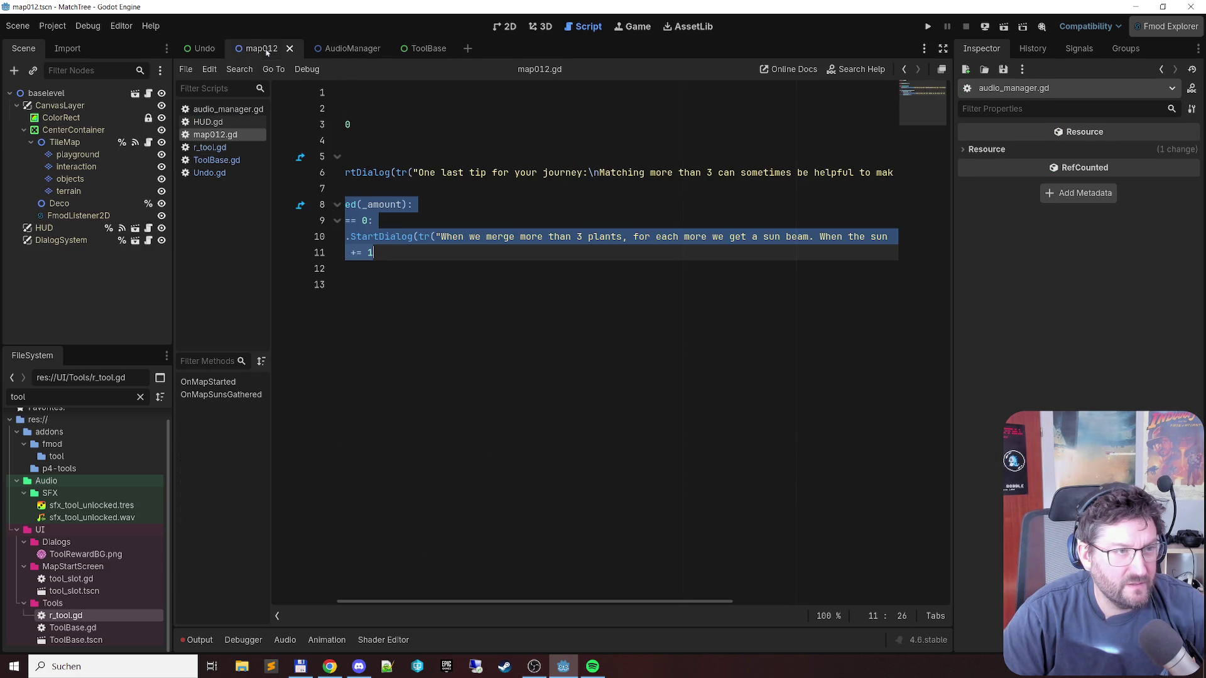
Run map012, dismiss the tips, merge five tulips, and pick up a tool to trigger the crash.
key(F6)
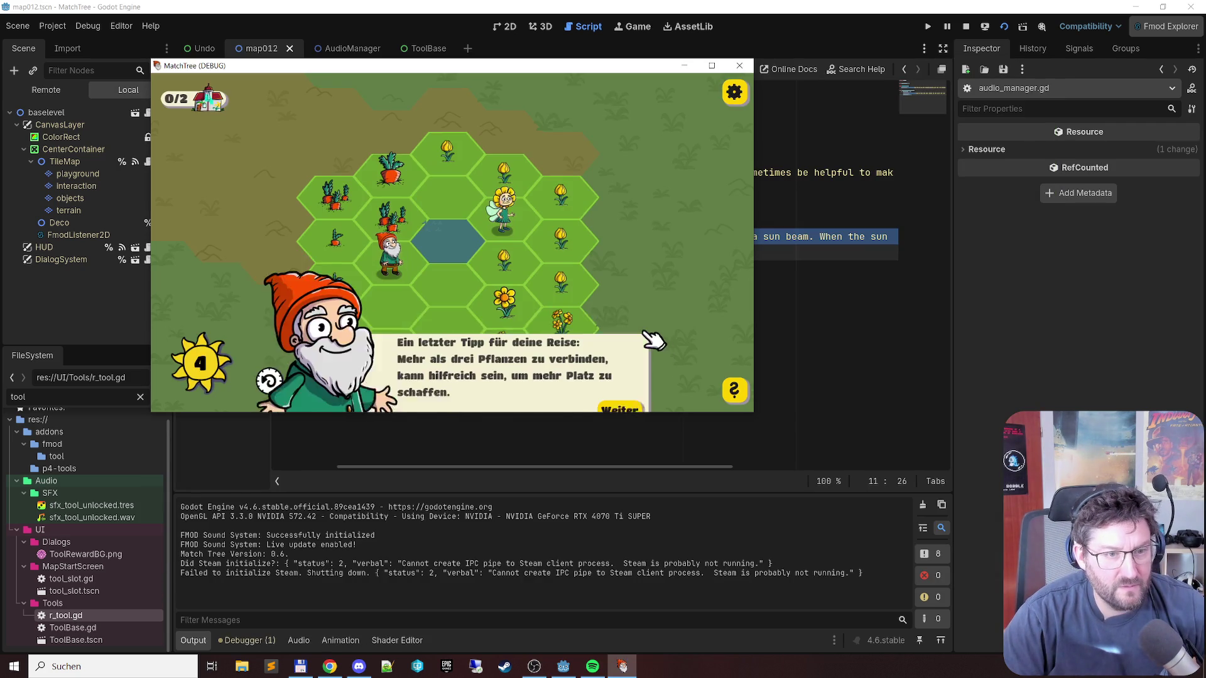
click(630, 394)
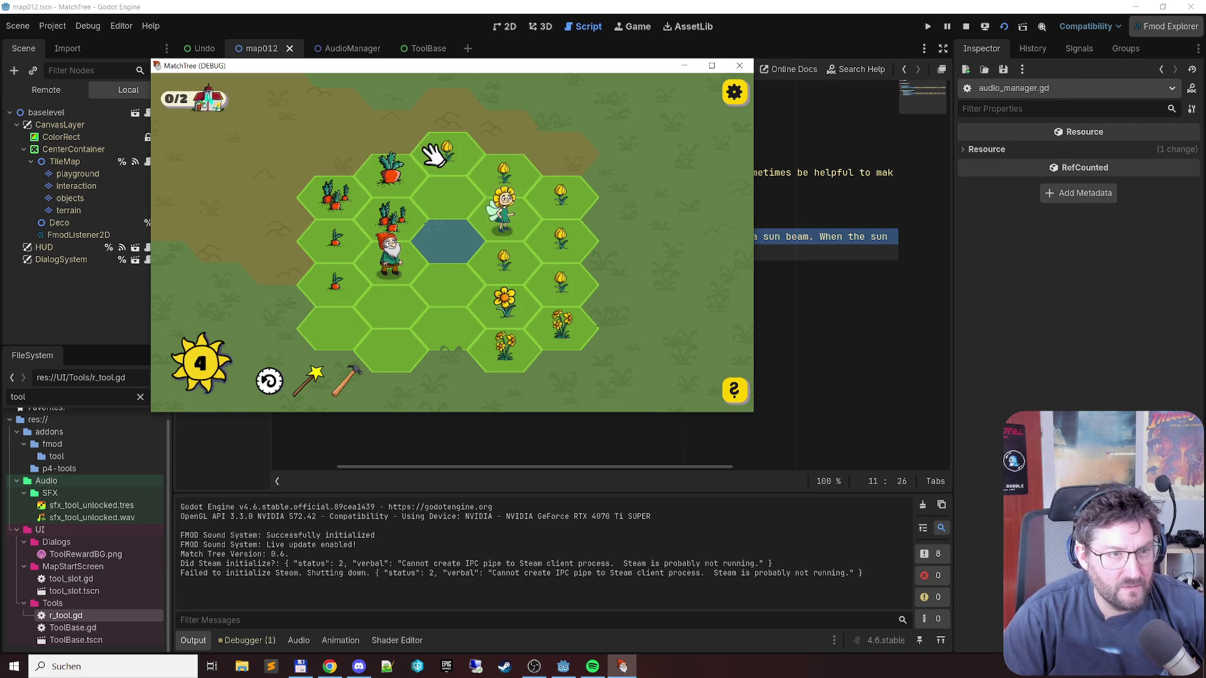
mouse_move(452, 151)
mouse_down()
mouse_move(487, 170)
mouse_move(561, 286)
mouse_up()
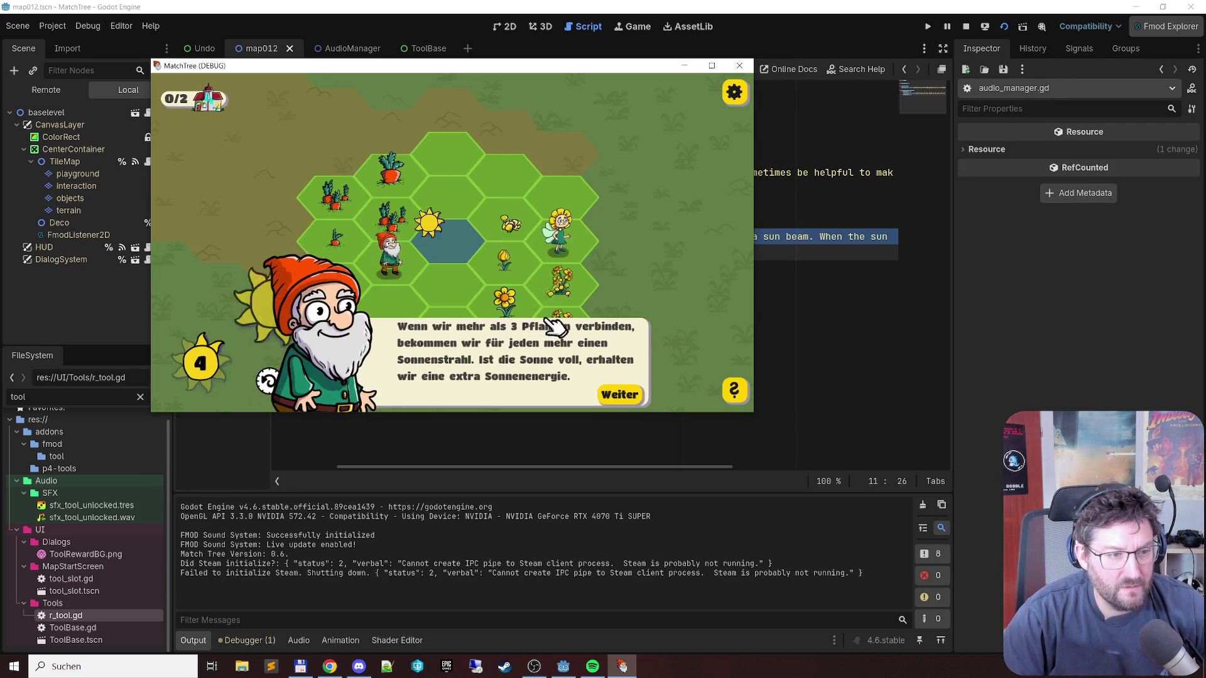
click(620, 394)
click(269, 380)
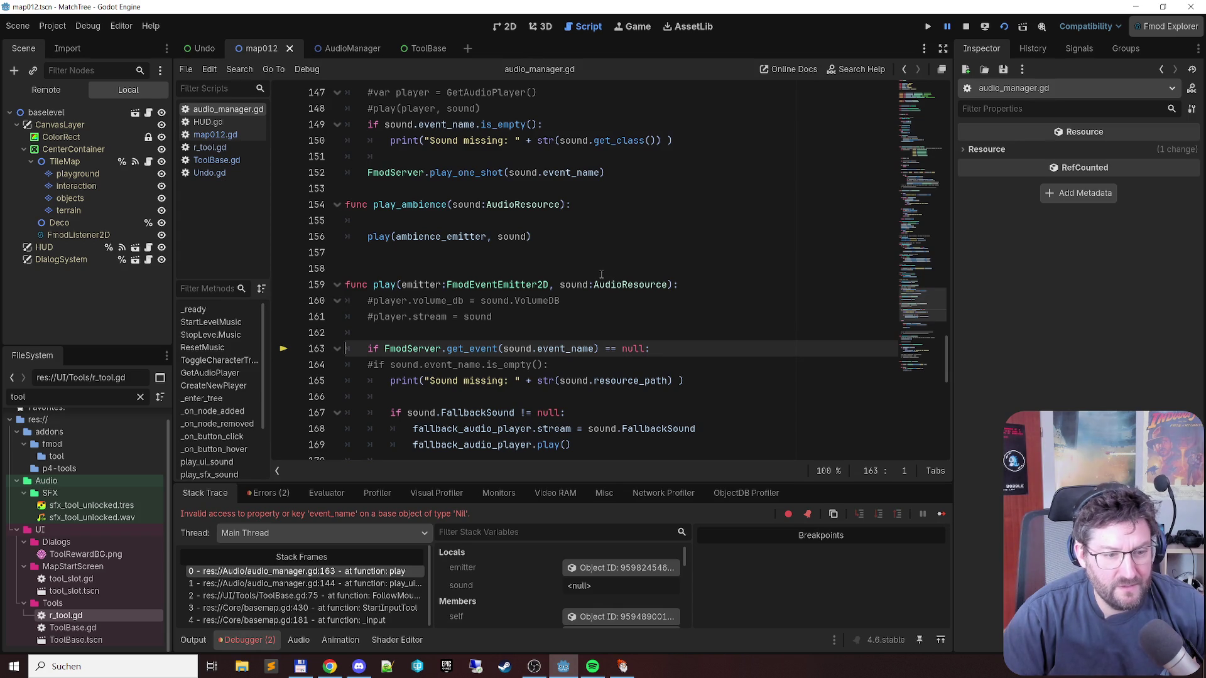
Stop the debugger and change line 74's condition to 'ToolType.DragSound != null'.
click(966, 27)
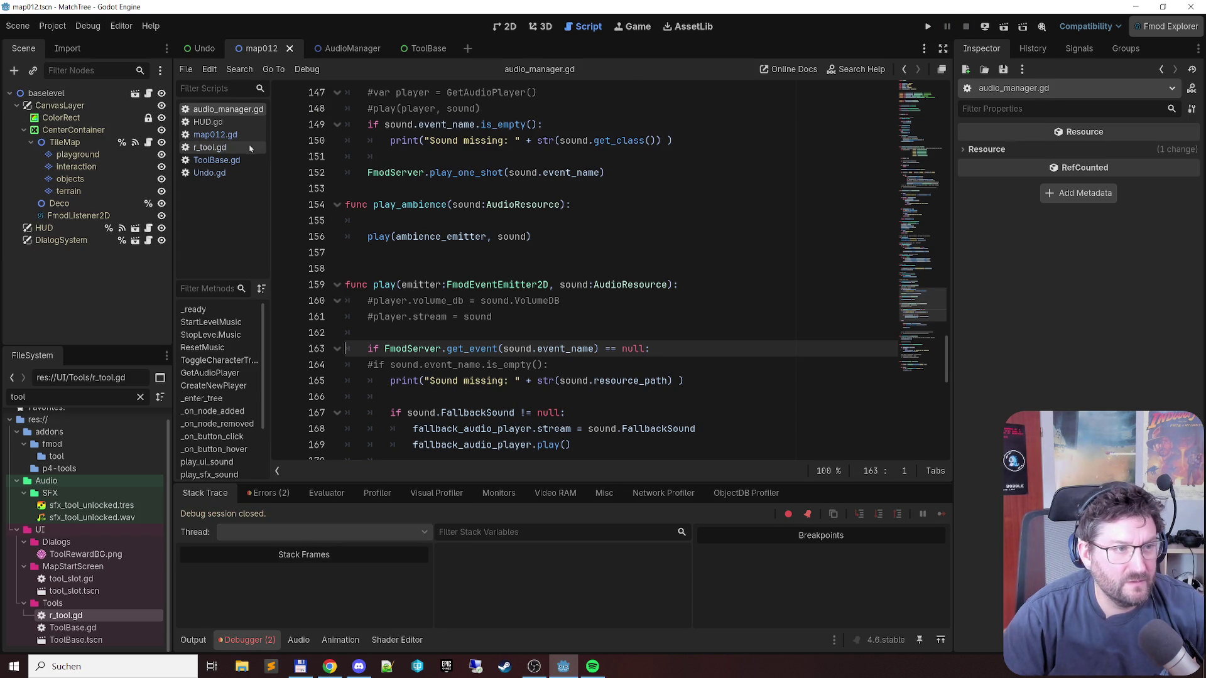
click(216, 160)
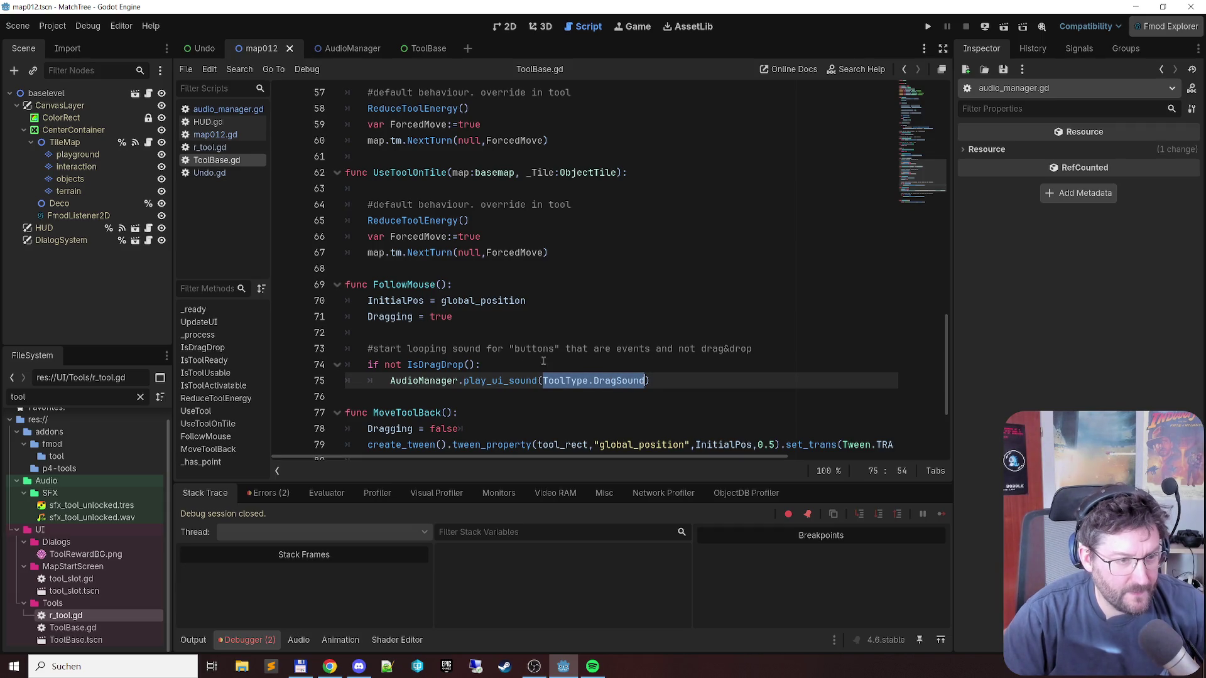
click(655, 359)
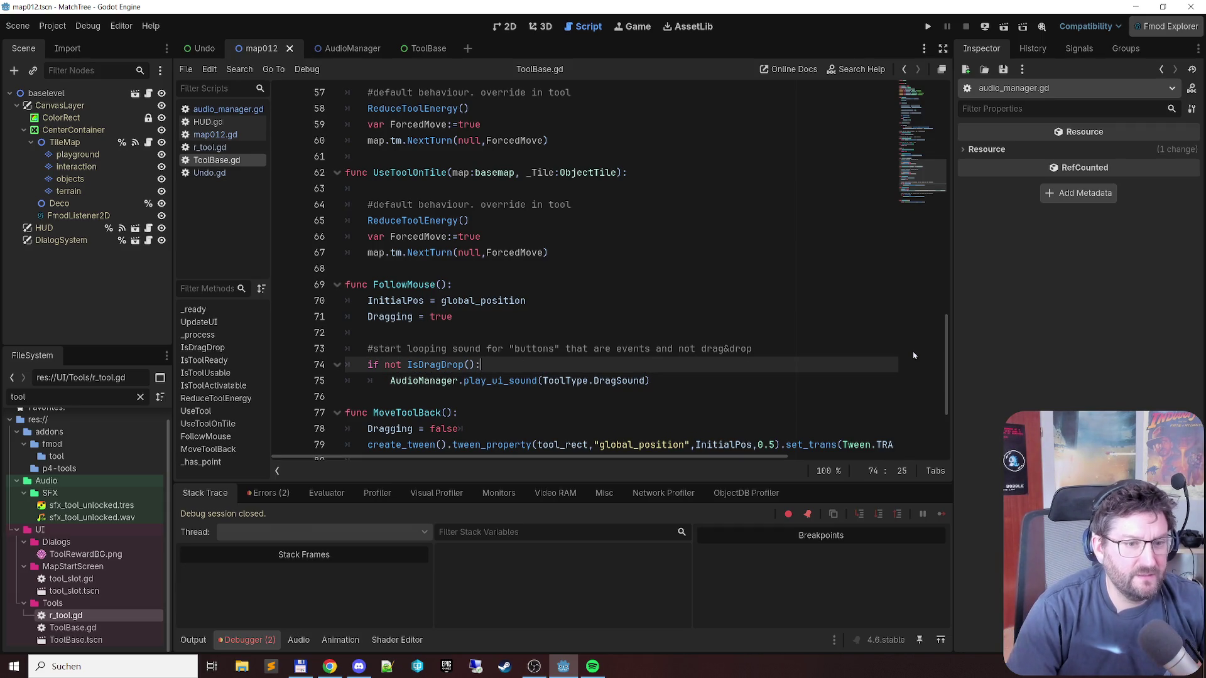
key(Home)
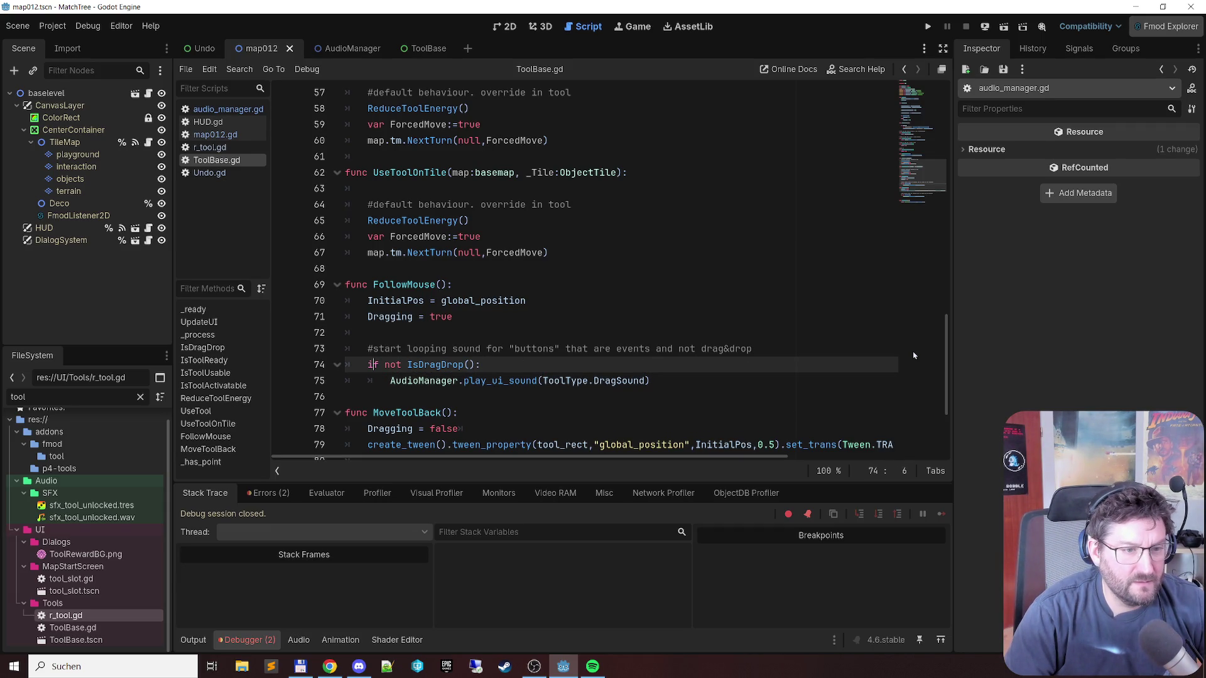
key(Up)
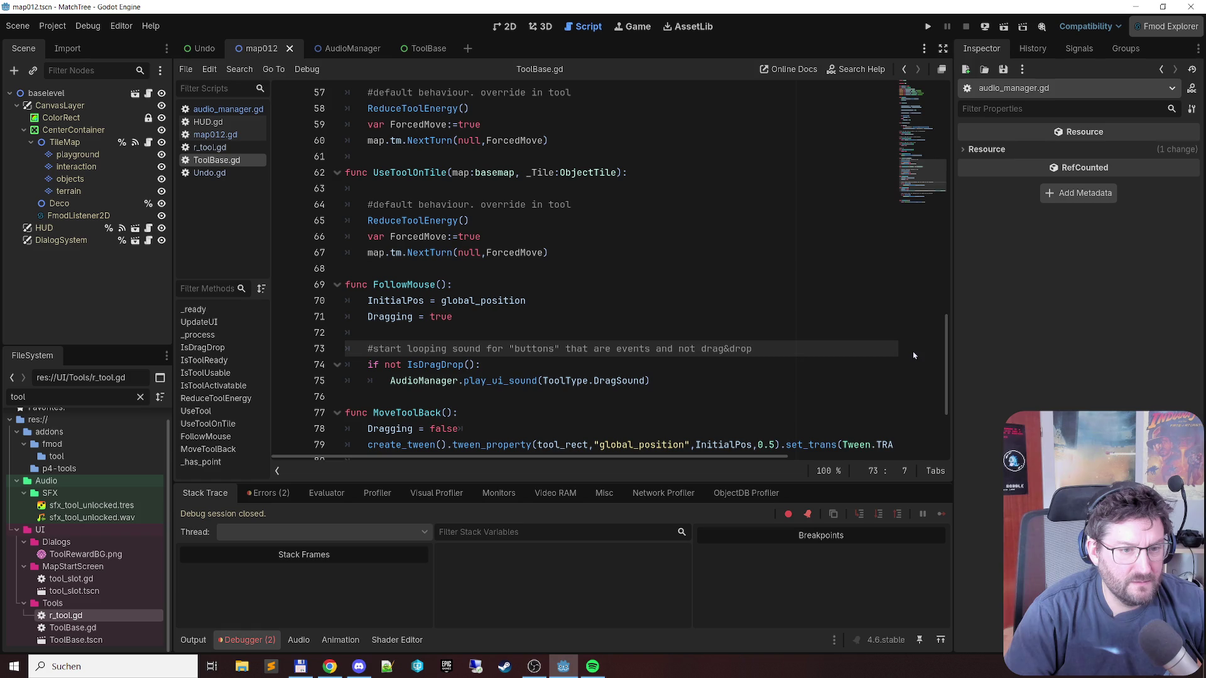
key(Down)
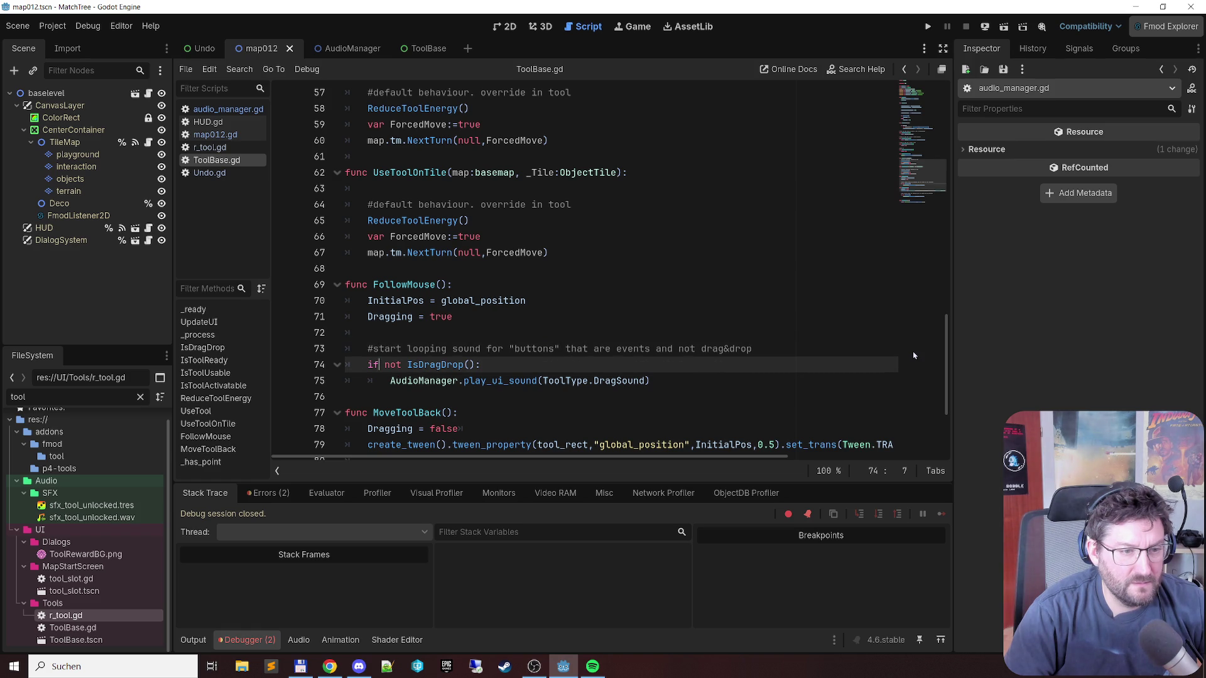
key(End)
key(Left)
key(ctrl+shift+Left)
key(ctrl+shift+Left)
key(ctrl+shift+Left)
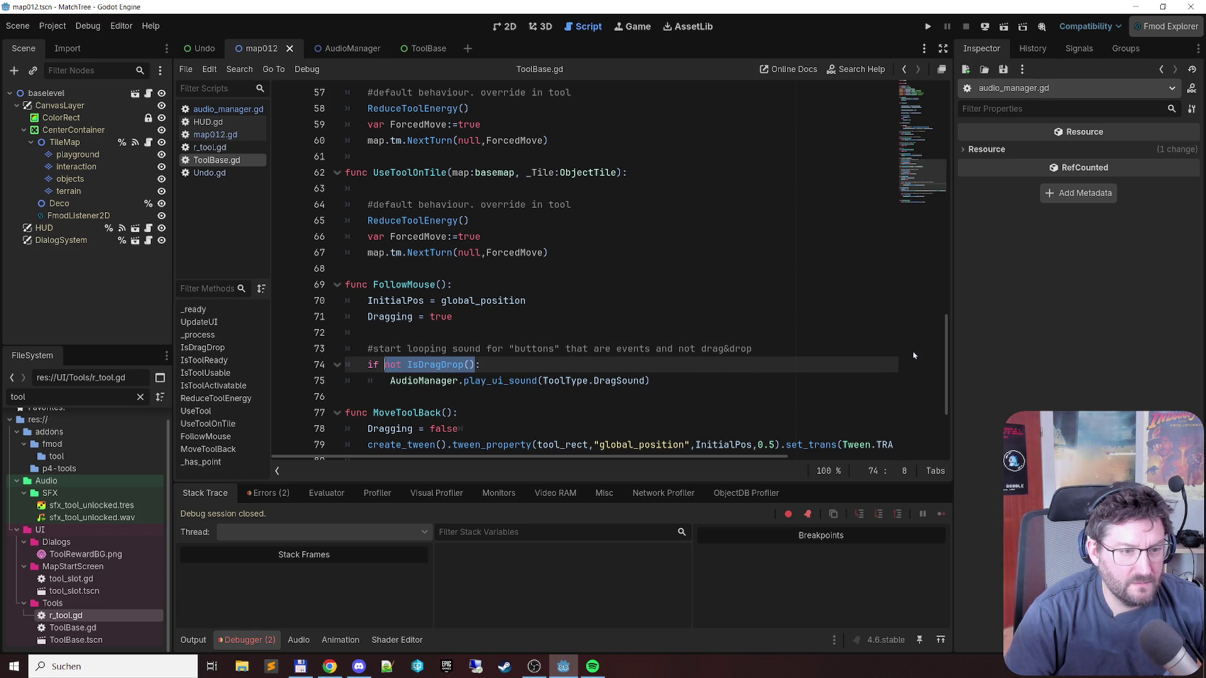
text(ToolType.DragSound !)
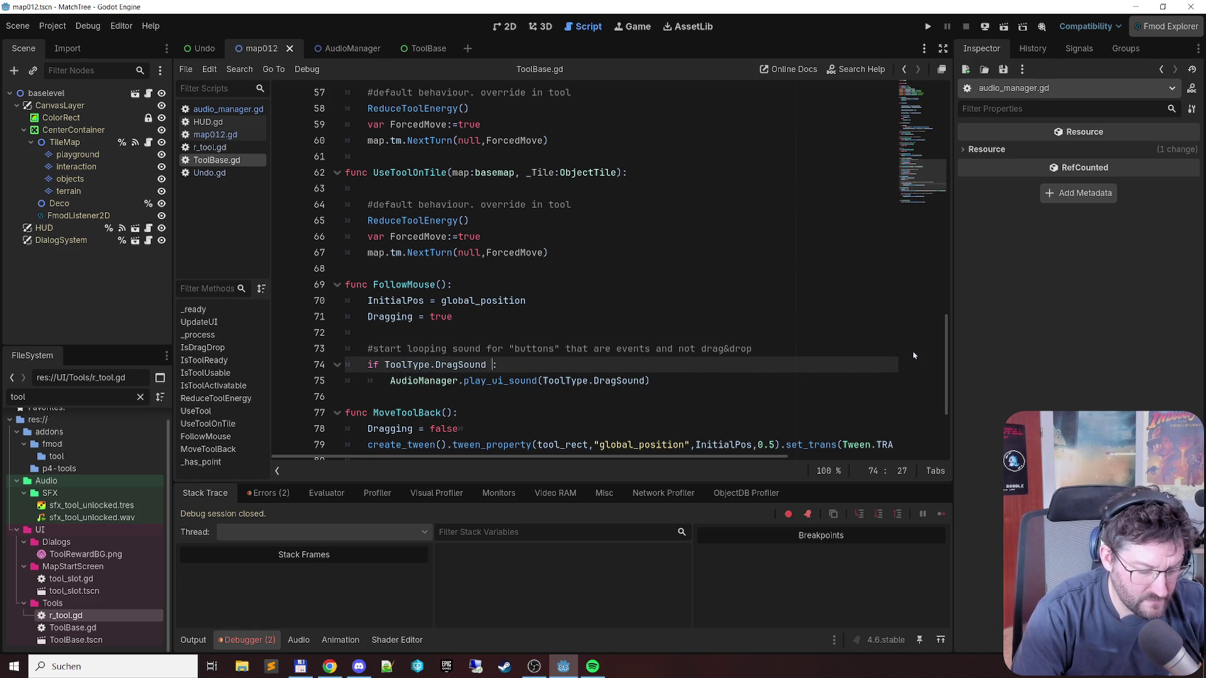
text(= null)
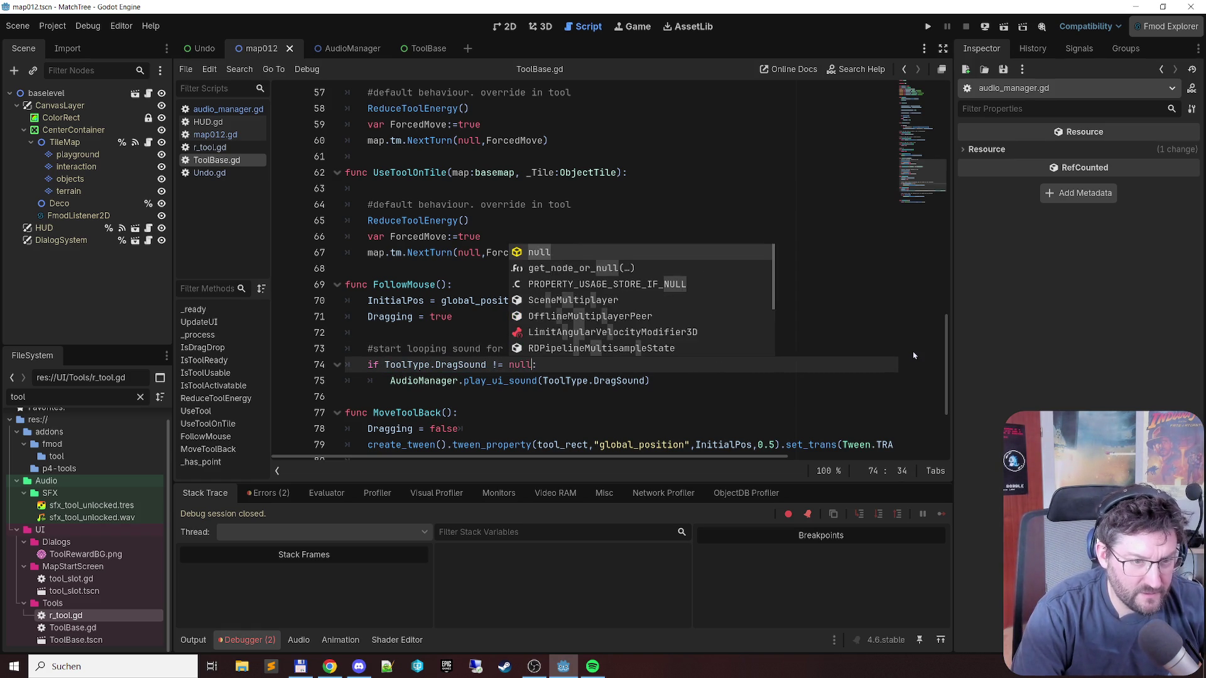
Copy the same DragSound null check over line 82's condition and save.
key(Home)
key(shift+End)
key(ctrl+c)
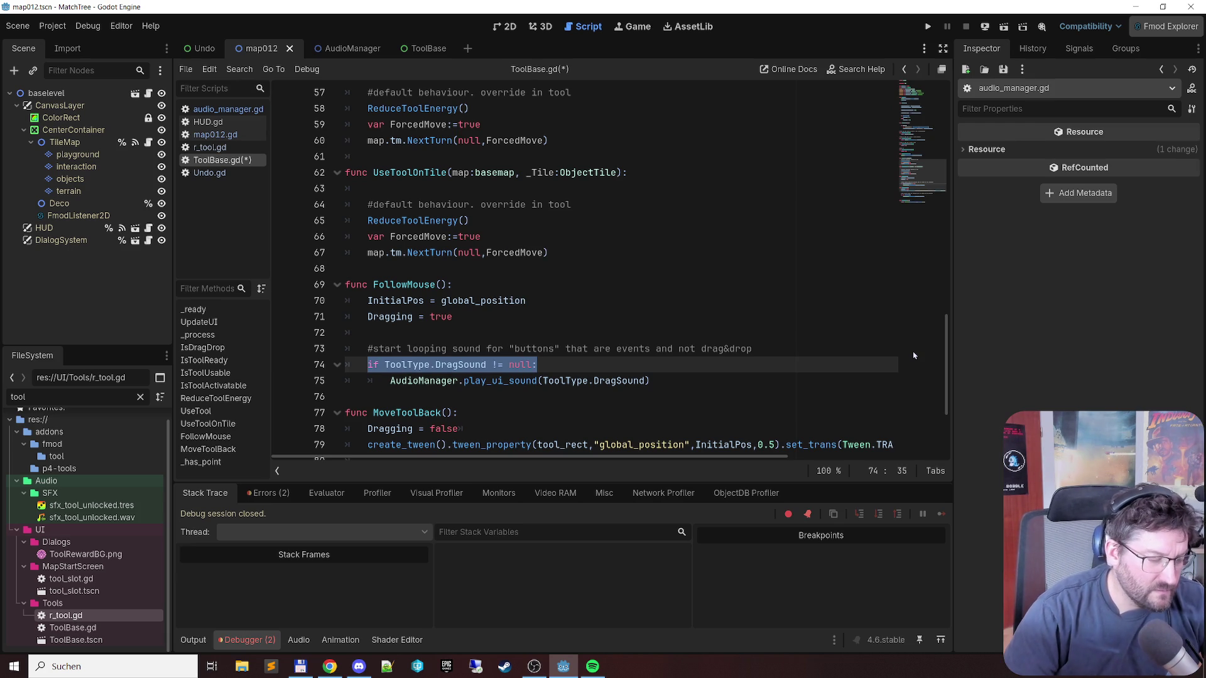
scroll(551, 340, down, 3)
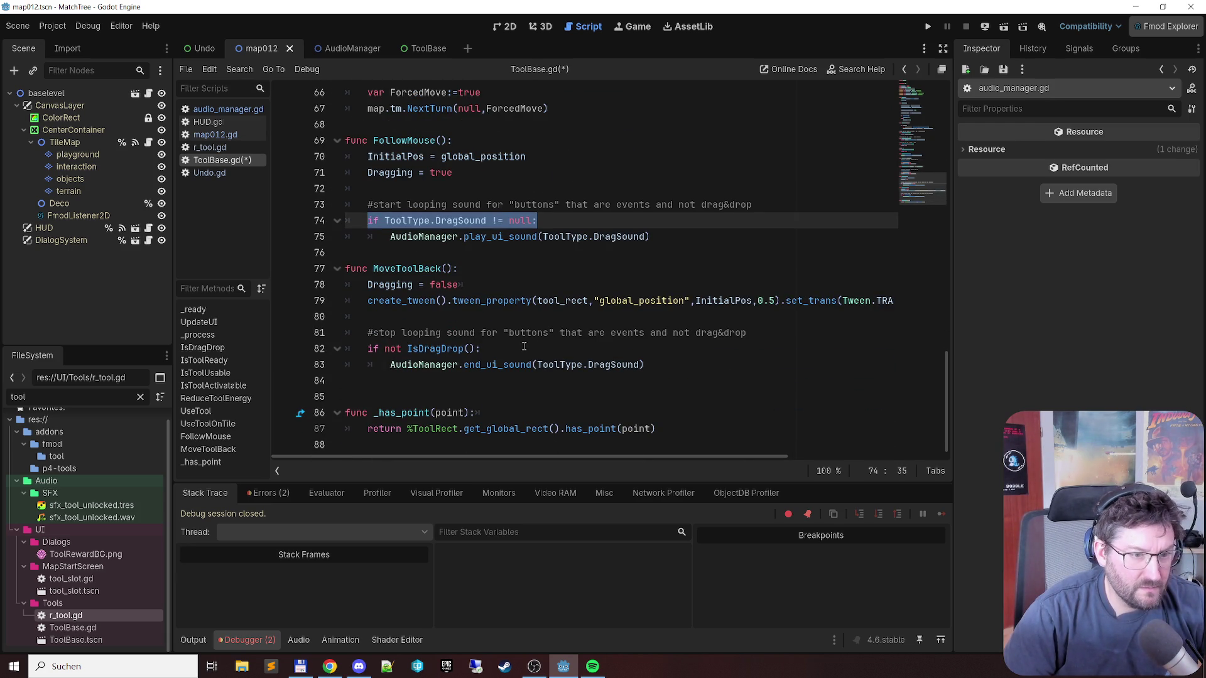
click(551, 342)
key(shift+Home)
key(ctrl+v)
key(ctrl+s)
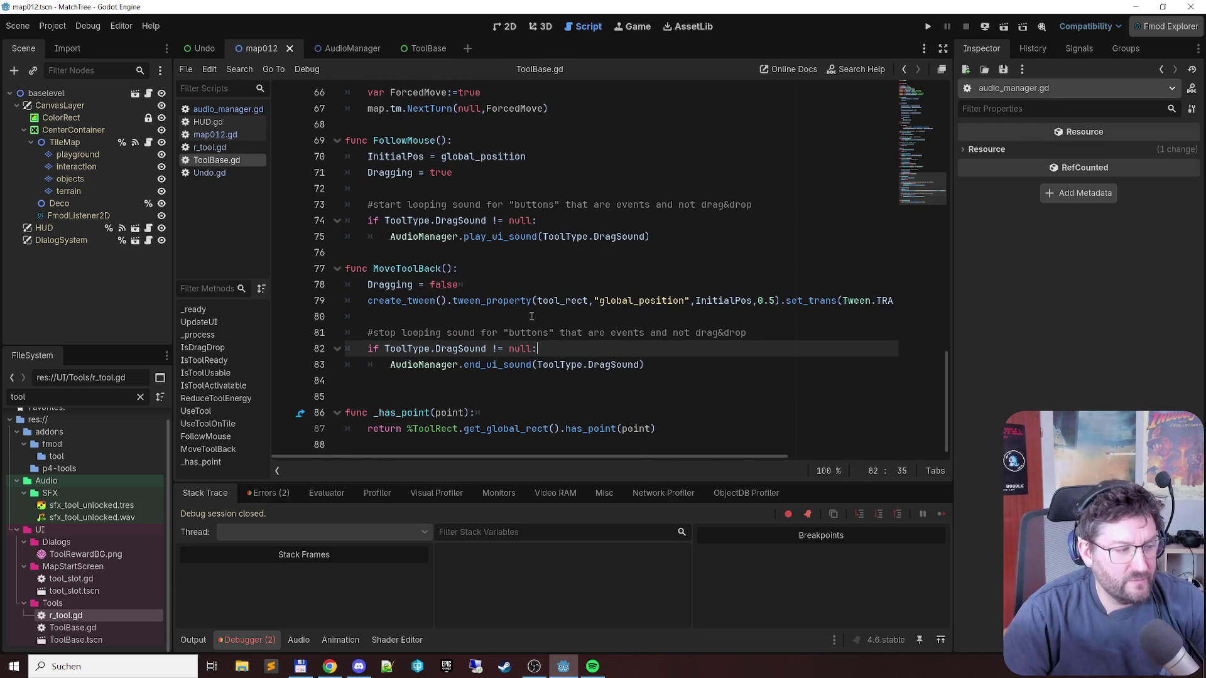
key(F6)
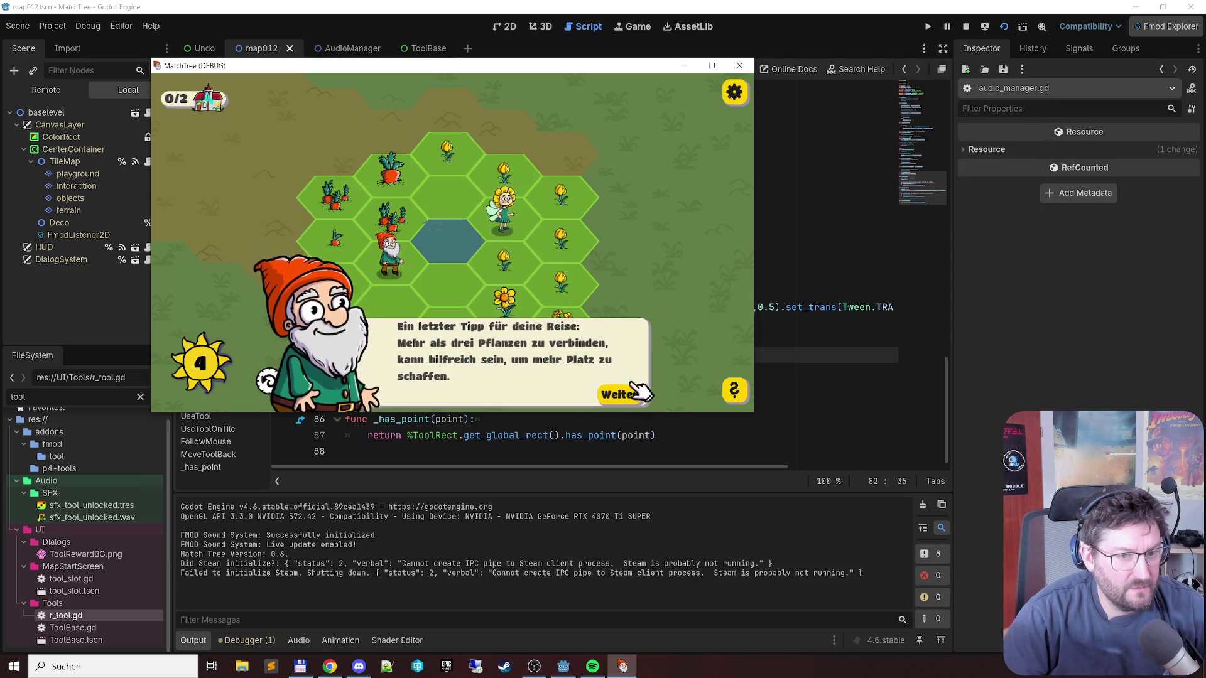
Dismiss the tips, merge tulips into a sun, apply the undo tool, then stop the game.
click(622, 391)
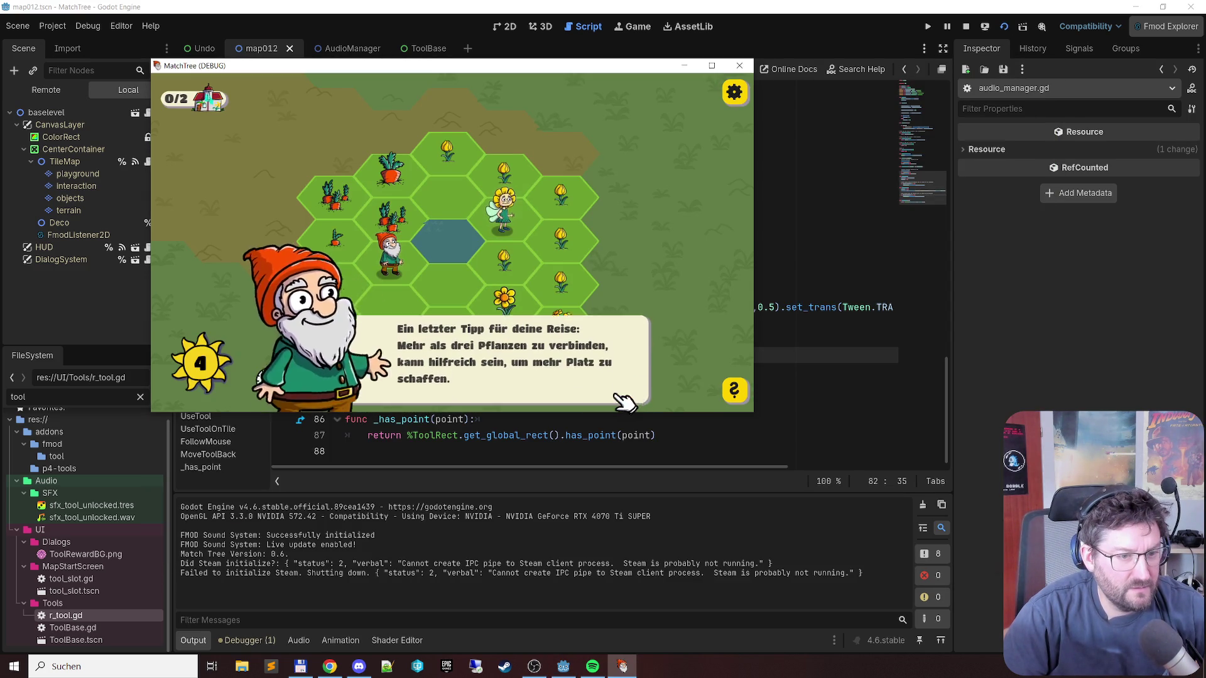
click(504, 186)
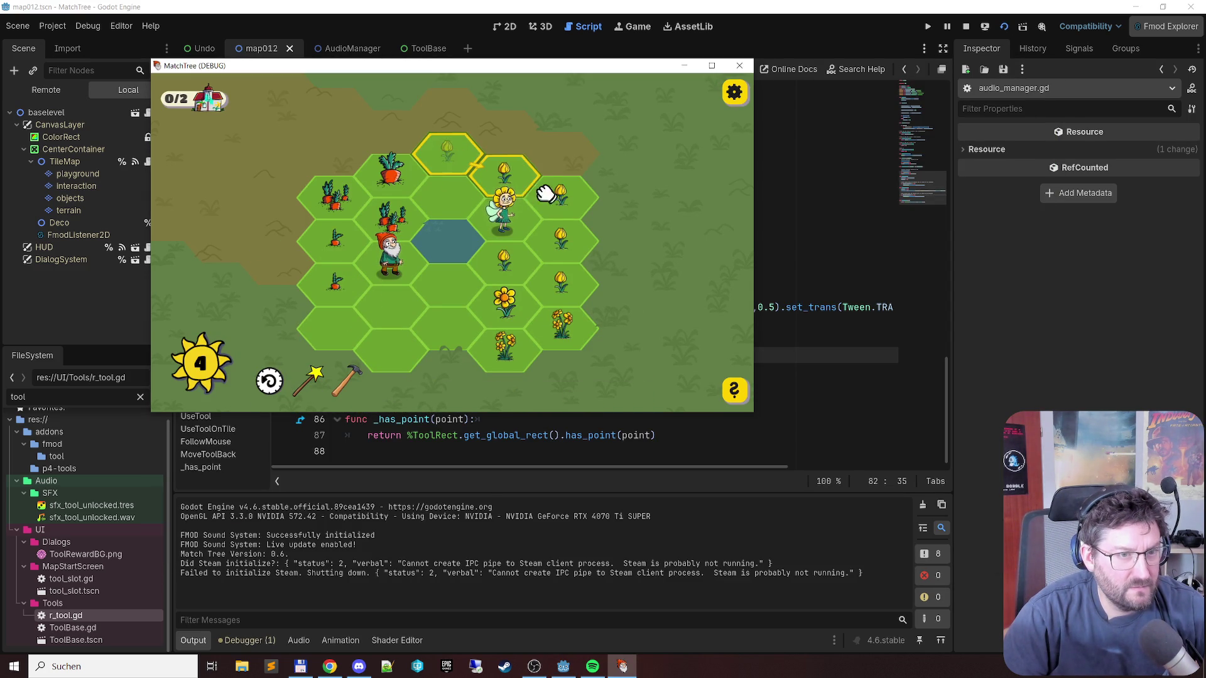
click(621, 390)
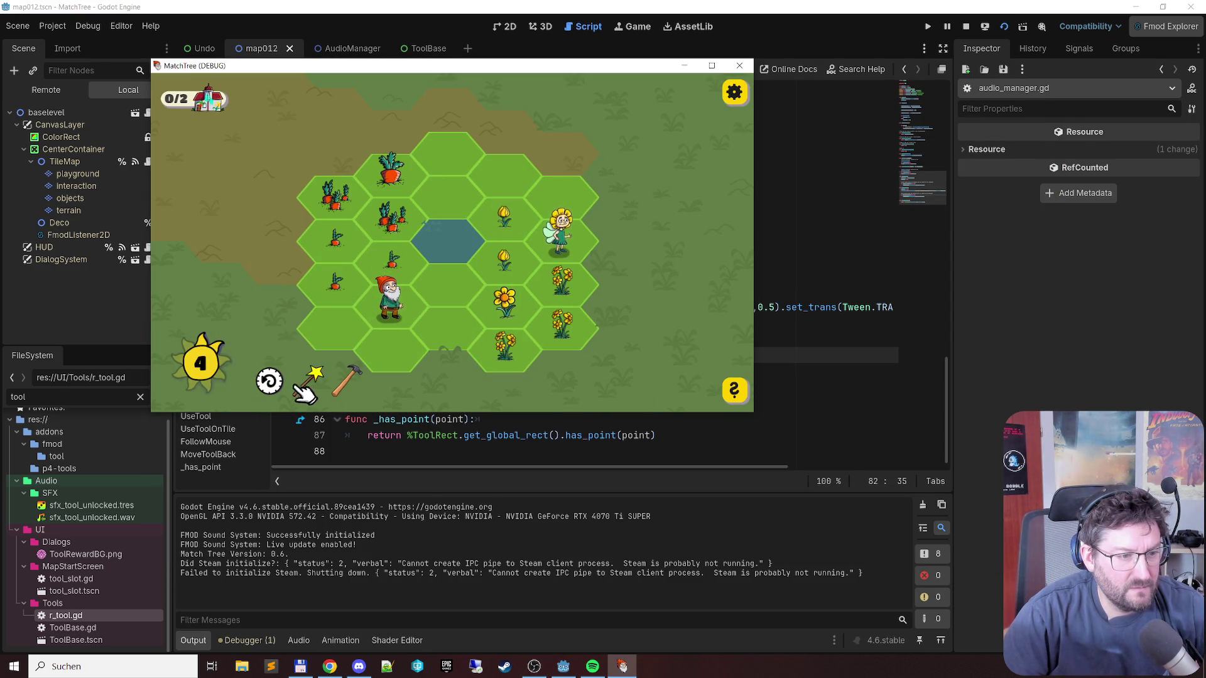
mouse_move(286, 389)
mouse_down()
mouse_move(281, 348)
mouse_move(299, 306)
mouse_up()
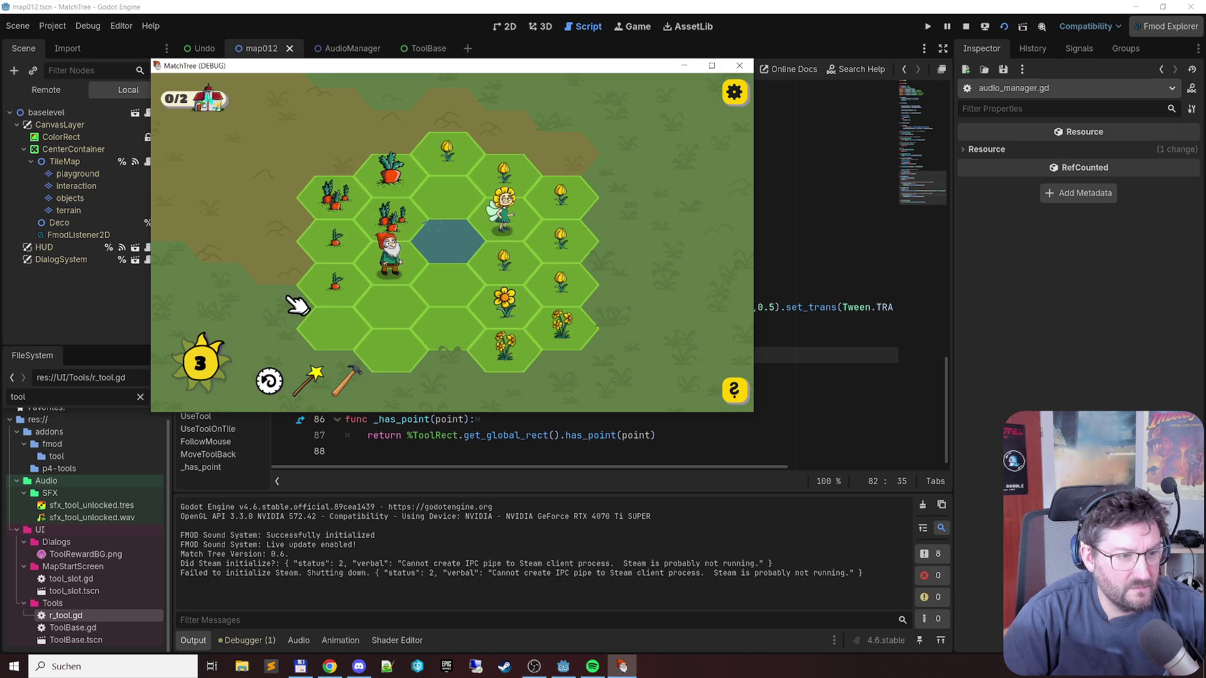
click(739, 65)
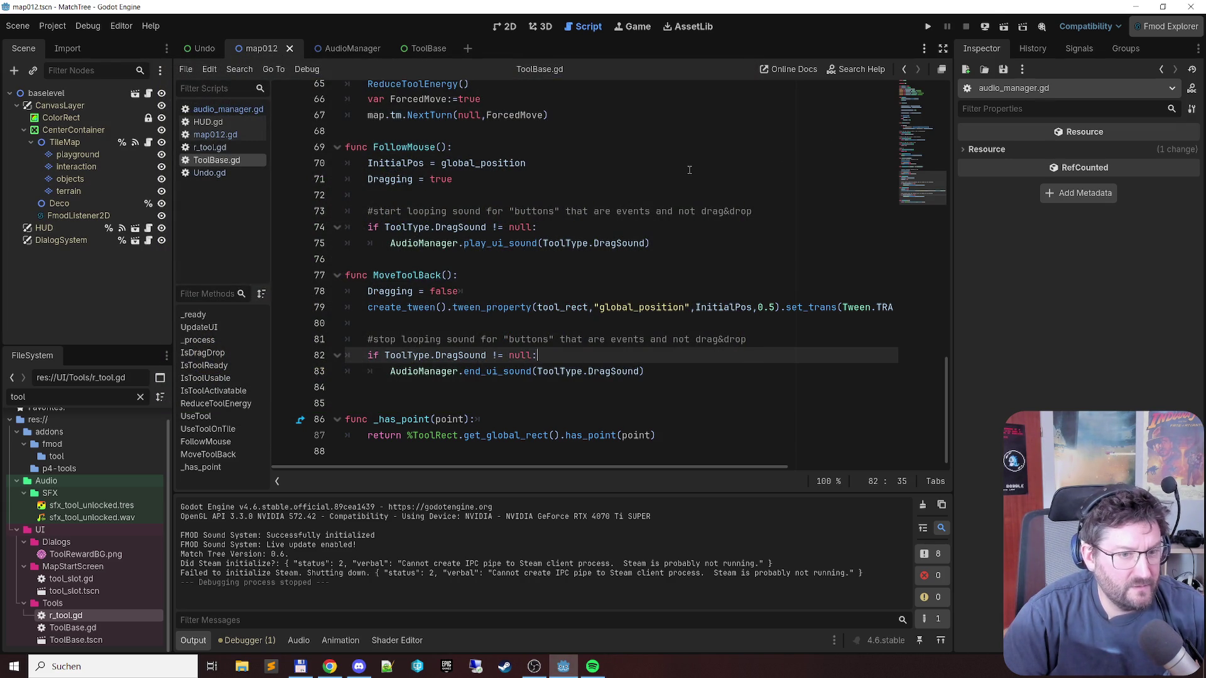
Clear the FileSystem filter so all files are listed.
double_click(17, 397)
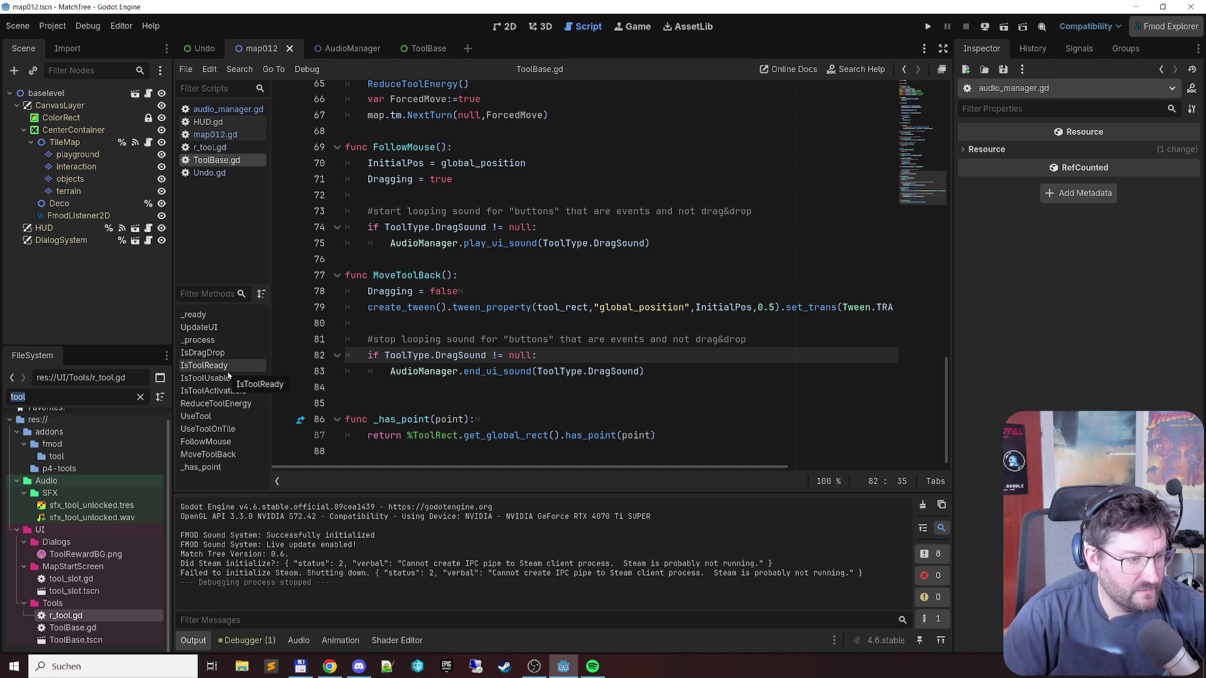
key(BackSpace)
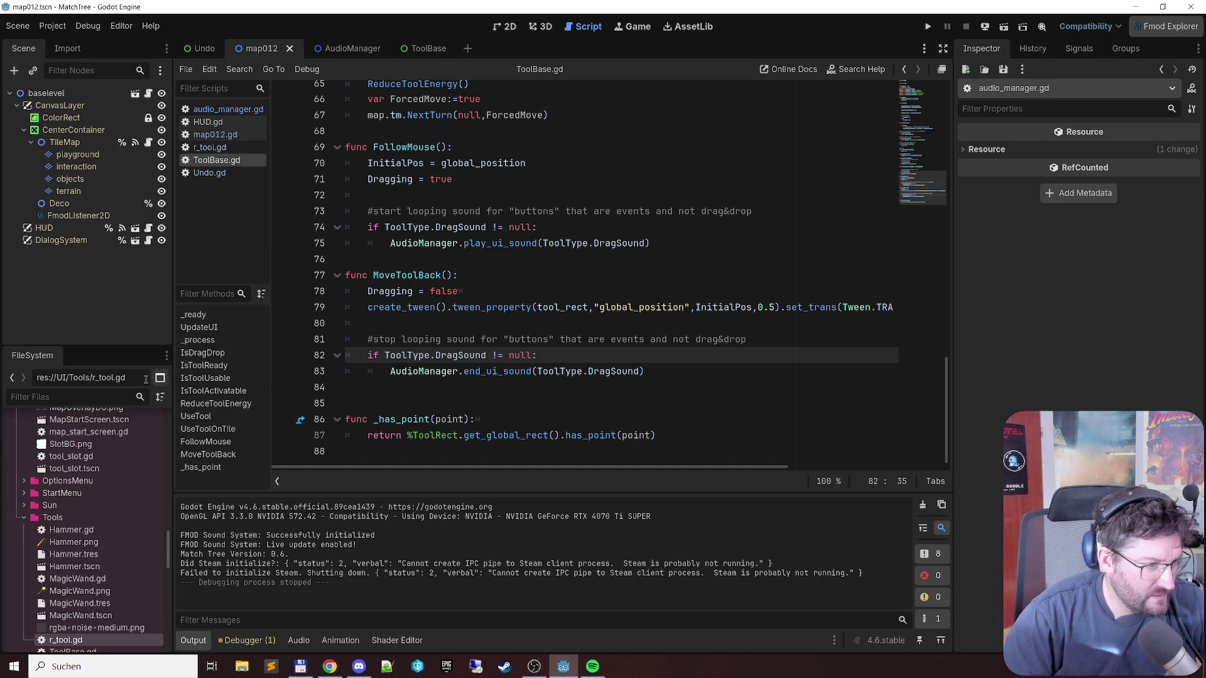
scroll(55, 557, up, 3)
scroll(55, 557, up, 10)
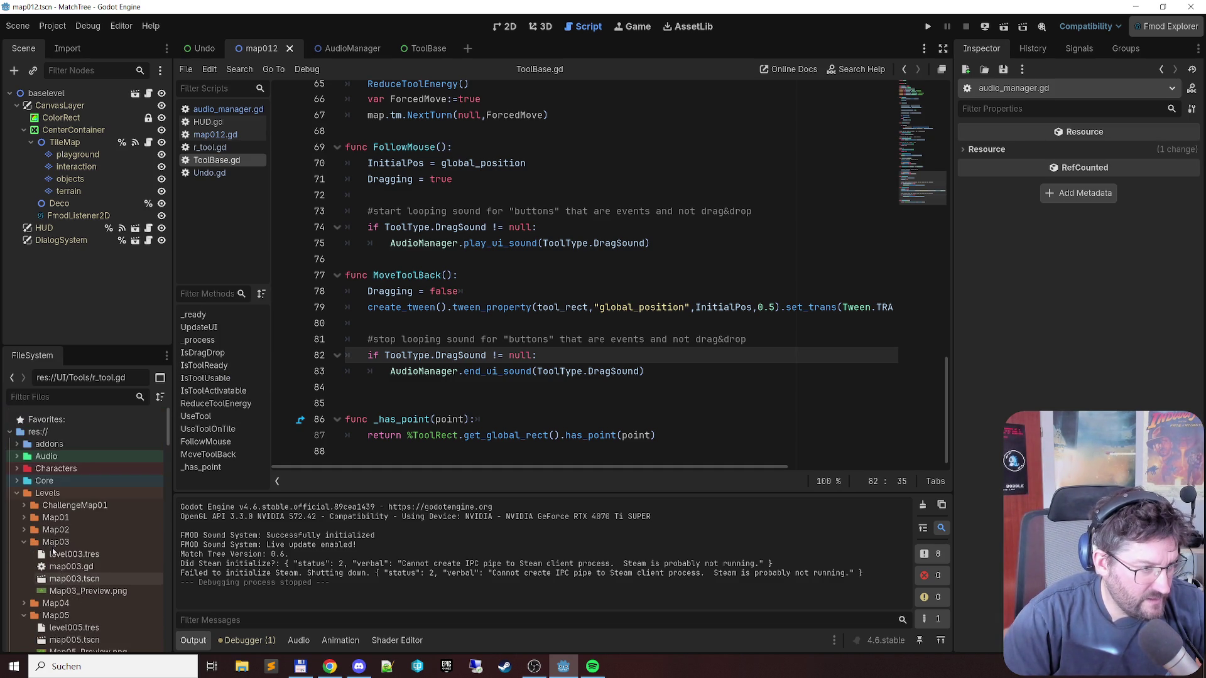
Expand res://Audio/SFX and select sfx_use_hammer.tres.
click(17, 456)
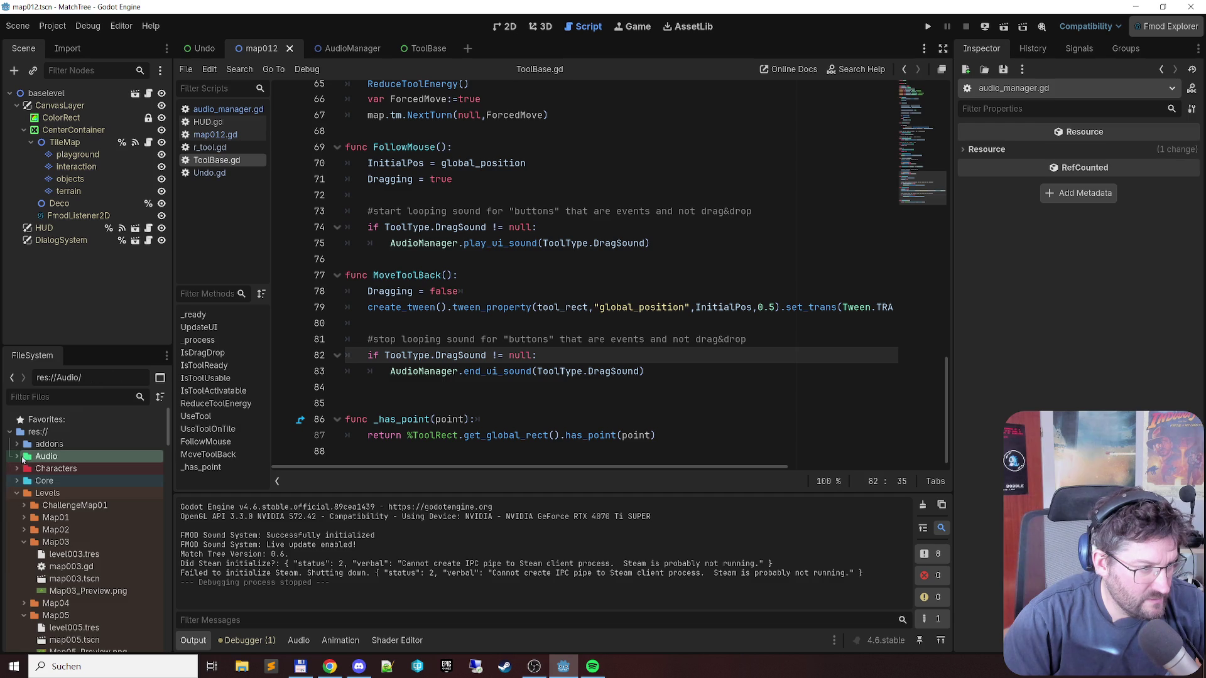
click(24, 530)
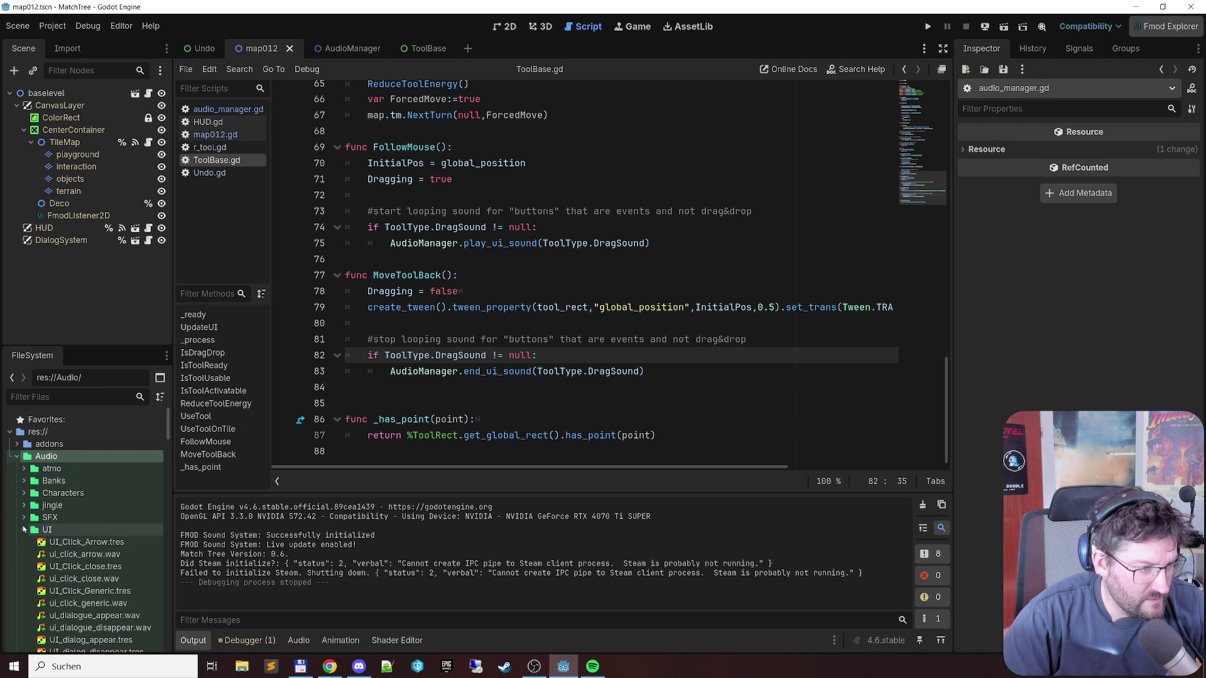
scroll(98, 496, down, 5)
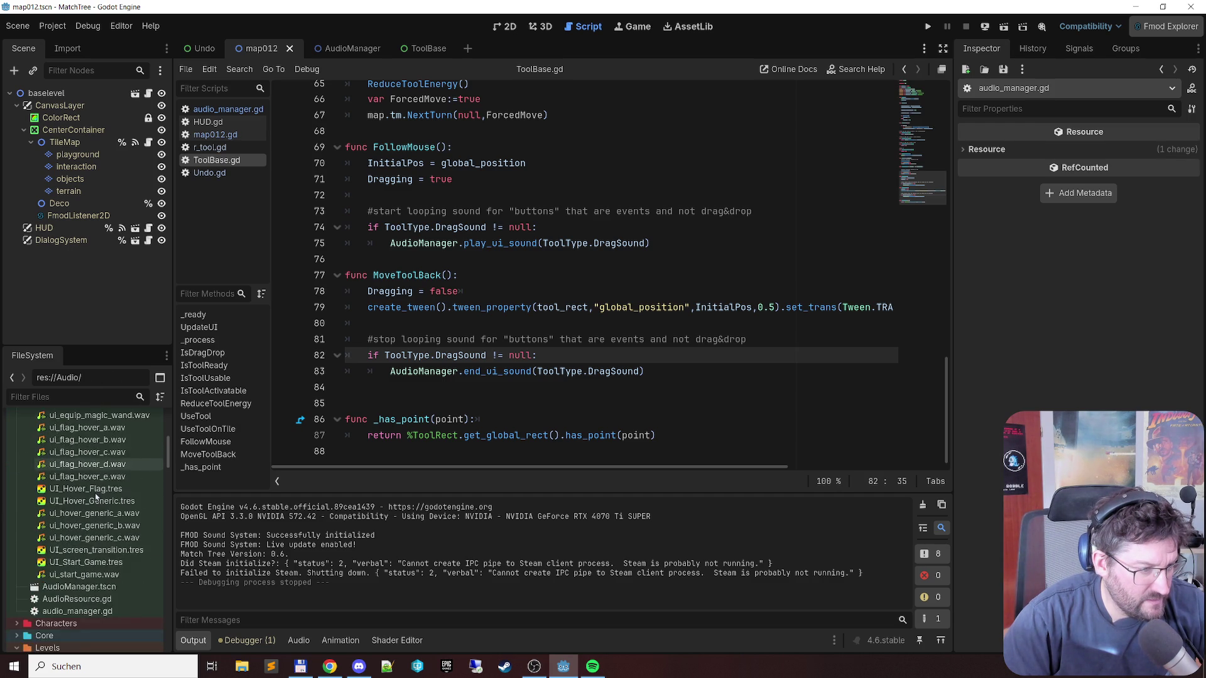
scroll(95, 494, up, 10)
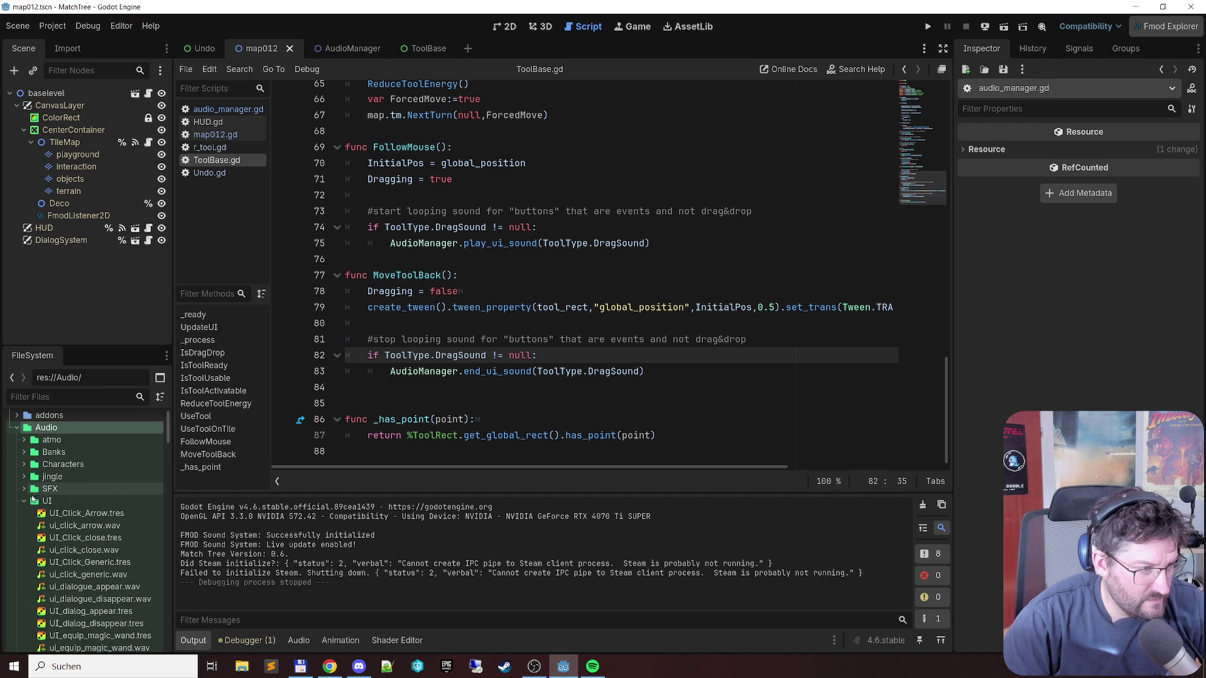
scroll(126, 490, down, 5)
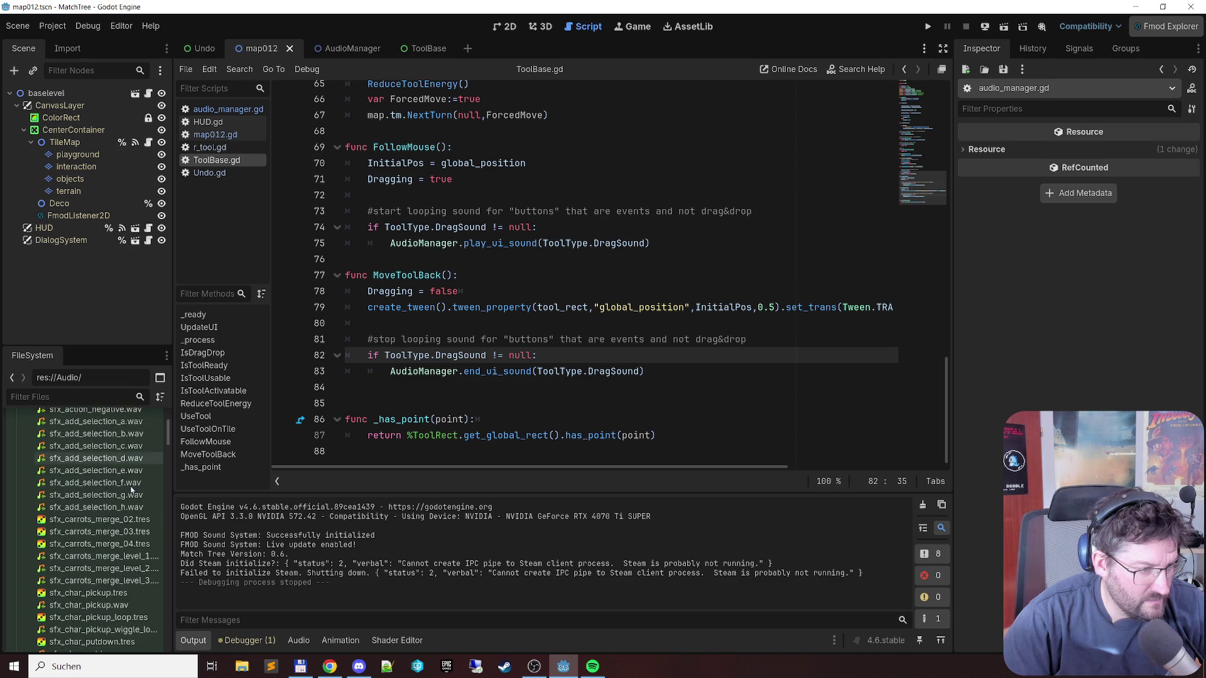
scroll(127, 490, down, 5)
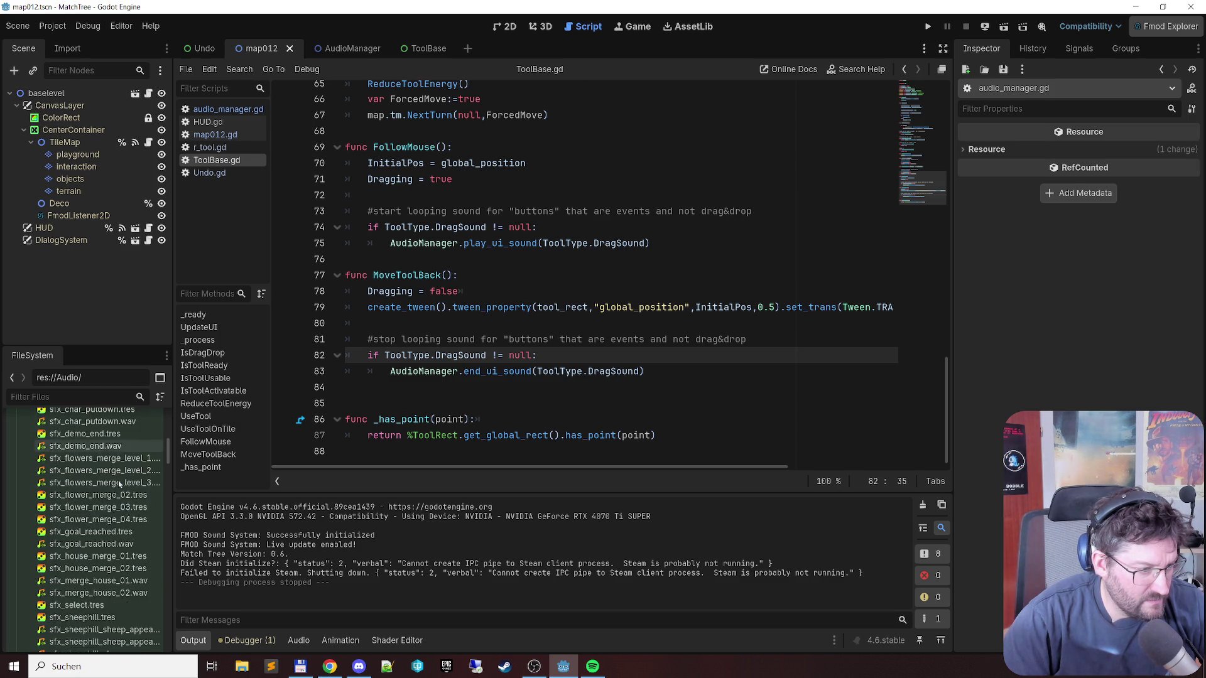
scroll(119, 480, down, 10)
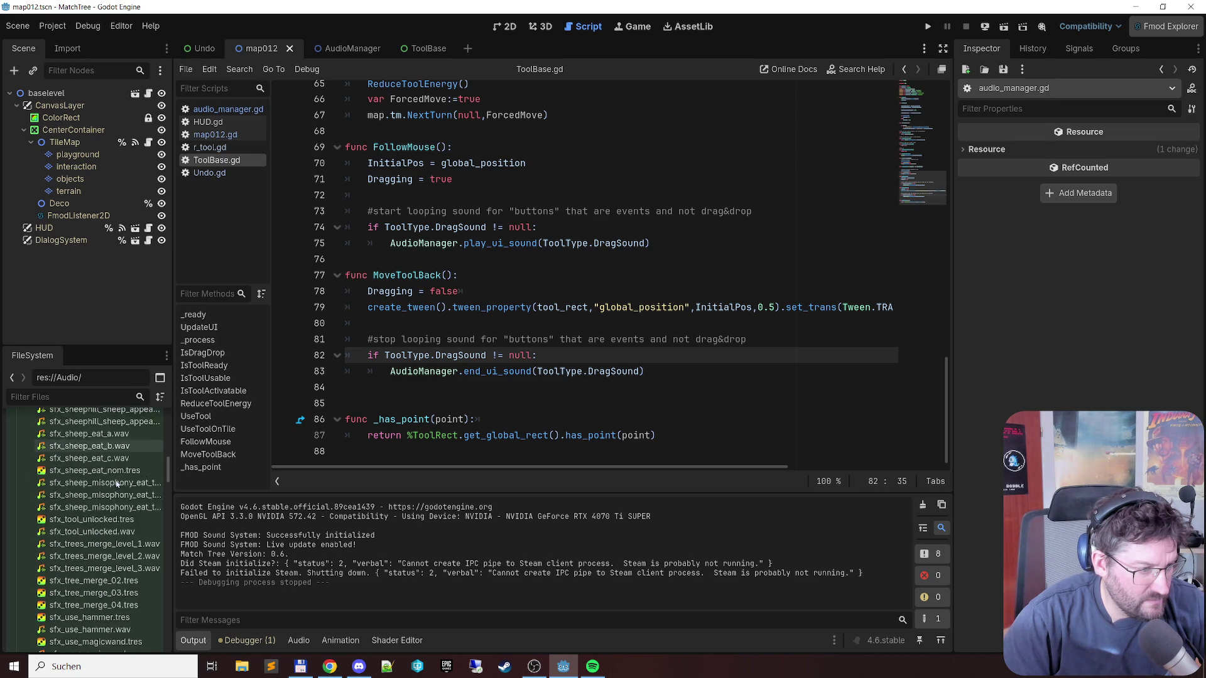
click(124, 586)
click(103, 558)
right_click(103, 559)
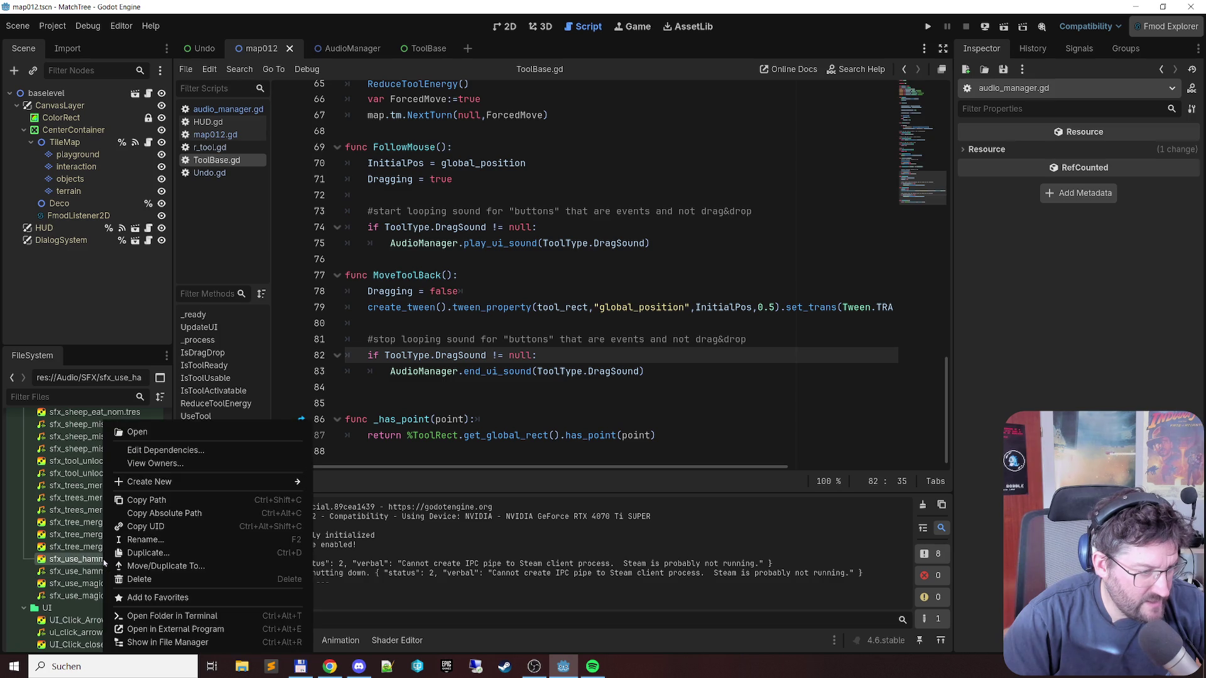
Duplicate sfx_use_hammer.tres and name the copy sfx_drag_undo.tres.
click(148, 553)
click(528, 332)
key(BackSpace)
key(BackSpace)
key(BackSpace)
text(drag)
key(Right)
key(shift+Right)
key(shift+Right)
key(shift+Right)
key(shift+Right)
key(shift+Right)
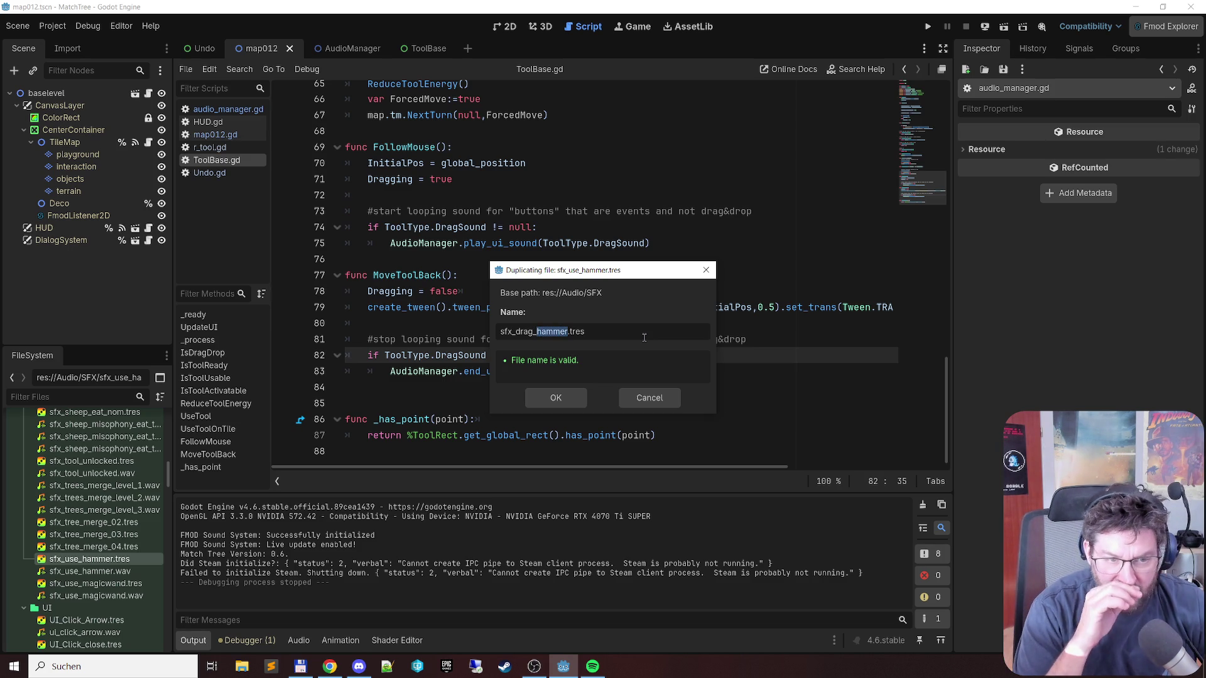
text(default)
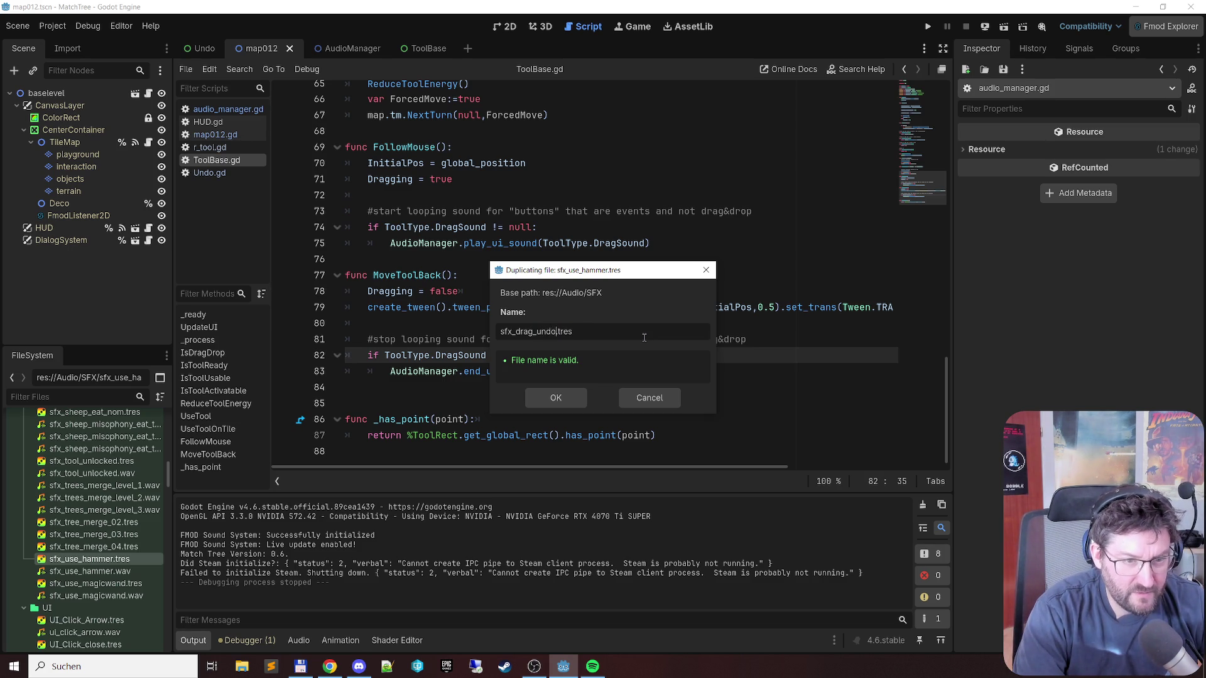
key(Return)
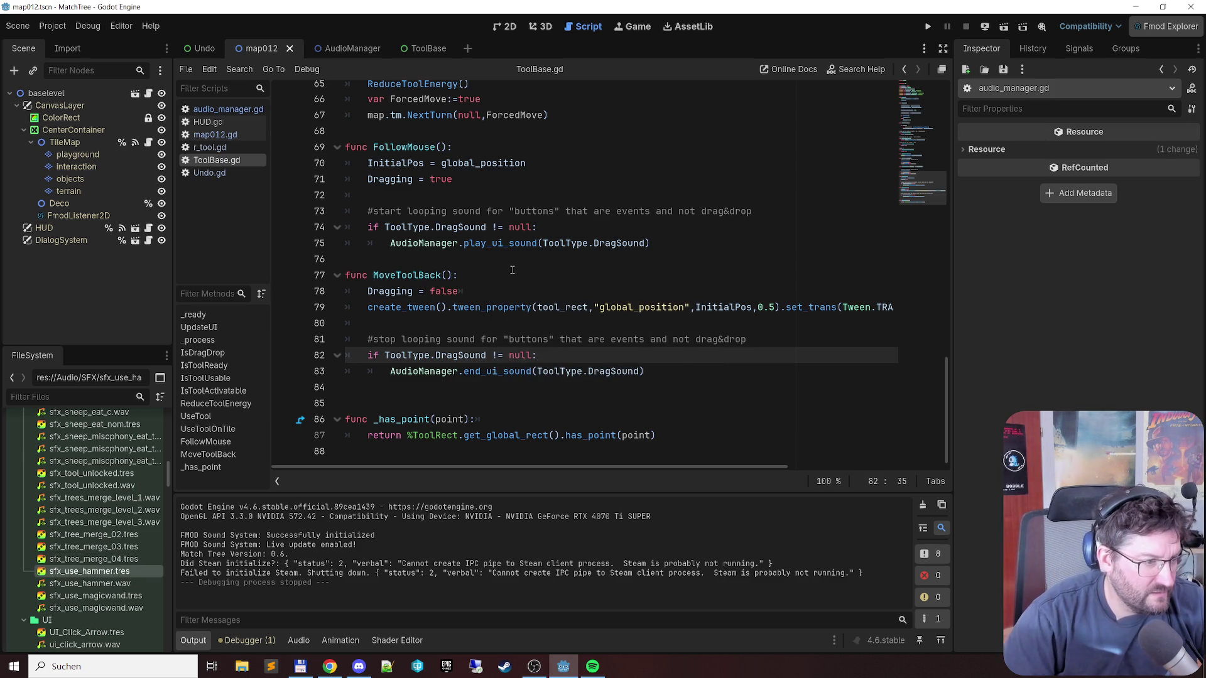
Select sfx_drag_undo.tres to view its hammer event, -10.0 dB volume and max count 3.
scroll(132, 572, up, 5)
scroll(129, 565, up, 15)
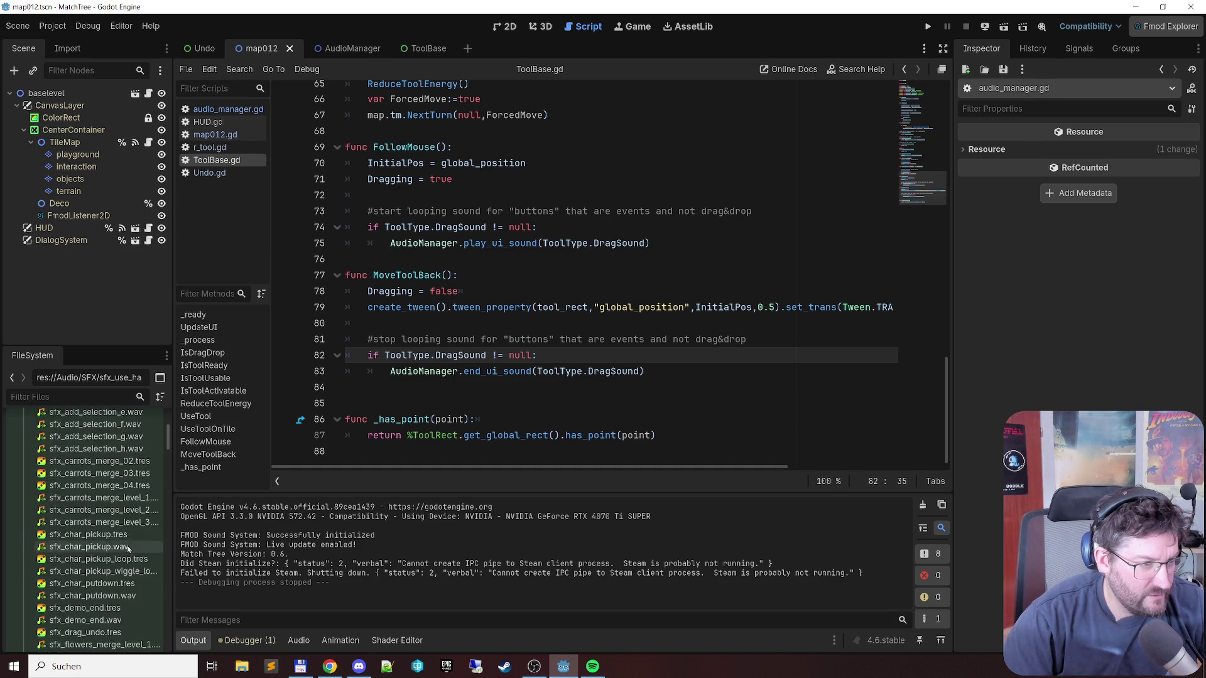
scroll(128, 544, down, 5)
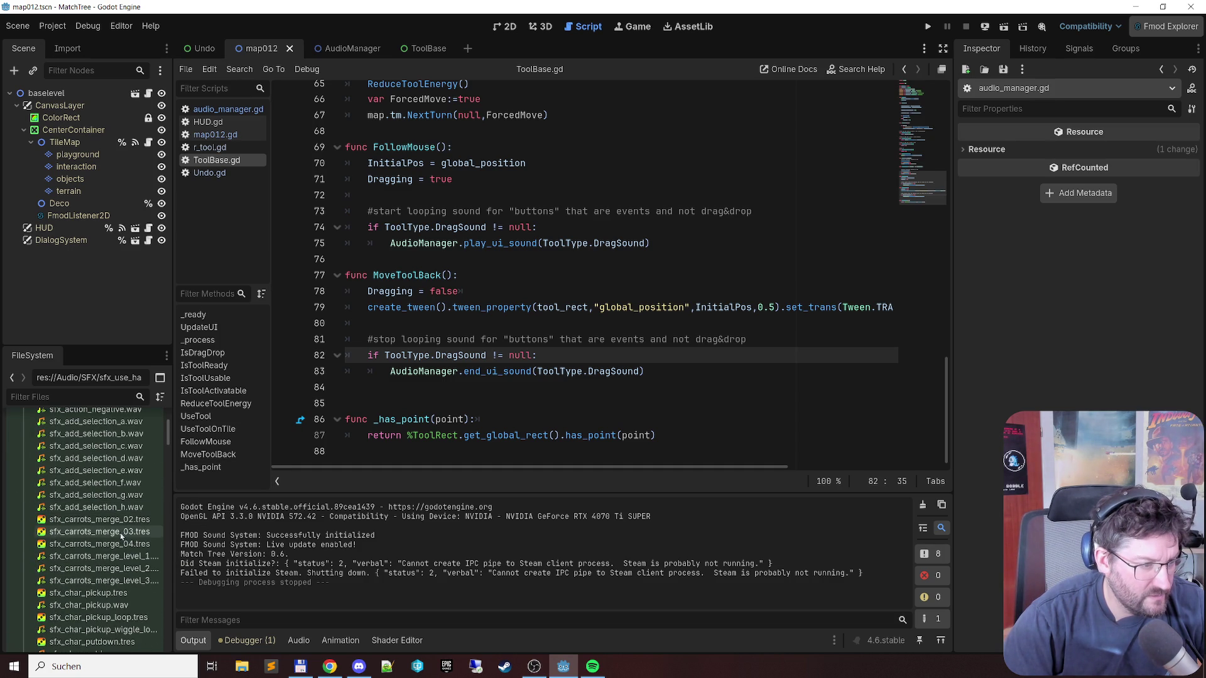
scroll(118, 531, down, 5)
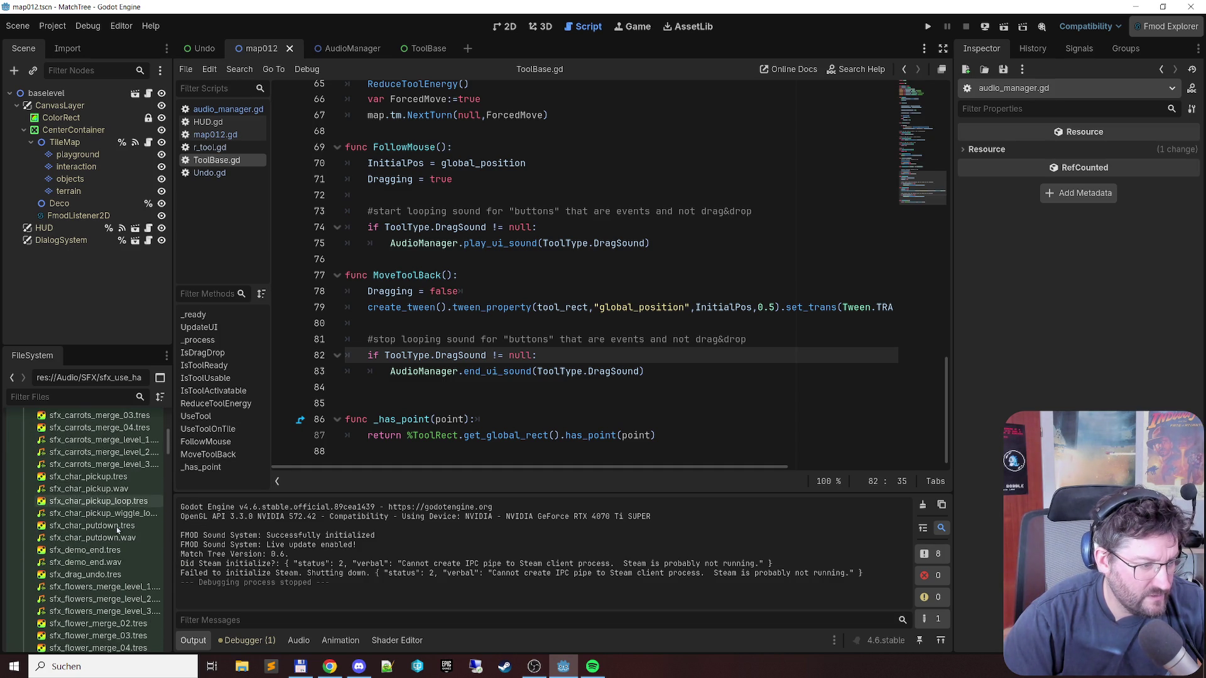
click(121, 574)
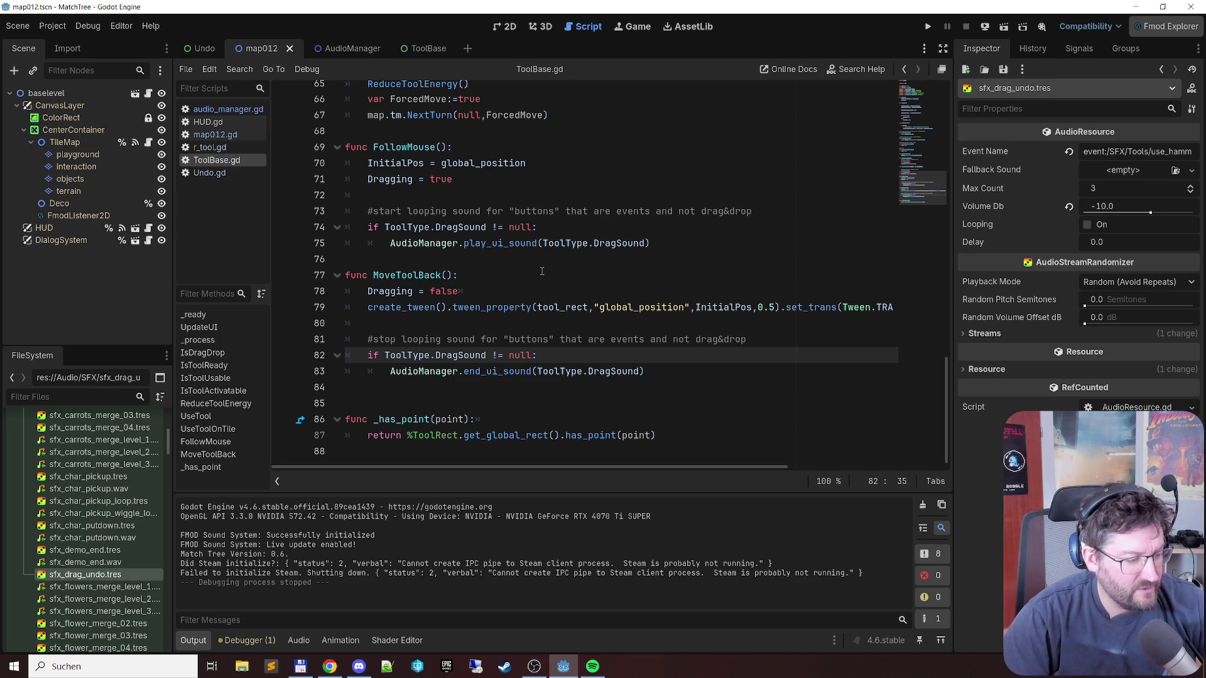
mouse_move(520, 250)
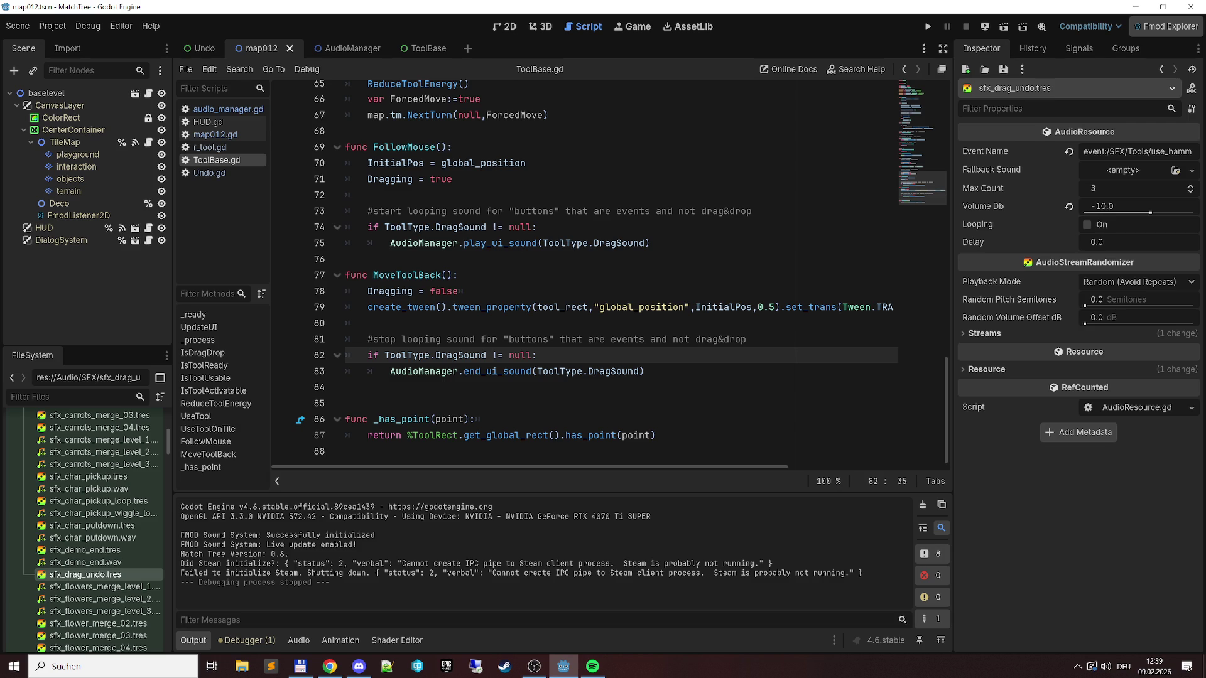
key(alt+Tab)
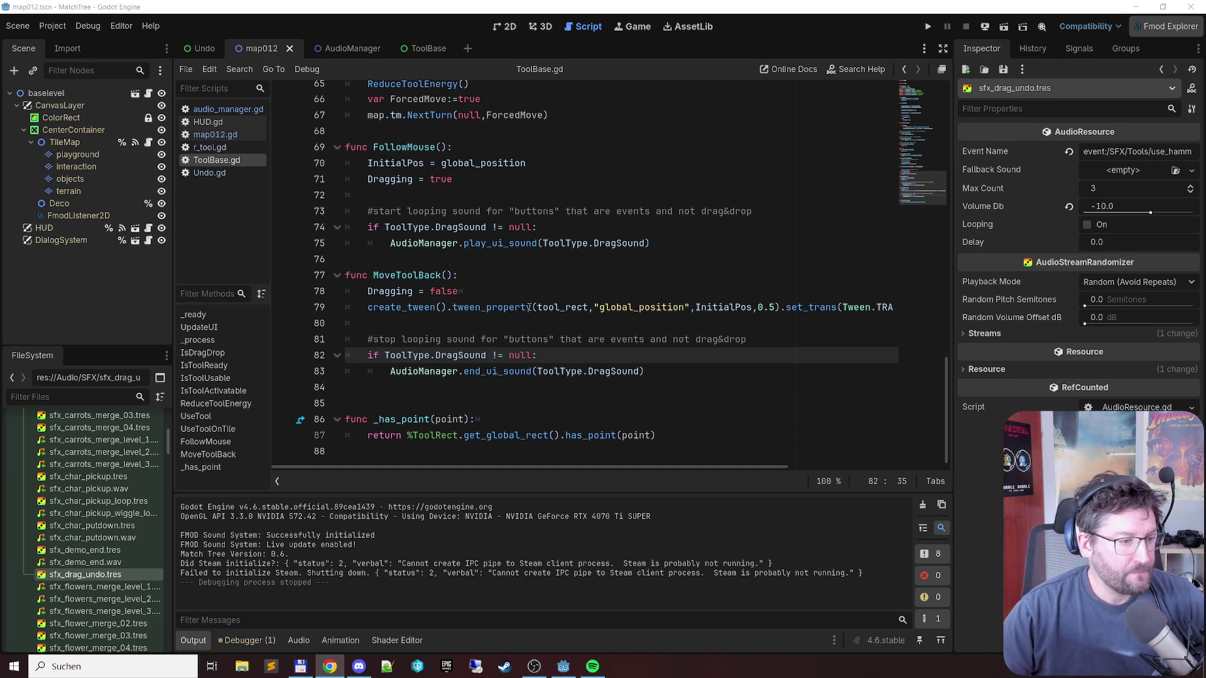
mouse_move(108, 577)
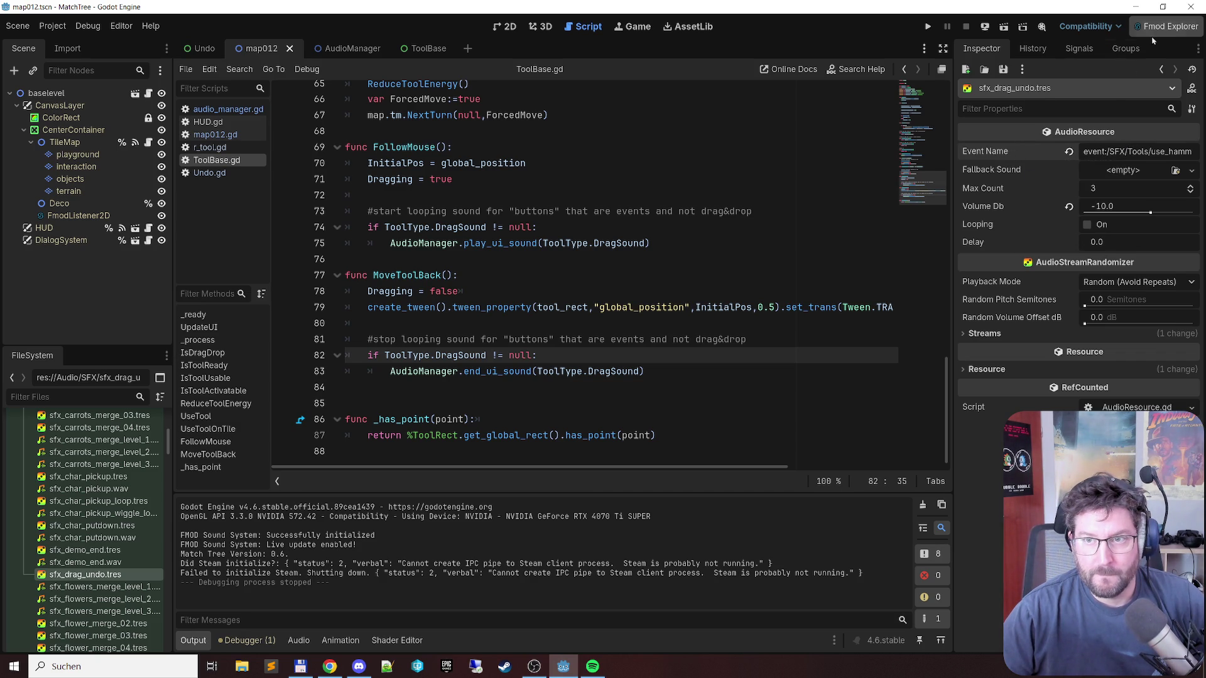
Set sfx_drag_undo.tres Event Name to event:/SFX/UI/rewind_button_pull from the FMOD explorer and save.
click(1069, 152)
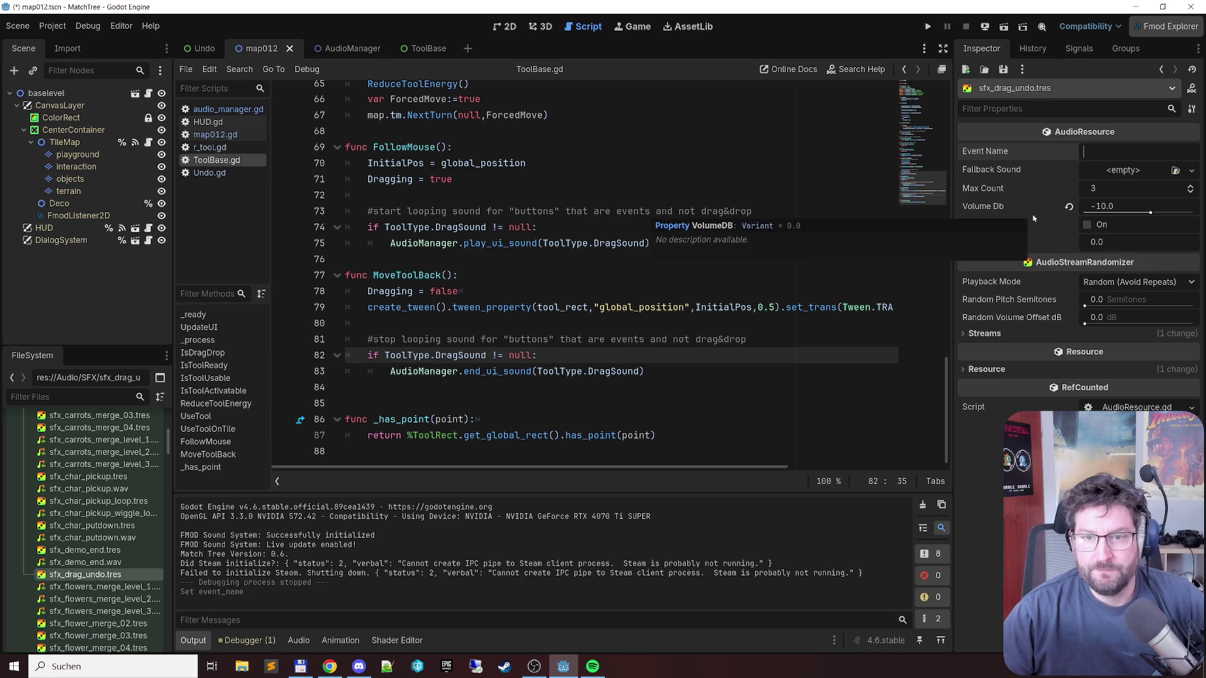
click(1165, 27)
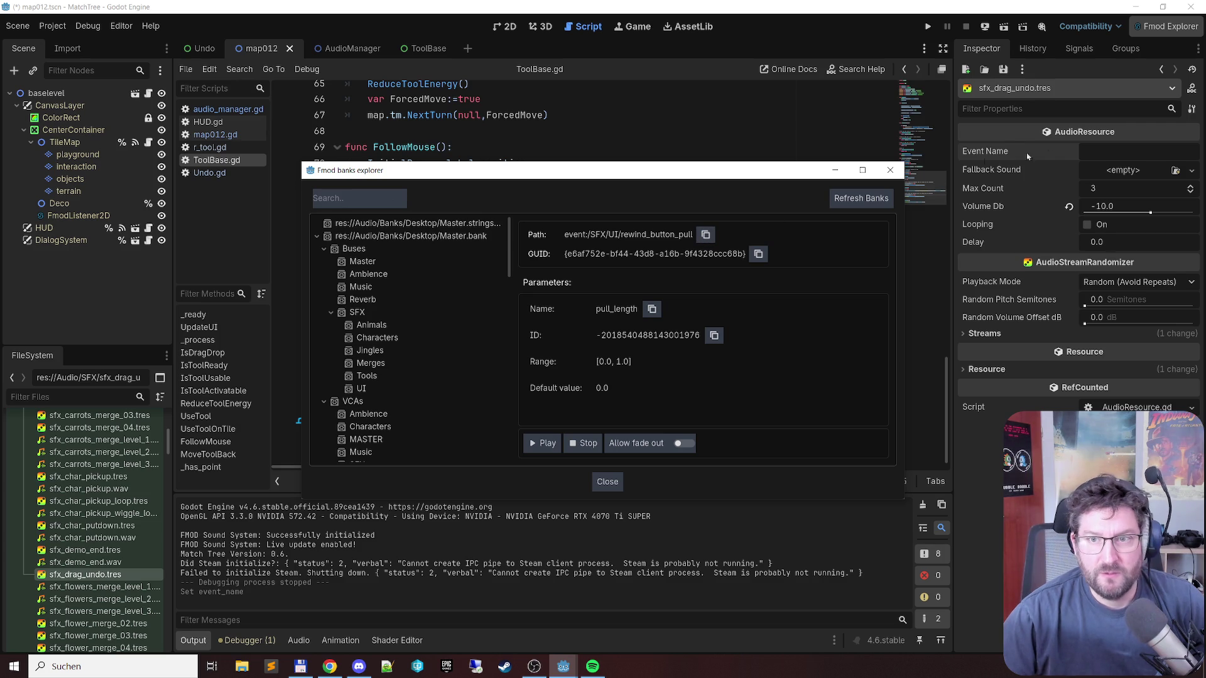
click(990, 161)
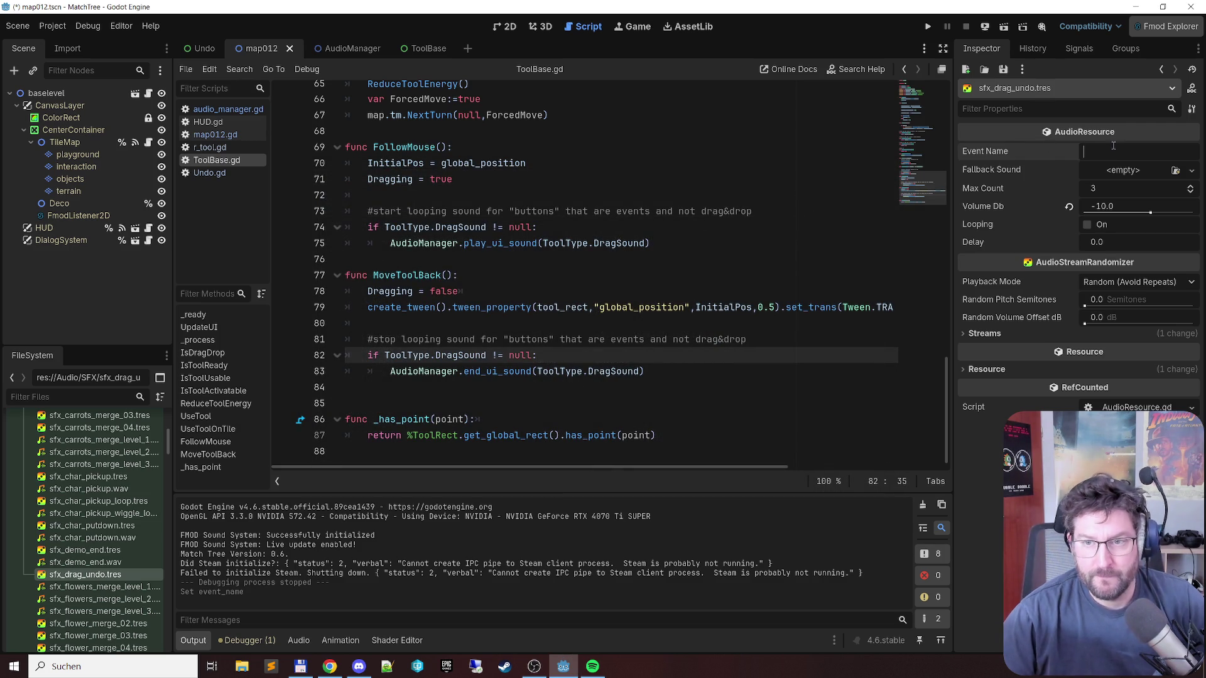
key(ctrl+v)
key(Tab)
key(ctrl+s)
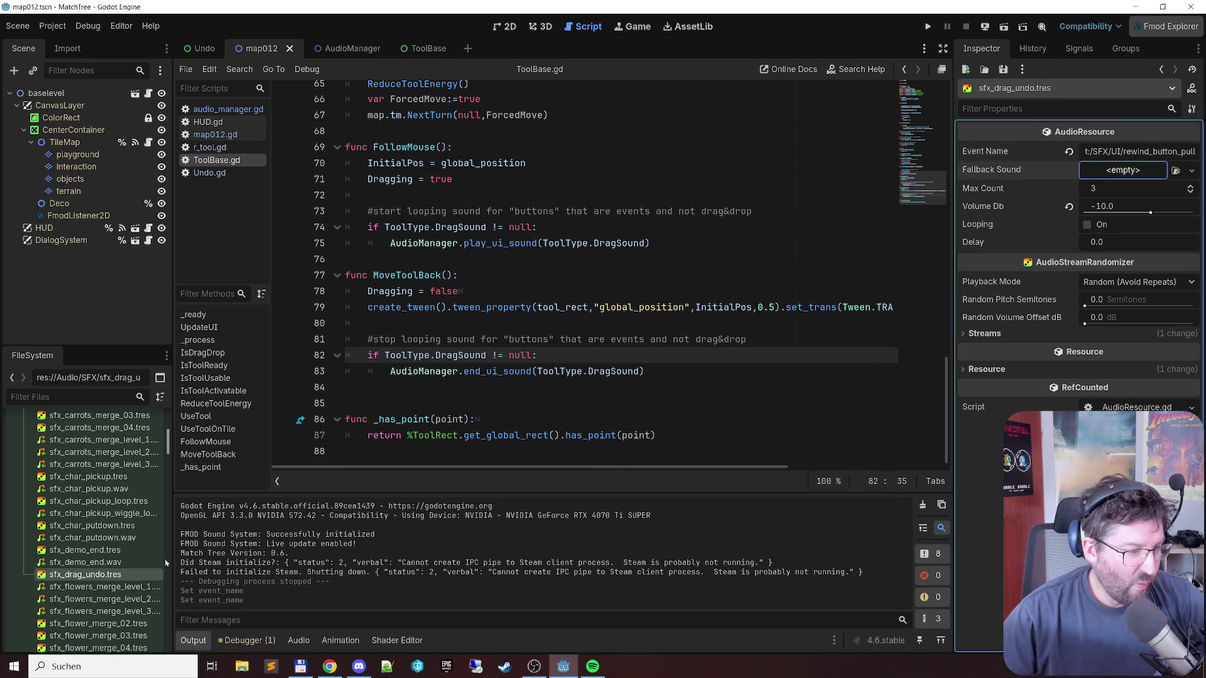
click(414, 48)
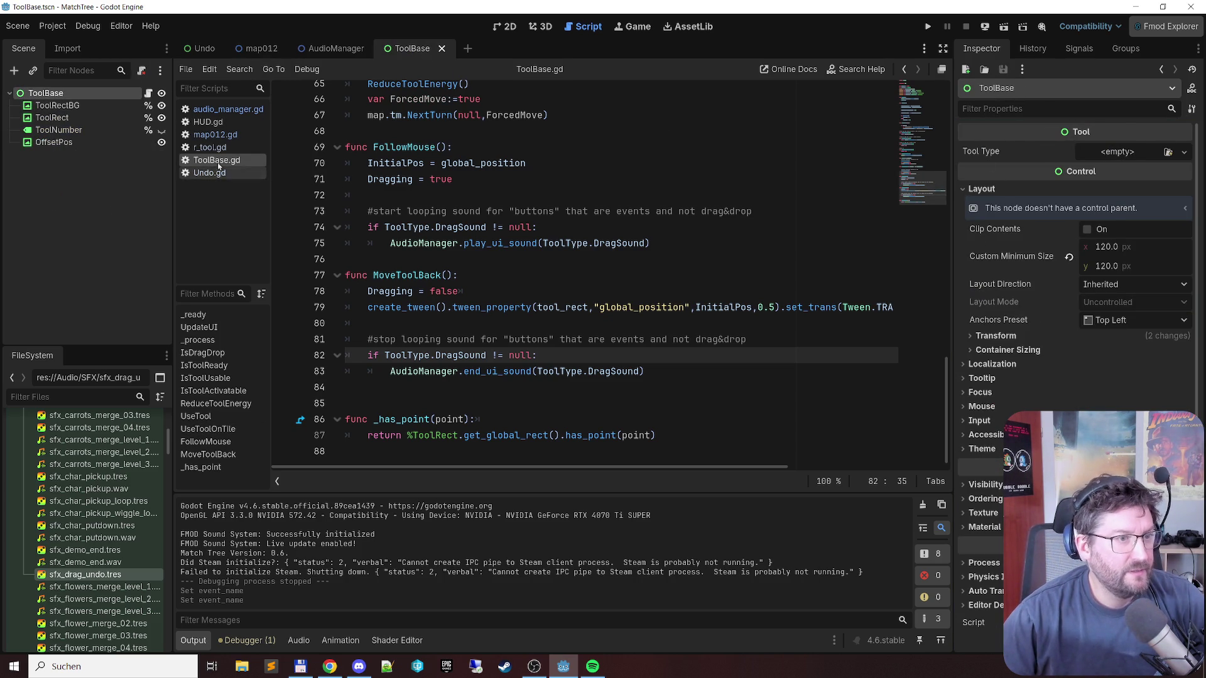
Assign sfx_drag_undo.tres as the Undo tool's Drag Sound and save Undo.tscn.
click(201, 48)
click(69, 104)
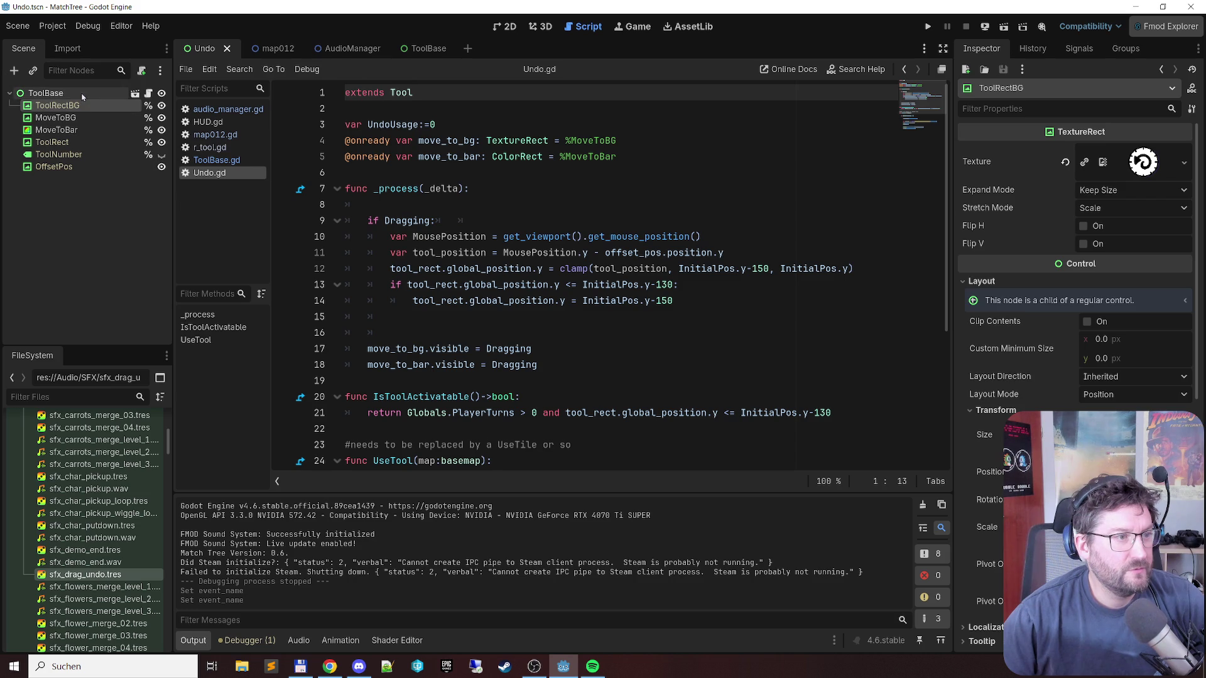
click(81, 94)
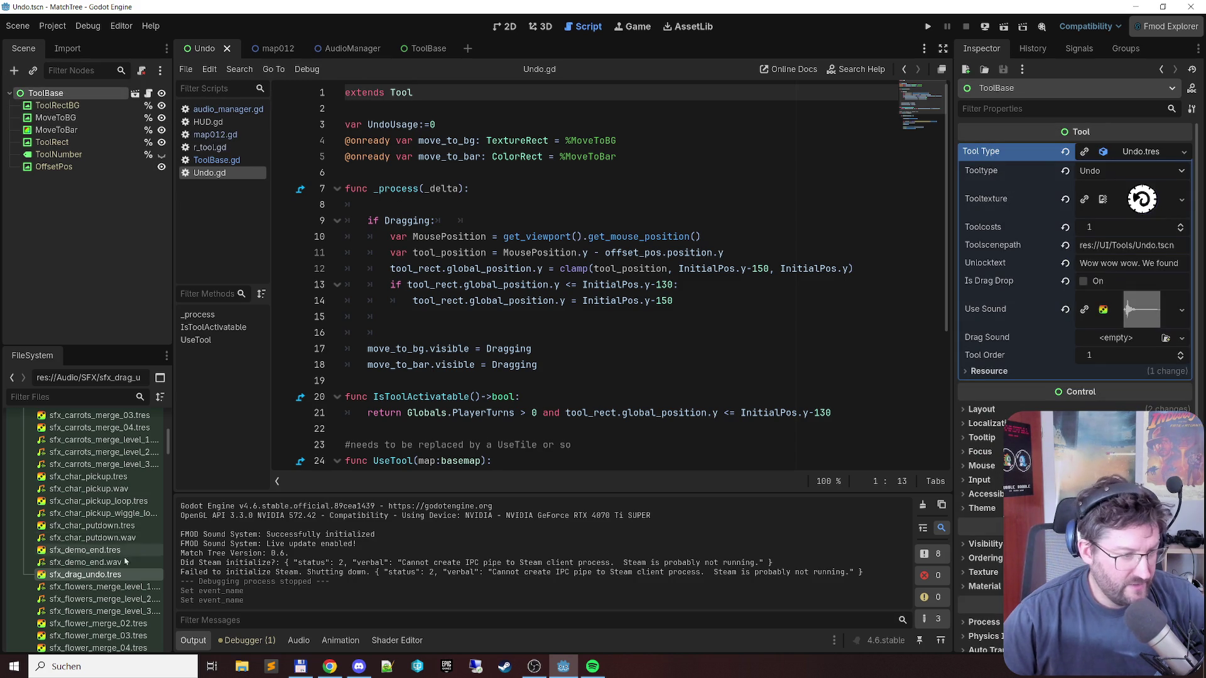
mouse_move(88, 574)
mouse_down()
mouse_move(628, 377)
mouse_move(1118, 343)
mouse_up()
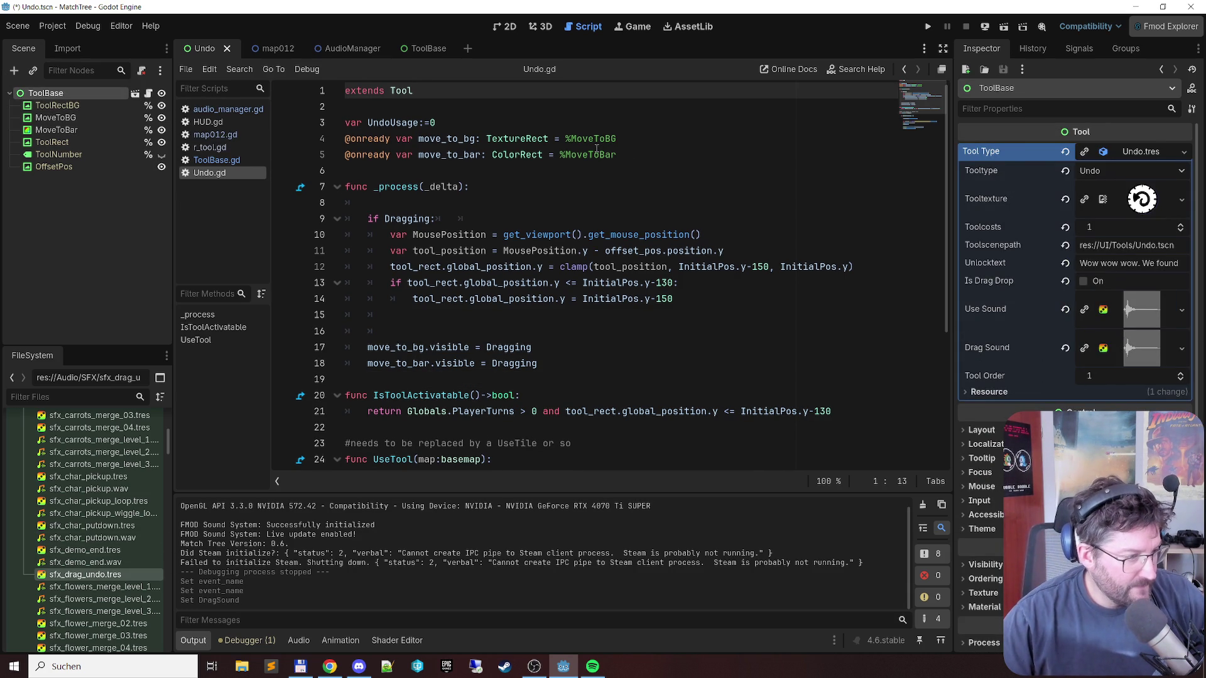
key(ctrl+s)
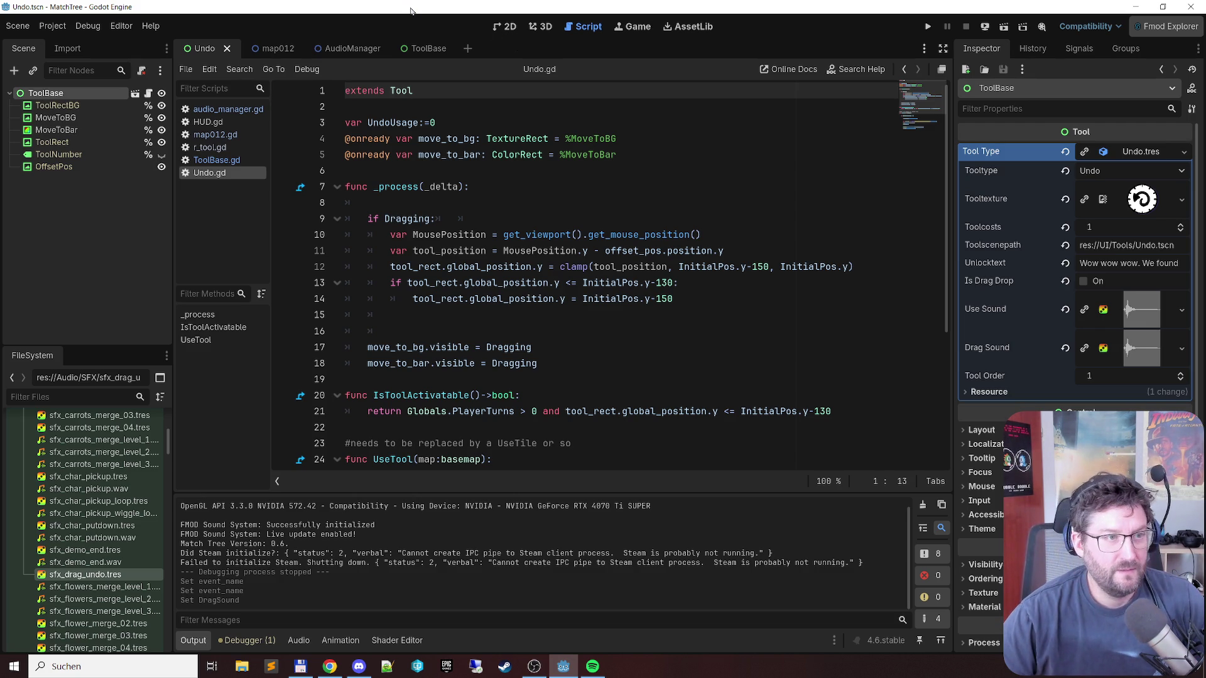
Run the map012 scene to hear the Undo tool's drag sound, then close the game.
click(267, 48)
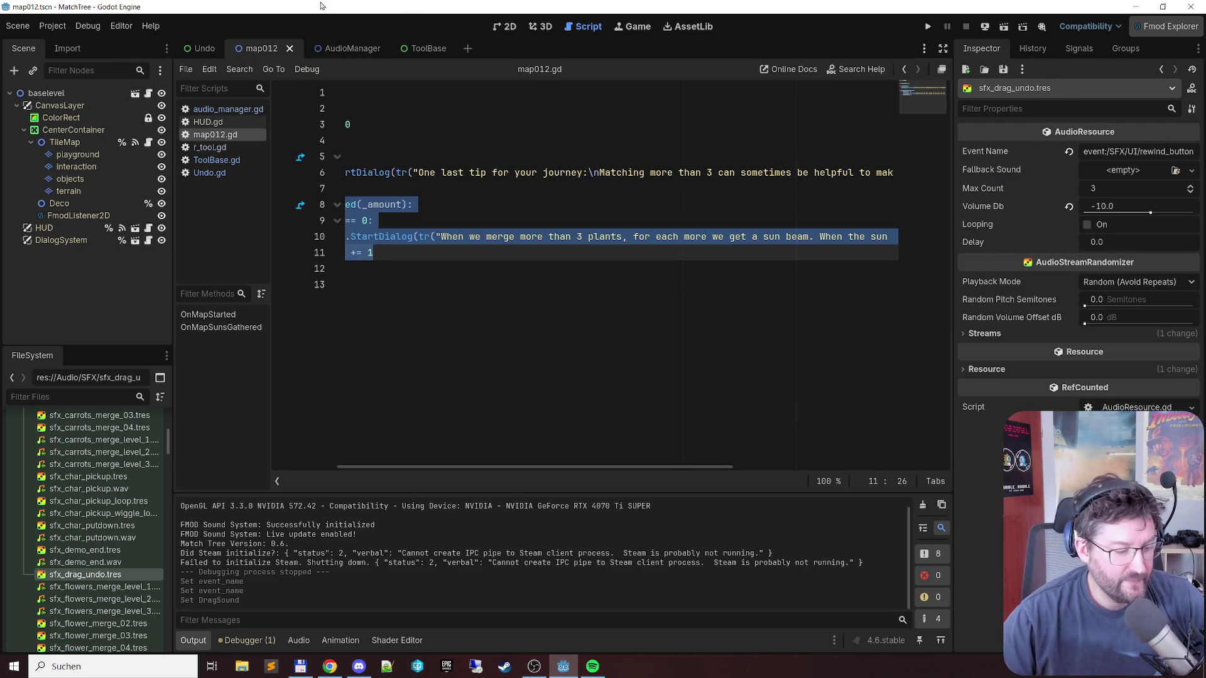
key(F6)
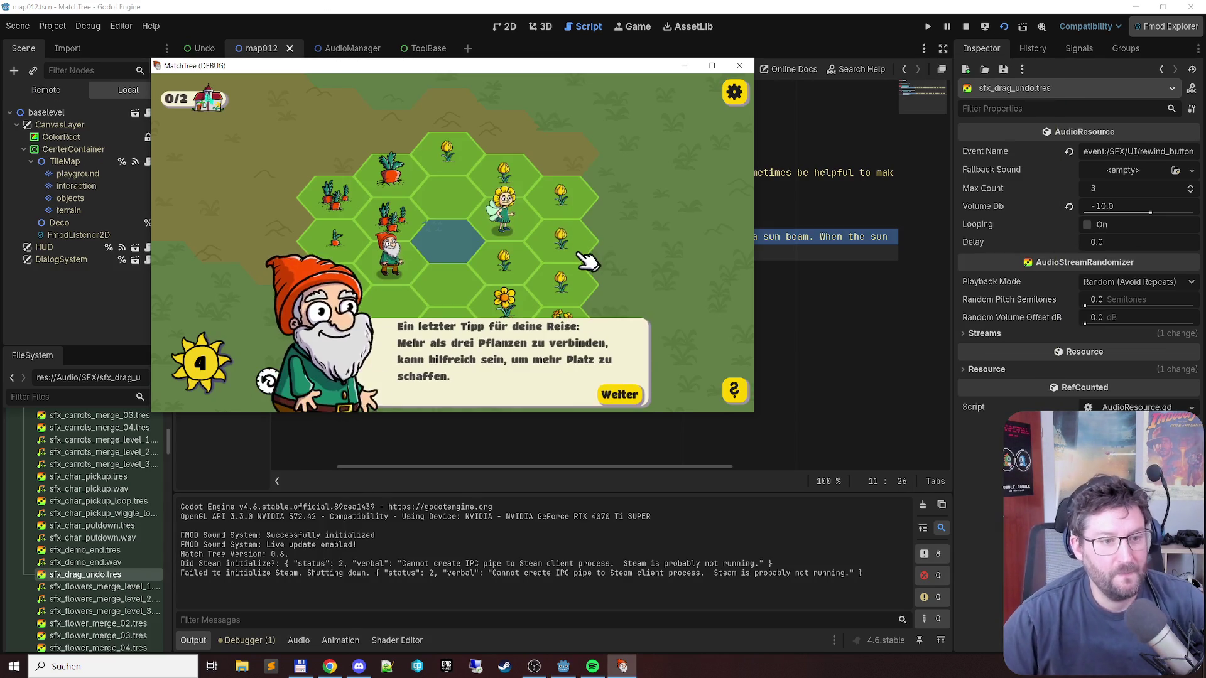
click(619, 395)
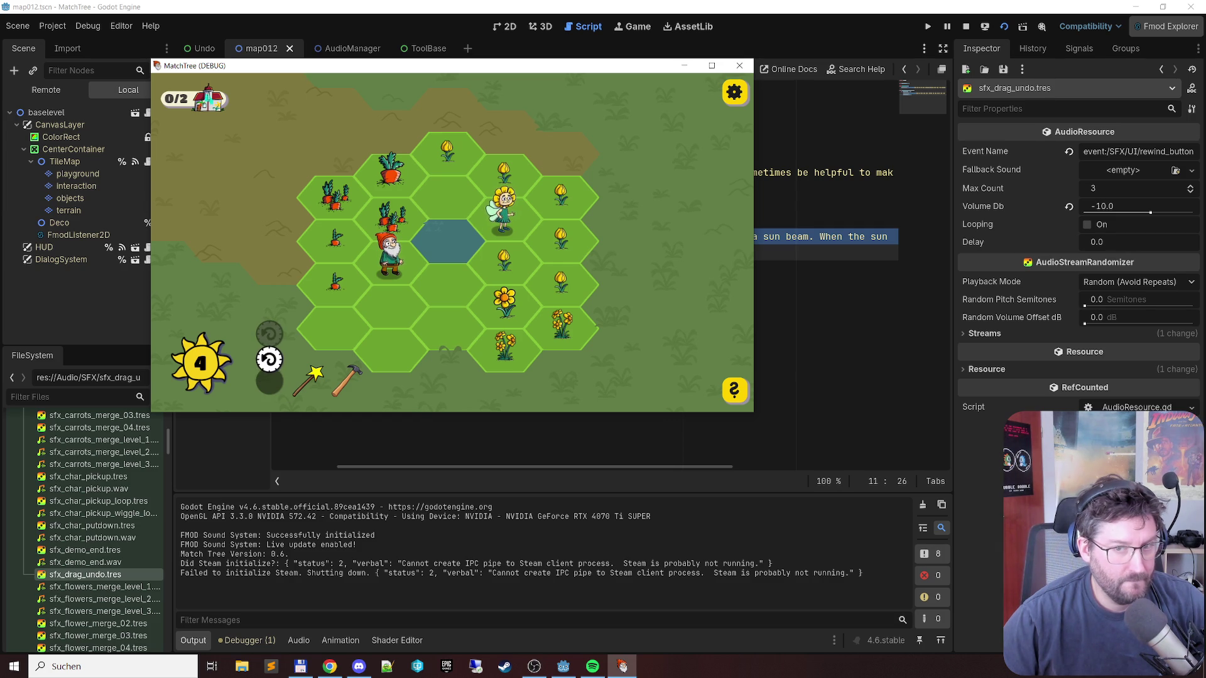
click(740, 66)
Enable Looping on sfx_drag_undo.tres and test the Undo tool again in the running game.
click(1088, 225)
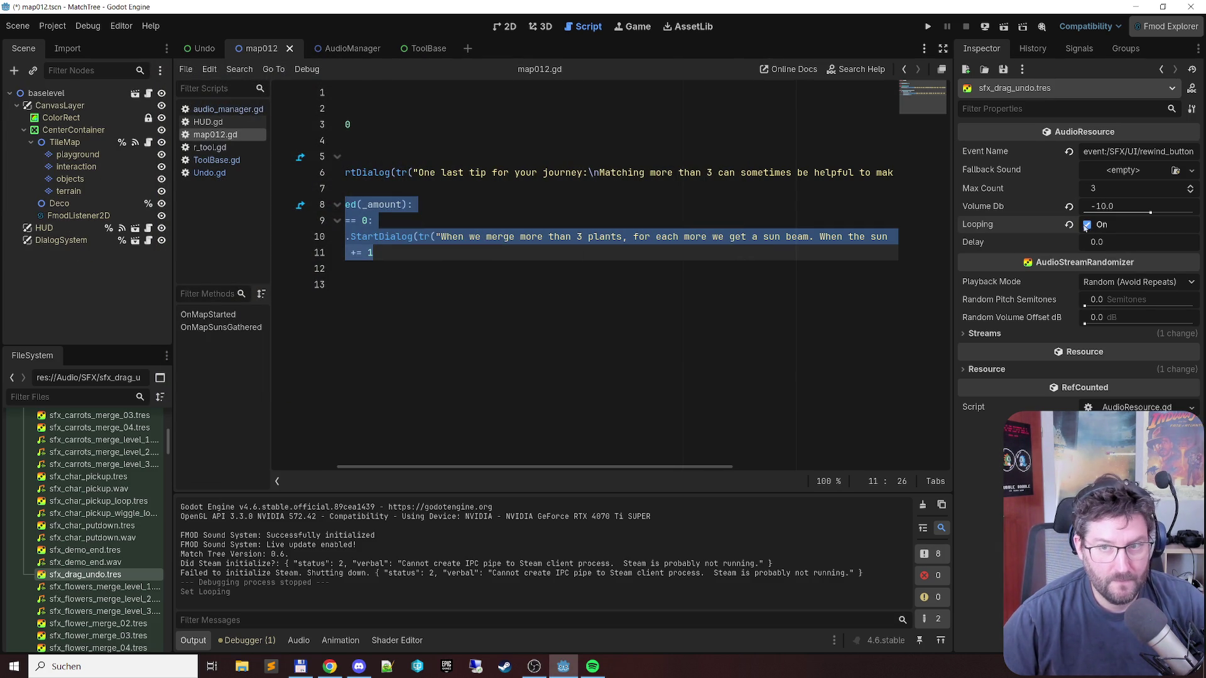
key(F5)
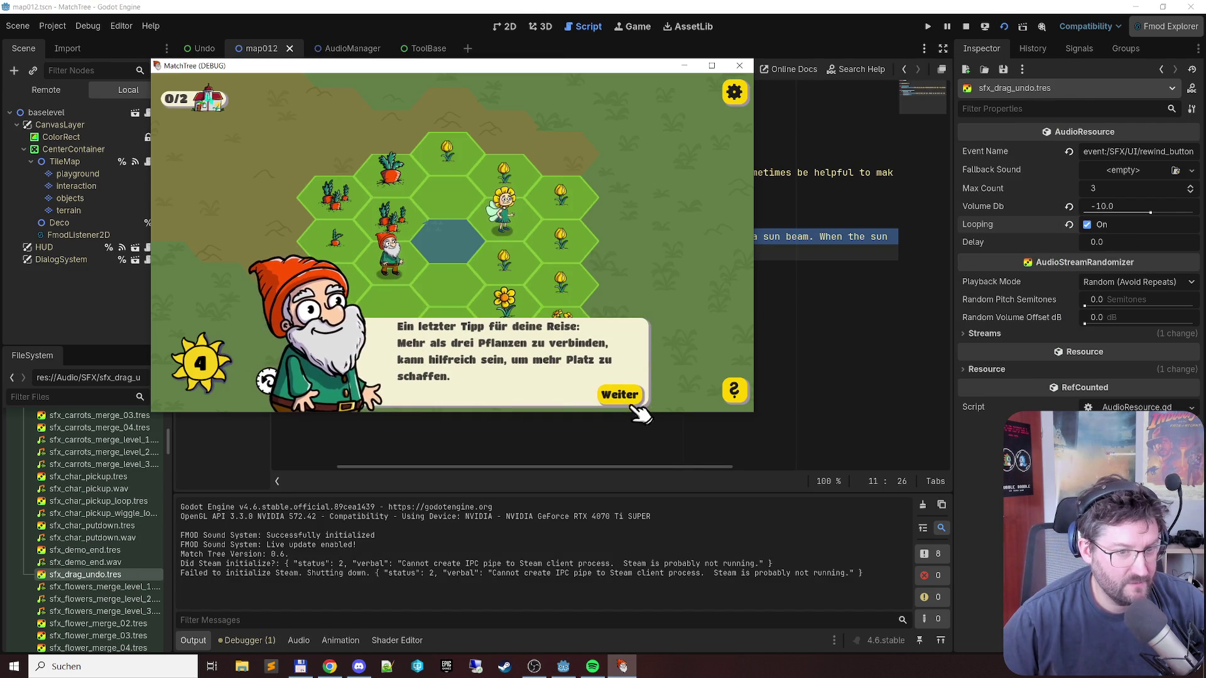
click(272, 384)
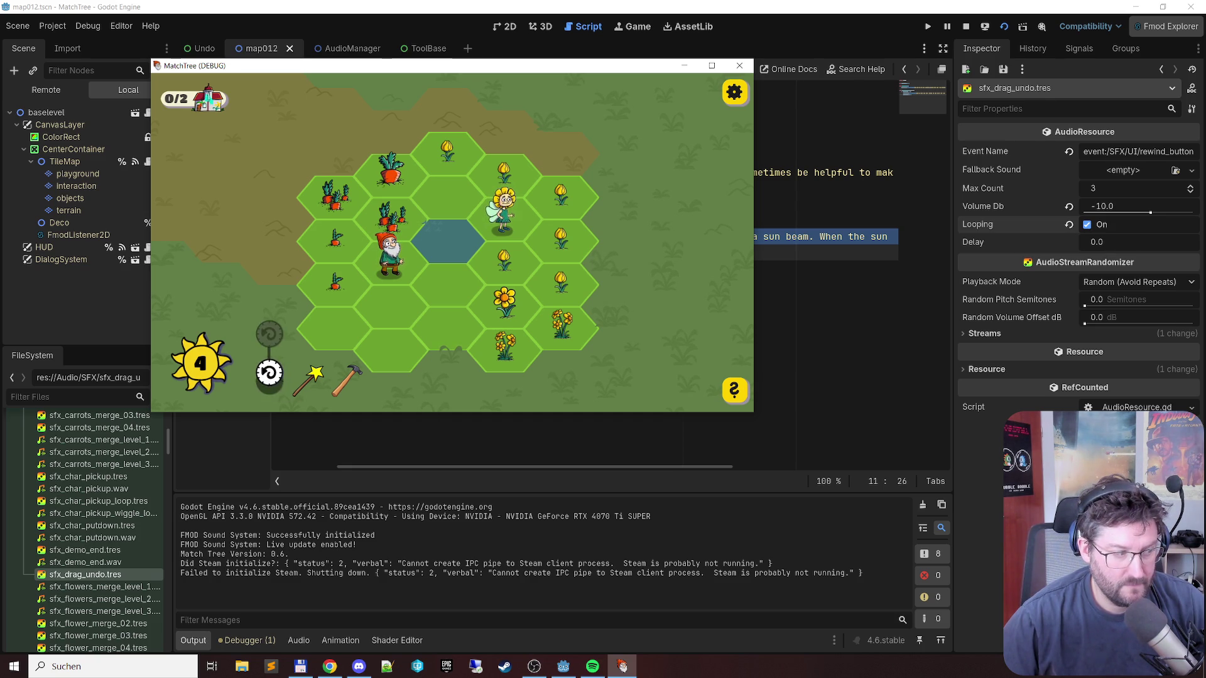
click(738, 67)
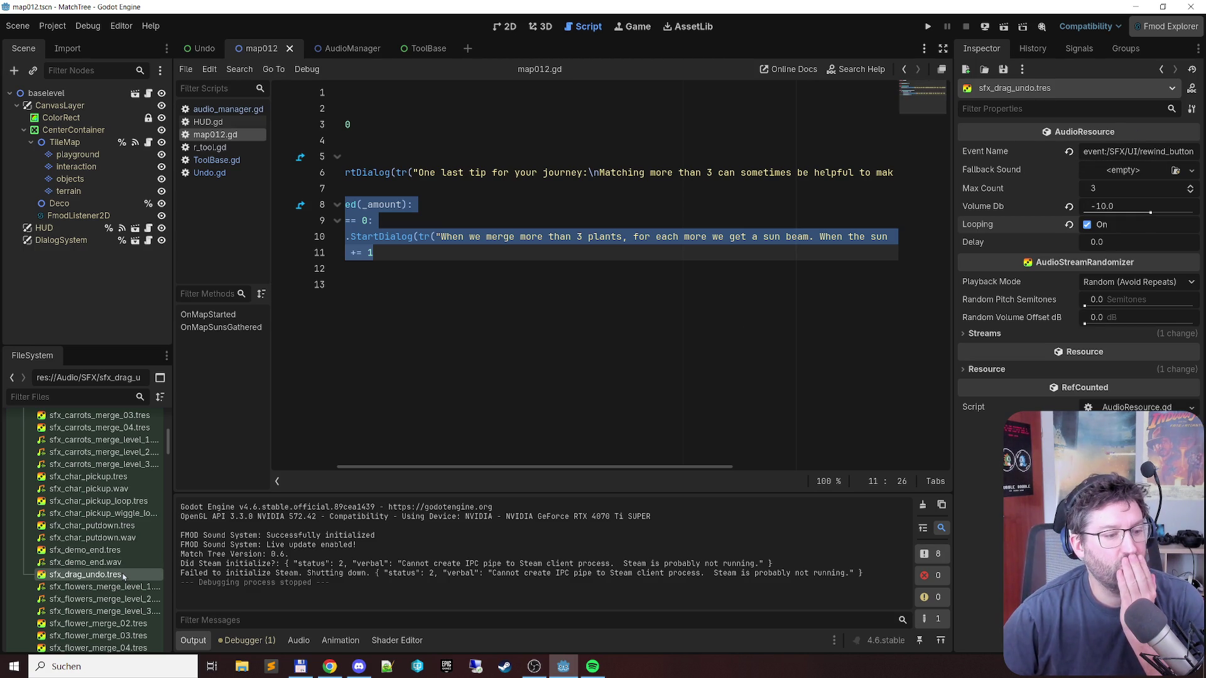
mouse_move(124, 576)
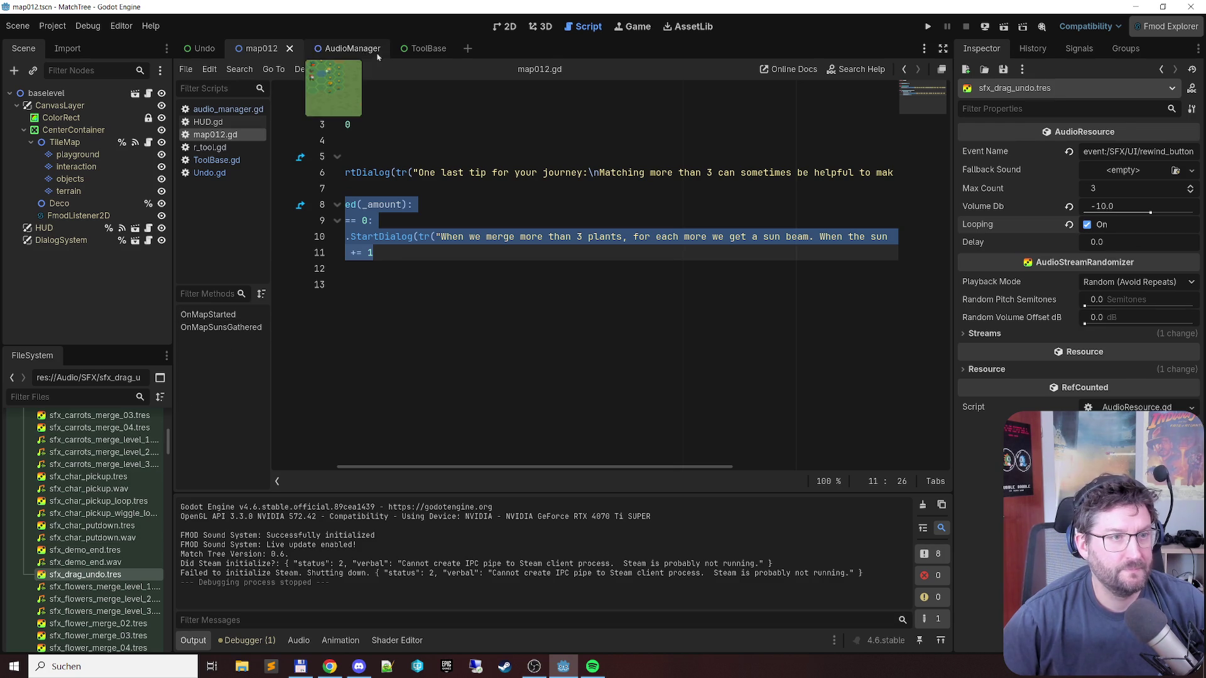
Bring up audio_manager.gd from the AudioManager scene and scroll through its functions.
click(358, 50)
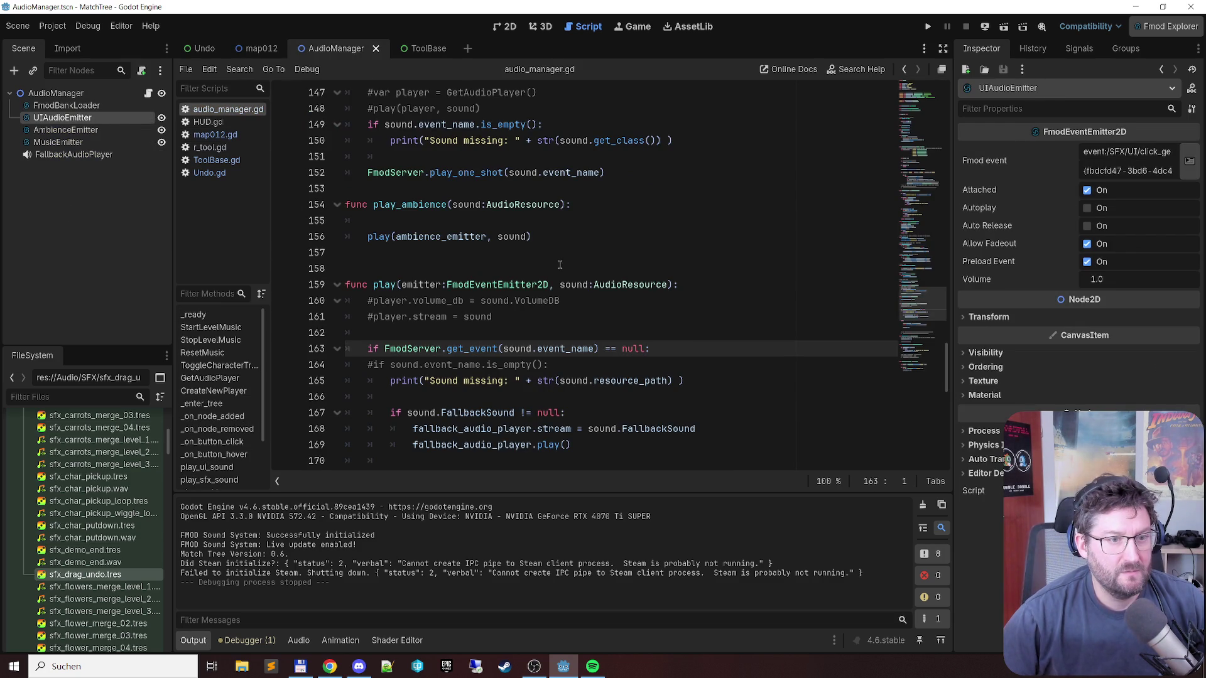
scroll(505, 249, up, 2)
scroll(487, 247, down, 3)
scroll(480, 245, down, 3)
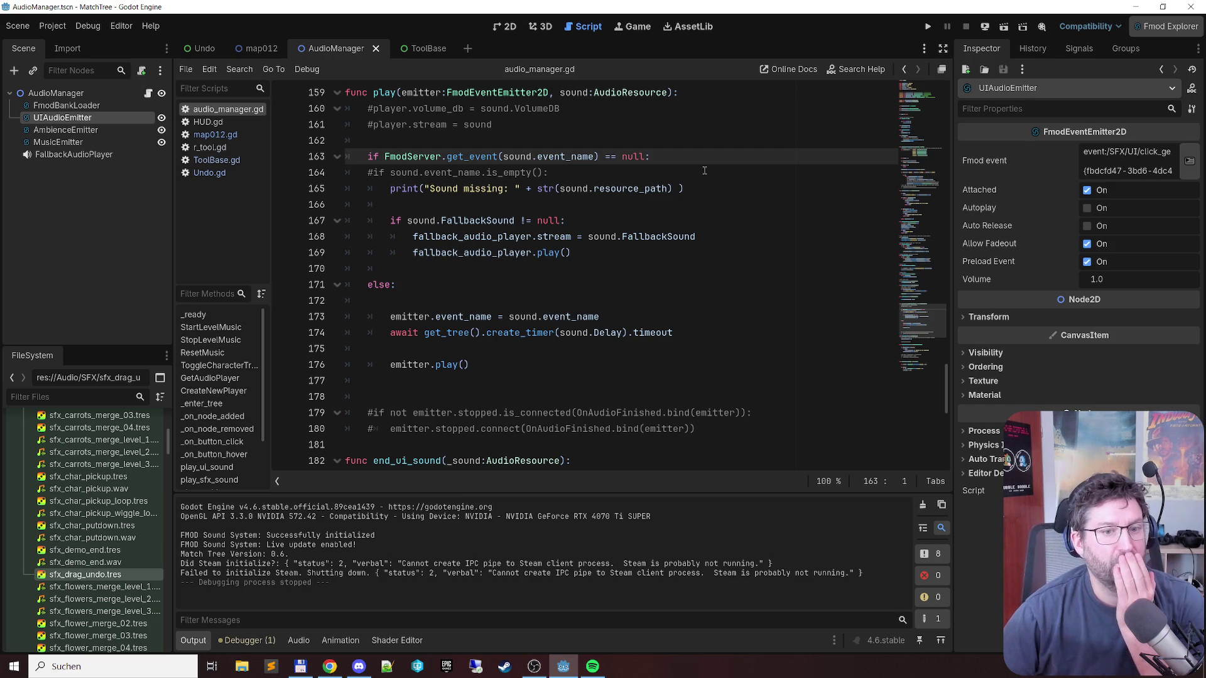
scroll(698, 171, down, 3)
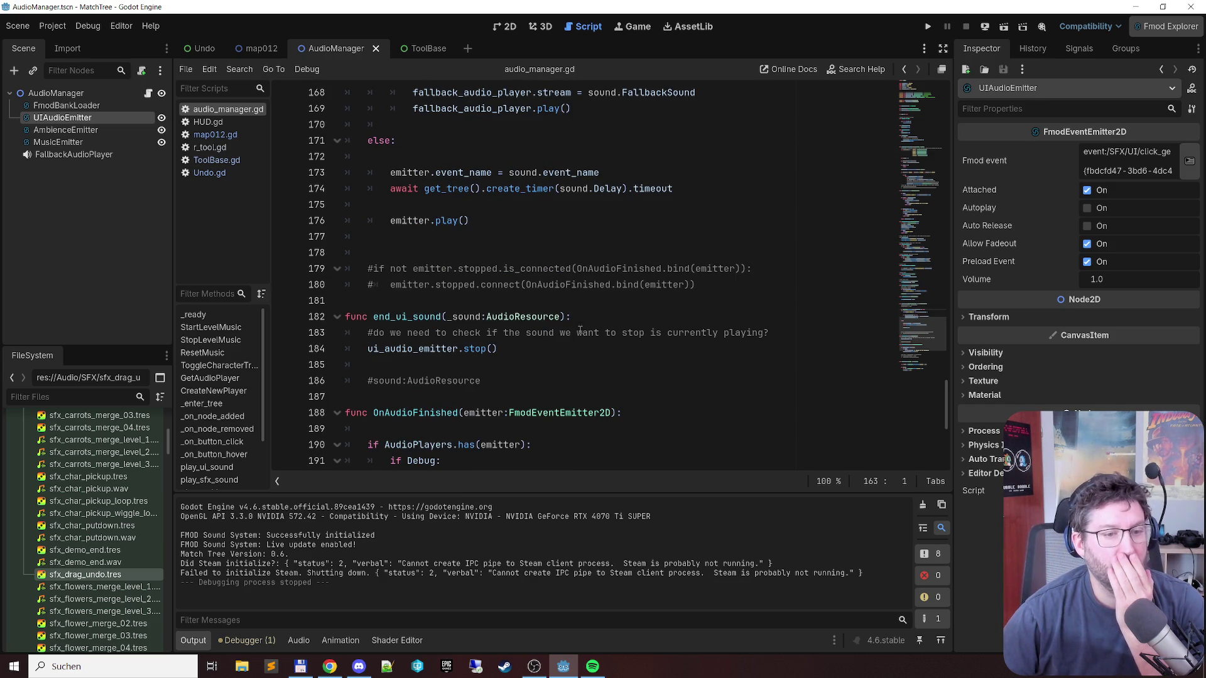
mouse_move(481, 349)
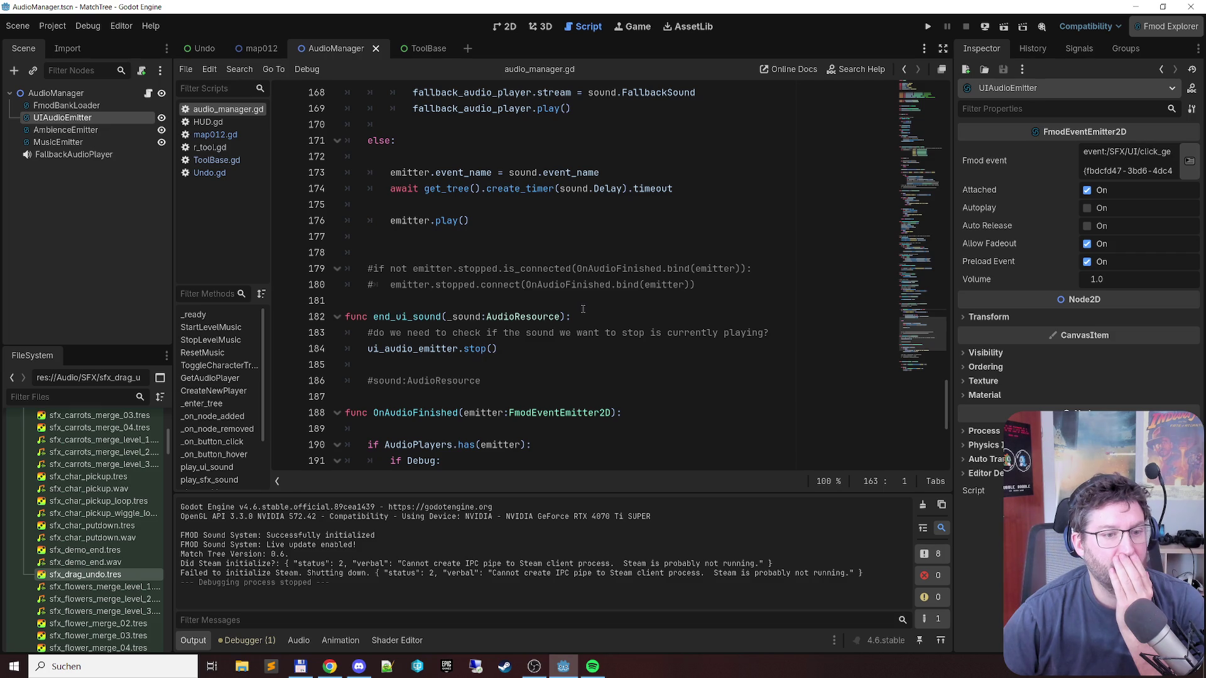
scroll(578, 309, up, 7)
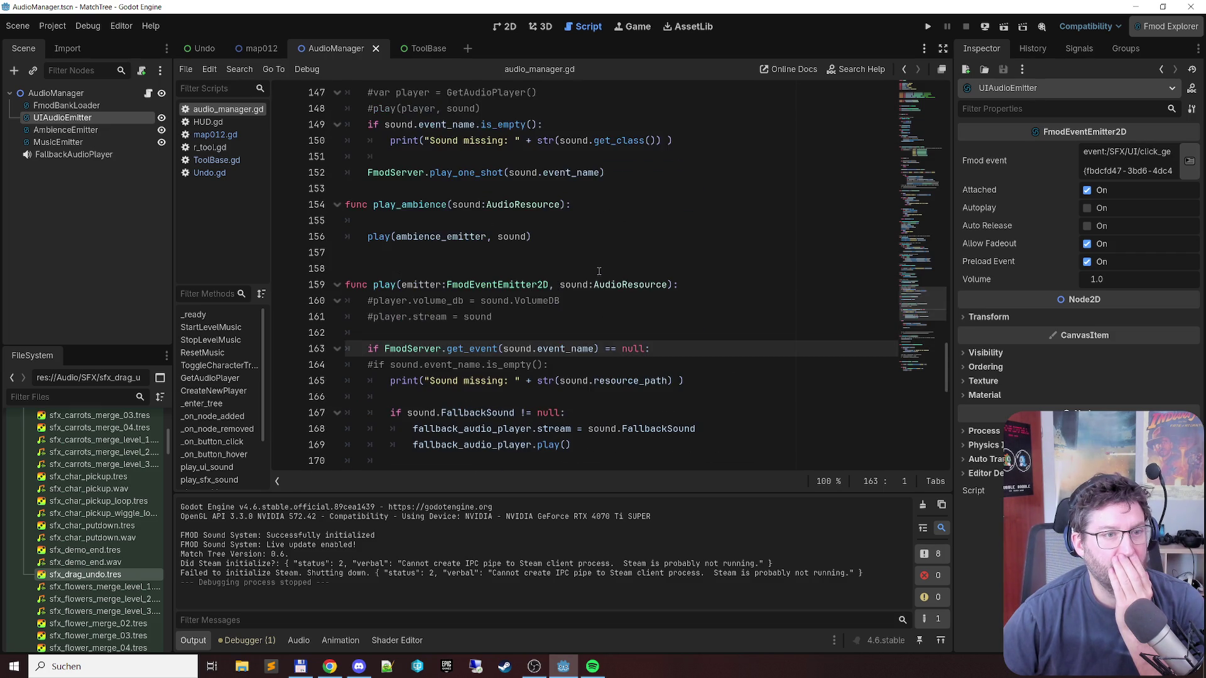
scroll(599, 271, up, 3)
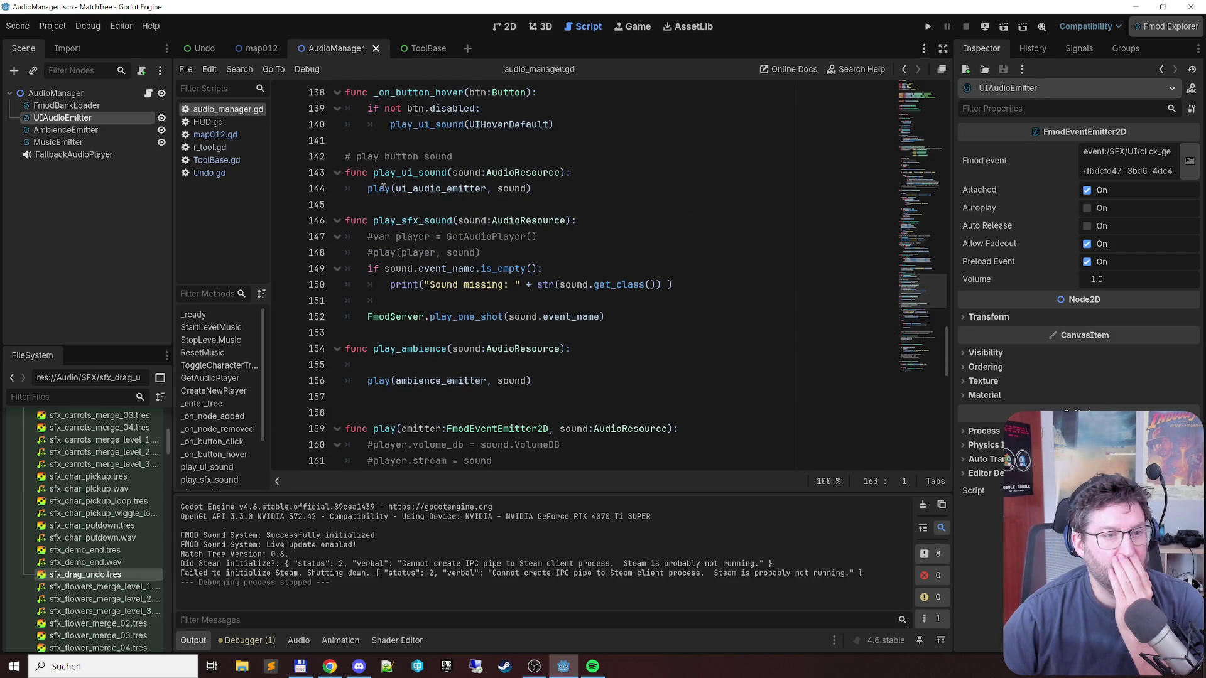
Review the play() and end_ui_sound() code, placing the caret after the emitter.event_name line.
mouse_move(383, 188)
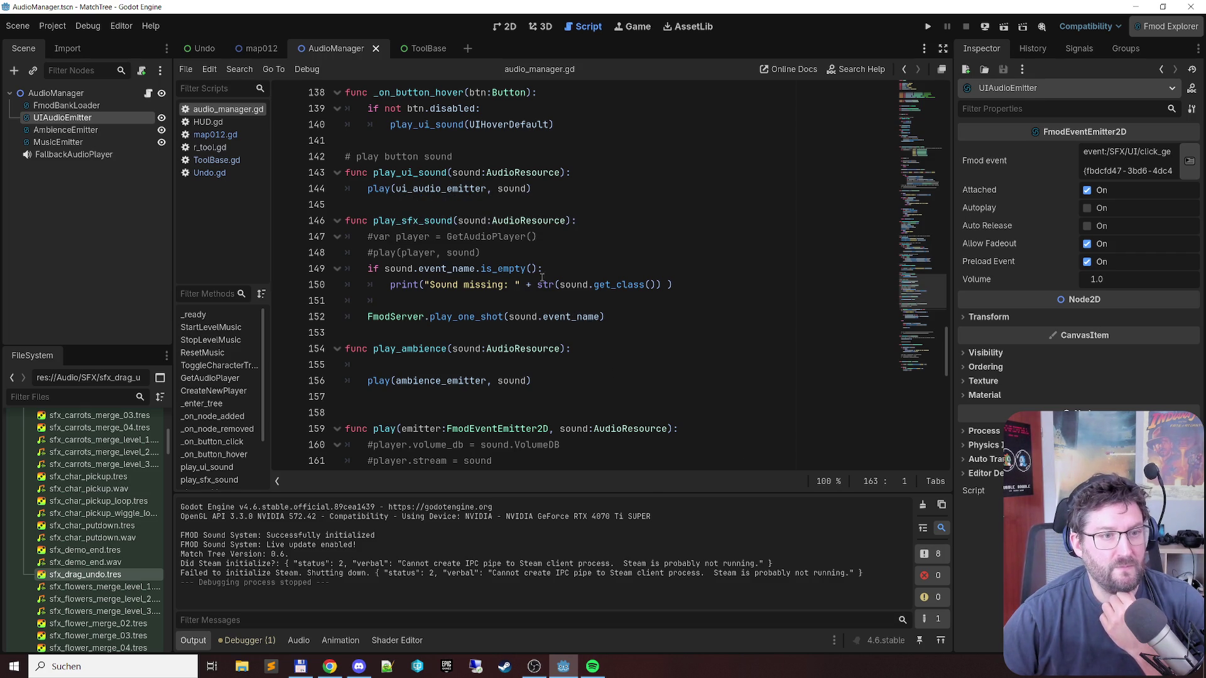
scroll(538, 264, up, 2)
scroll(537, 260, down, 7)
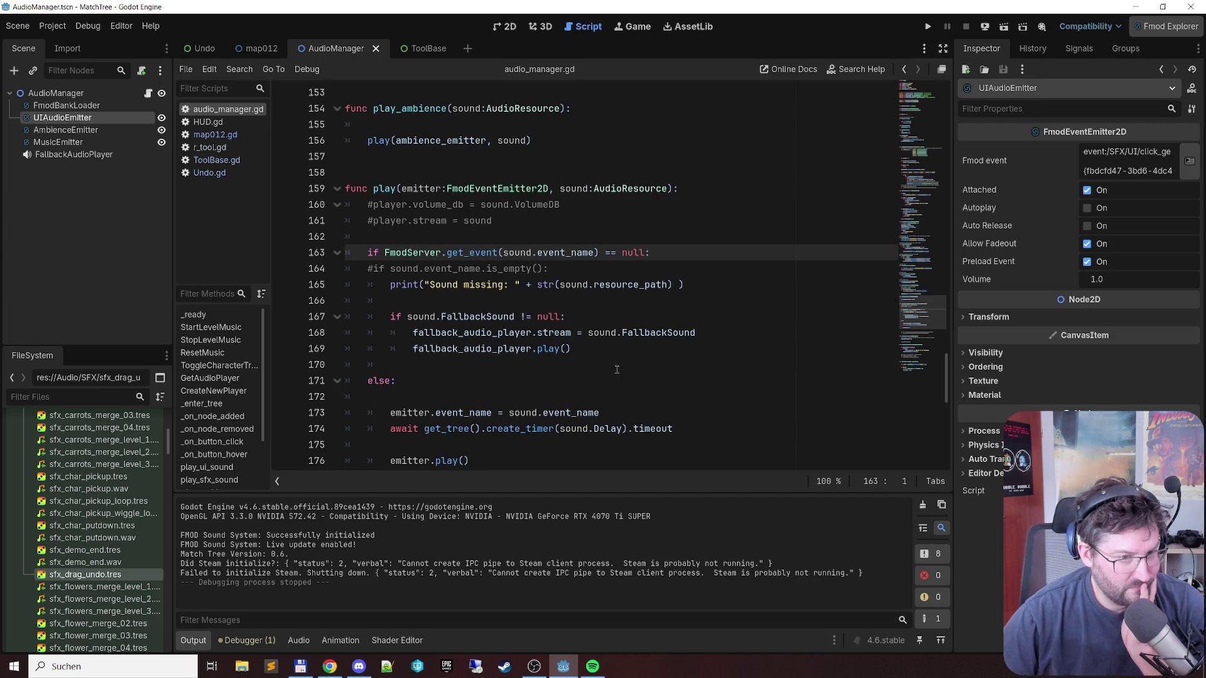
scroll(596, 367, down, 1)
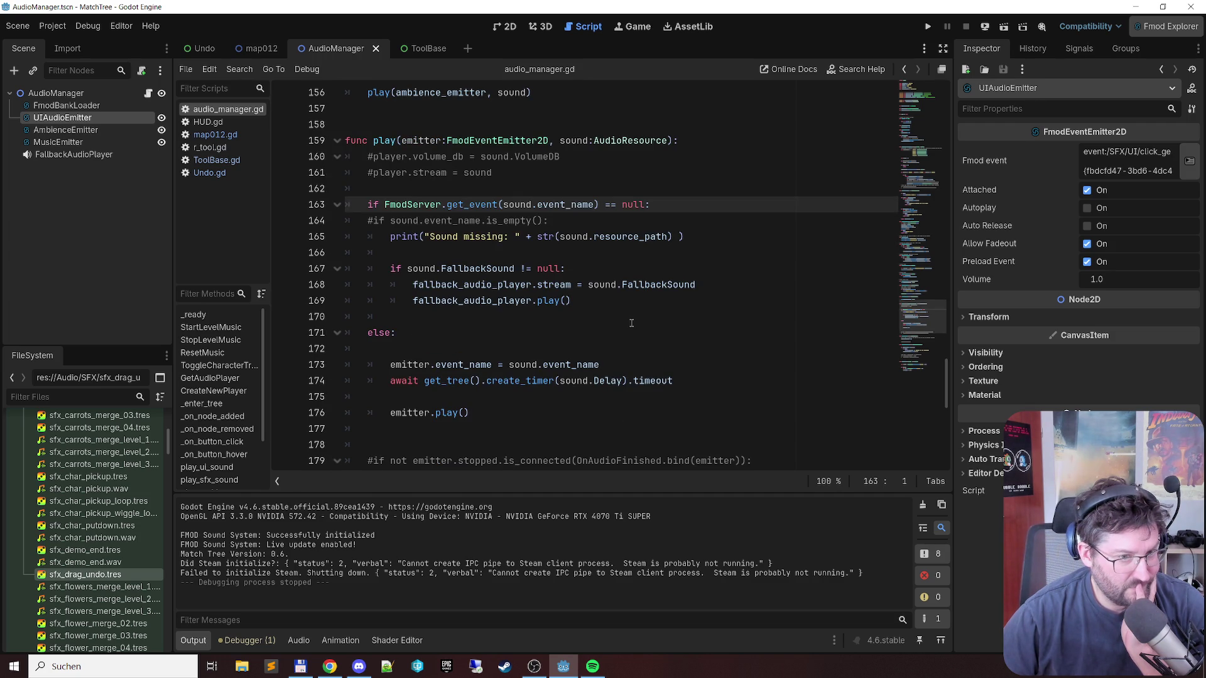
scroll(611, 326, down, 2)
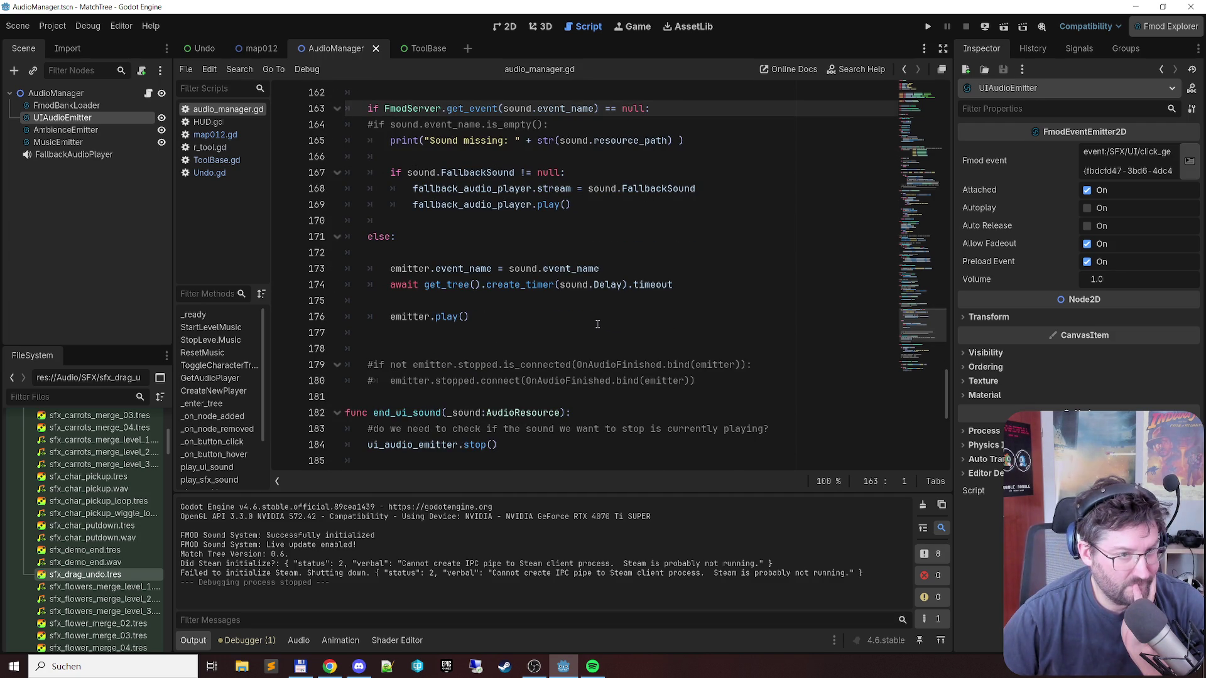
mouse_move(597, 285)
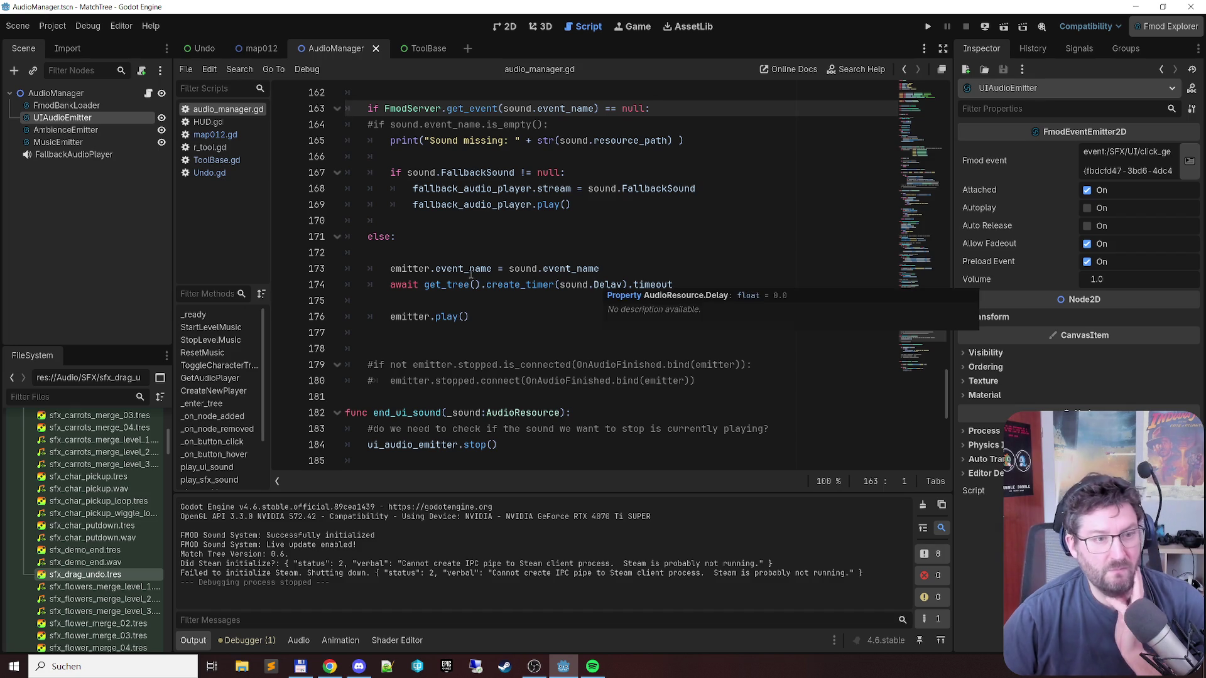
click(763, 270)
key(Return)
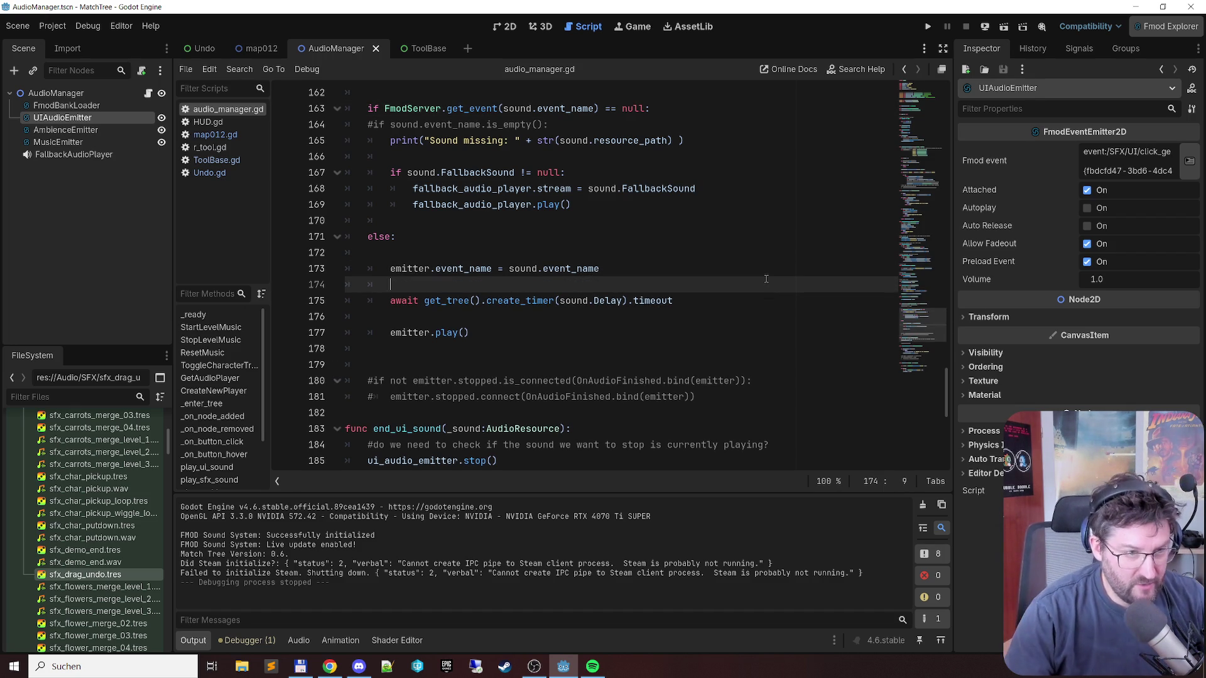
text(emitter.loo)
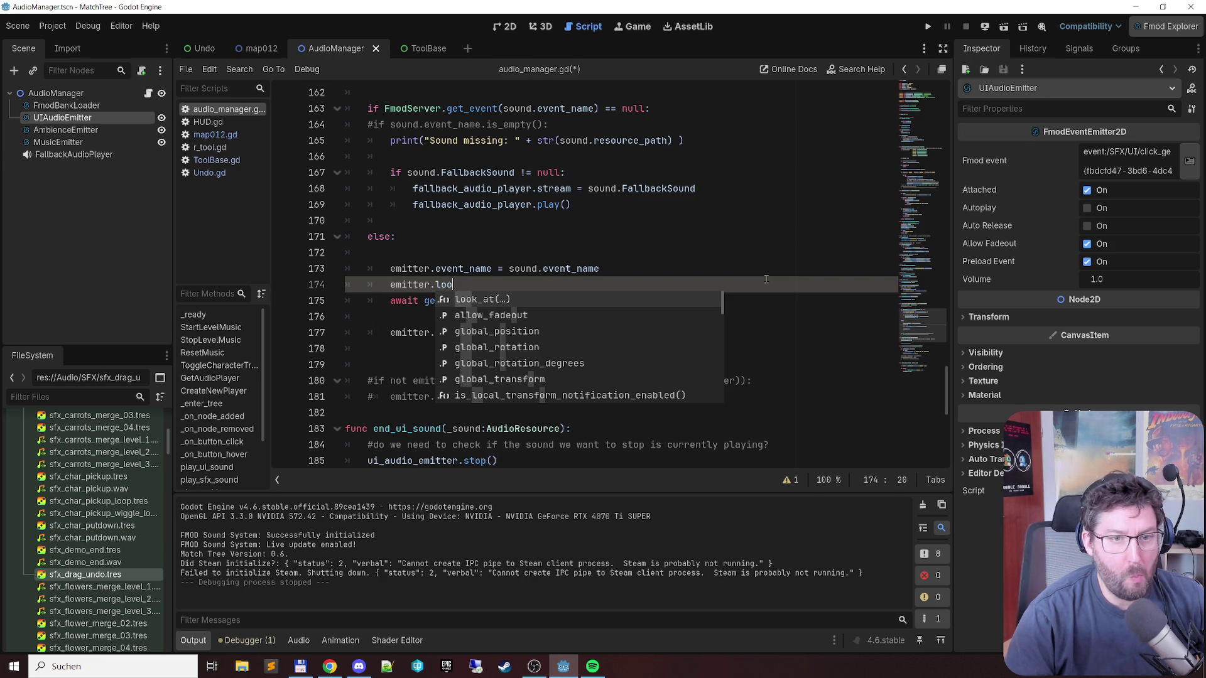
text(p)
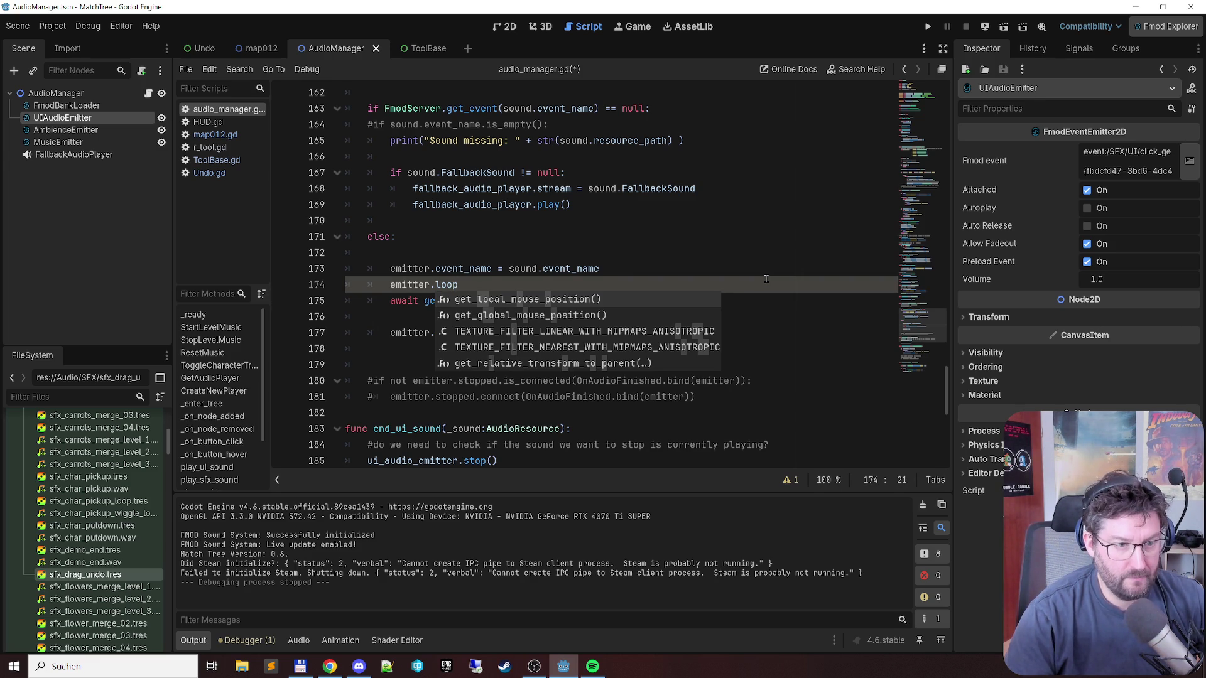
key(shift+Home)
key(BackSpace)
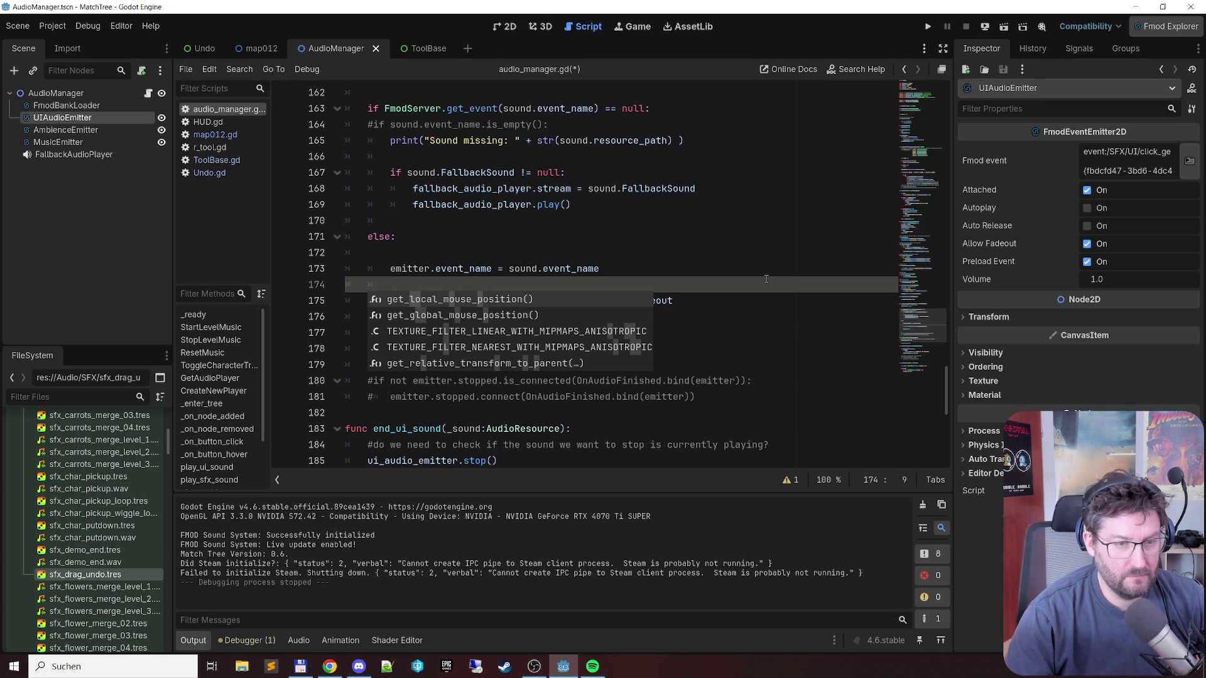
key(Escape)
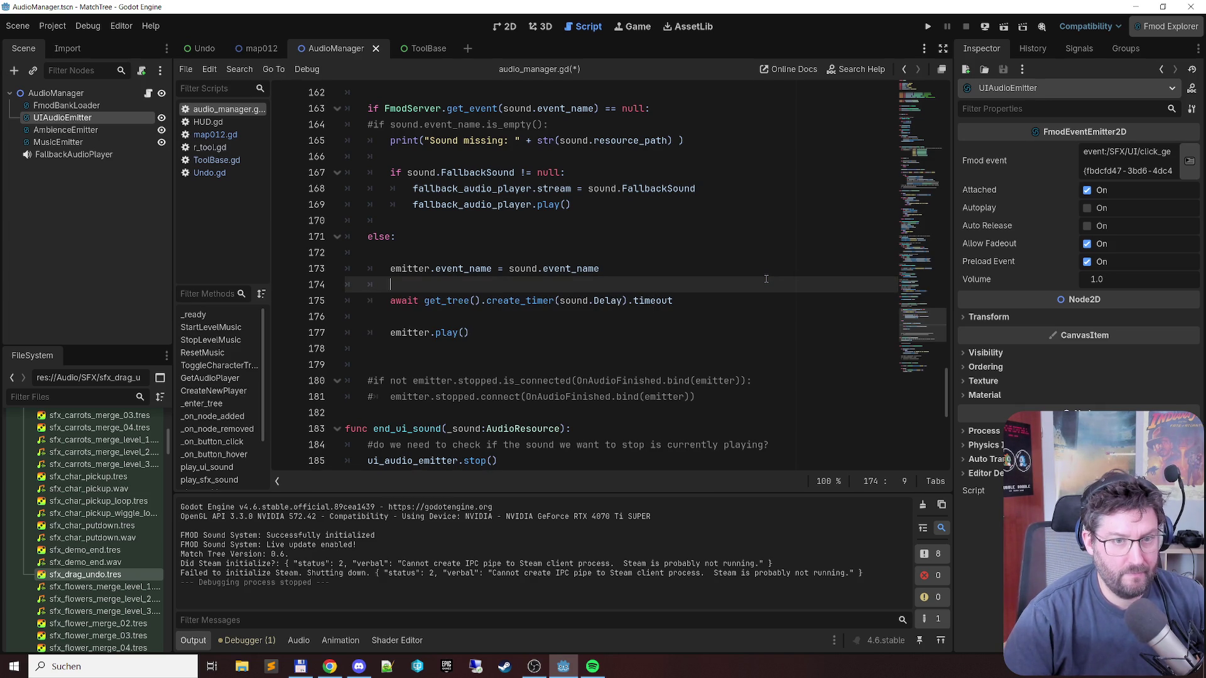
key(BackSpace)
key(BackSpace)
key(BackSpace)
key(ctrl+s)
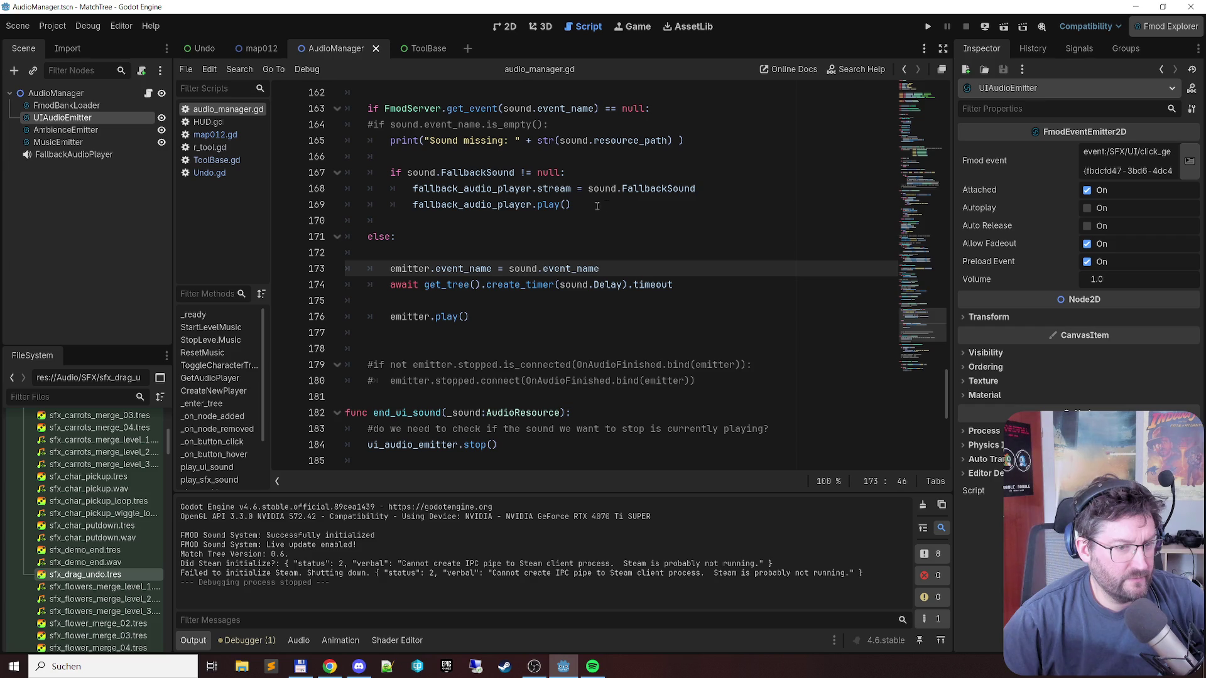
mouse_move(447, 317)
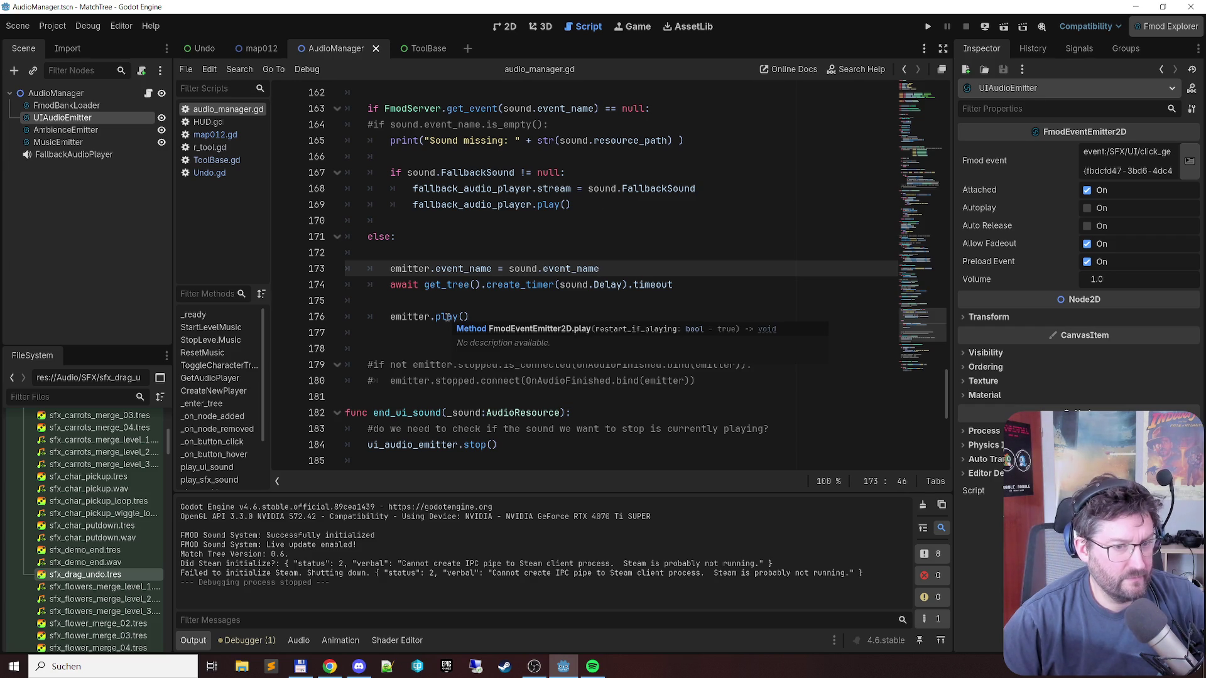
click(444, 318)
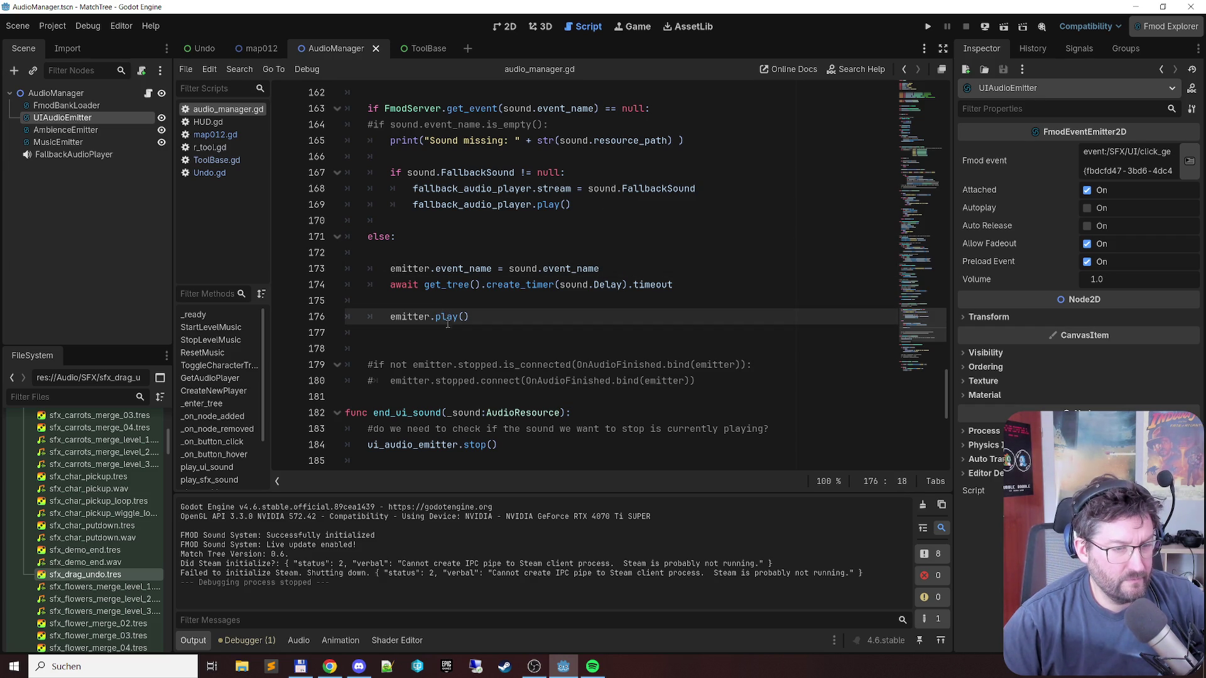
mouse_move(449, 314)
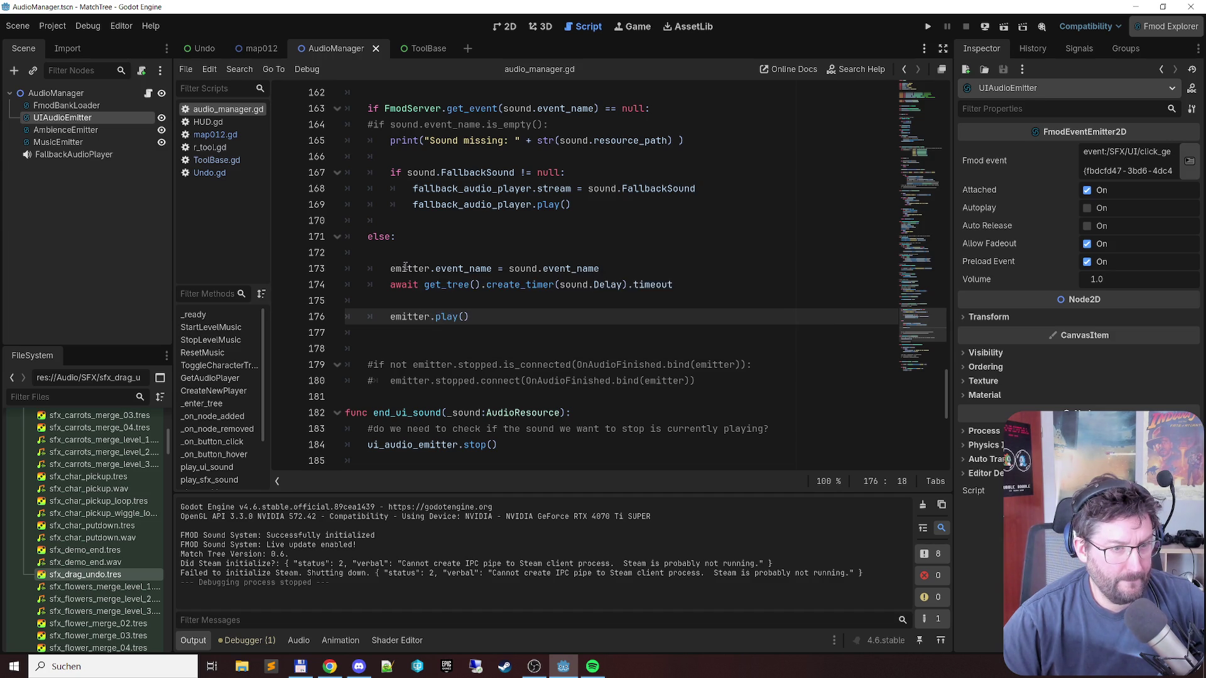
click(405, 268)
key(shift+Home)
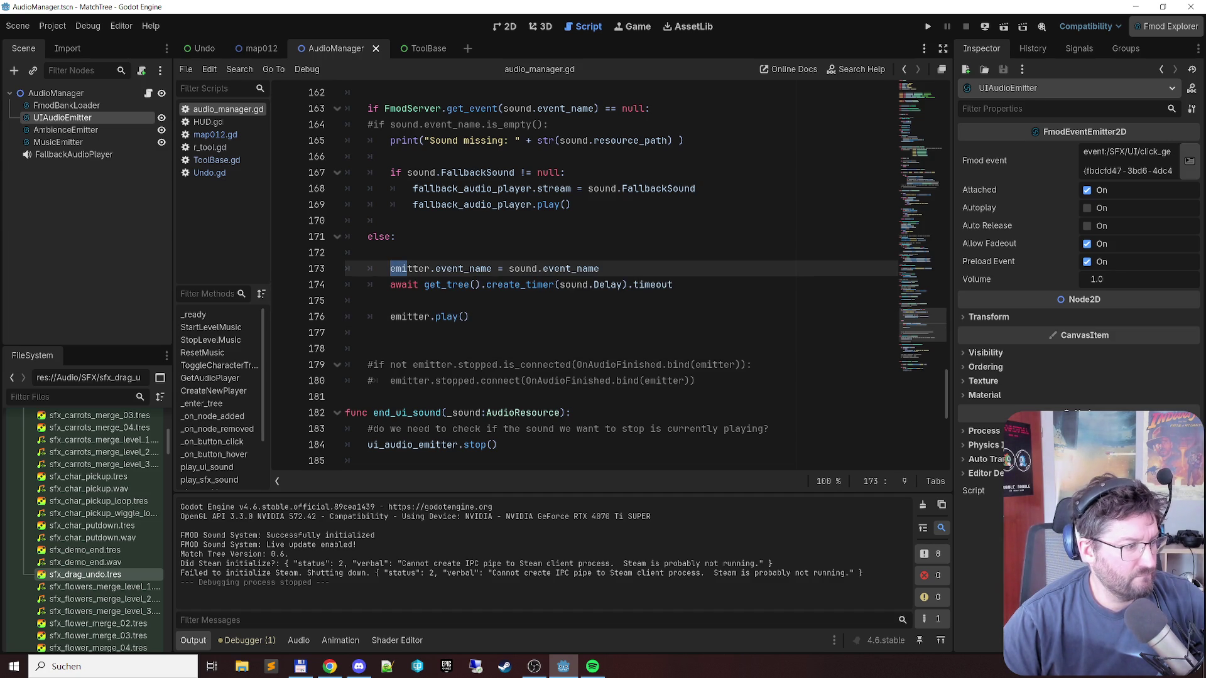
key(alt+Tab)
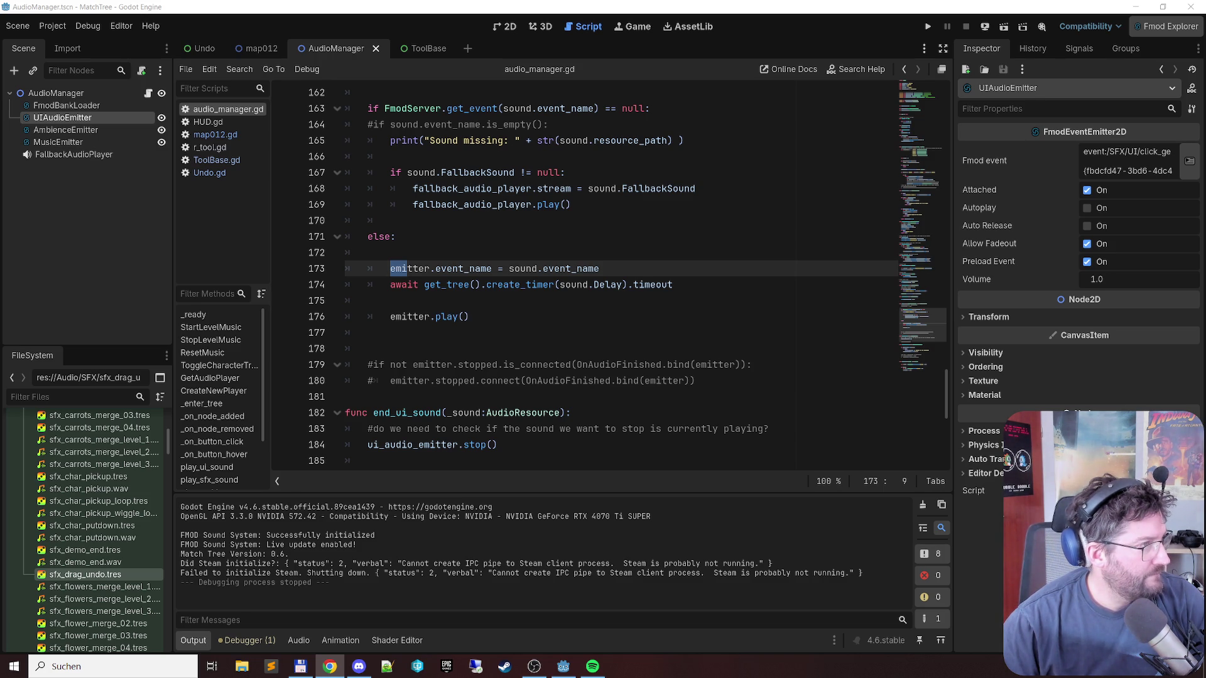
key(alt+Tab)
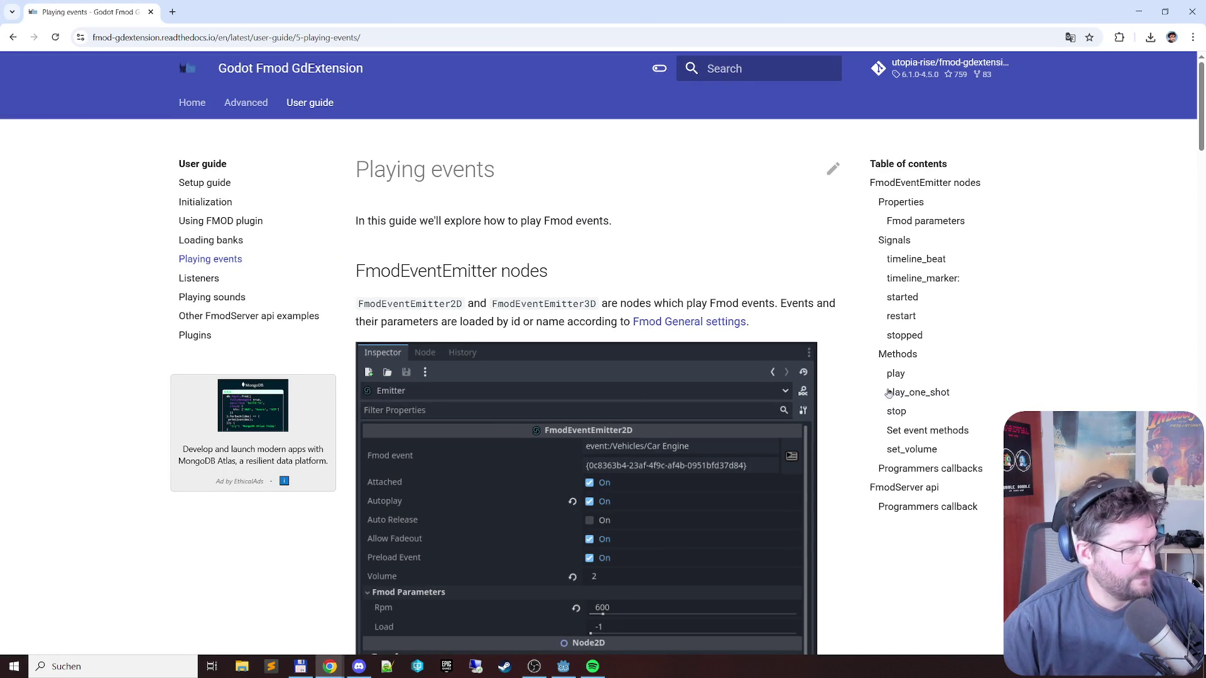
Read the Playing events guide's emitter Properties and Fmod parameters sections.
scroll(694, 242, down, 1)
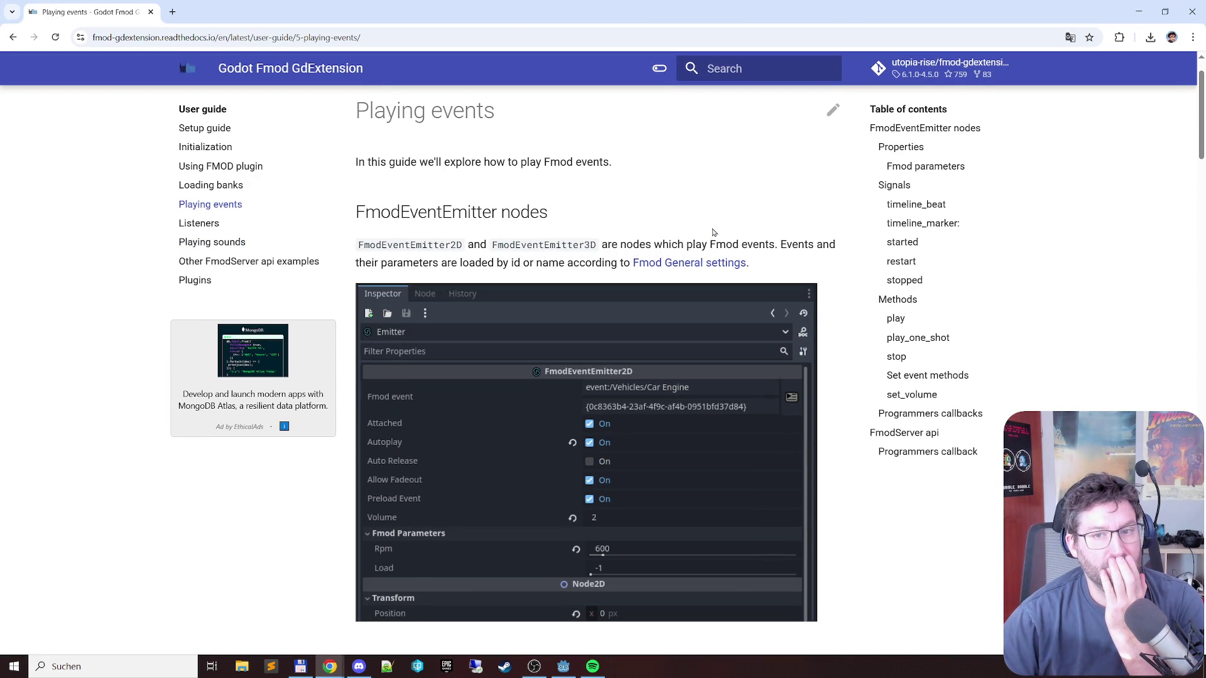
scroll(713, 232, down, 3)
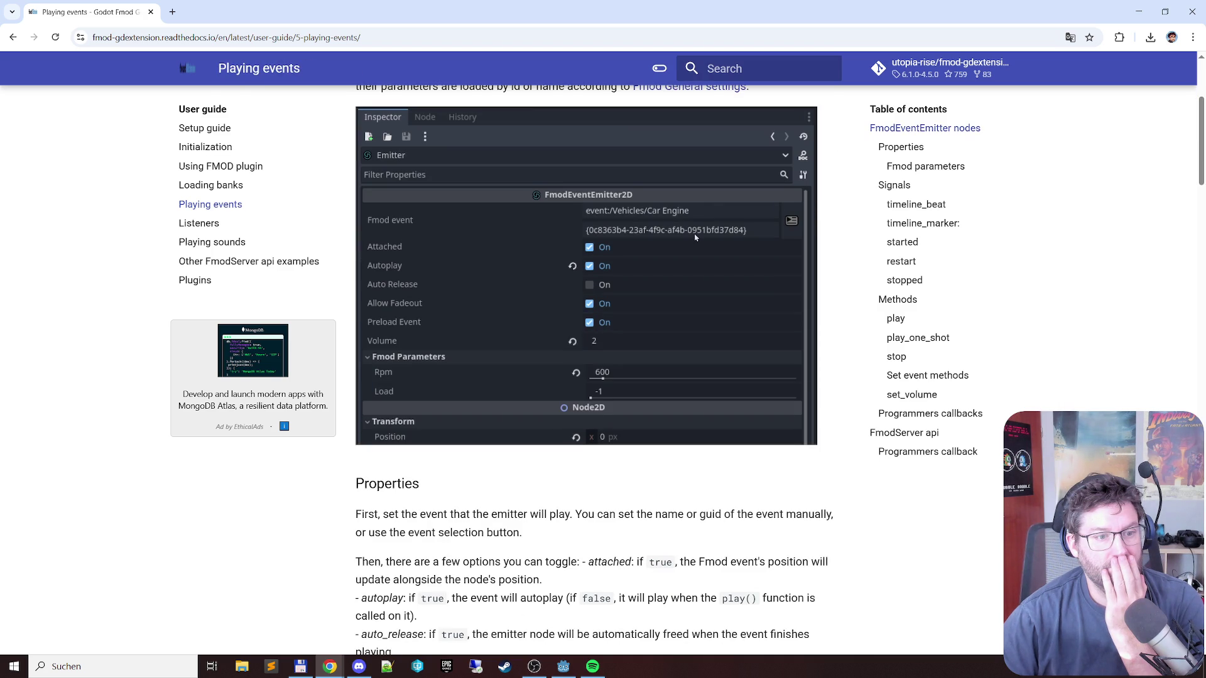
scroll(695, 237, down, 2)
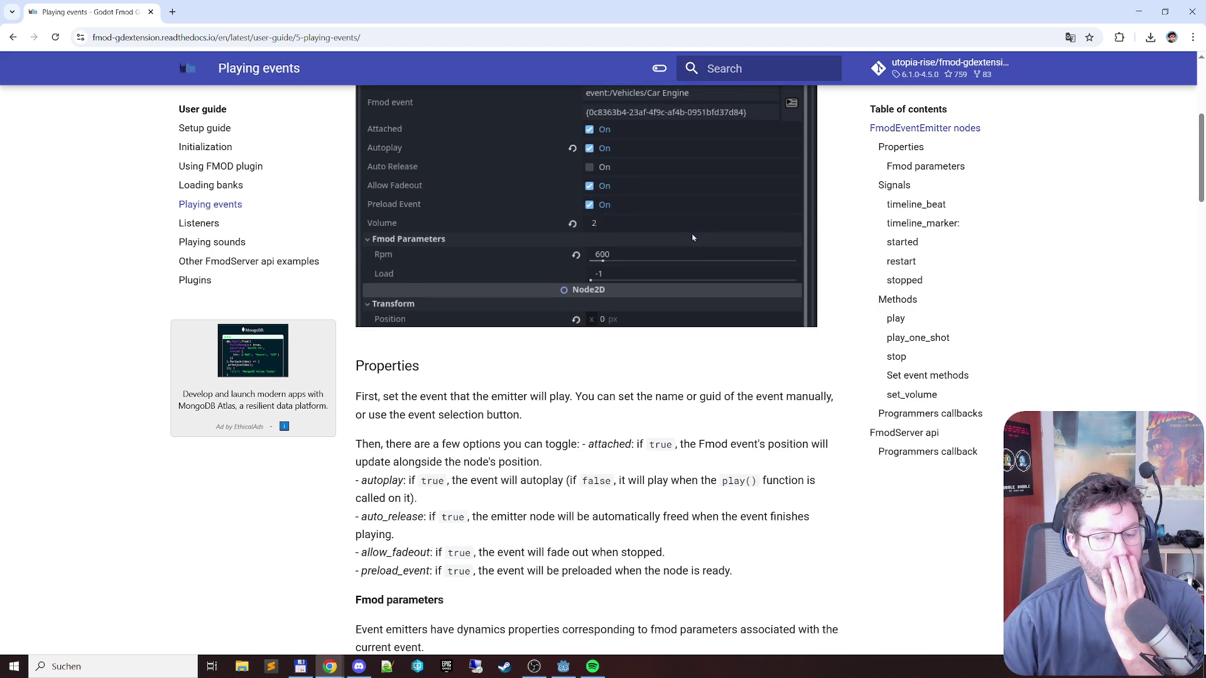
scroll(693, 237, down, 1)
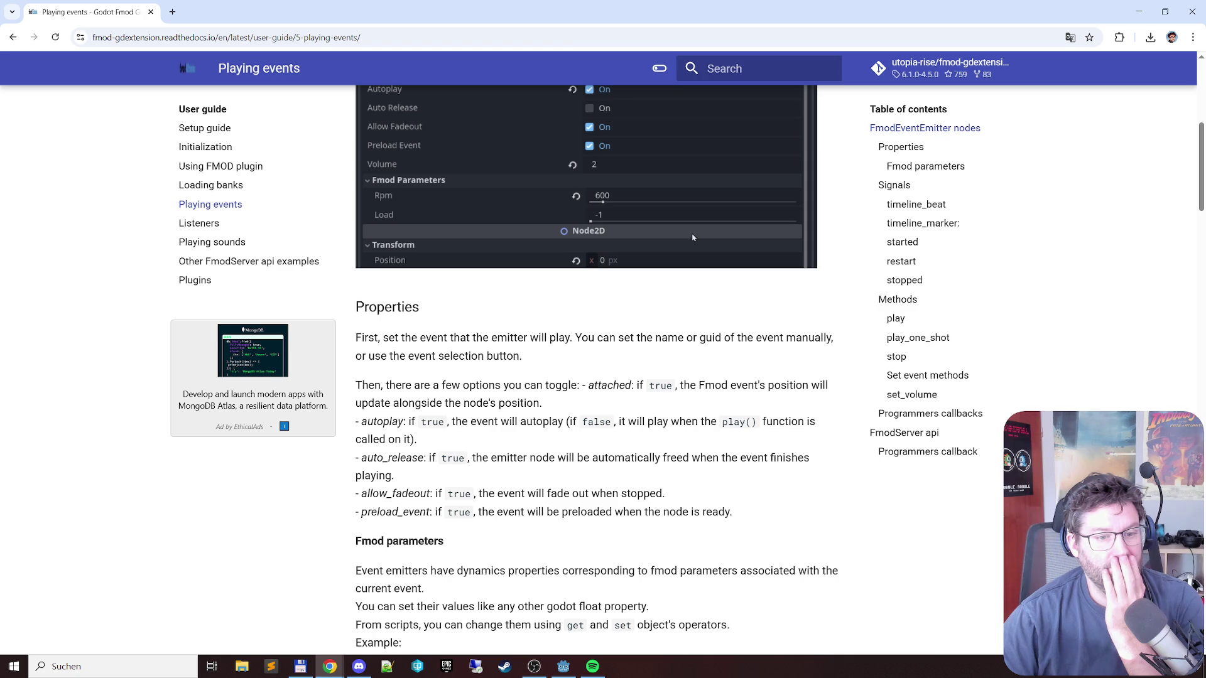
scroll(693, 237, down, 2)
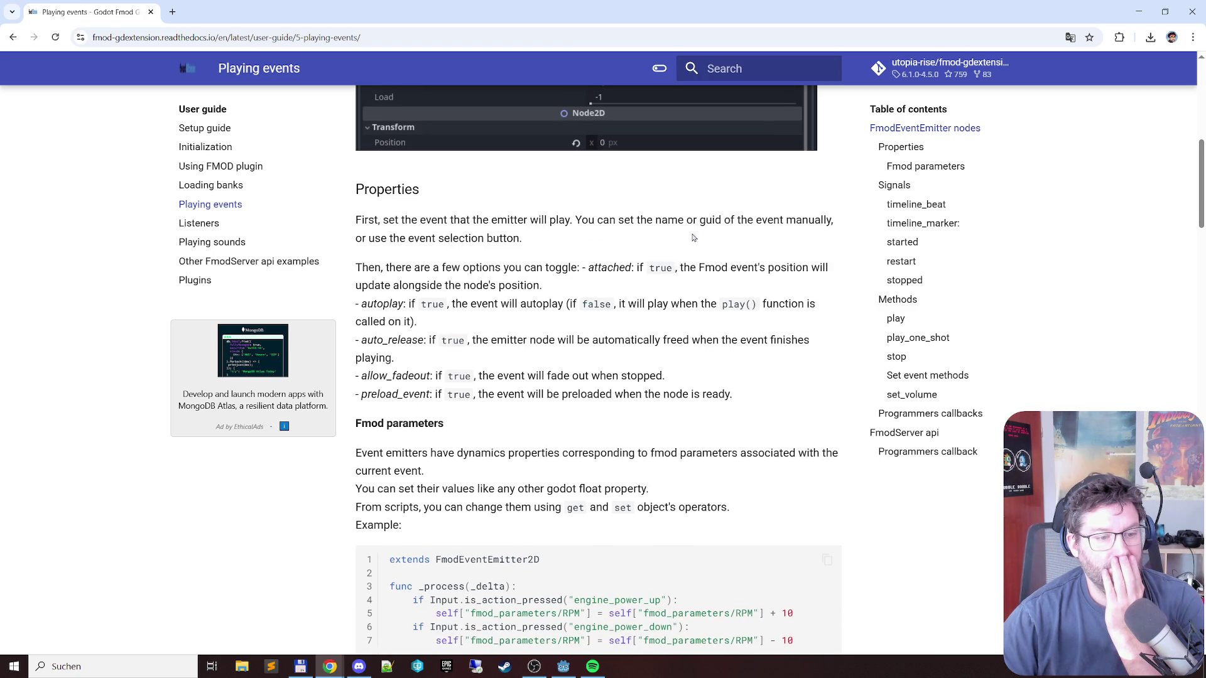
scroll(689, 224, down, 2)
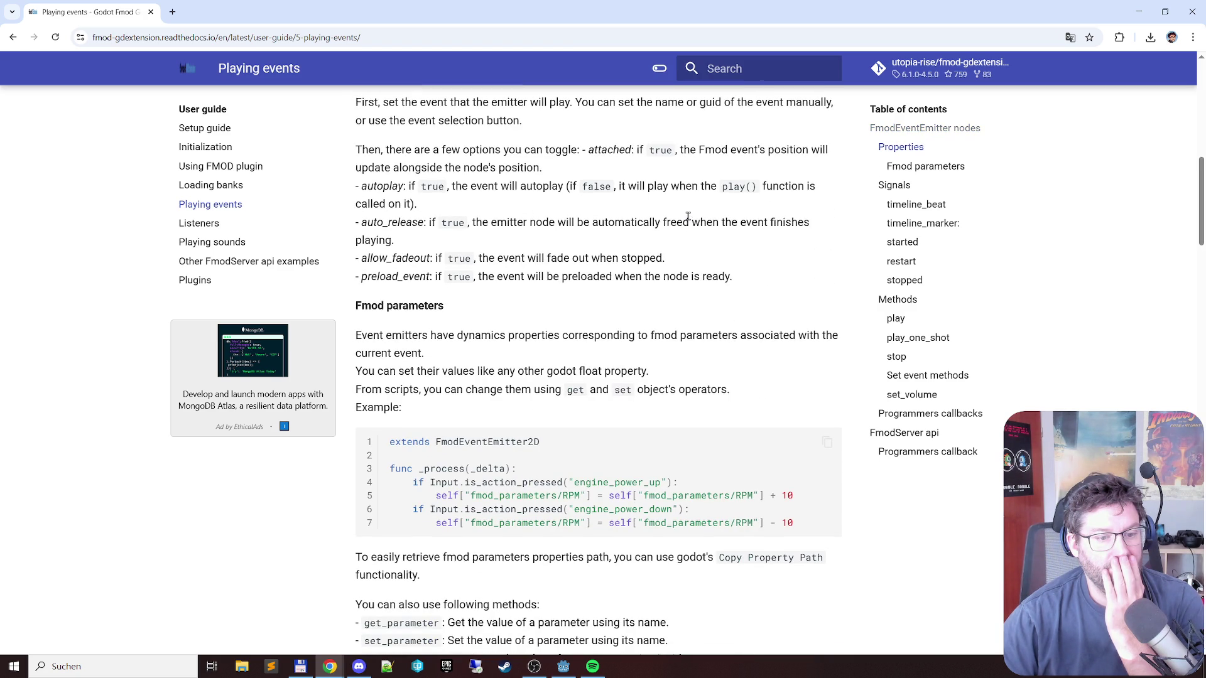
scroll(687, 207, down, 2)
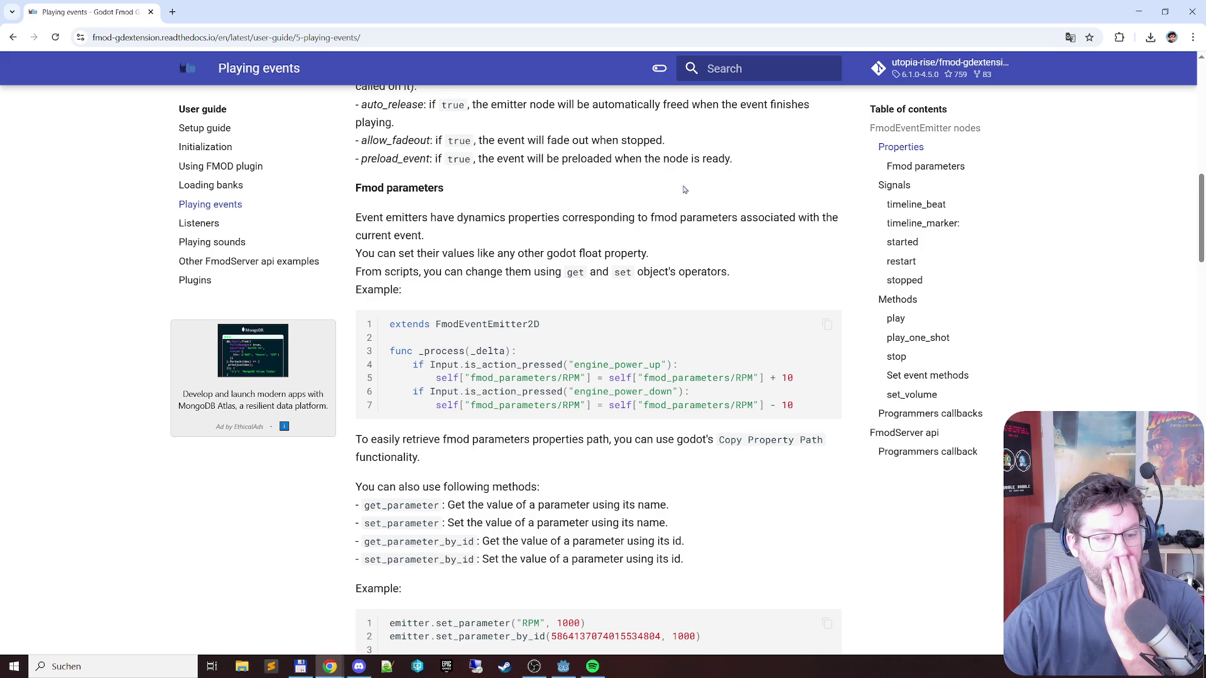
scroll(684, 189, down, 2)
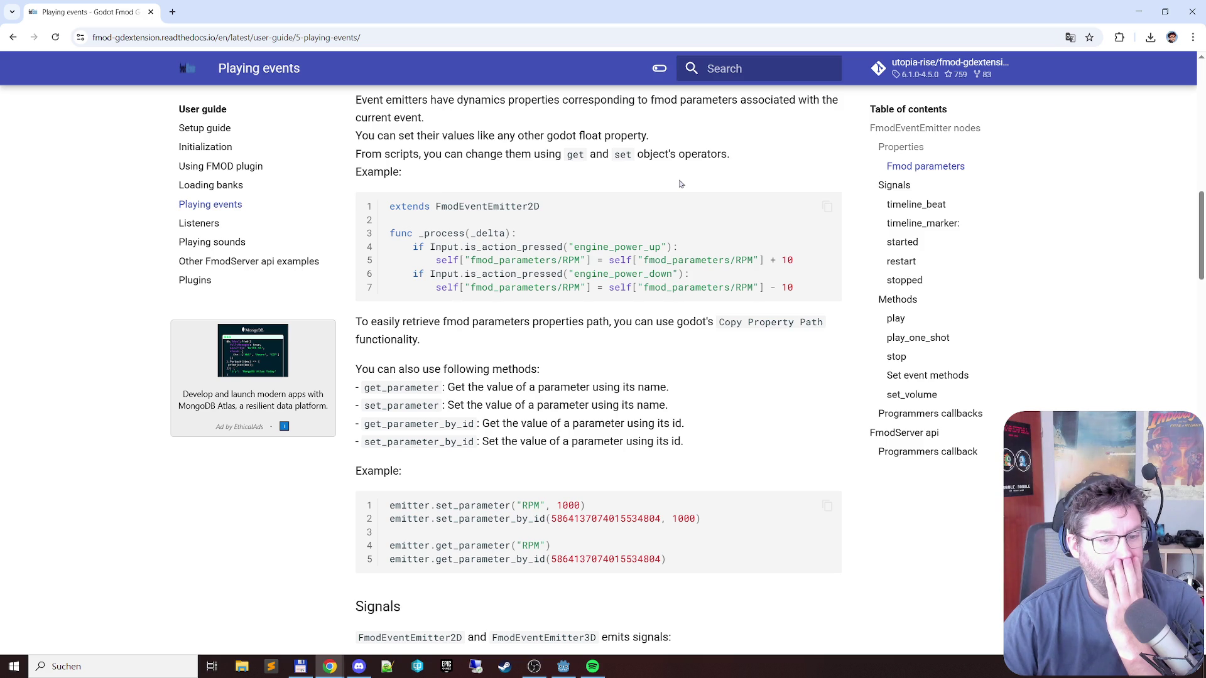
Continue through the Signals and Methods sections, then bring up Total Commander.
scroll(681, 184, down, 5)
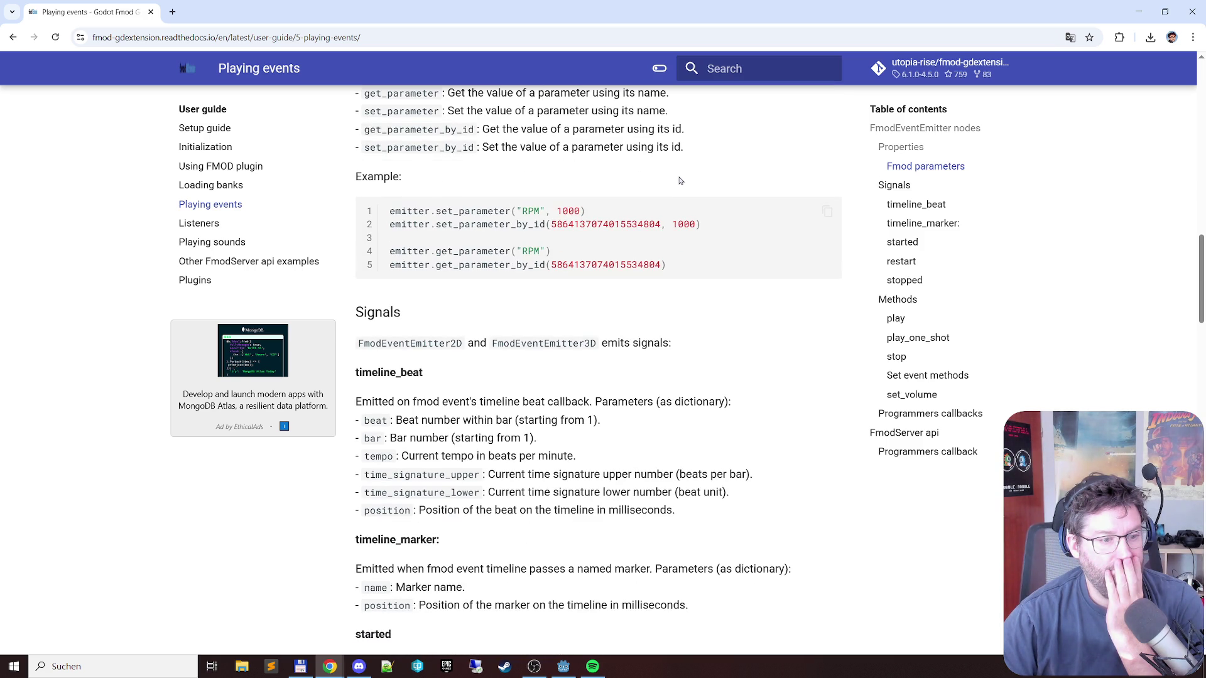
scroll(680, 179, down, 2)
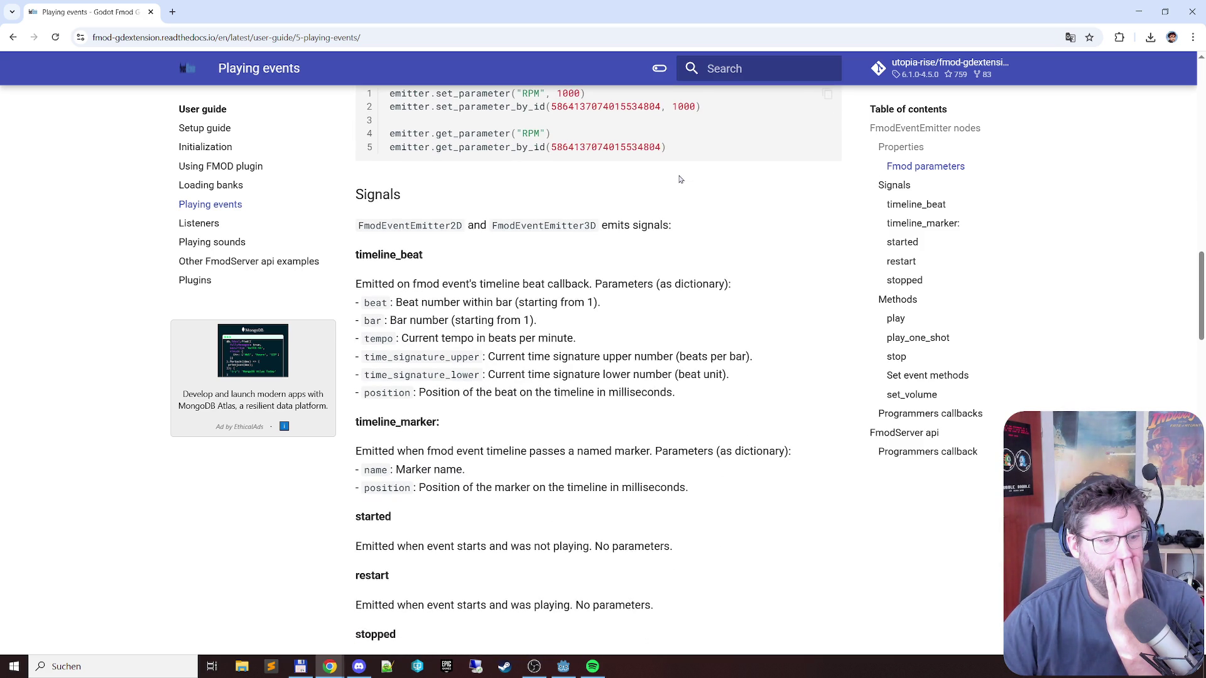
scroll(680, 180, down, 5)
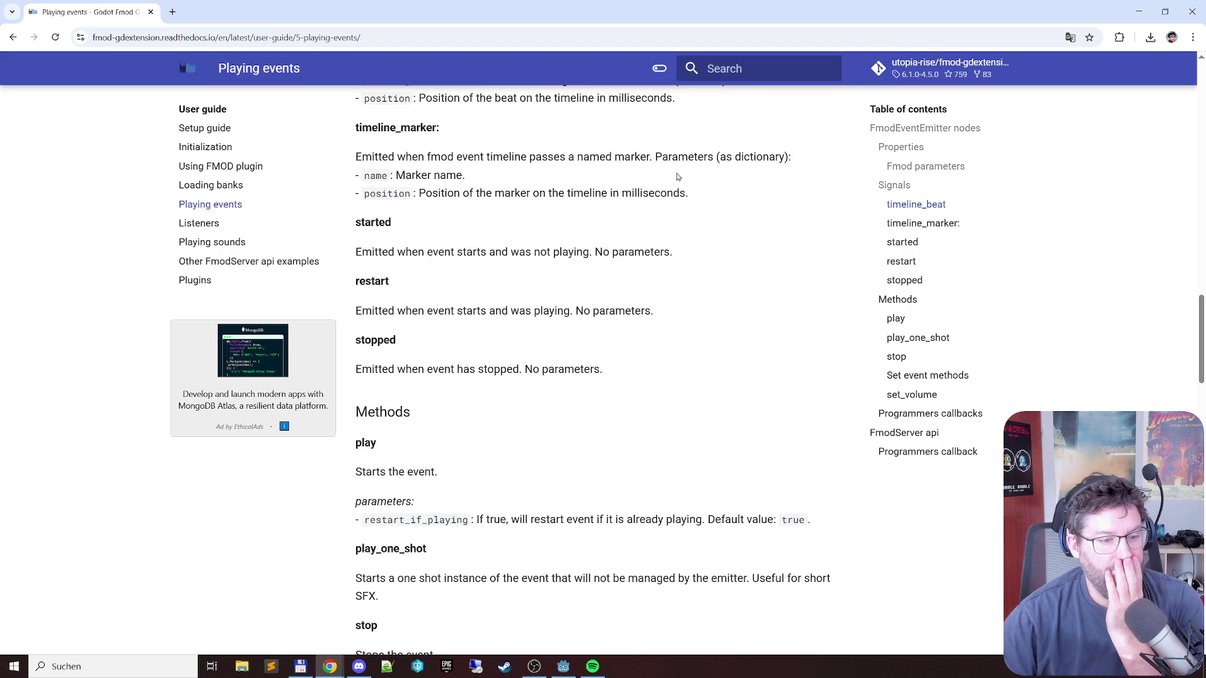
scroll(677, 177, down, 2)
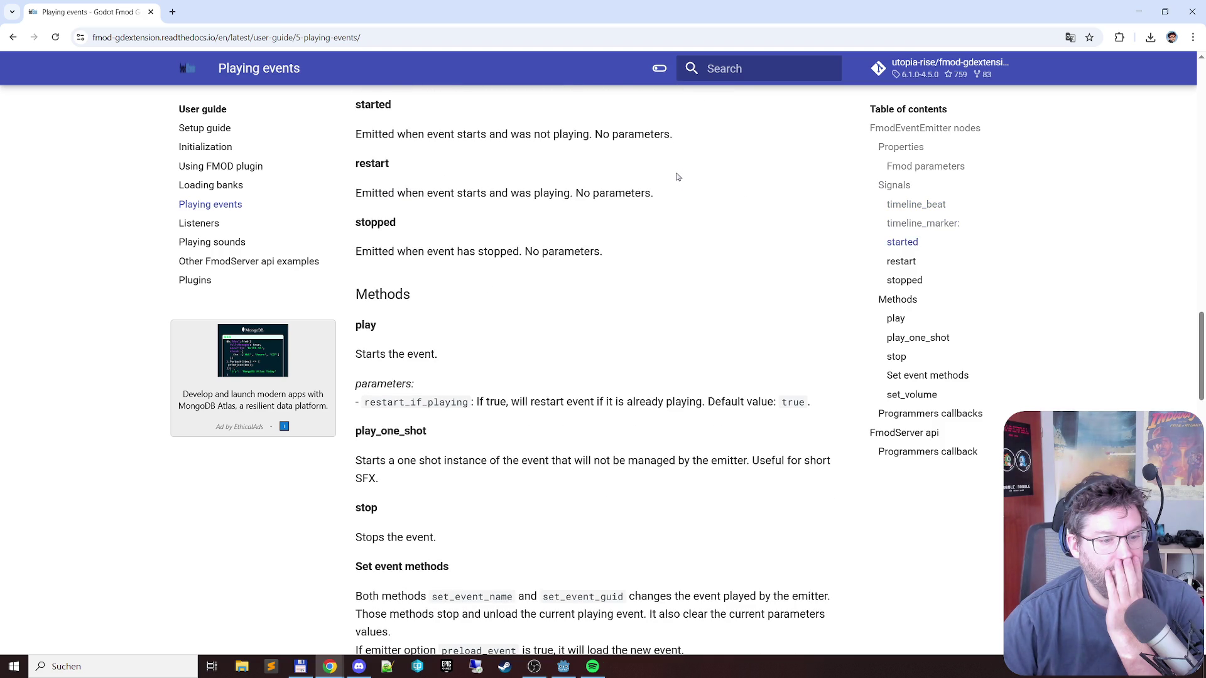
scroll(678, 177, down, 1)
scroll(677, 177, down, 2)
scroll(674, 171, down, 1)
scroll(647, 156, down, 7)
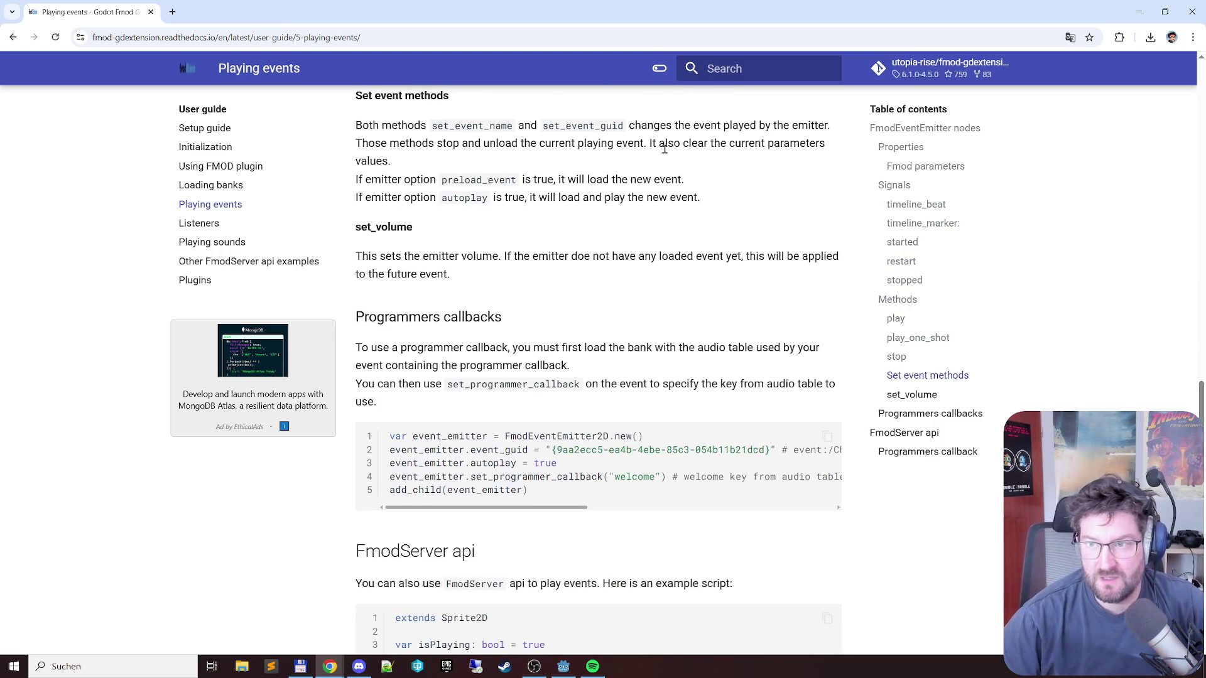
click(300, 667)
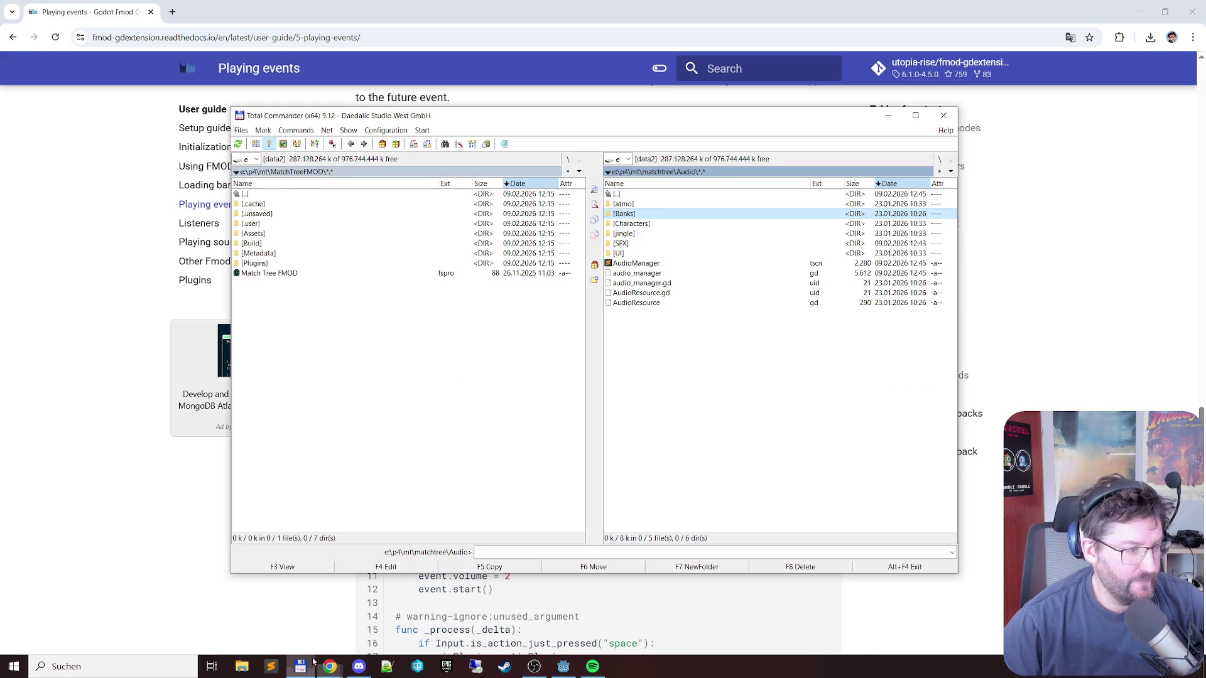
Open Match Tree FMOD.fspro in FMOD Studio and expand the SFX event folder.
double_click(294, 274)
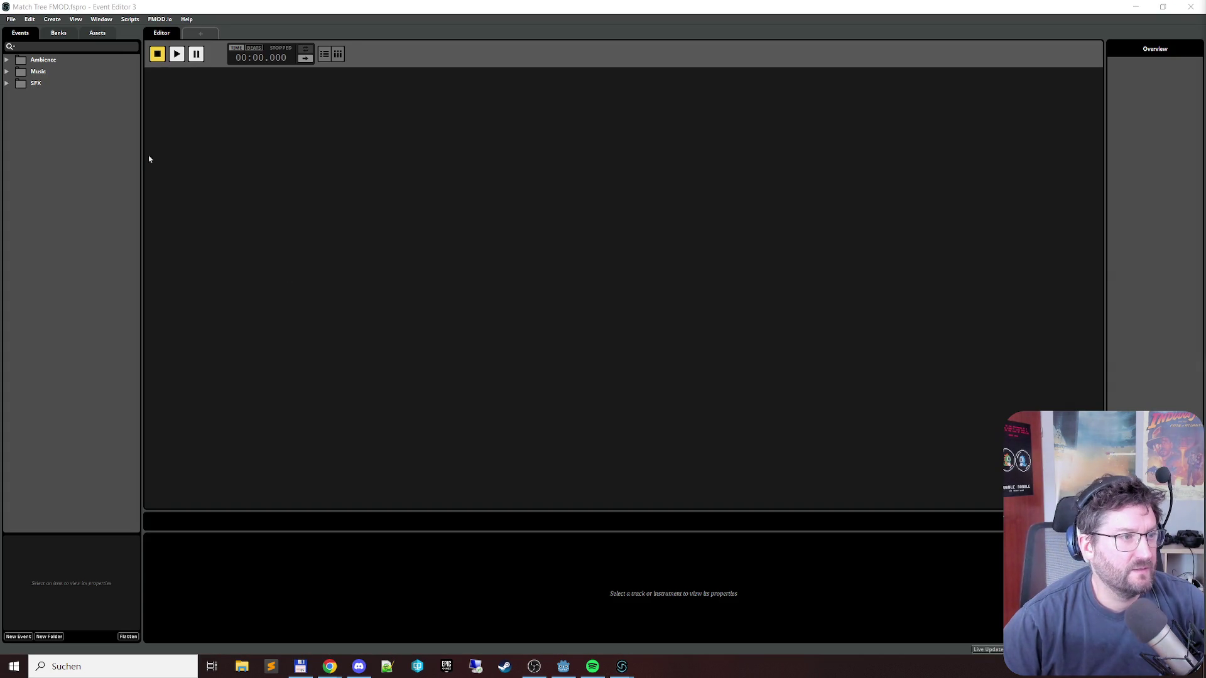
click(8, 83)
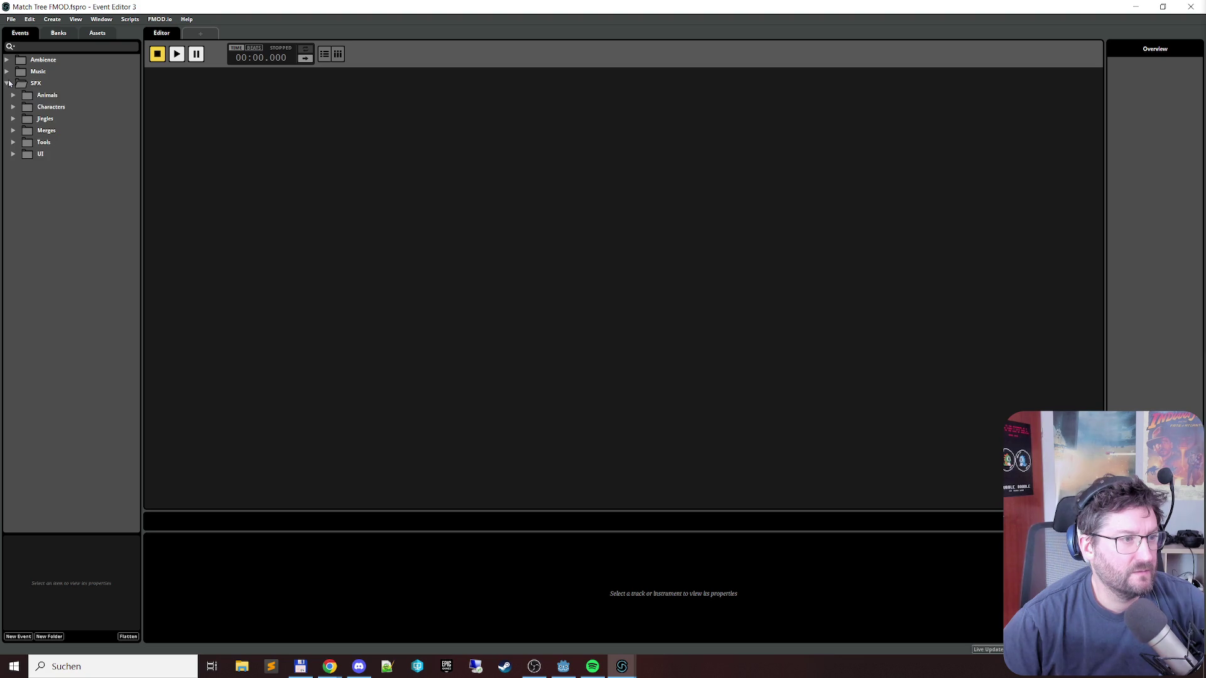
Expand the Tools and UI folders and open the rewind_button_pull event.
click(13, 143)
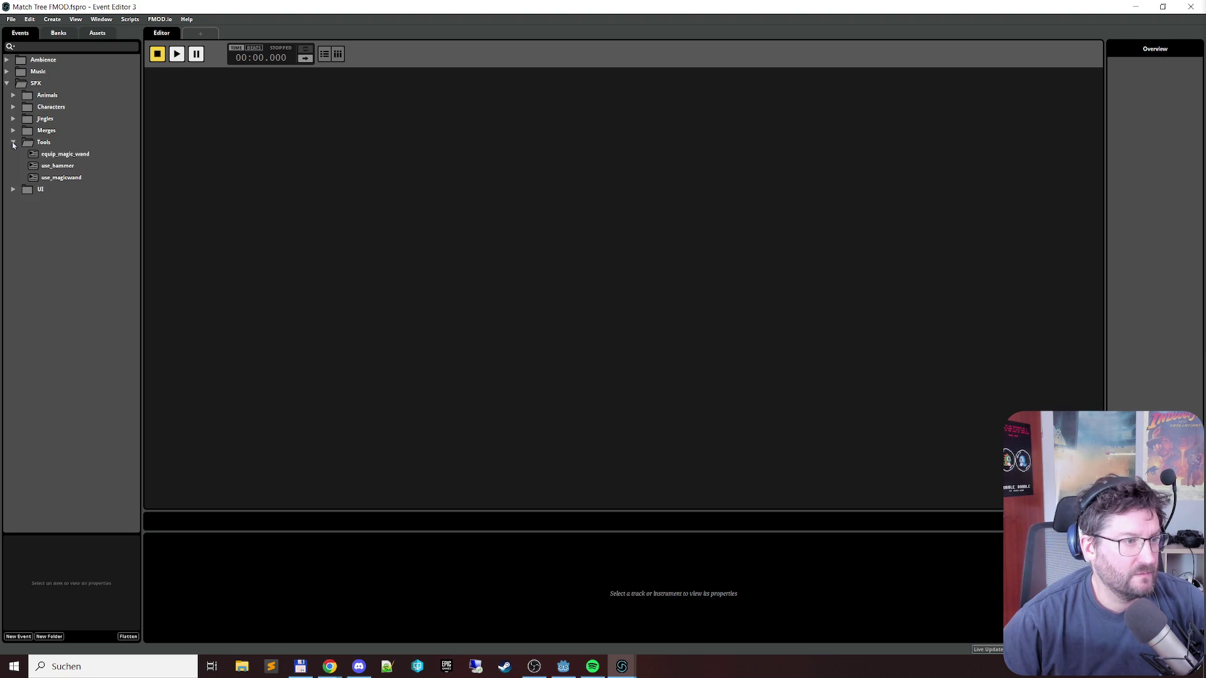
double_click(14, 191)
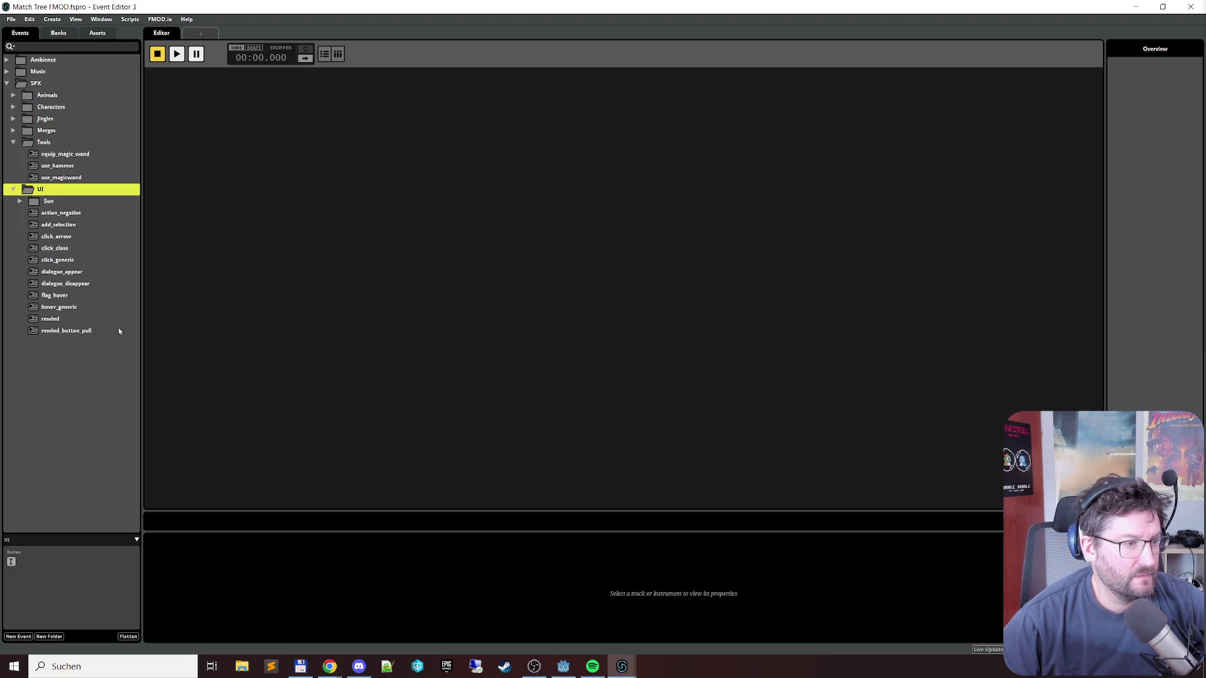
click(88, 333)
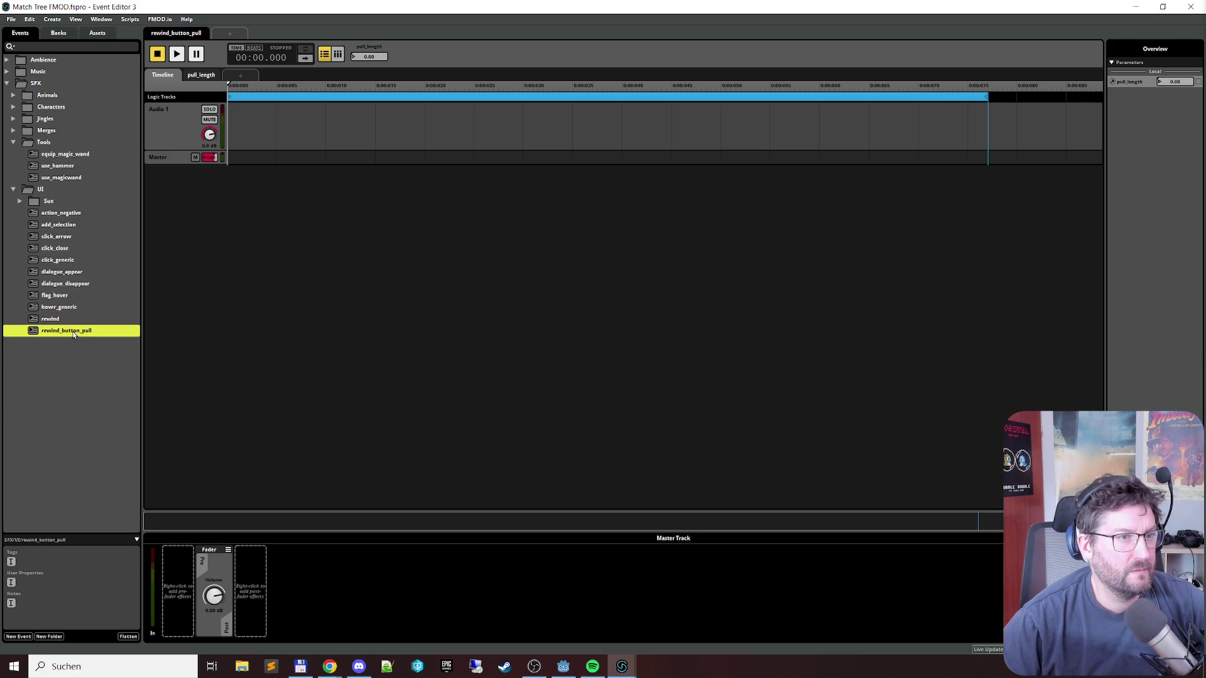
Play rewind_button_pull several times with pull_length raised to 0.22, then close its editor window.
key(space)
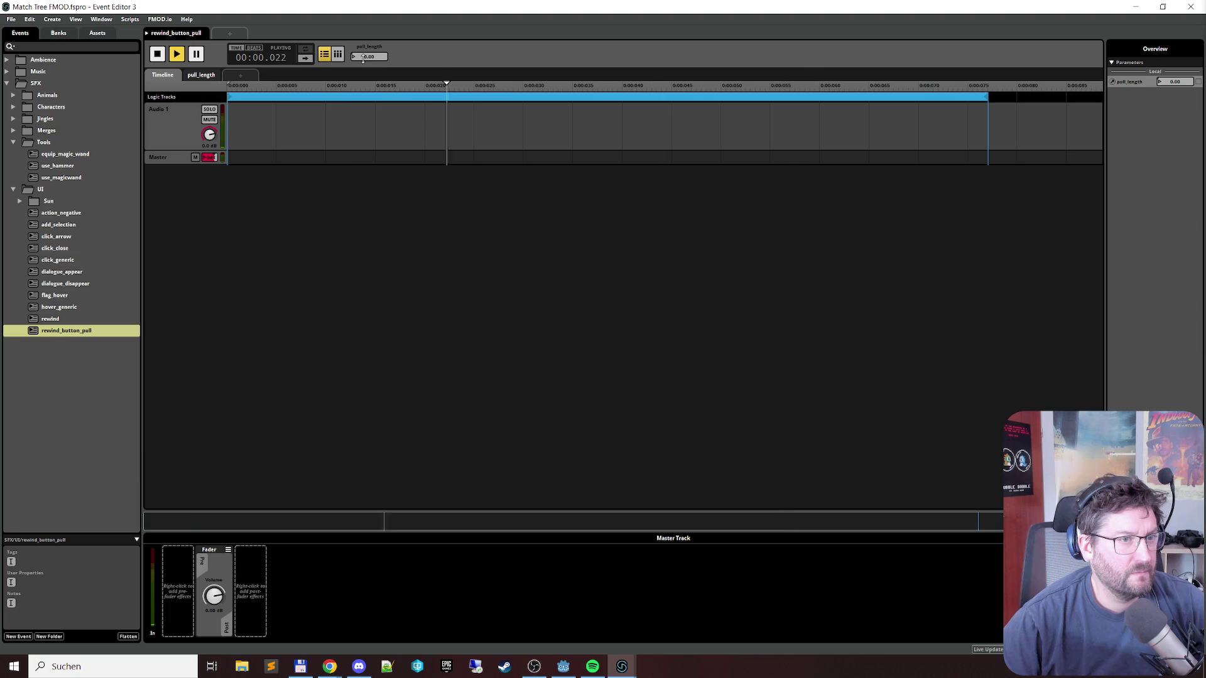
drag(380, 55, 380, 44)
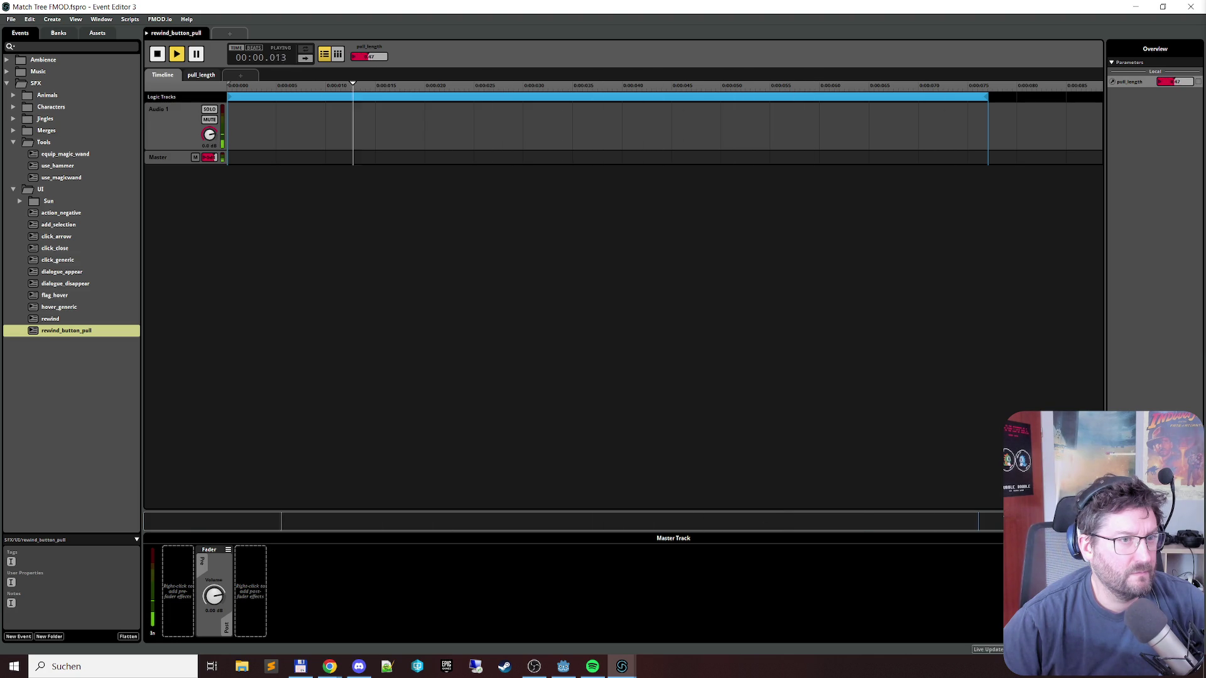
key(space)
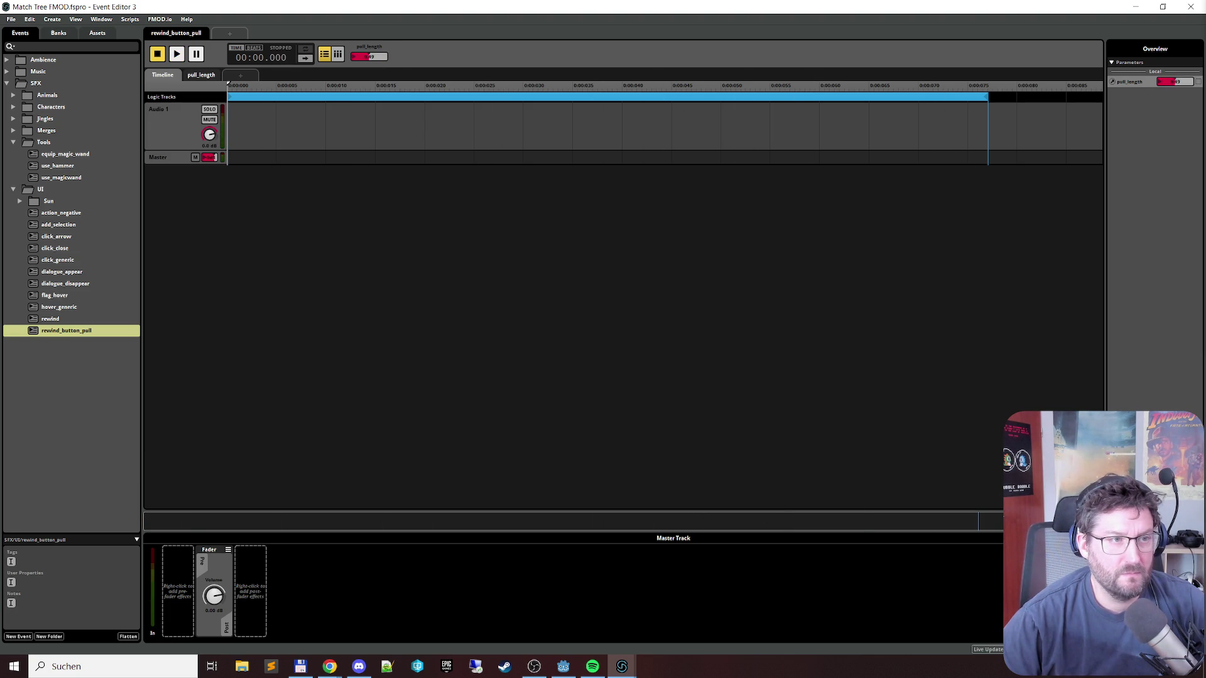
key(space)
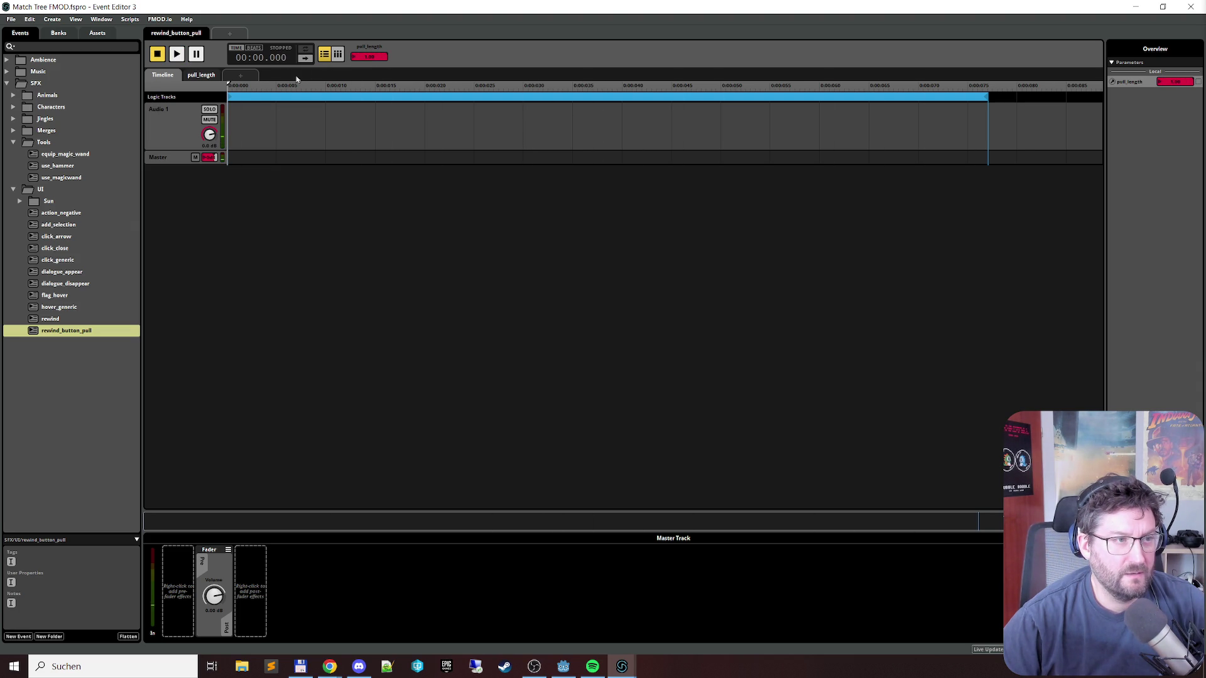
click(176, 54)
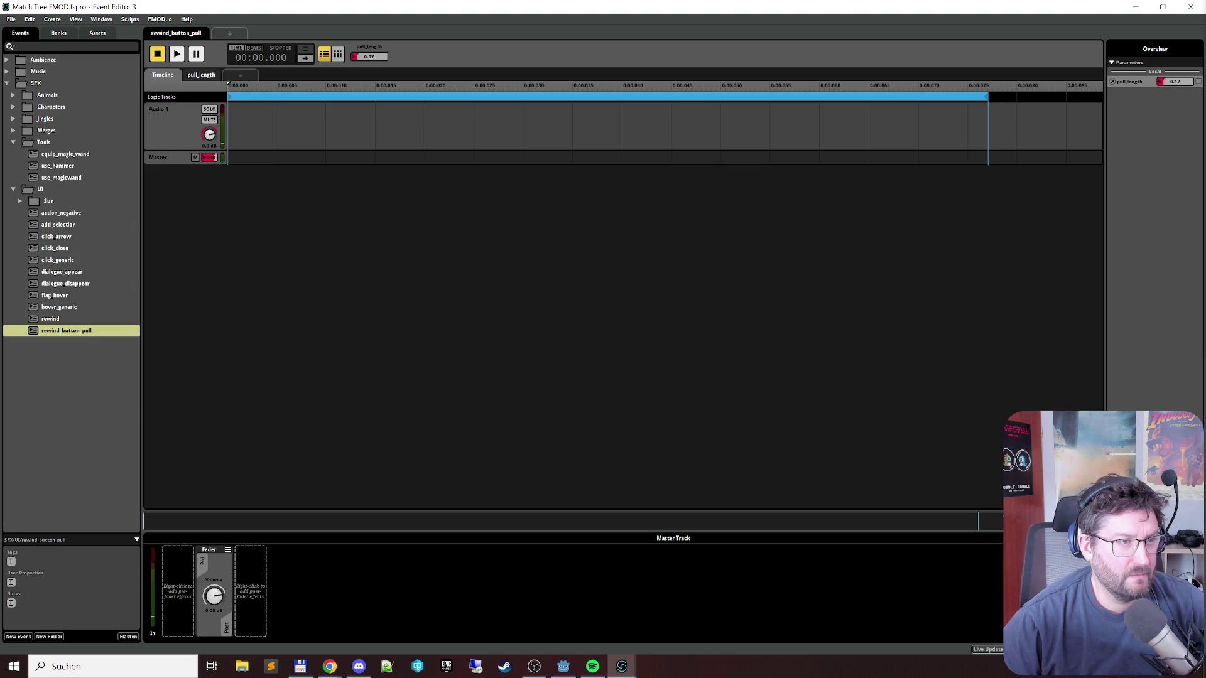
click(180, 58)
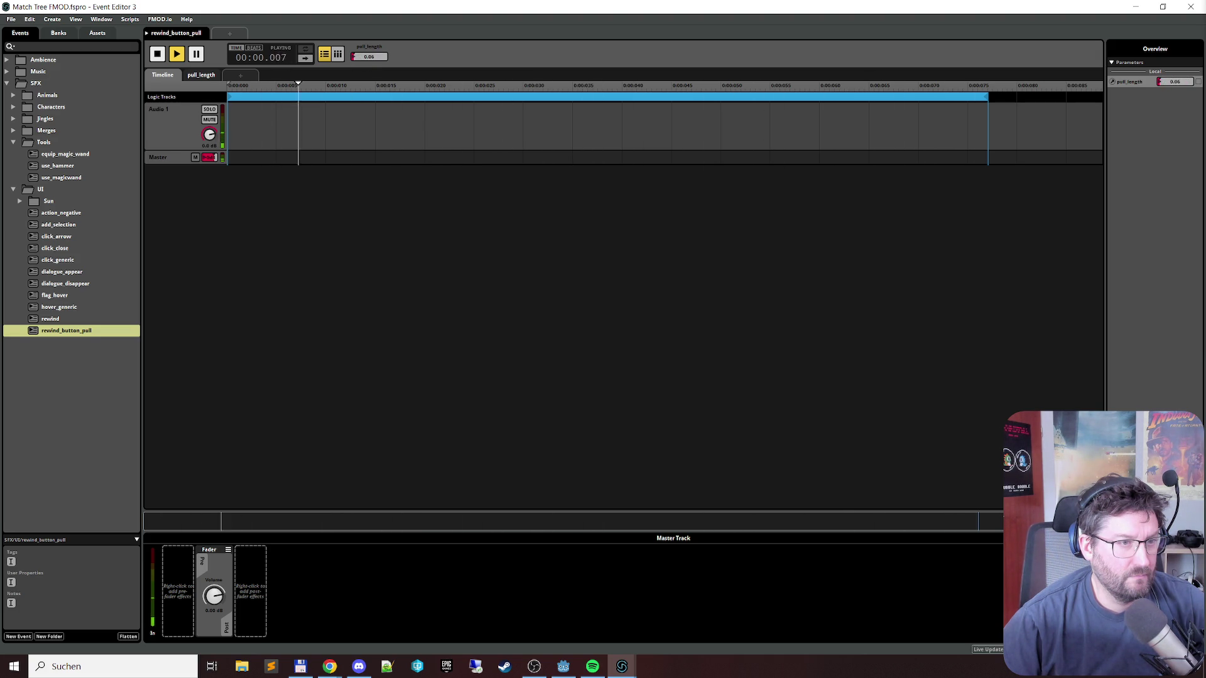
key(space)
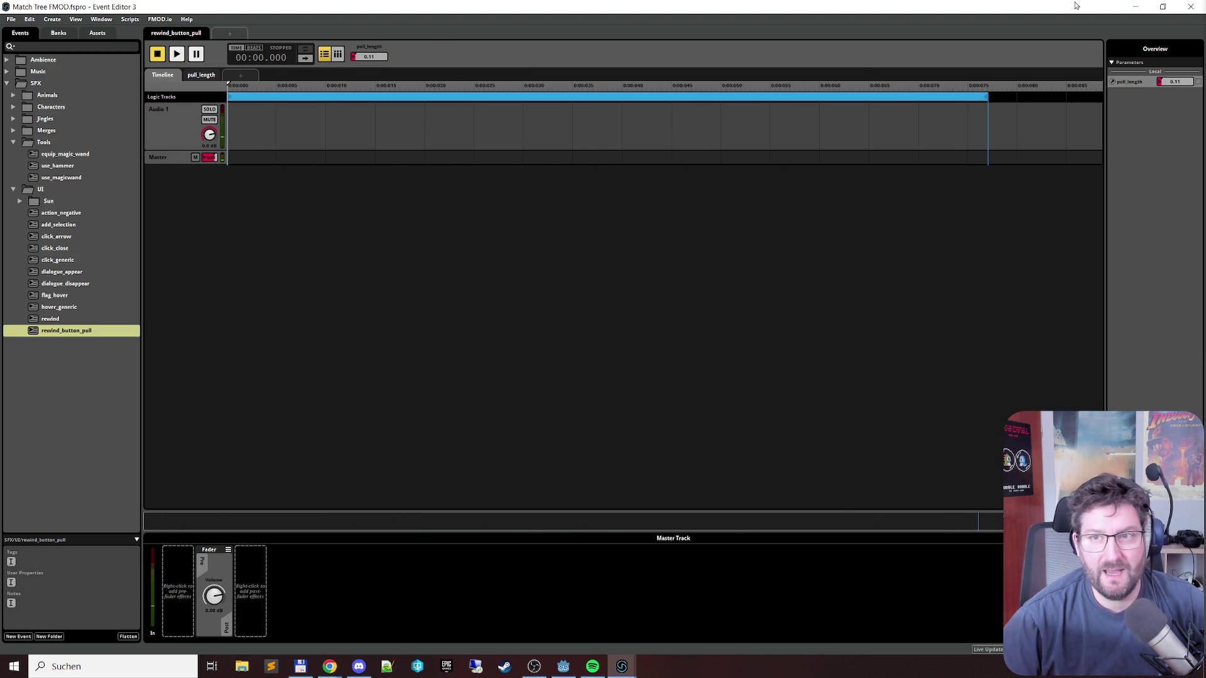
click(1190, 6)
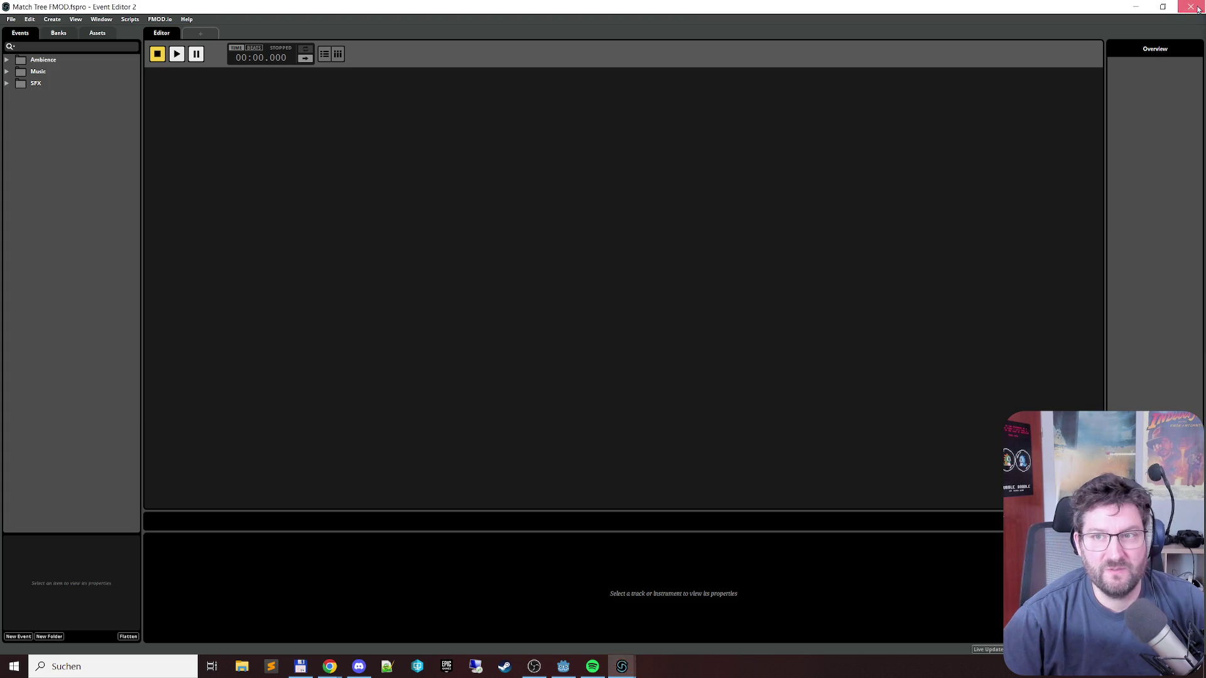
Close FMOD Studio's mixer, event editor and project windows, minimize Chrome, and return to Godot.
key(ctrl+2)
click(1191, 8)
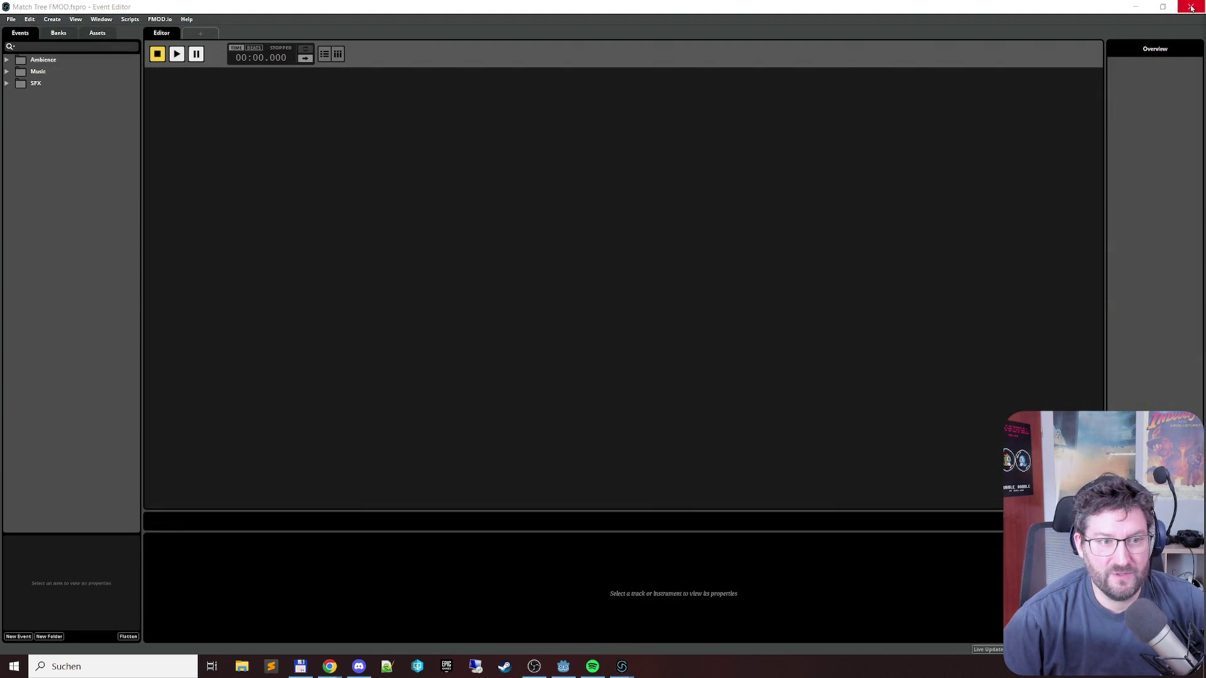
click(1191, 6)
click(1192, 7)
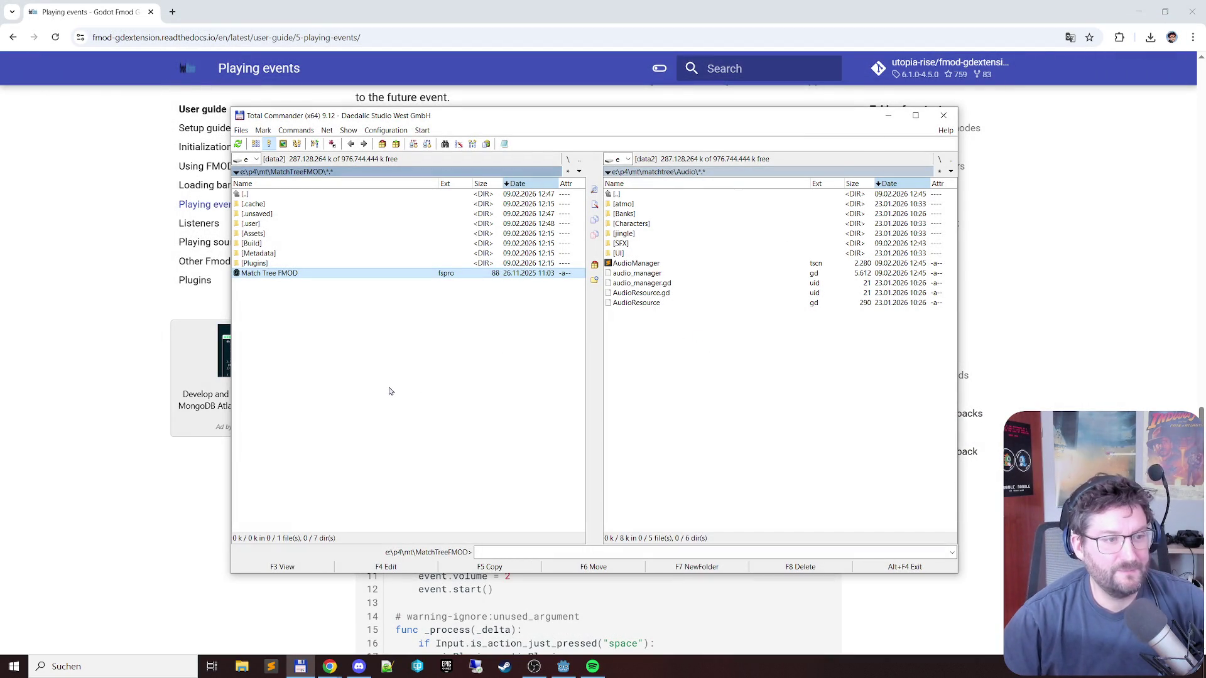
click(1134, 5)
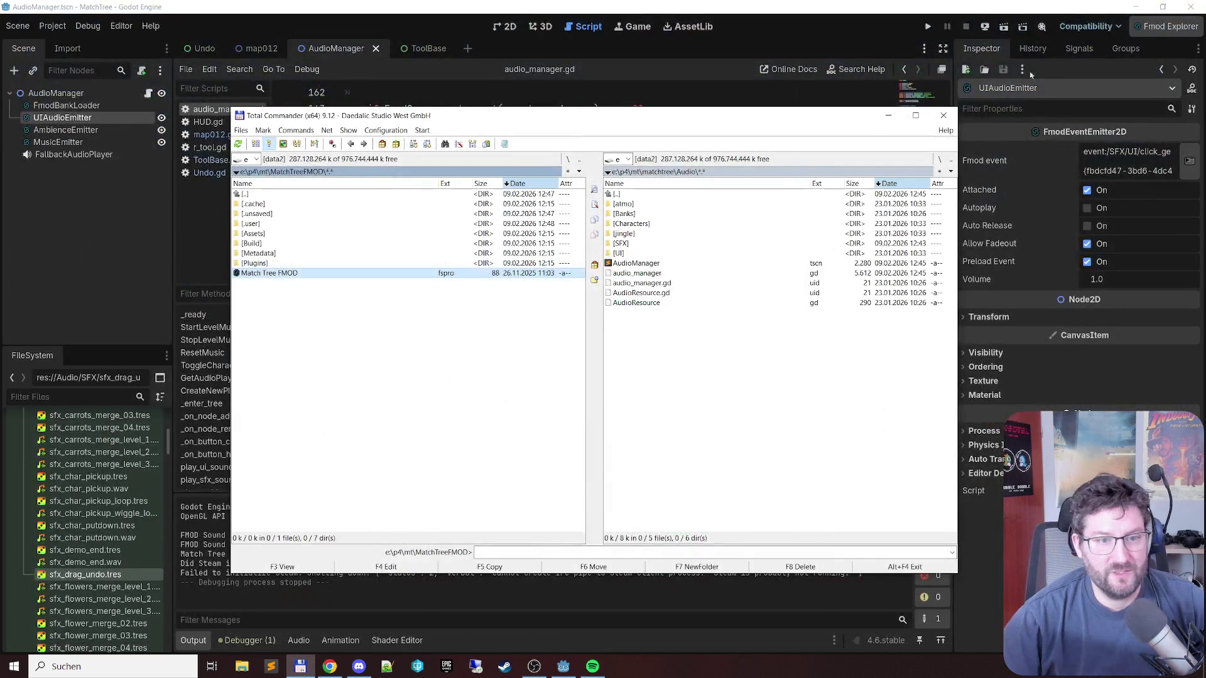
click(557, 4)
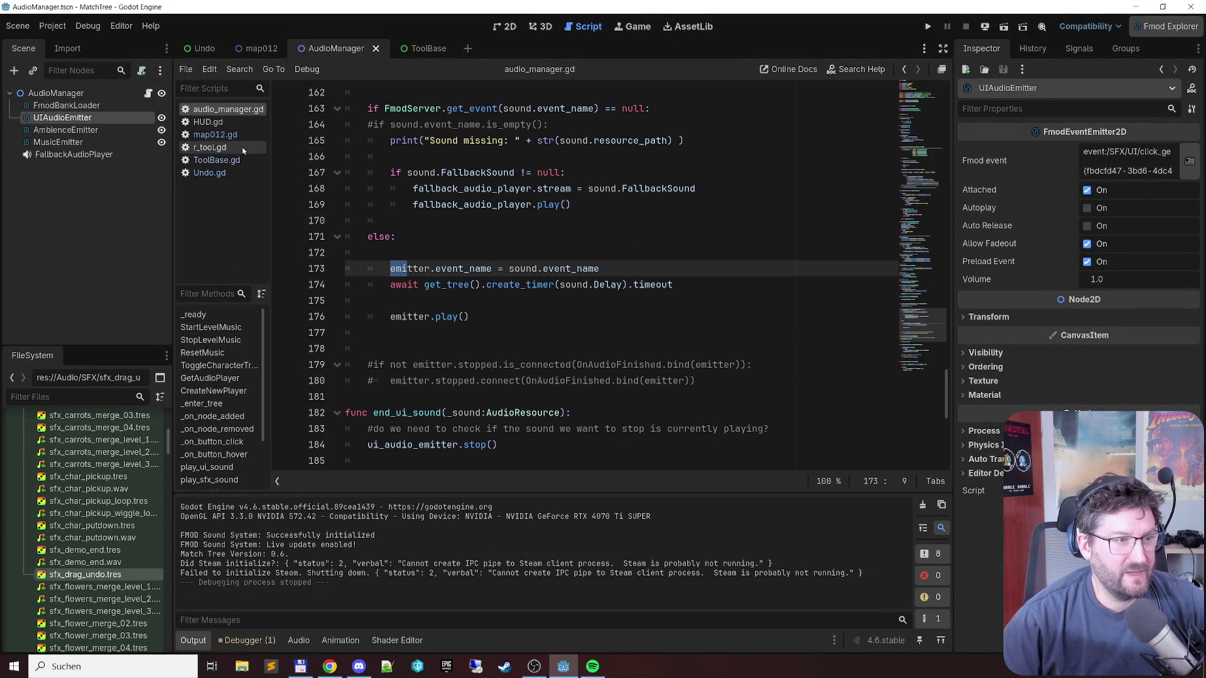
Open Undo.gd from the script editor's script list.
click(229, 174)
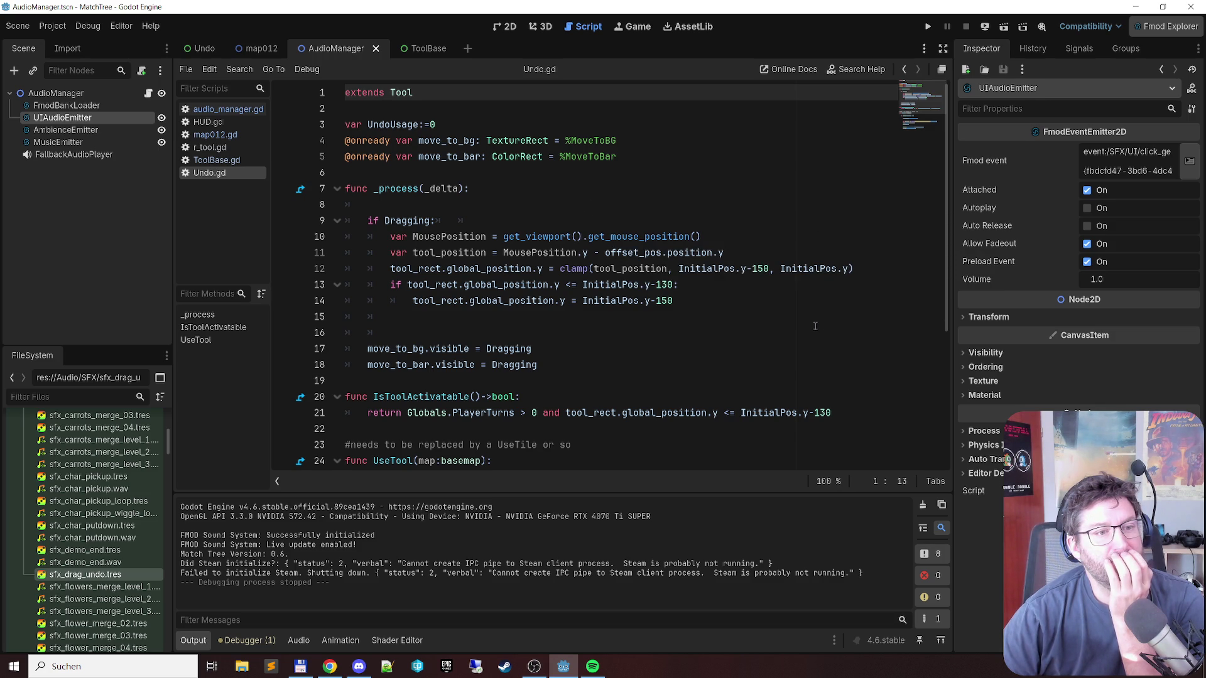
Review Undo.gd's clamp and height-limit code, then insert a new indented line after line 15.
scroll(814, 326, down, 5)
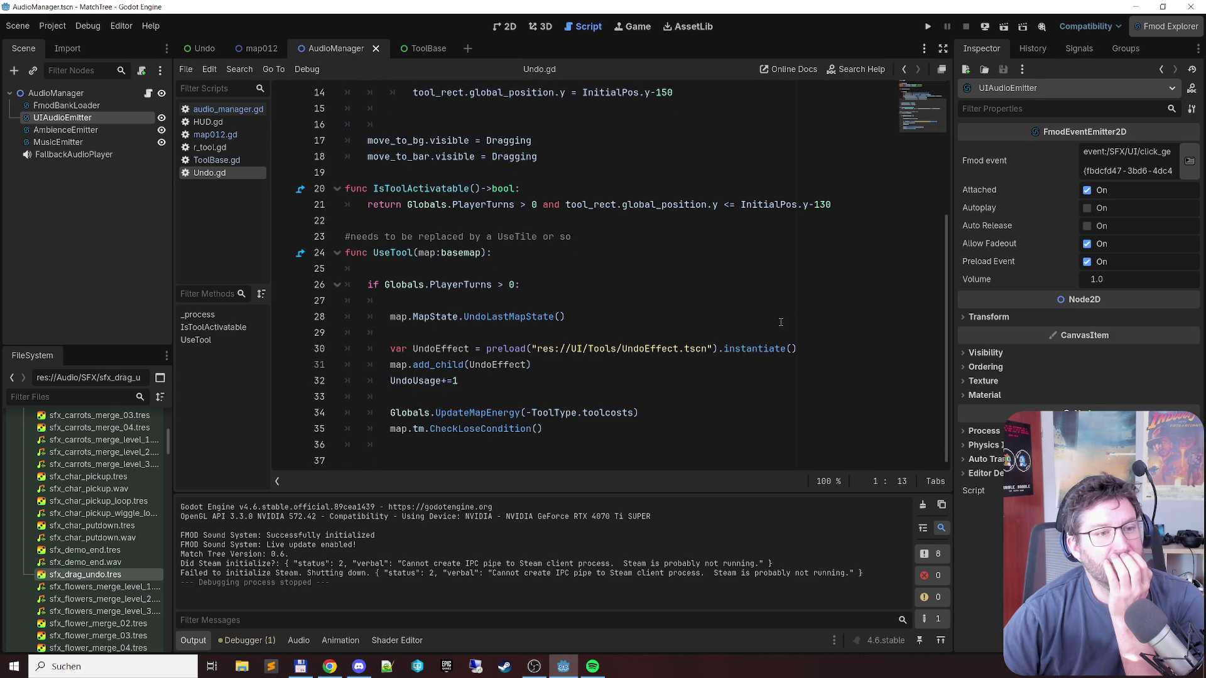
scroll(776, 322, up, 4)
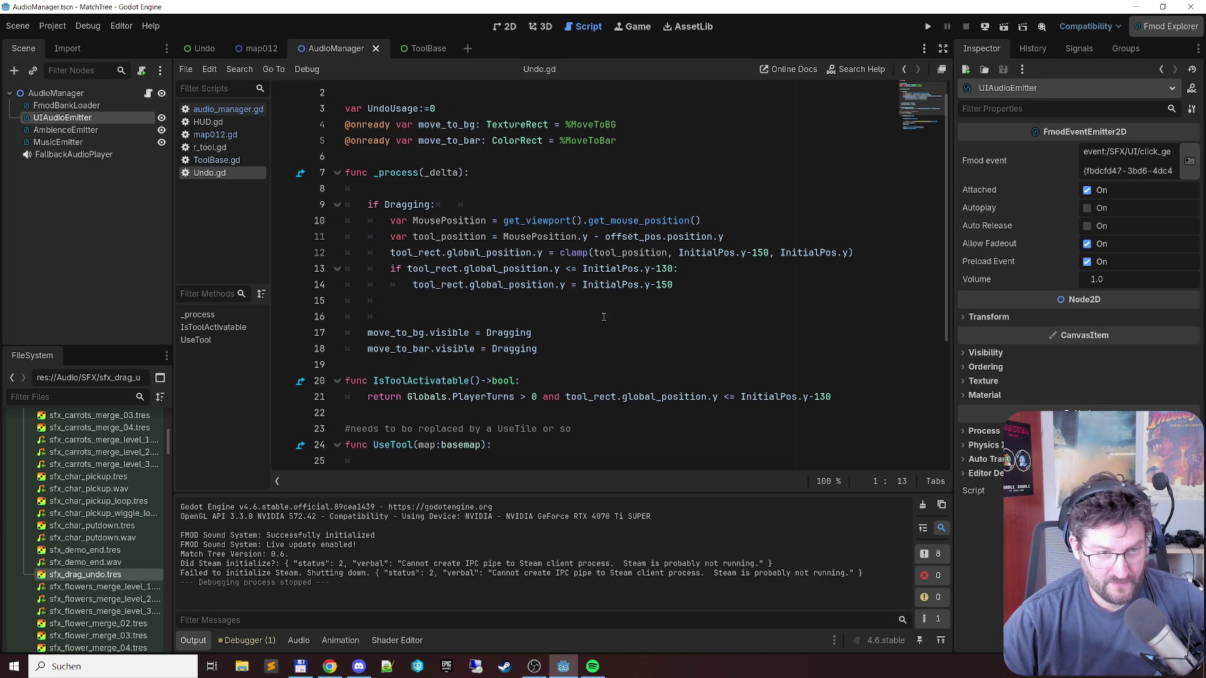
mouse_move(387, 272)
mouse_down()
mouse_move(722, 288)
mouse_move(729, 269)
mouse_move(729, 287)
mouse_up()
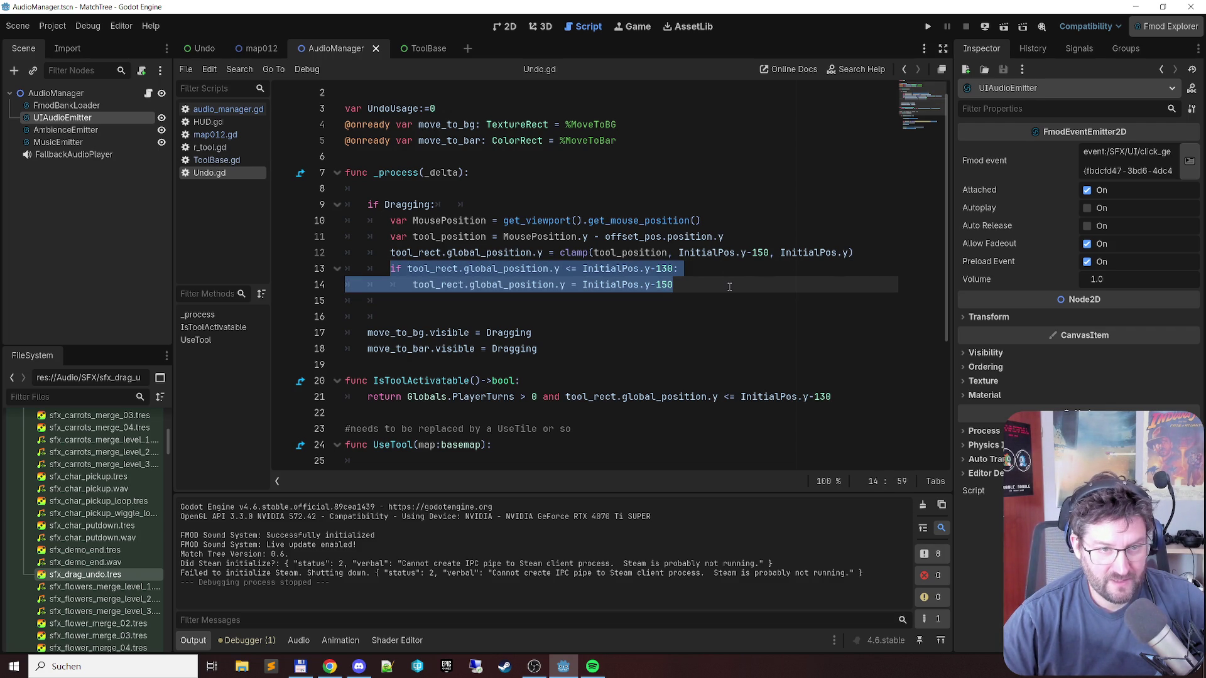
click(733, 254)
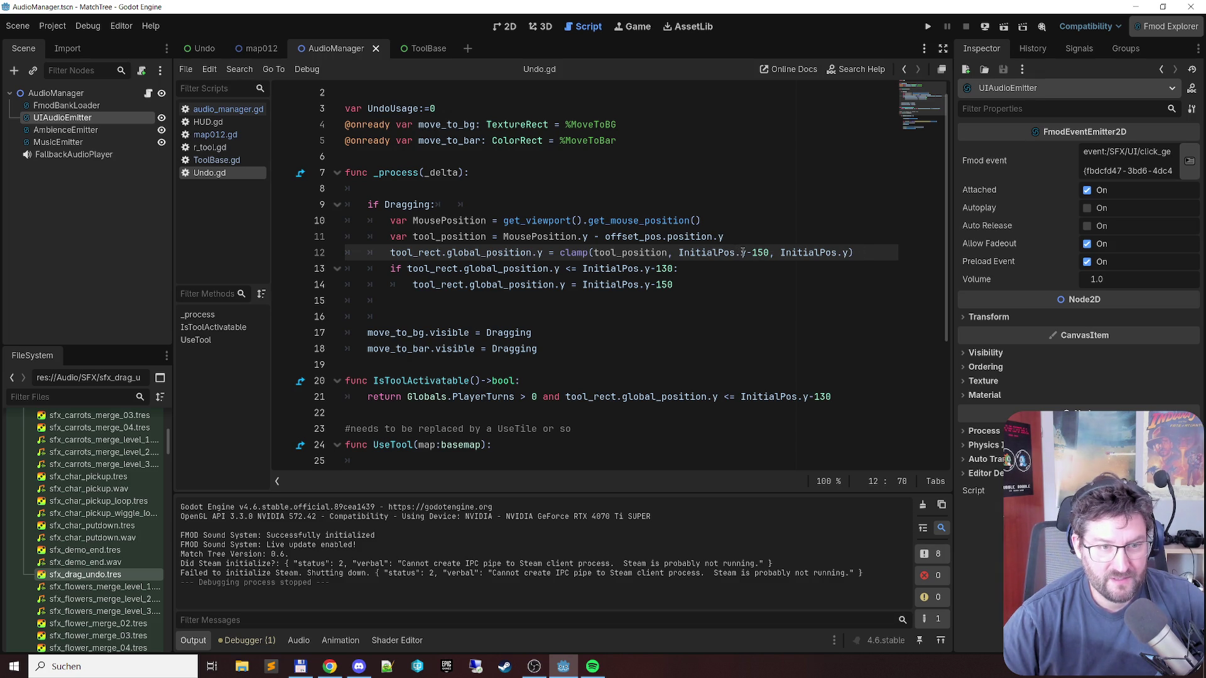
mouse_move(742, 252)
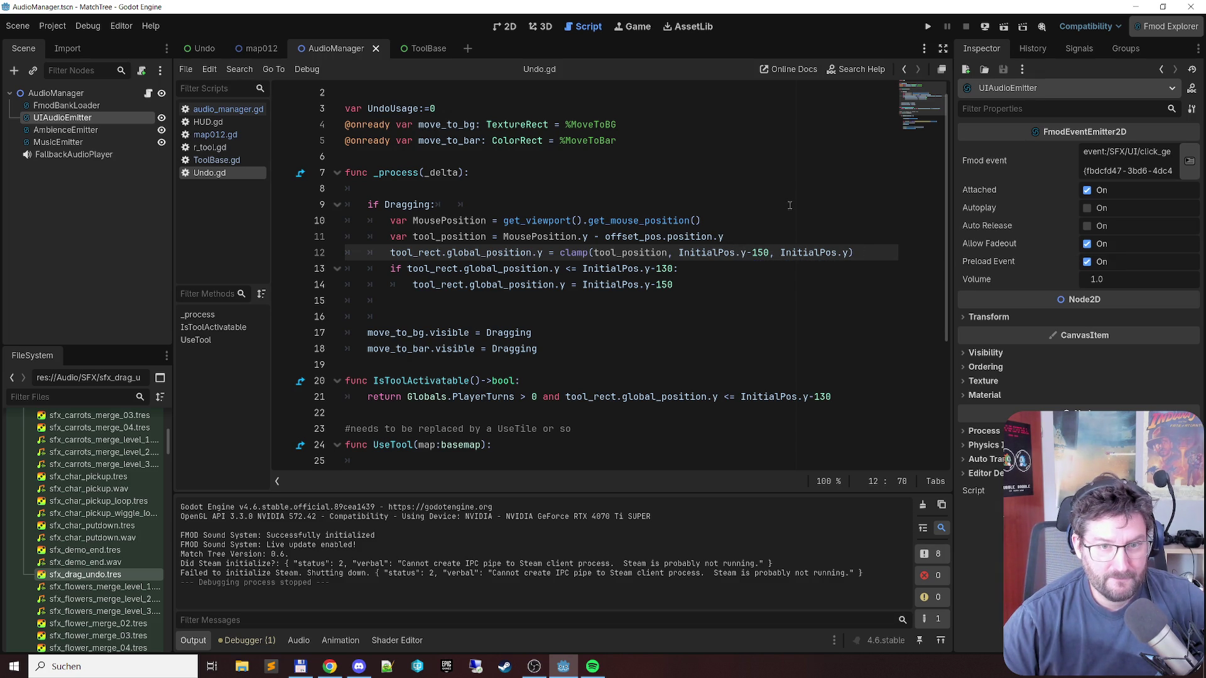
click(477, 310)
click(441, 300)
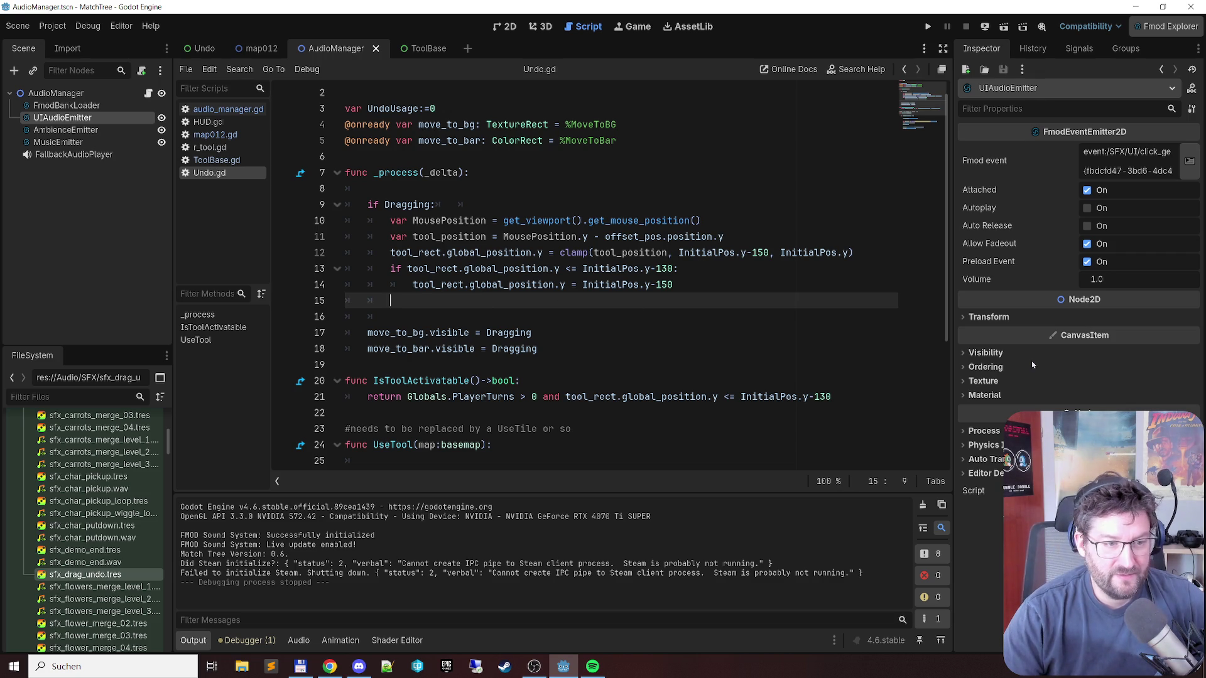
key(Return)
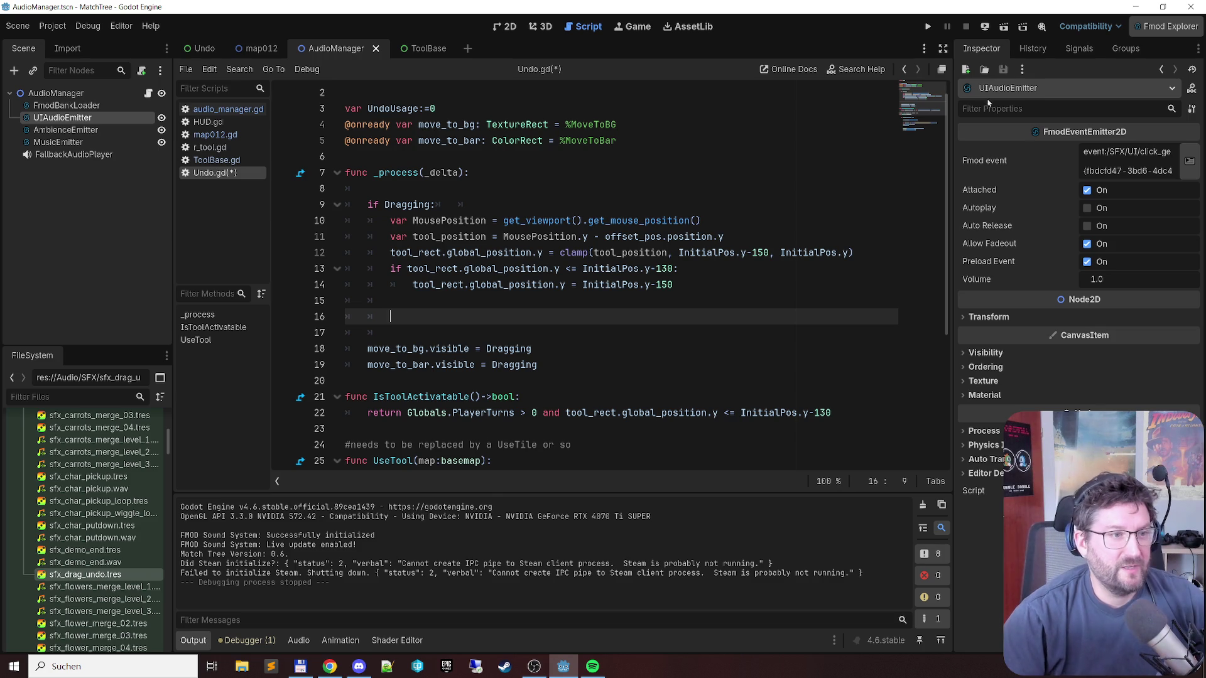
click(242, 111)
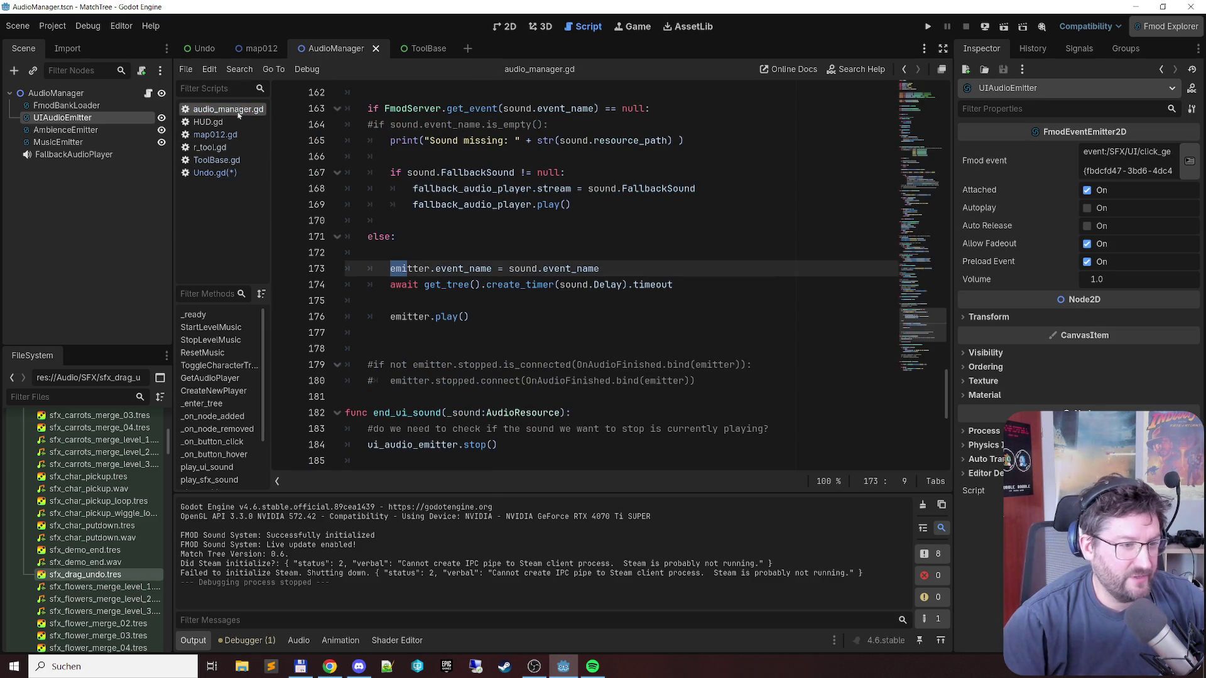
Select MusicEmitter on line 74 of audio_manager.gd to check how it's used.
scroll(608, 245, up, 10)
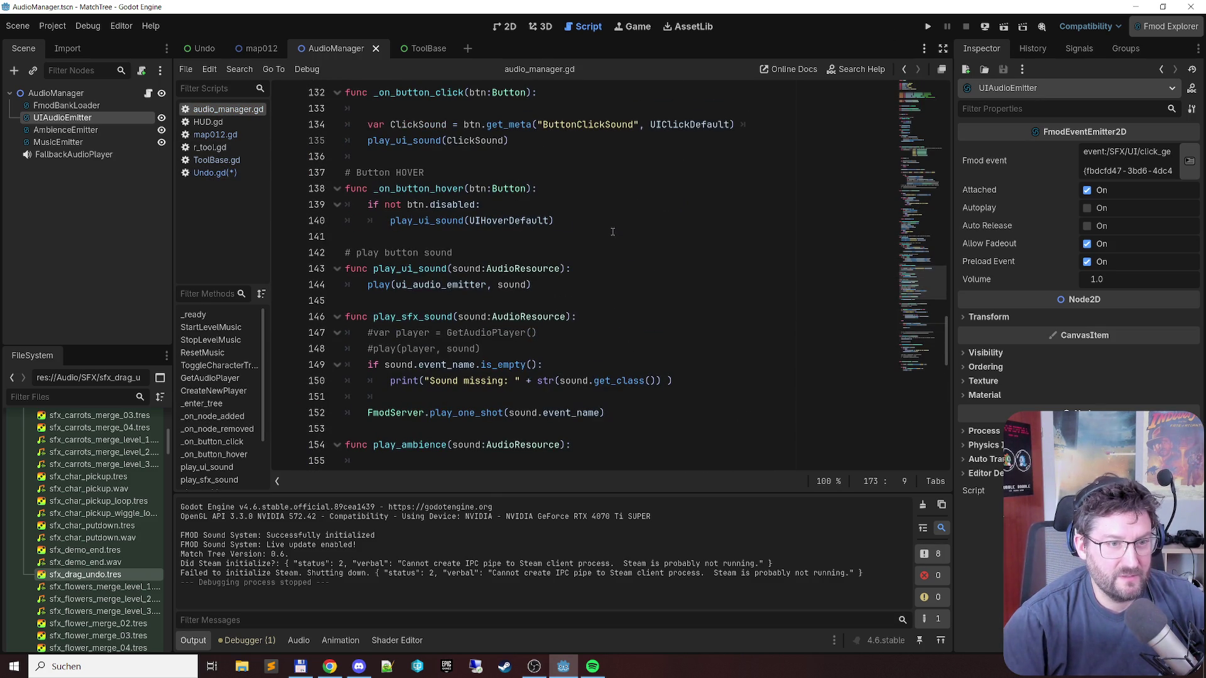
scroll(612, 232, up, 8)
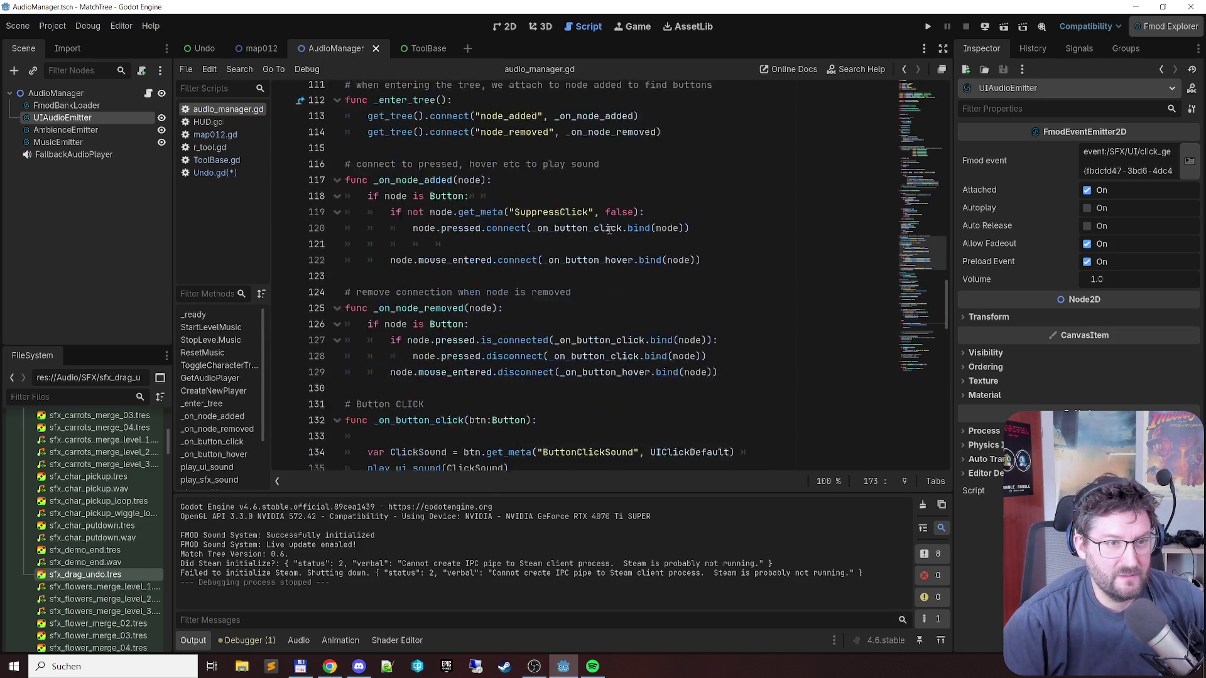
scroll(605, 224, up, 15)
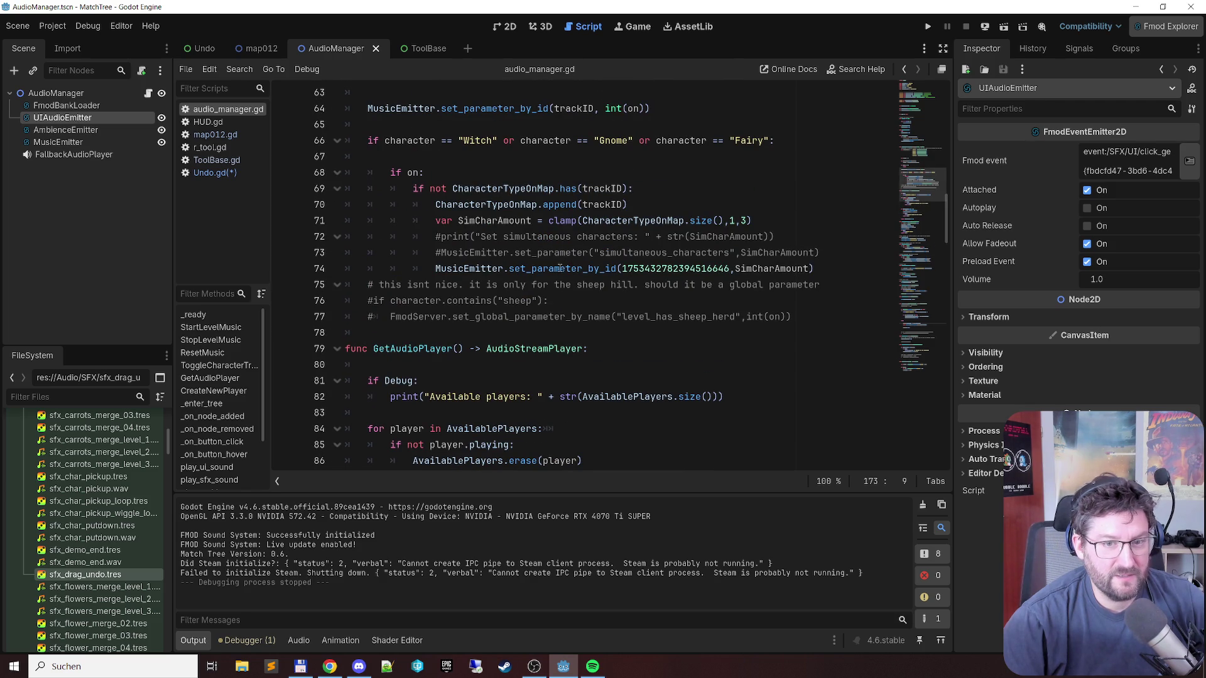
click(544, 270)
key(Home)
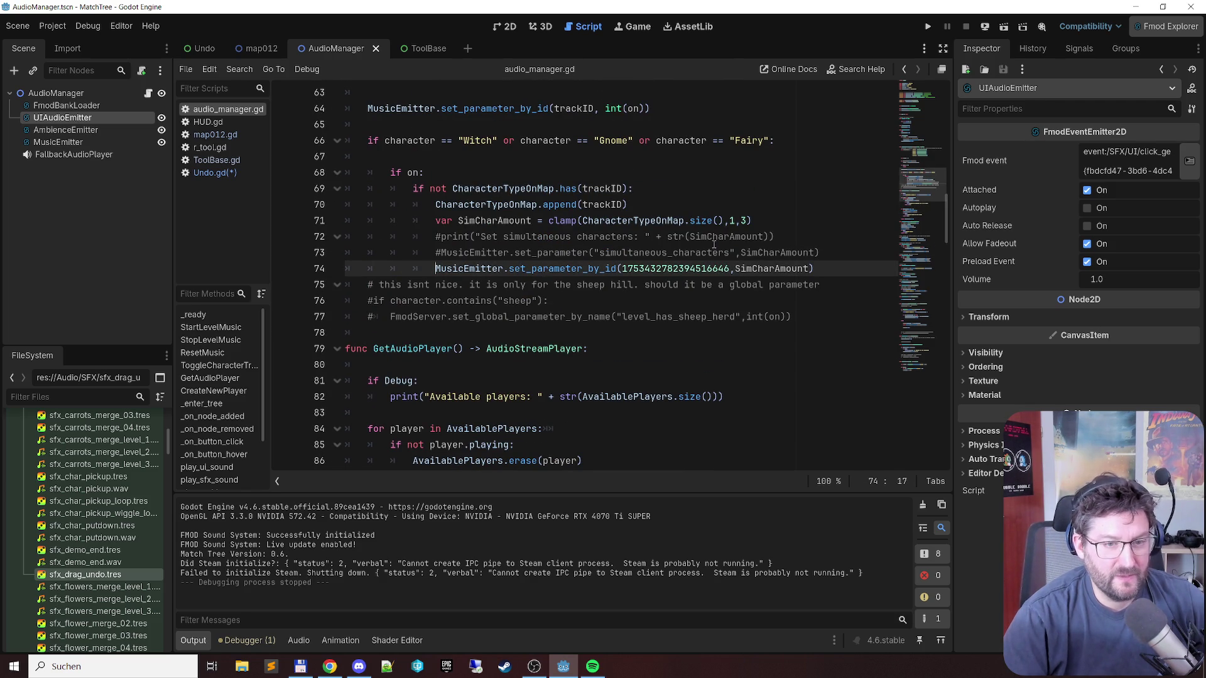
key(shift+End)
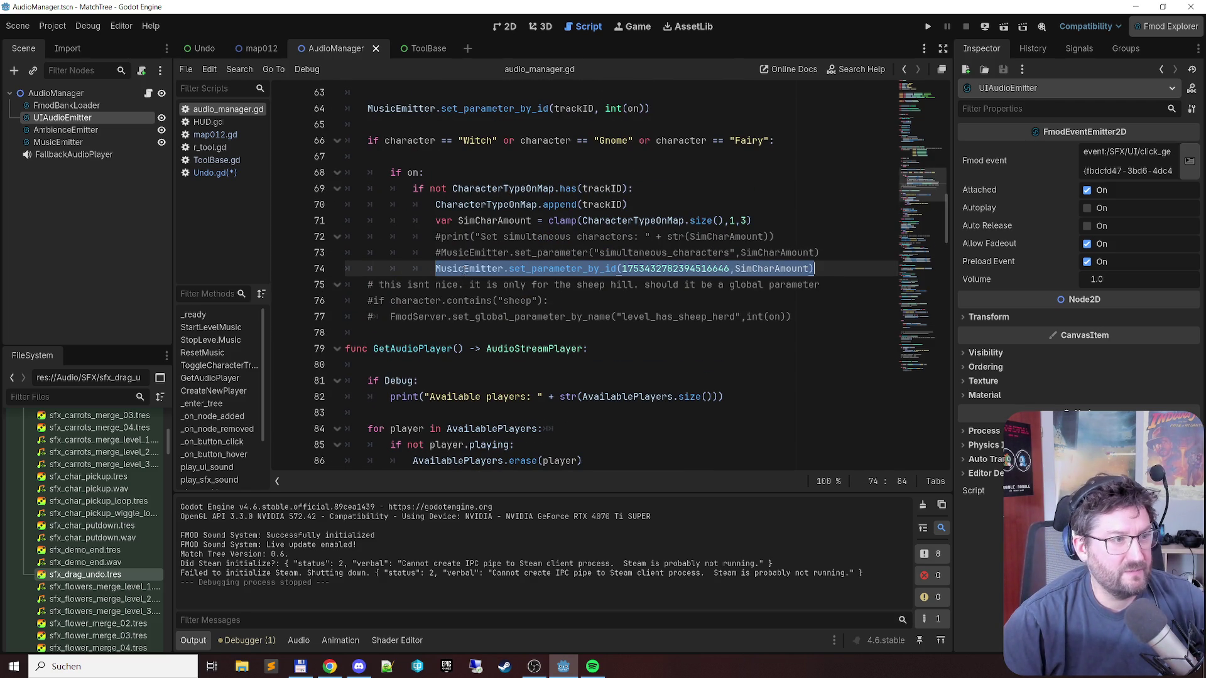
double_click(464, 270)
Highlight ui_audio_emitter near the top of the script to see where it's used.
scroll(558, 268, up, 4)
scroll(558, 268, up, 3)
scroll(761, 292, up, 4)
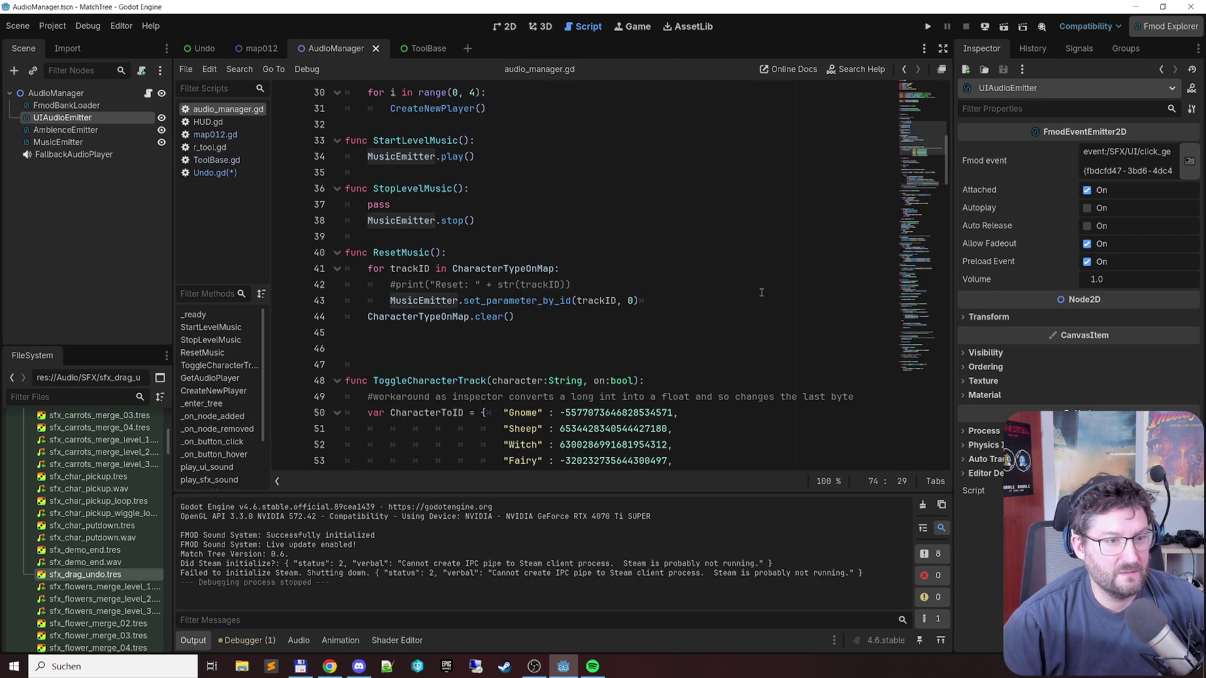
scroll(761, 292, up, 10)
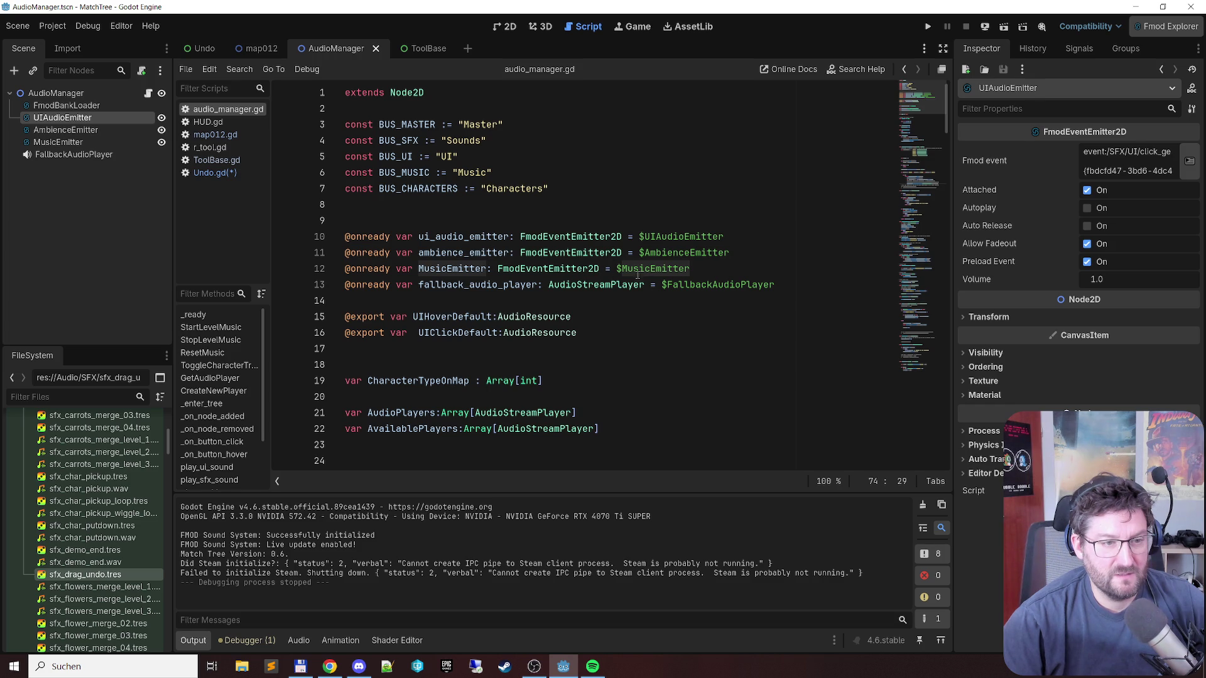
double_click(457, 236)
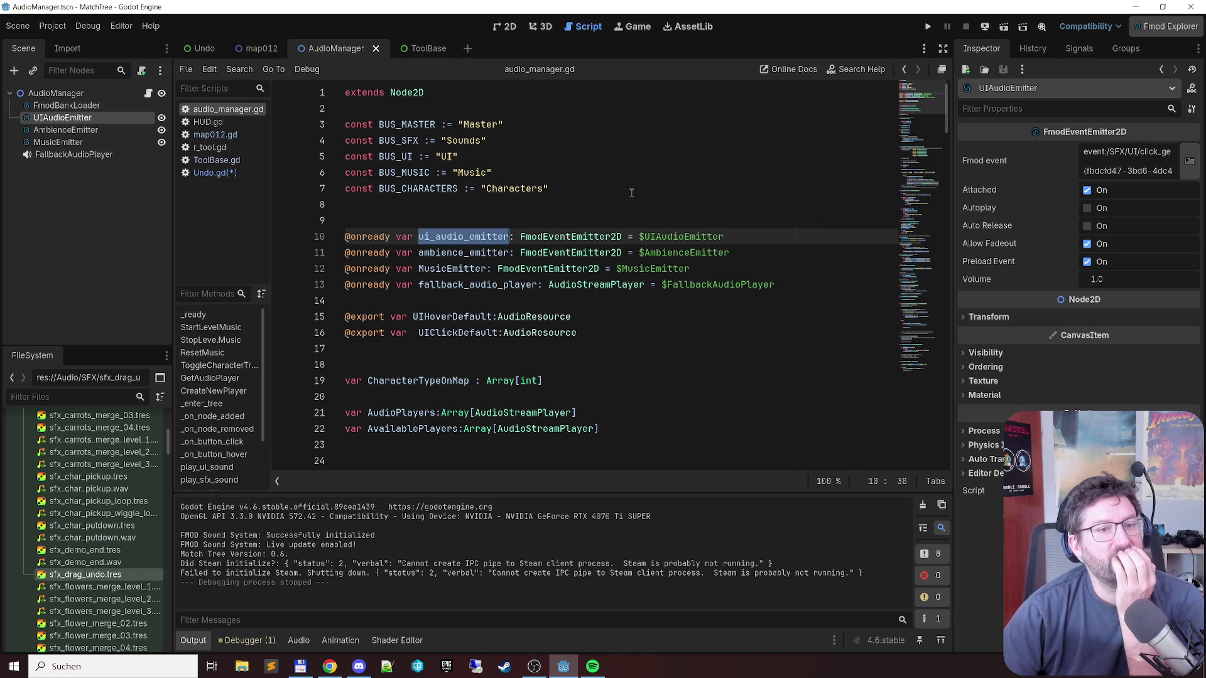
Insert a blank line after play_ui_sound to make room for a new function.
scroll(593, 182, down, 4)
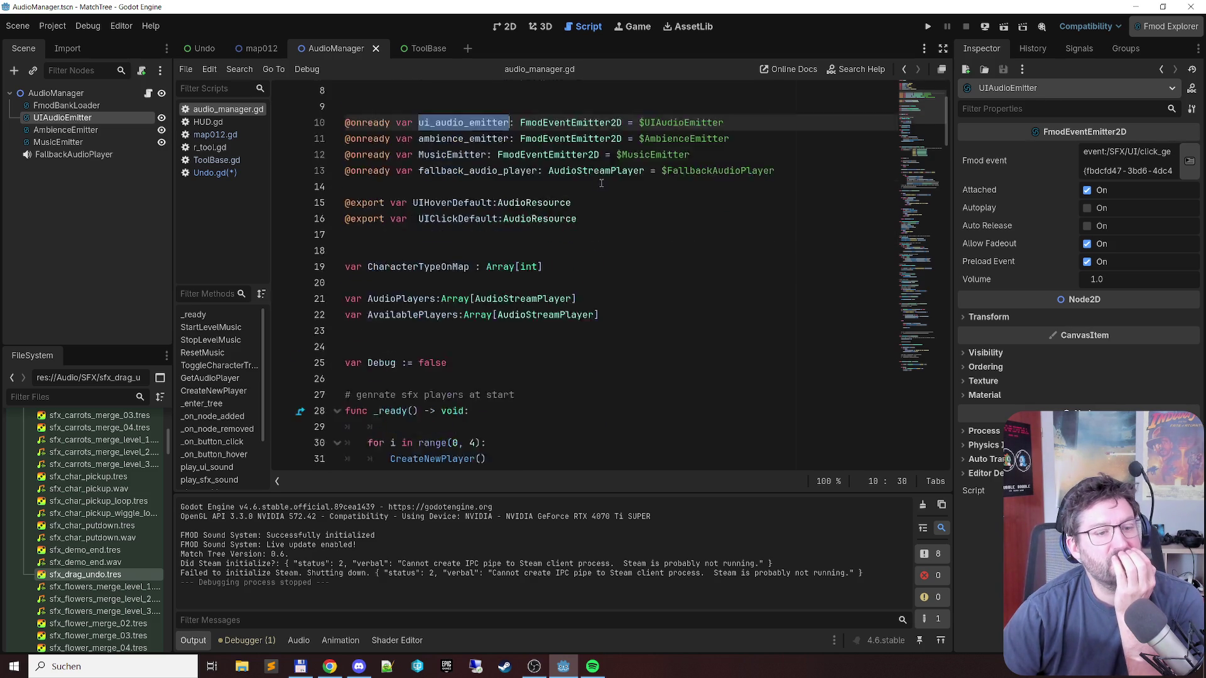
scroll(592, 182, down, 8)
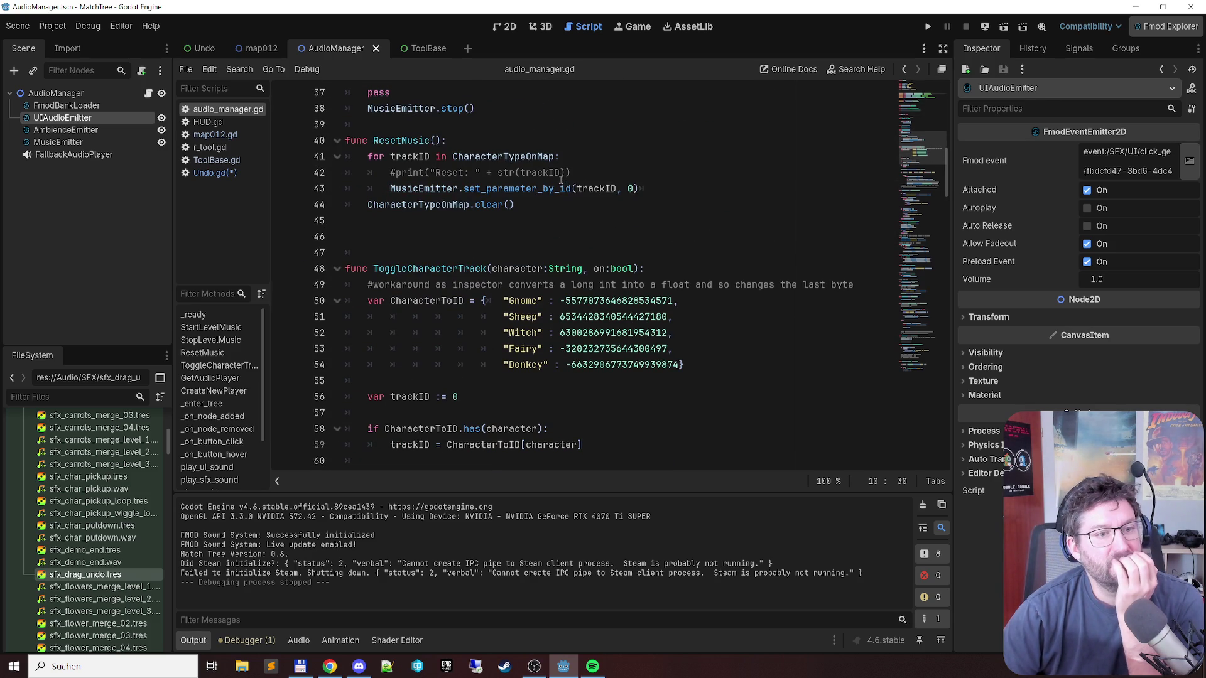
scroll(545, 181, down, 3)
scroll(545, 181, down, 13)
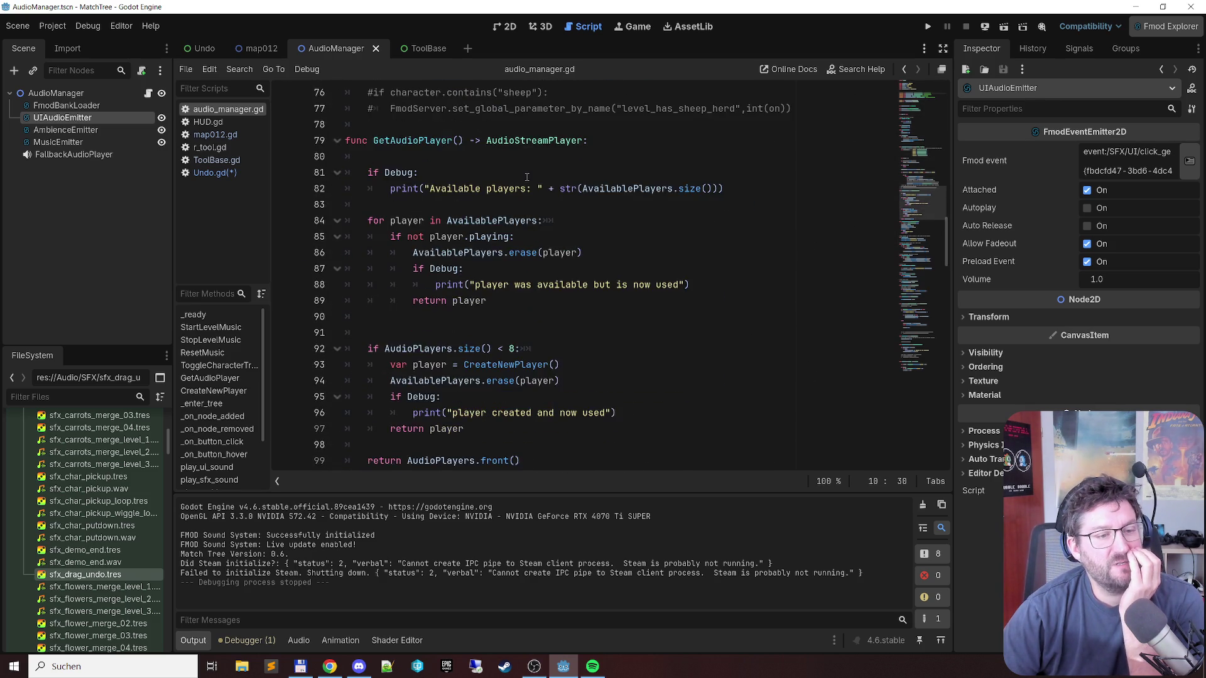
scroll(524, 178, down, 5)
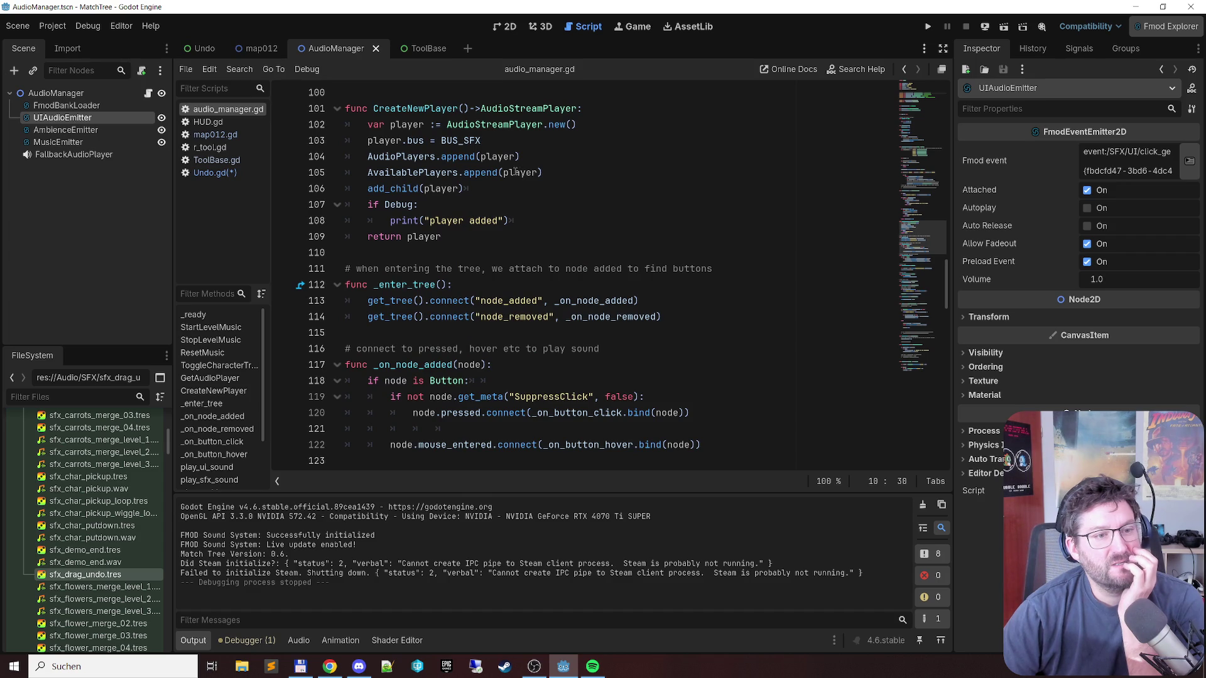
scroll(509, 169, down, 4)
scroll(504, 167, down, 7)
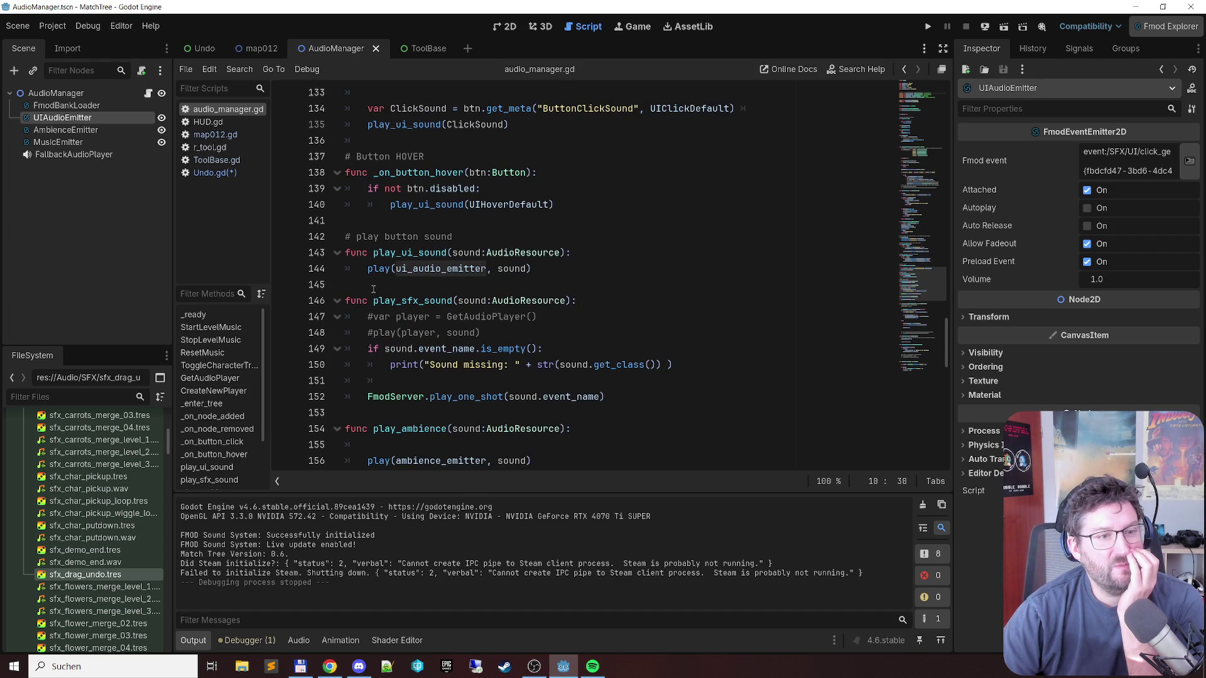
click(370, 284)
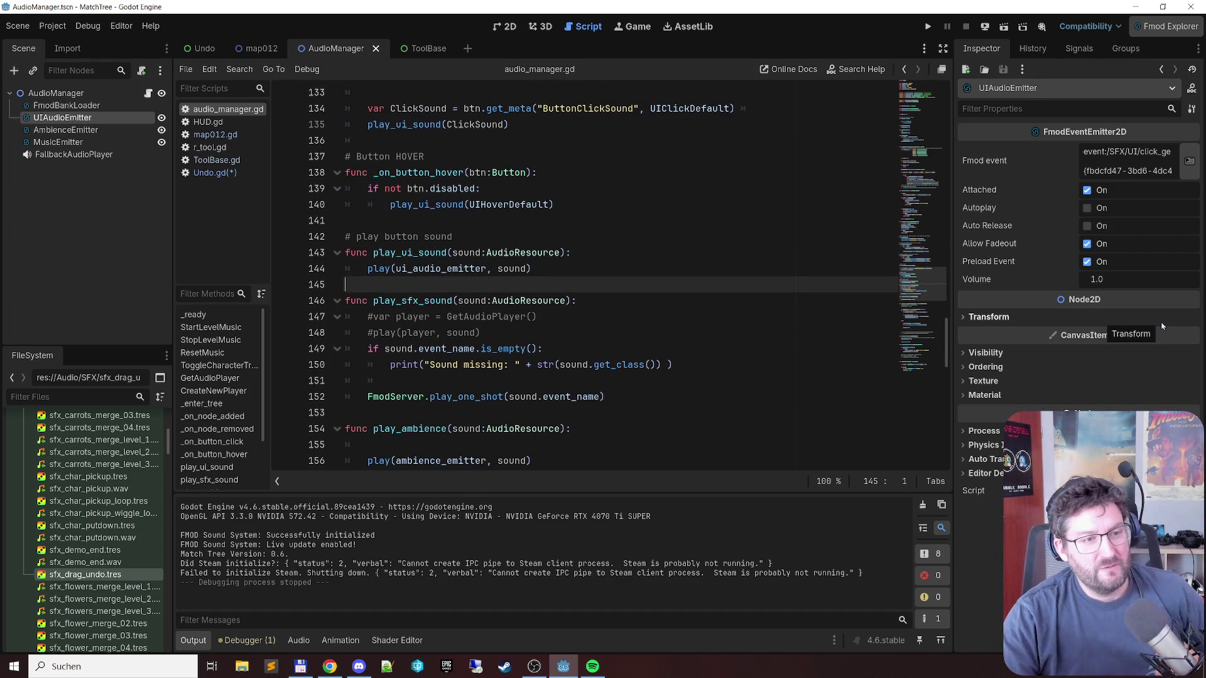
key(Return)
key(Return)
key(Up)
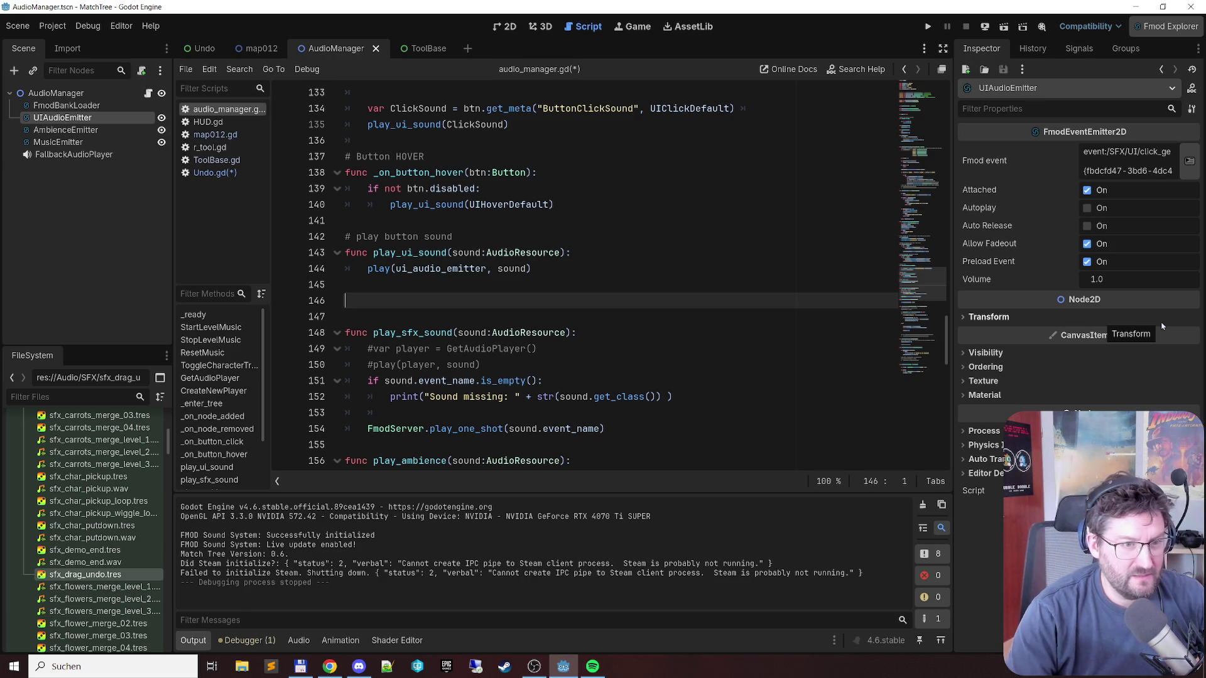
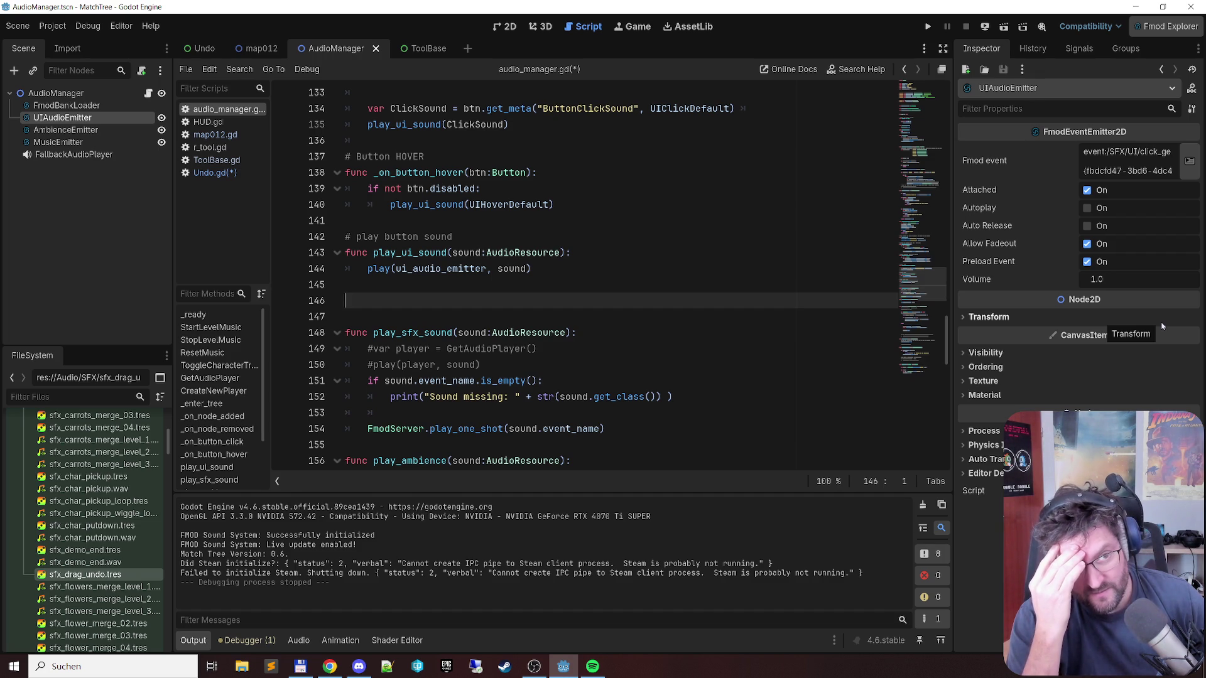
Paste the MusicEmitter set_parameter_by_id line on its own indented line and retarget it to ui_audio_emitter.
key(ctrl+v)
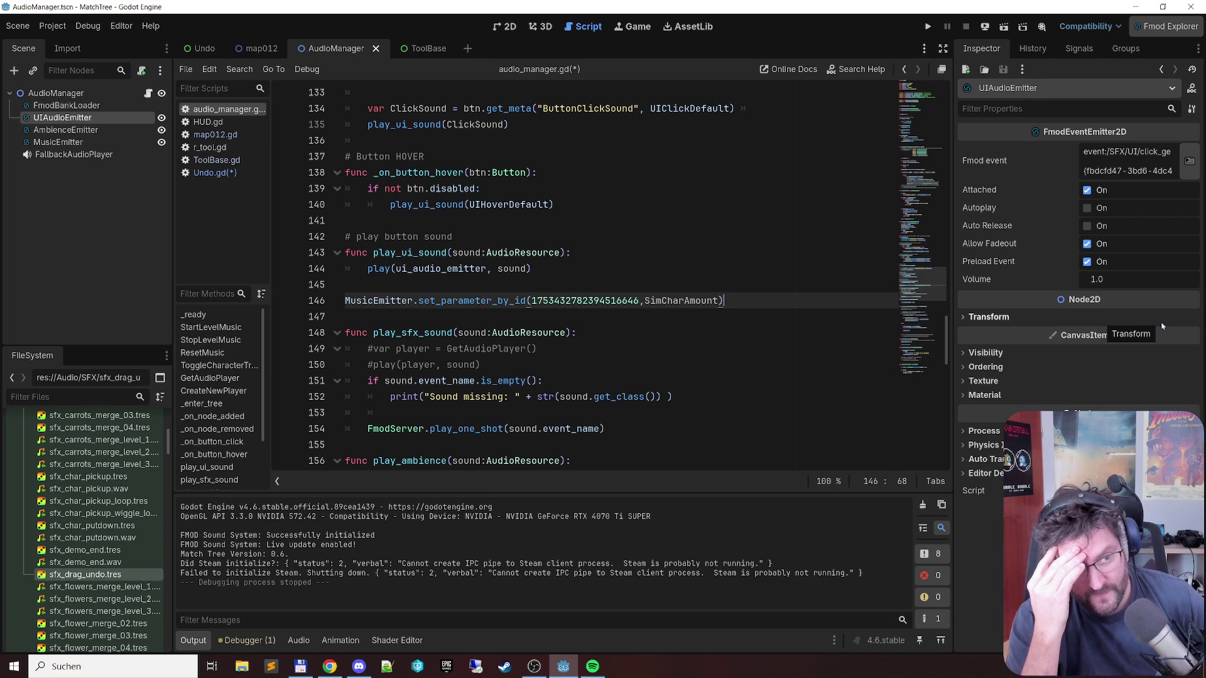
key(Home)
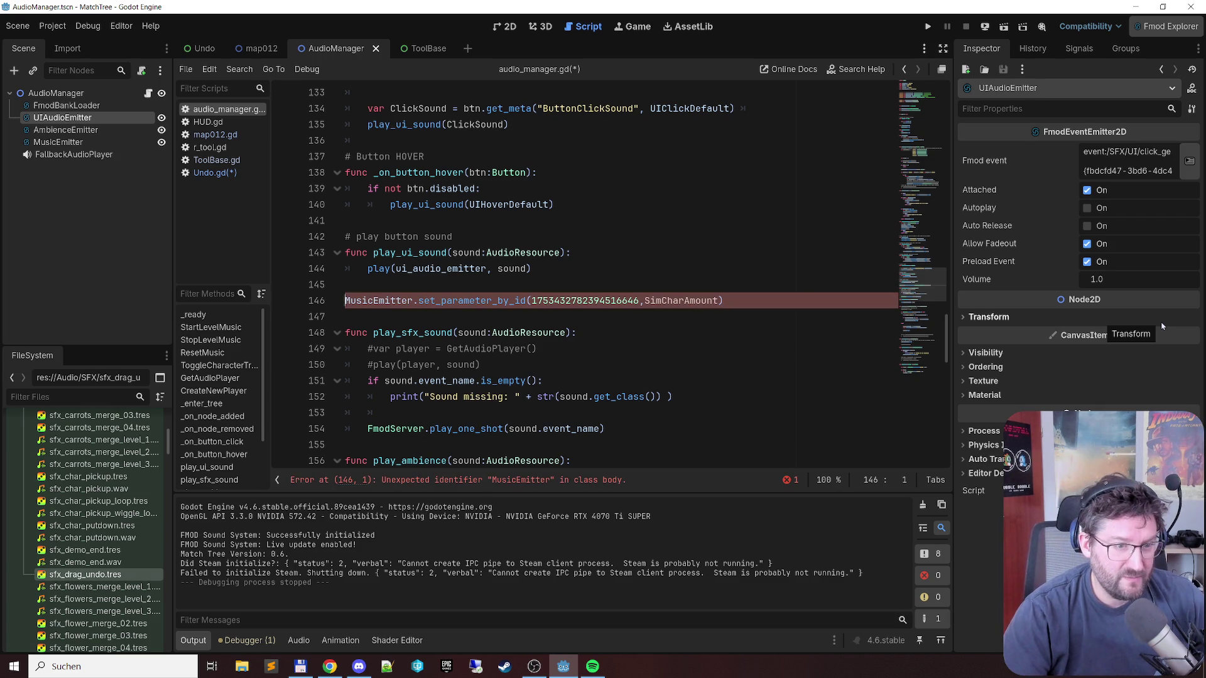
key(Return)
key(Tab)
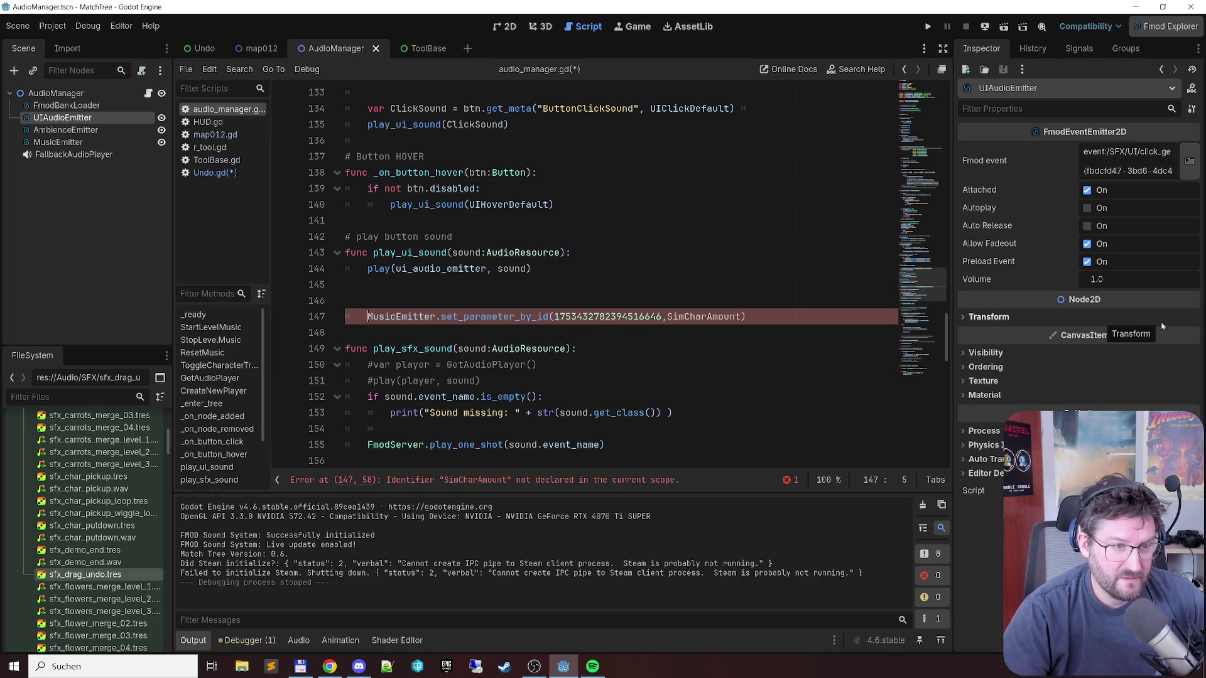
key(Up)
key(Up)
key(Up)
key(Right)
key(Right)
key(Right)
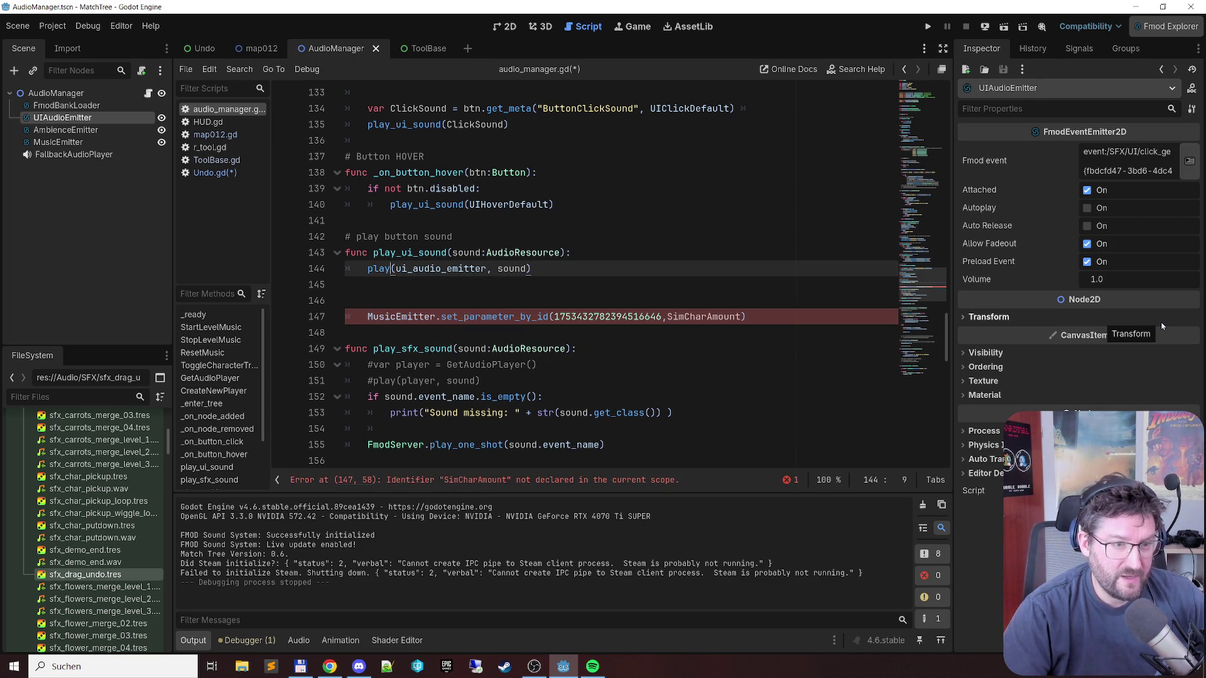
key(ctrl+shift+Right)
key(ctrl+c)
key(Down)
key(Down)
key(Down)
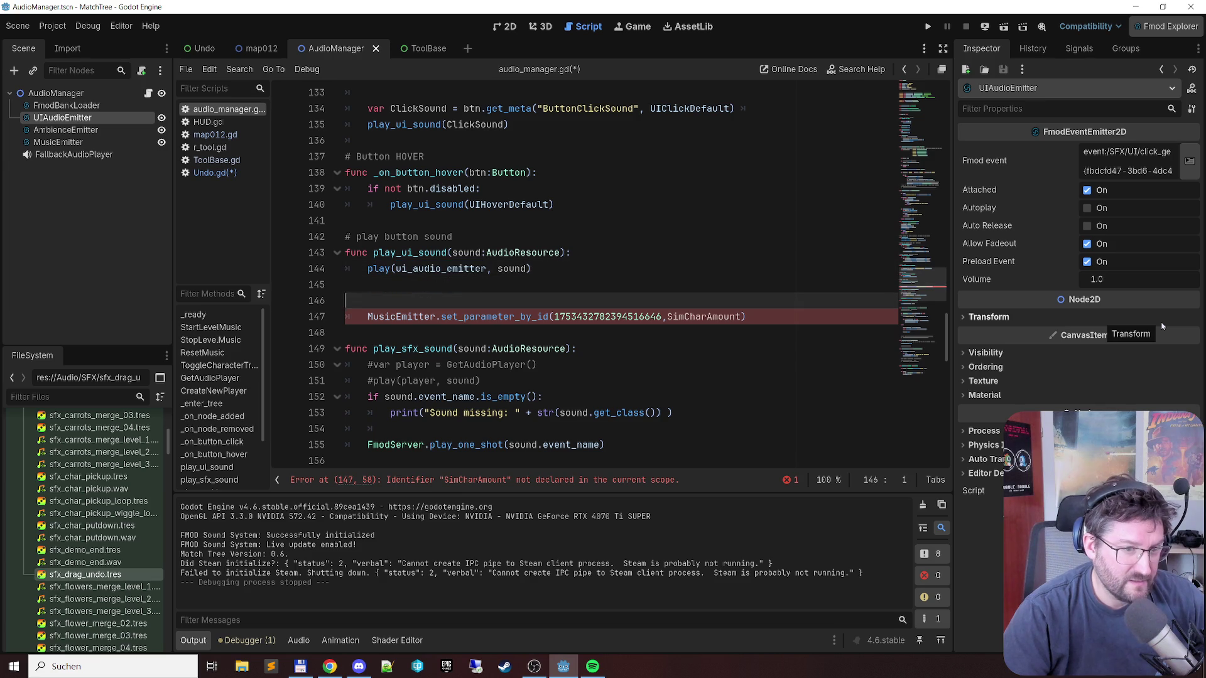
key(Home)
key(ctrl+shift+Right)
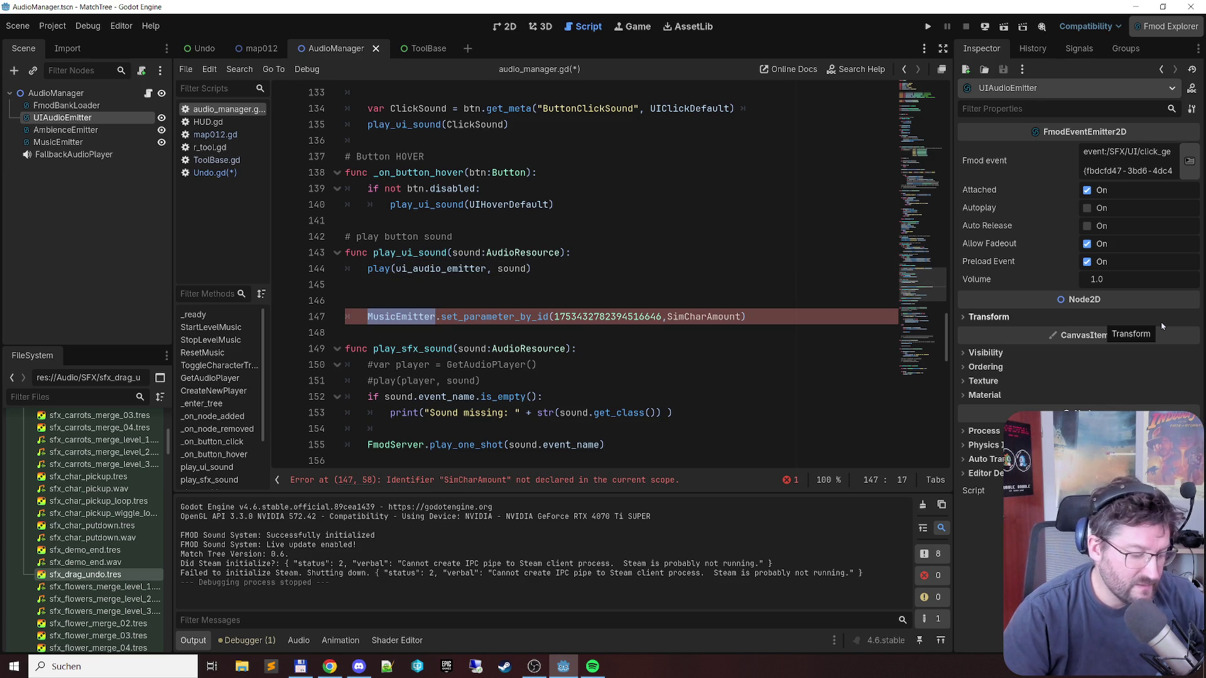
key(ctrl+v)
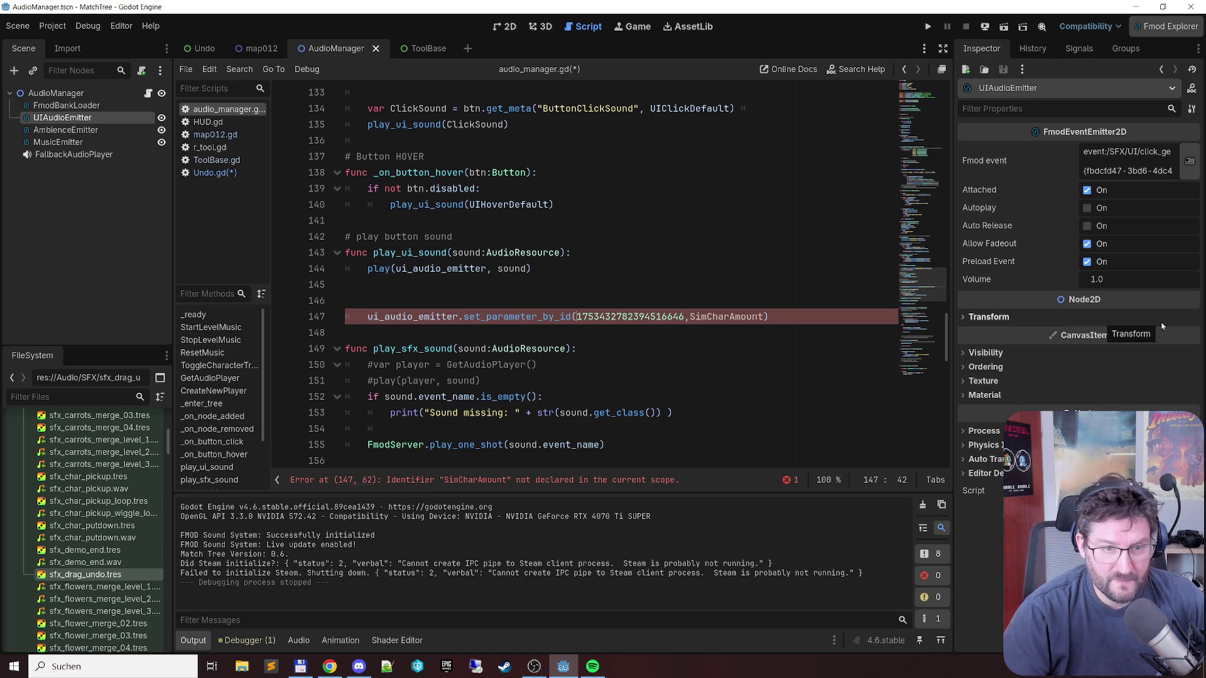
Replace the call's hard-coded ID and SimCharAmount arguments with _paramater_ID and _amount.
key(ctrl+shift+Left)
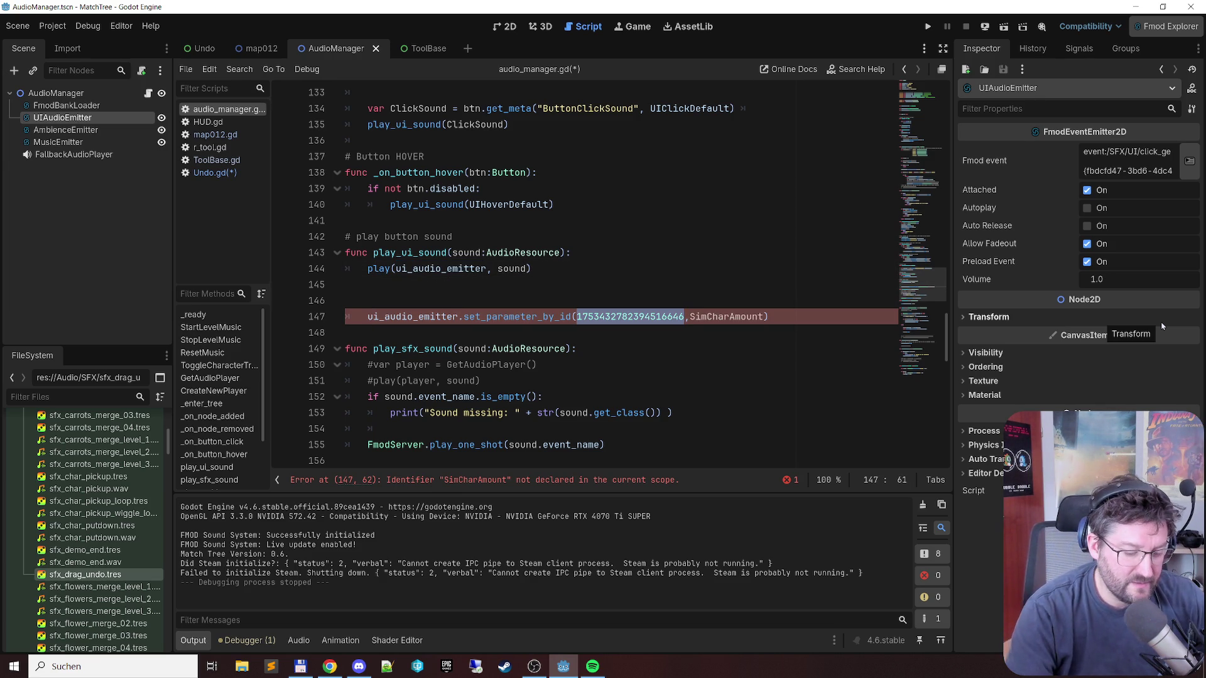
text(_param)
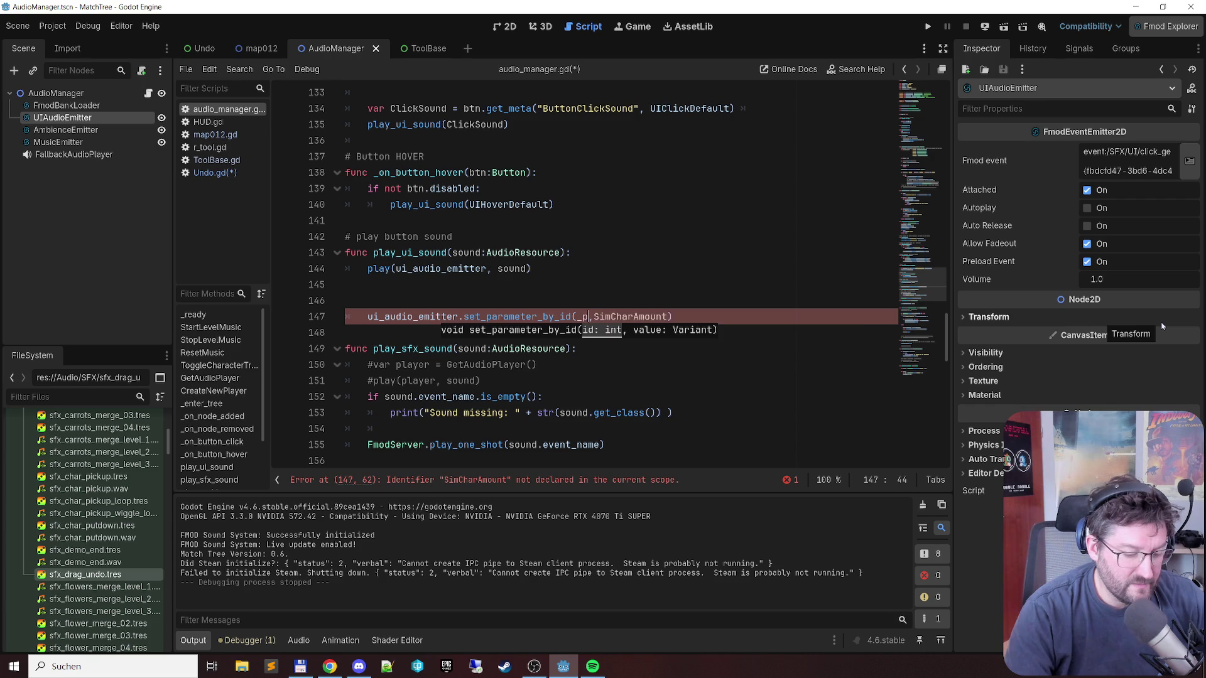
text(ater_I)
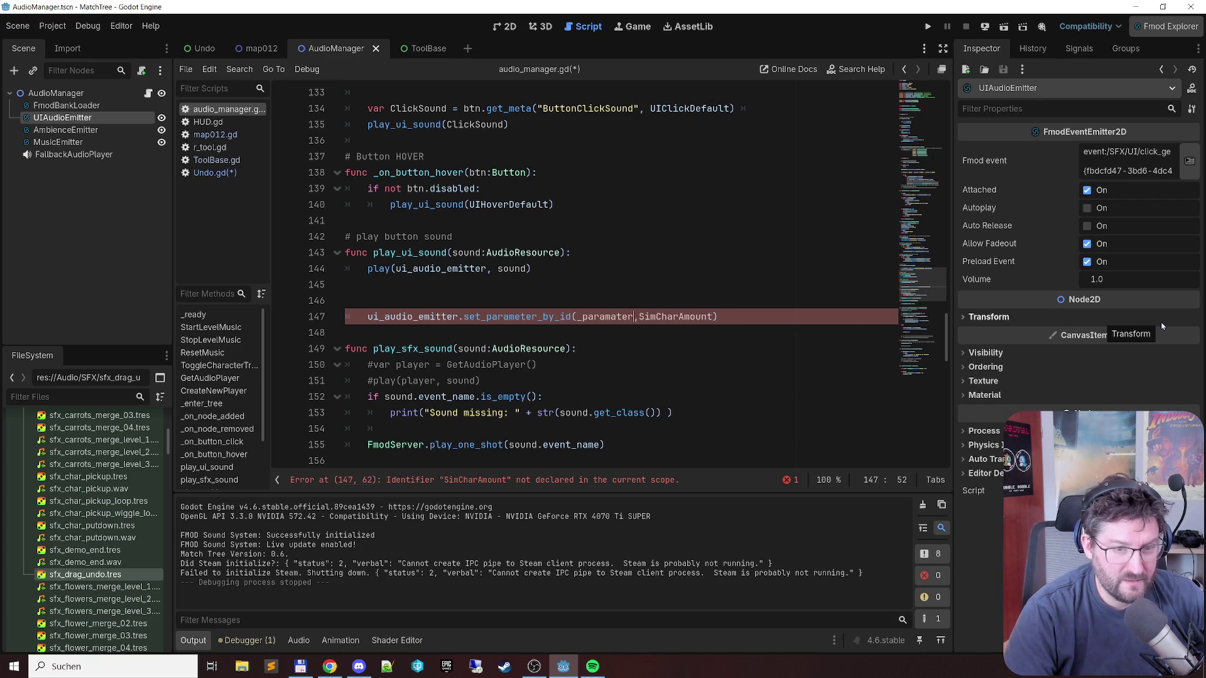
text(D)
key(Right)
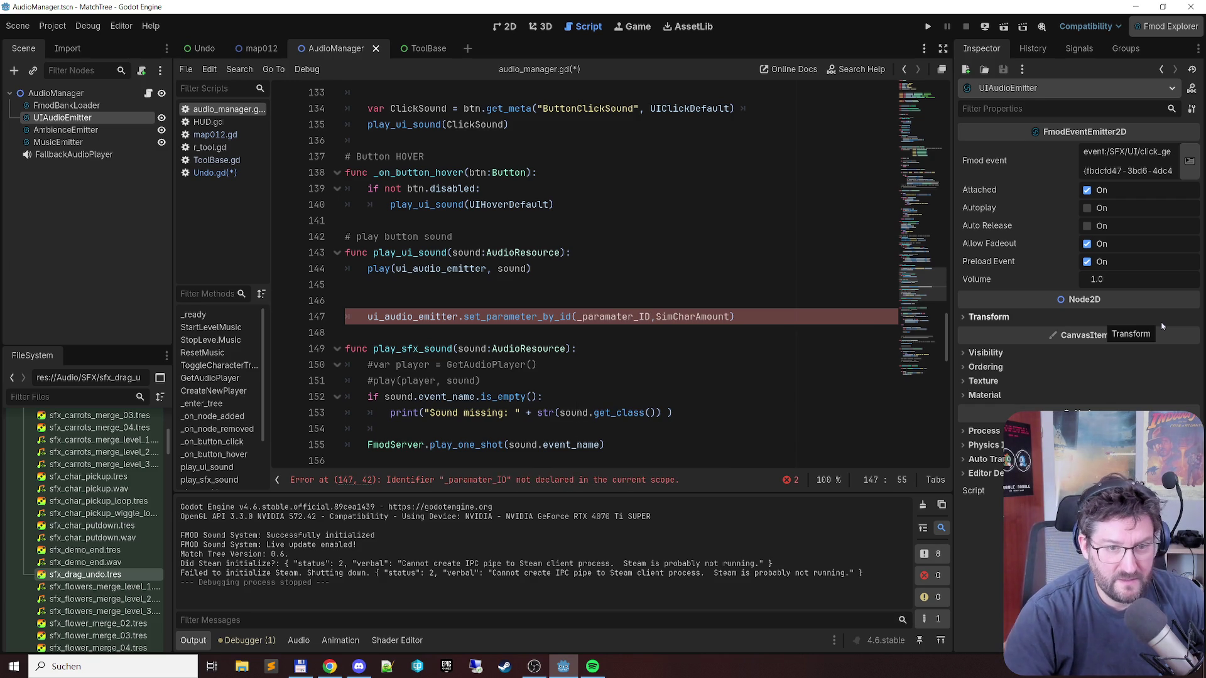
key(ctrl+shift+Right)
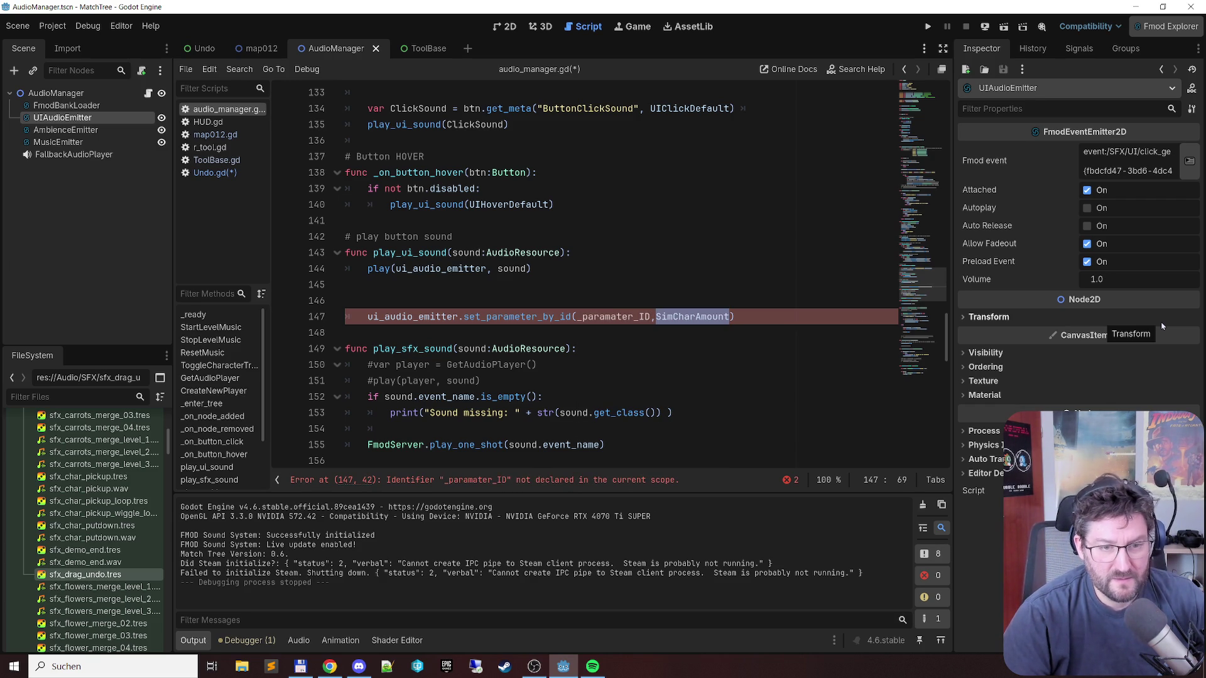
key(BackSpace)
text(_)
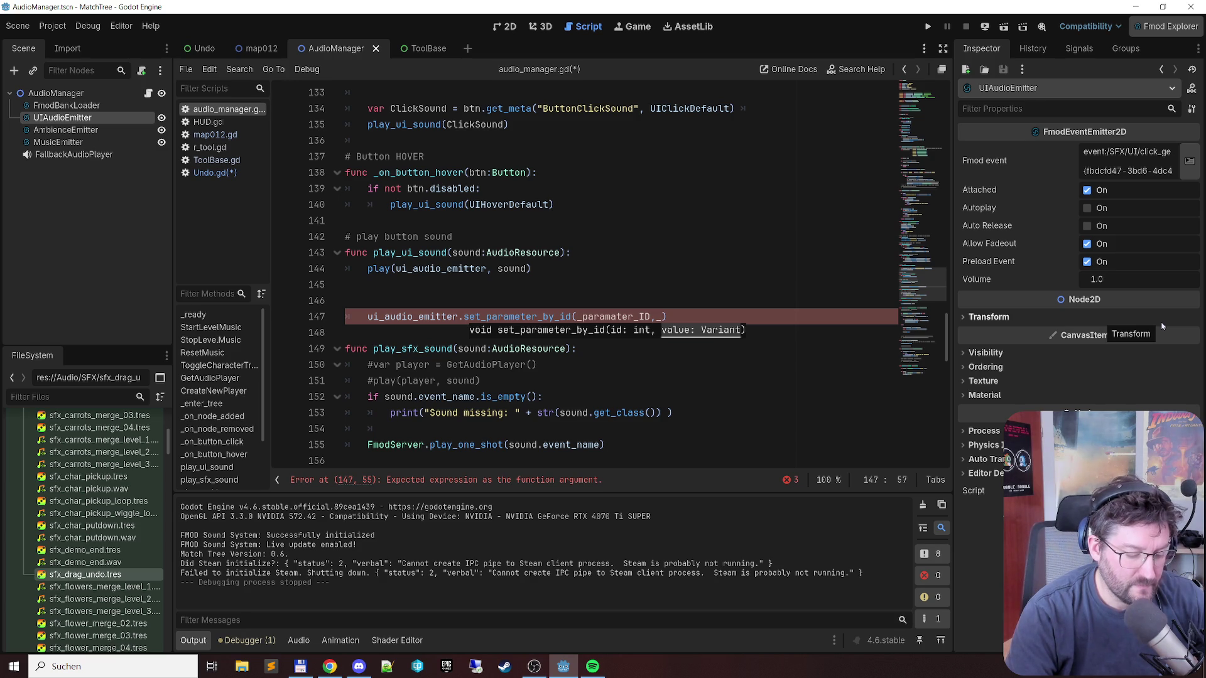
text(amount)
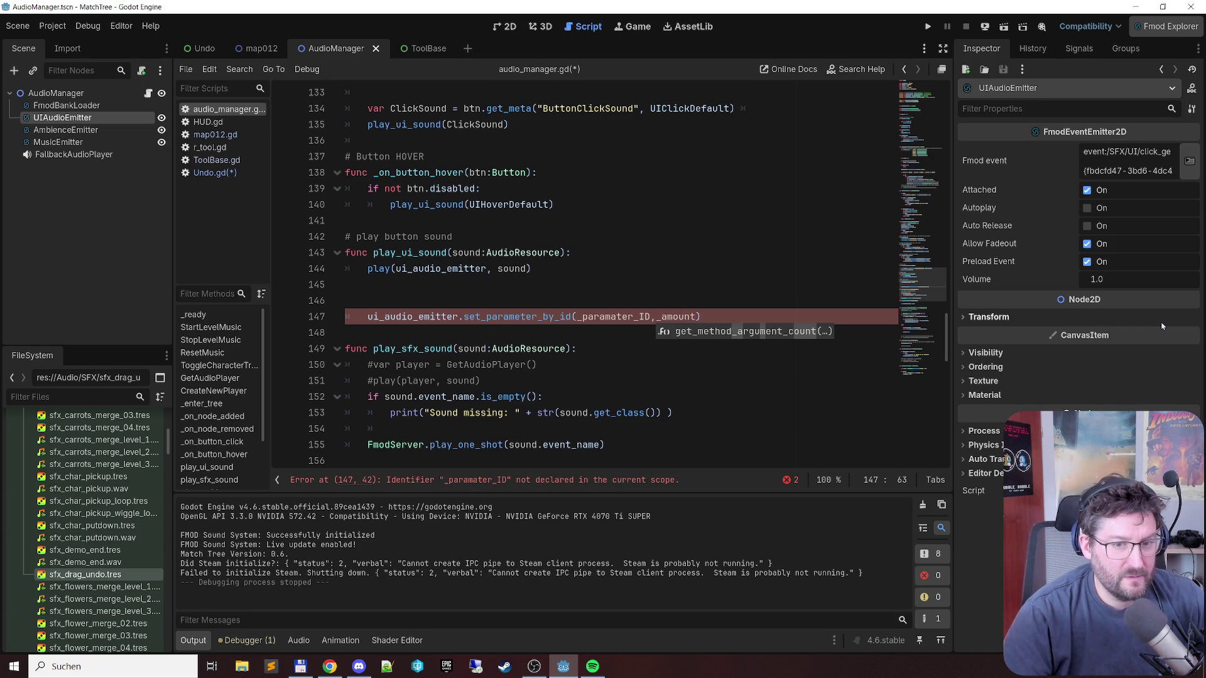
key(Escape)
key(Up)
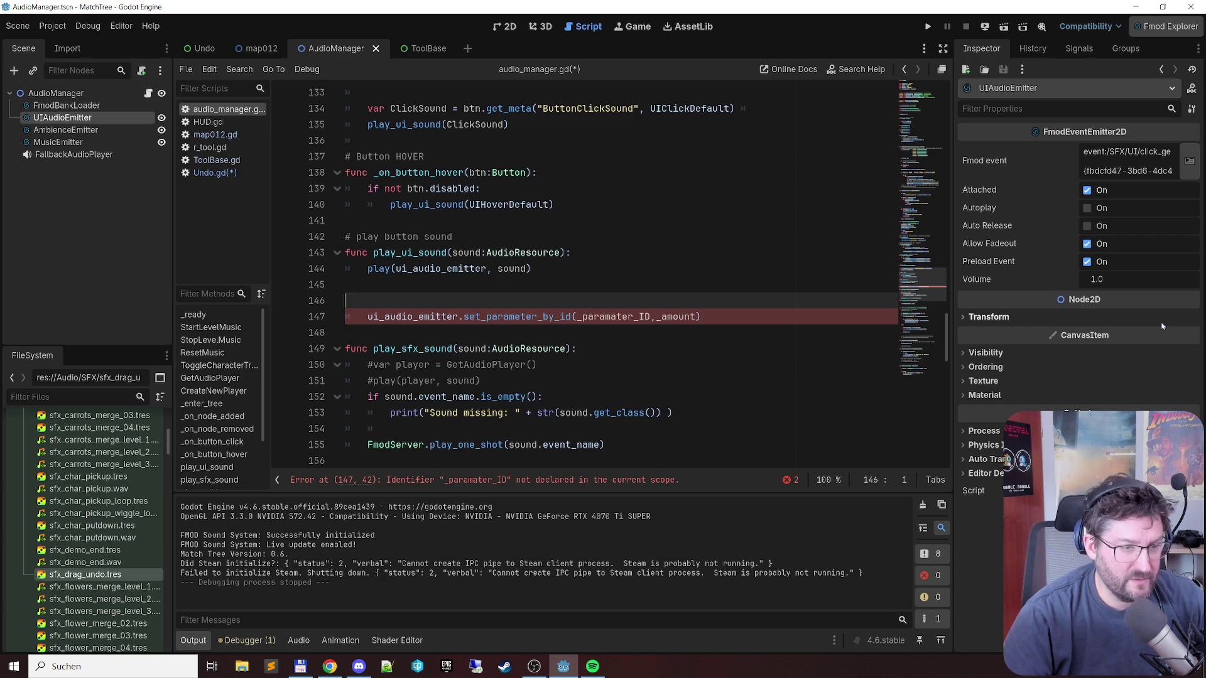
Start a func change_ui_sound_parameter( declaration above the ui_audio_emitter call.
text(func)
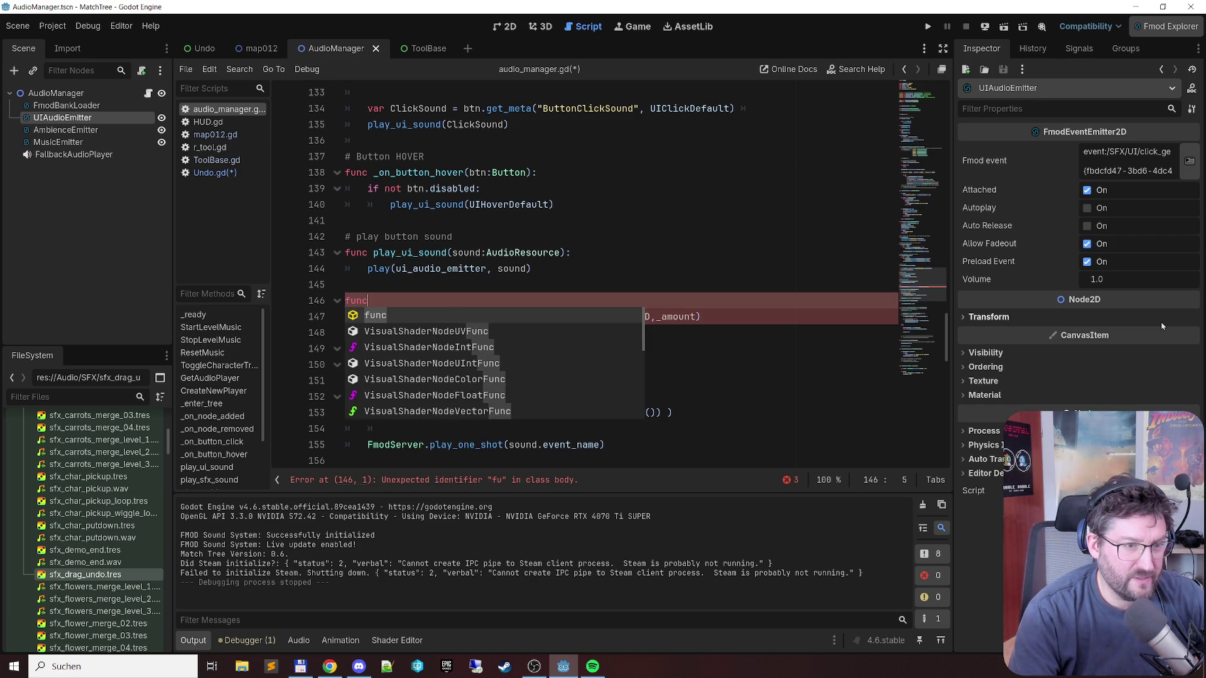
key(Return)
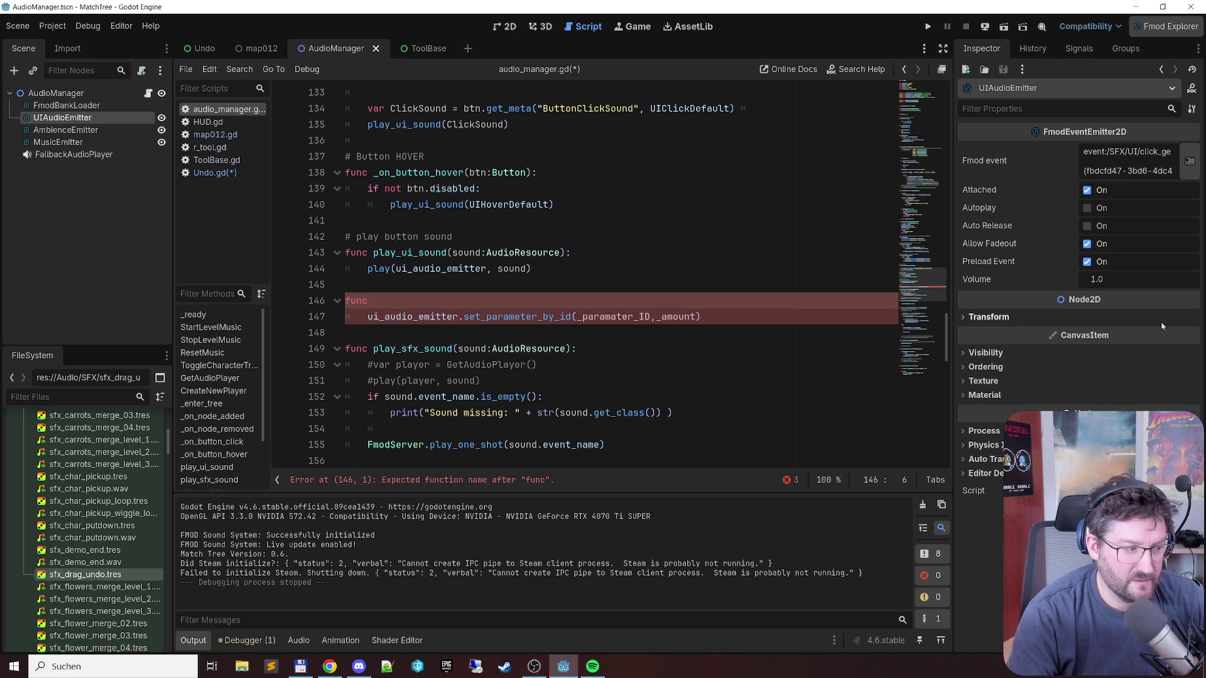
text(chan)
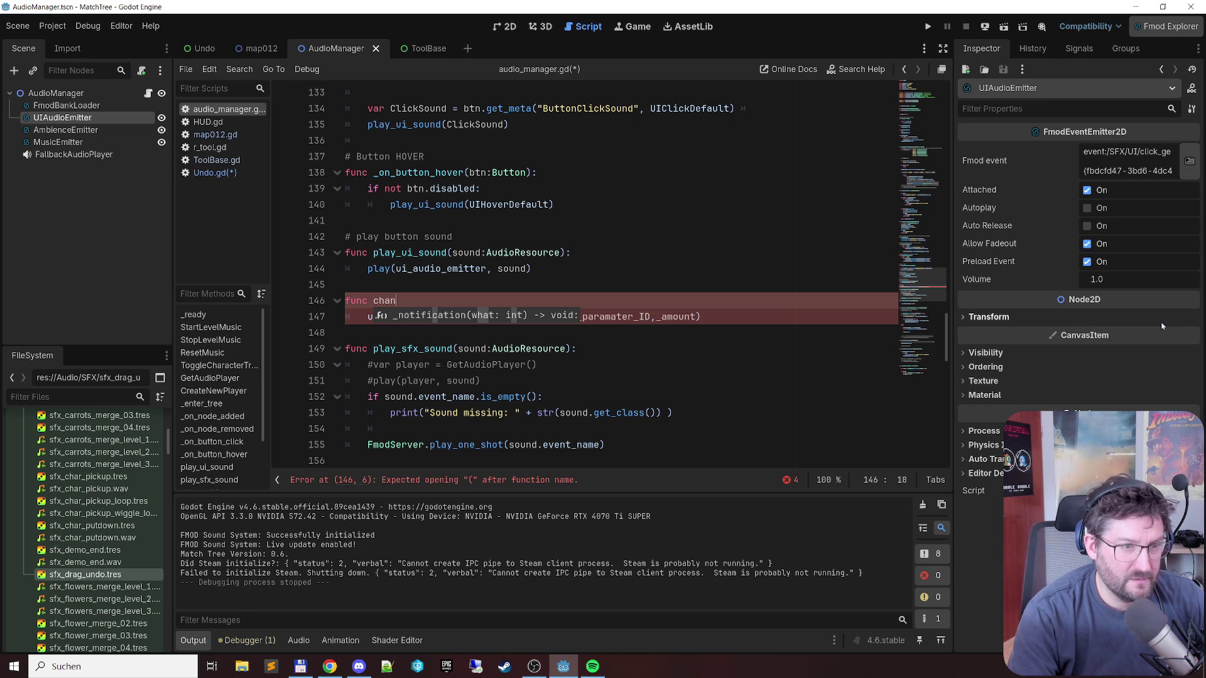
text(ge_)
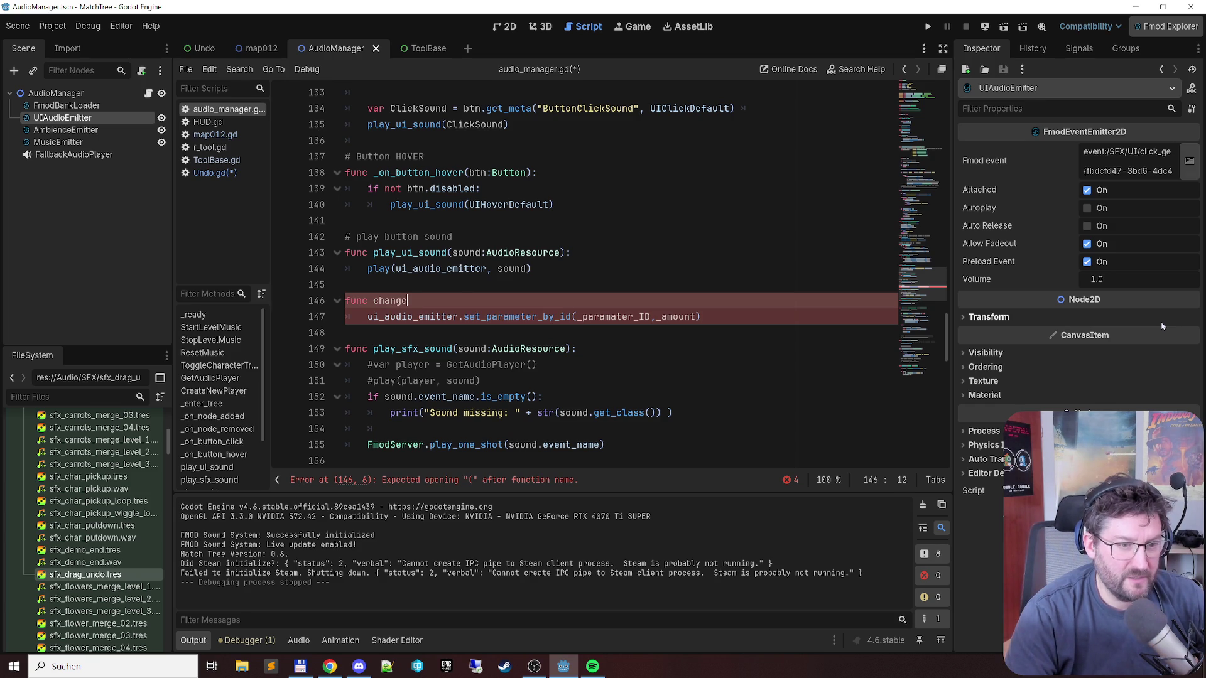
text(ui_)
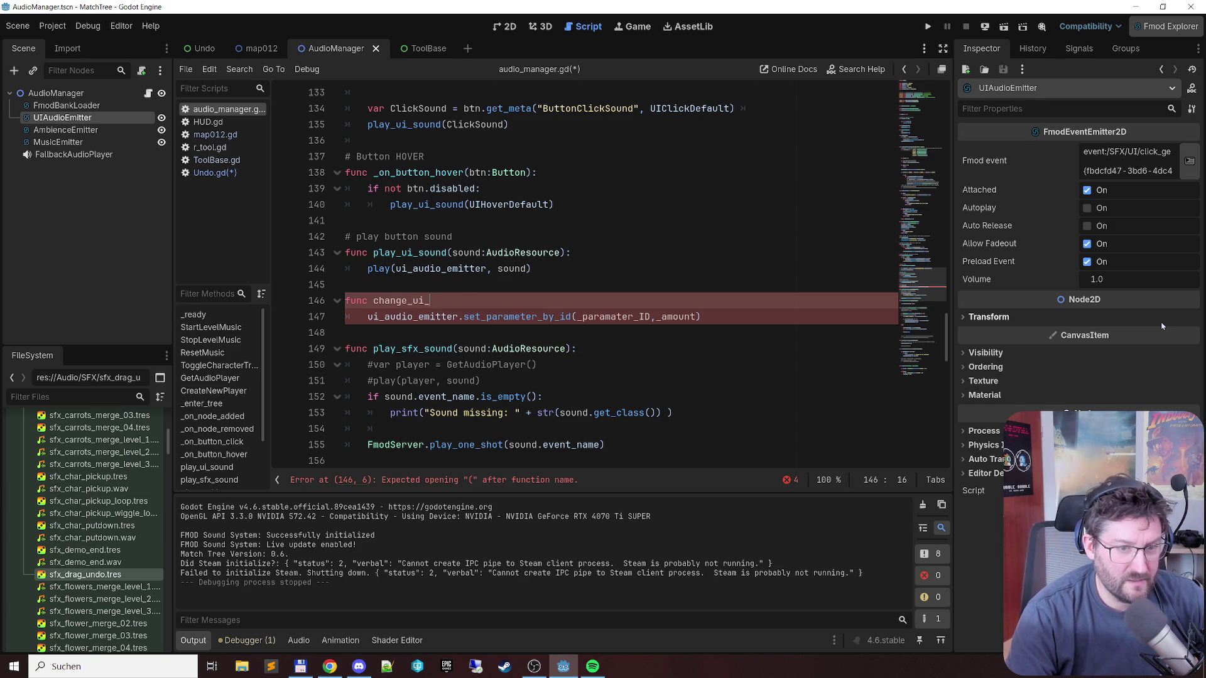
text(arameter)
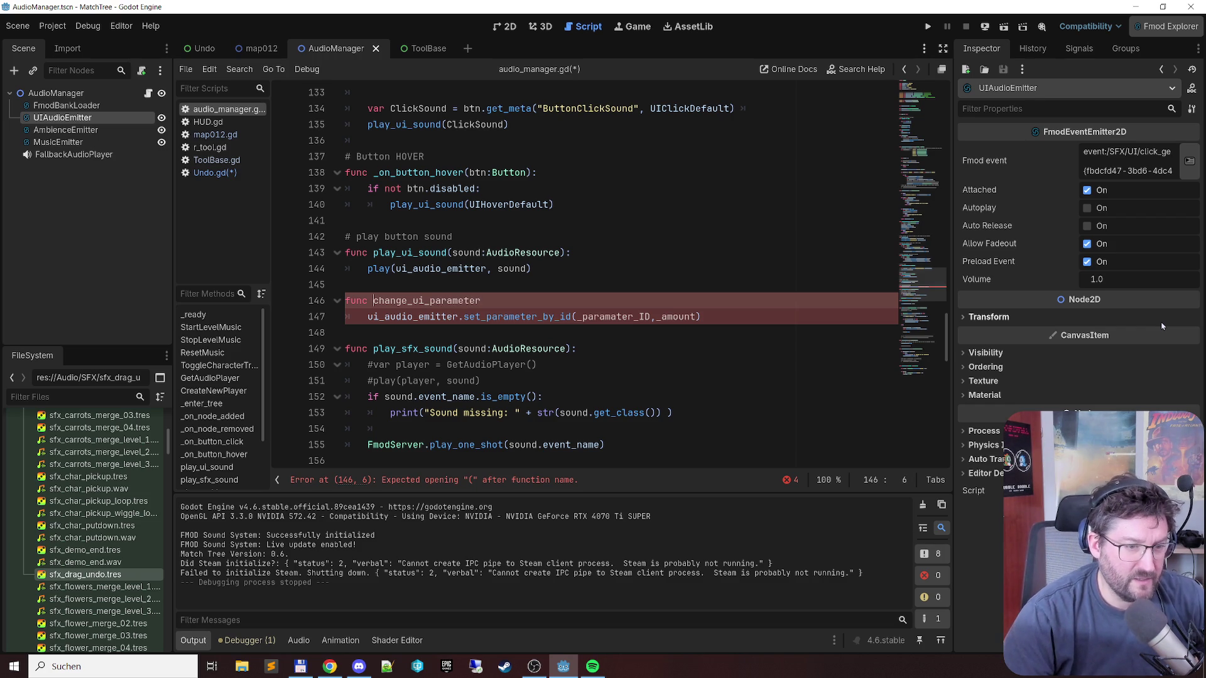
key(Left)
key(Left)
key(Left)
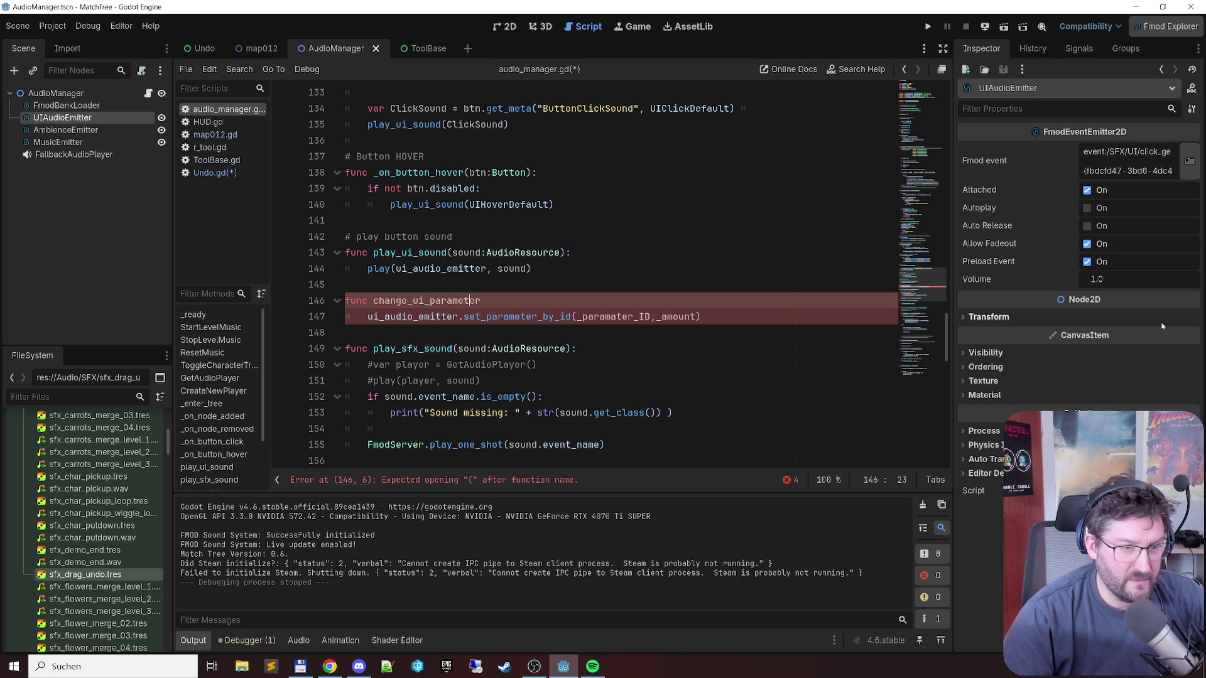
text(_sound)
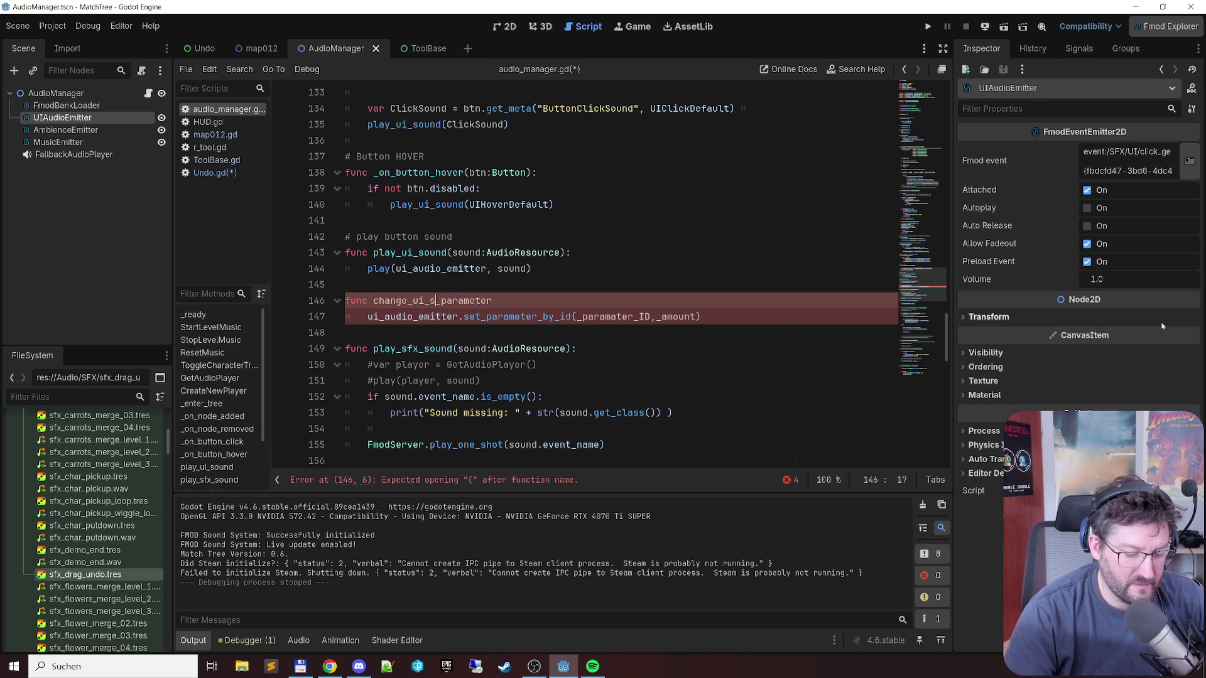
key(End)
text(()
key(Home)
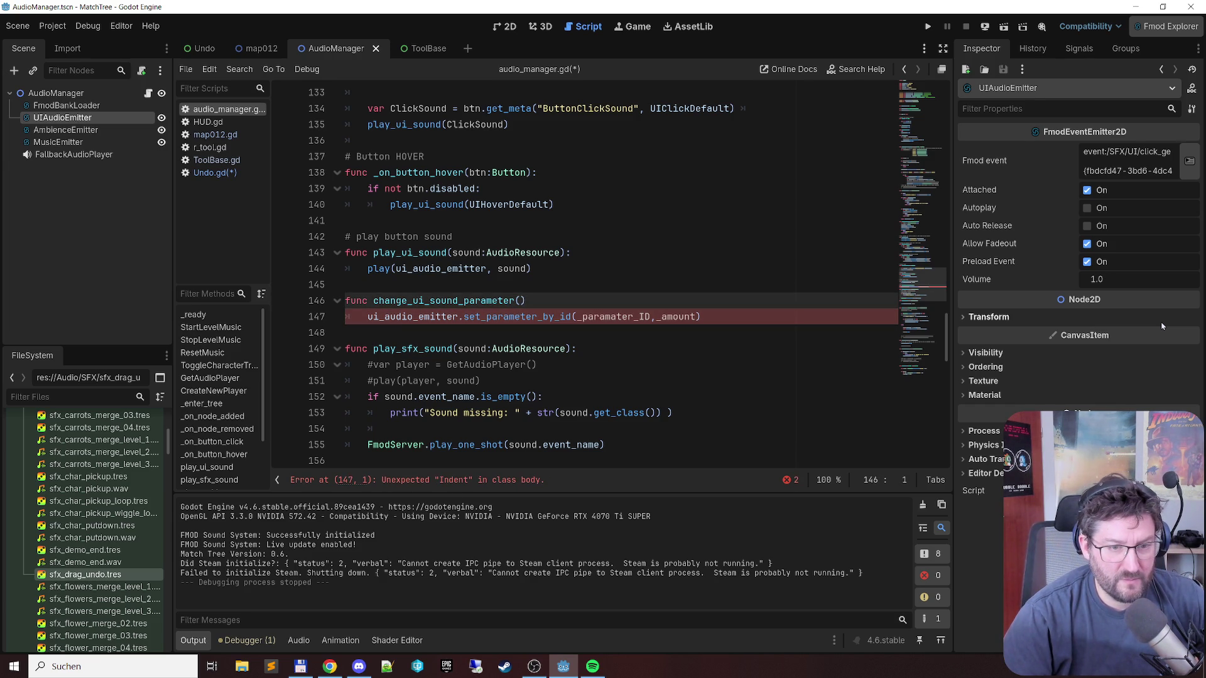
Complete the signature as change_ui_sound_parameter(_paramater_ID:int, _amount:float): and save audio_manager.gd.
double_click(600, 316)
key(ctrl+c)
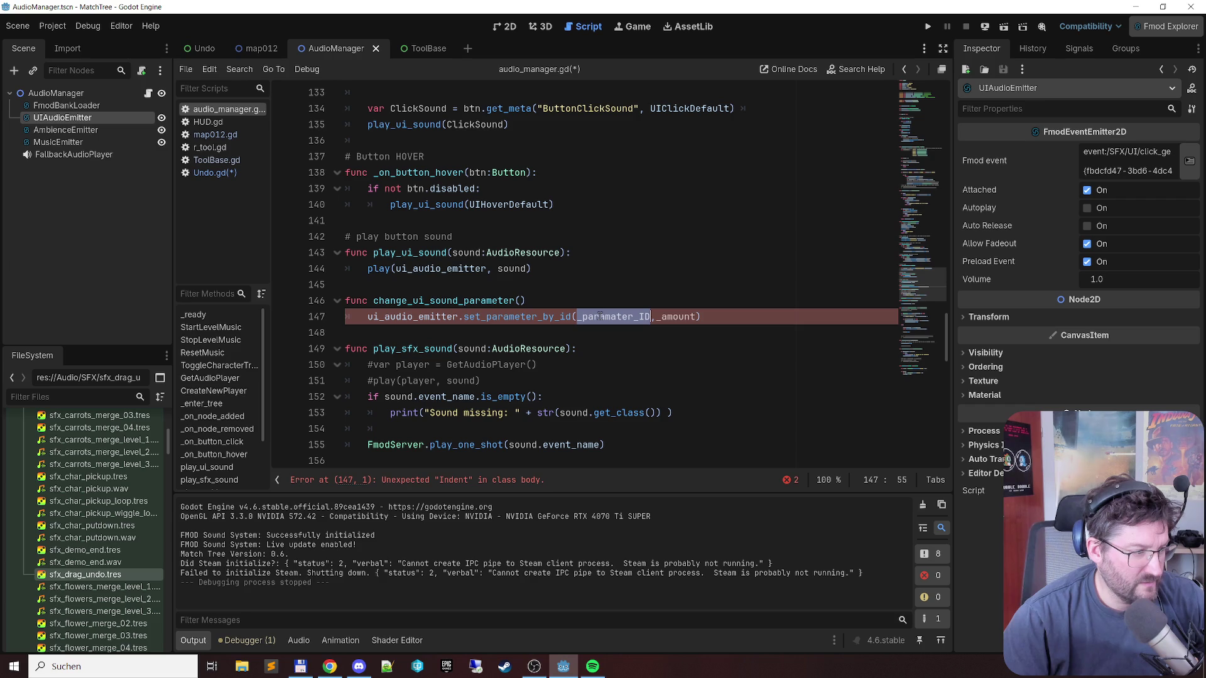
click(522, 304)
key(ctrl+v)
text(:)
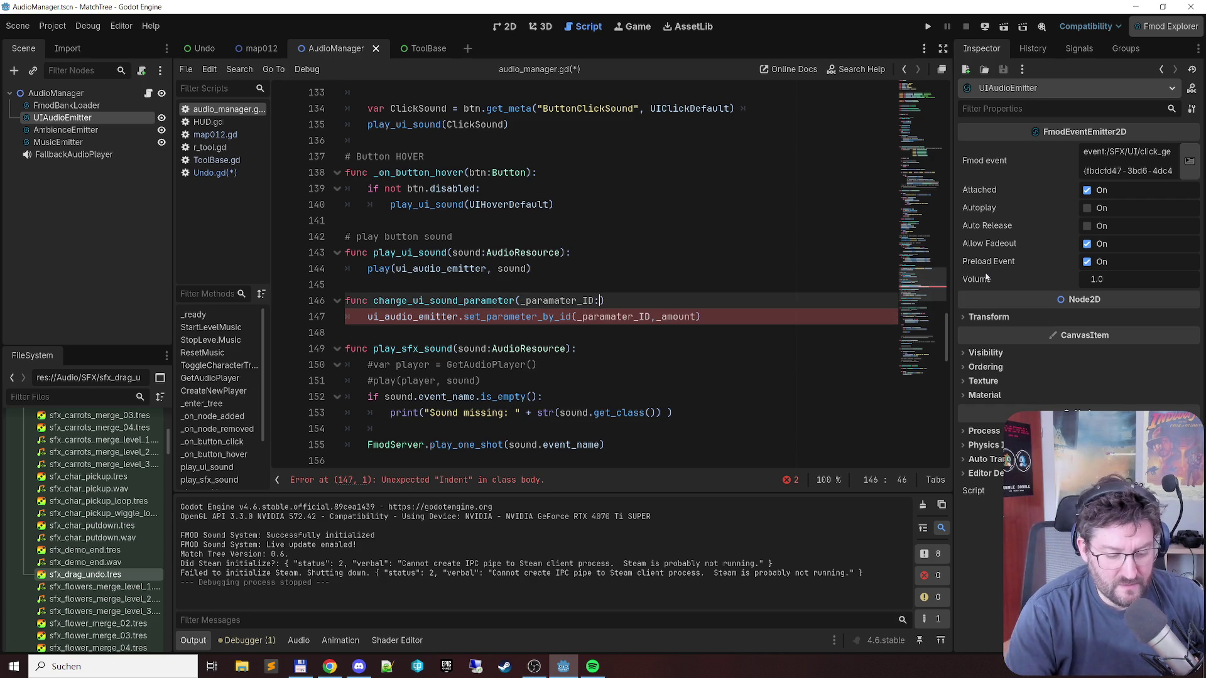
text(int, )
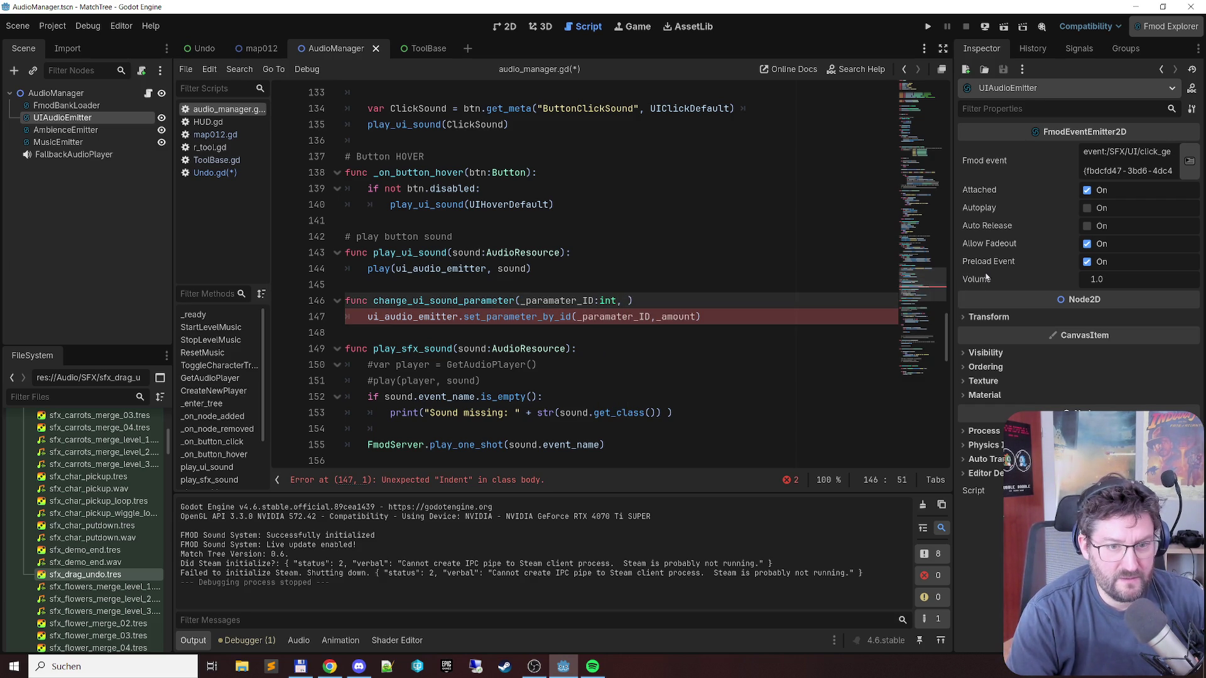
text(_a)
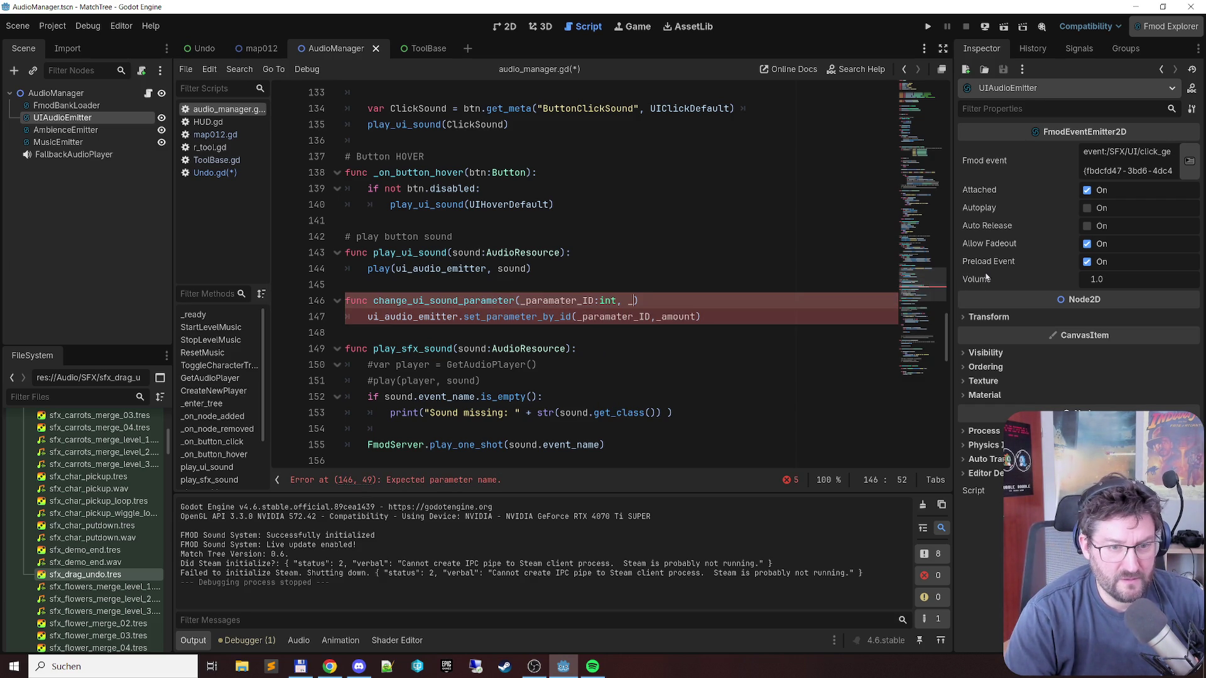
text(mount:)
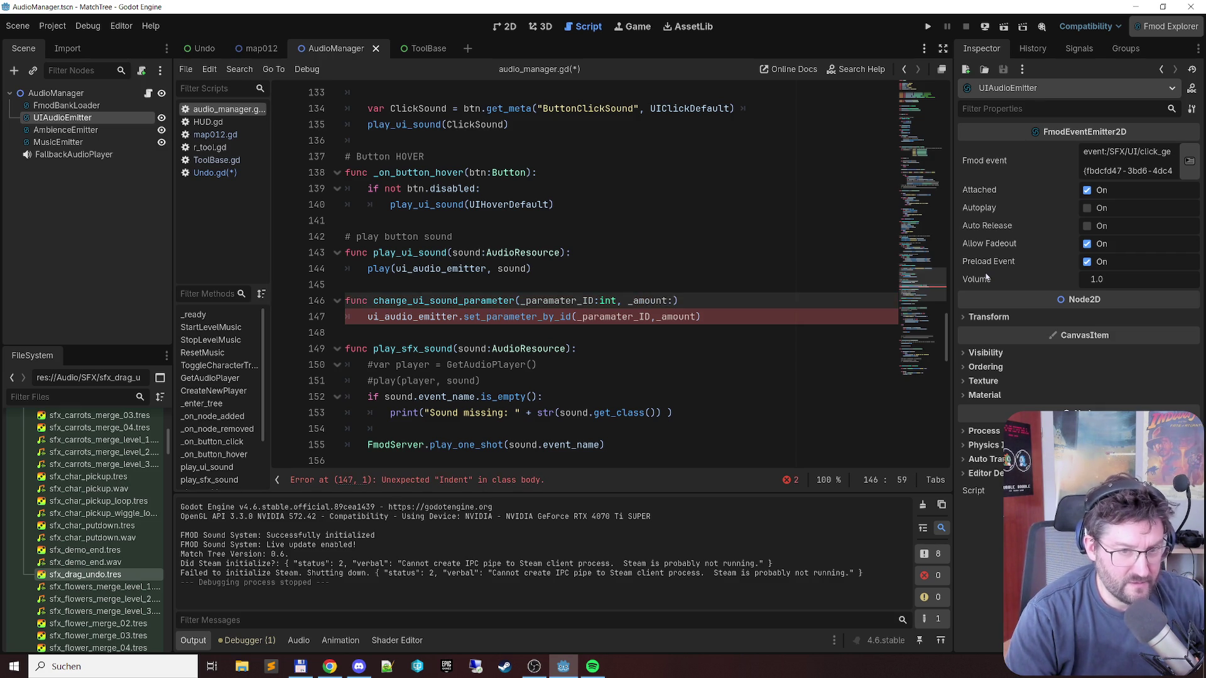
text(float)
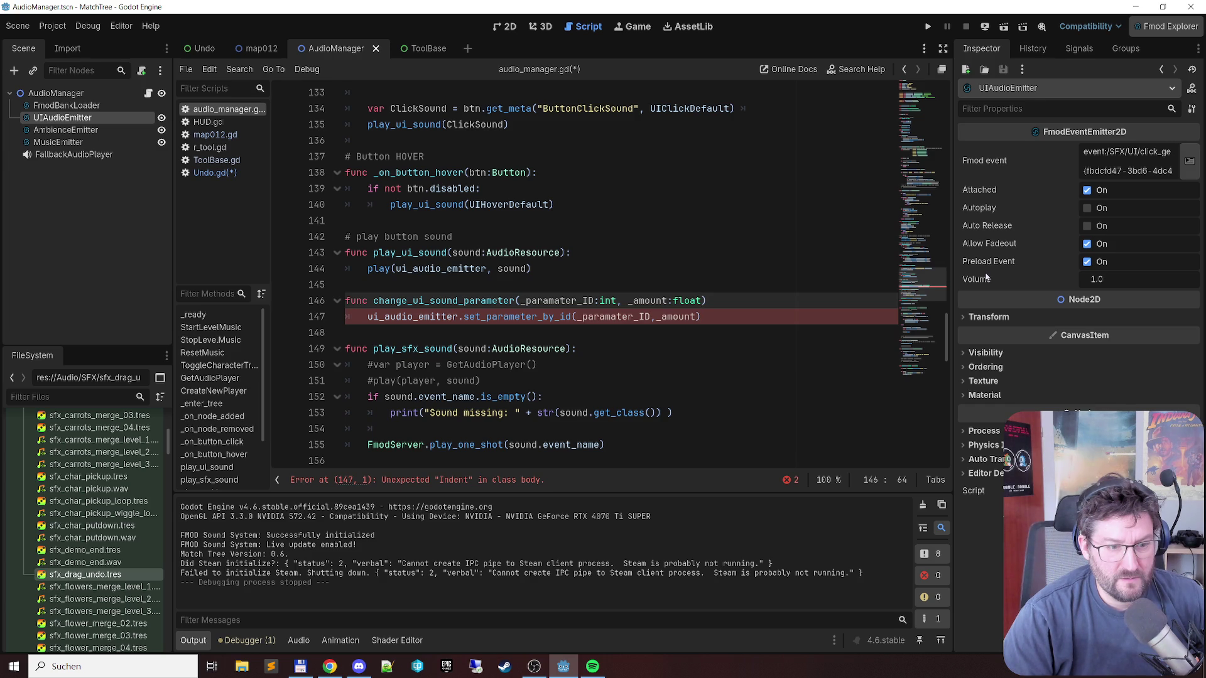
key(Down)
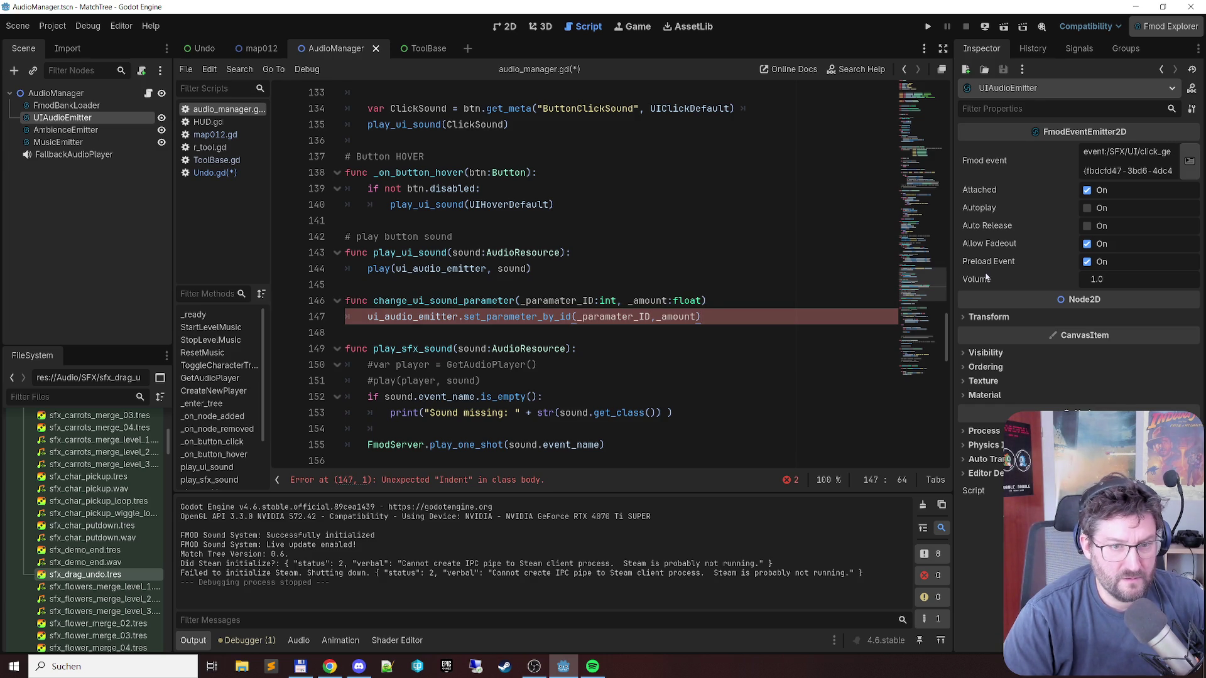
key(Up)
key(End)
text(:)
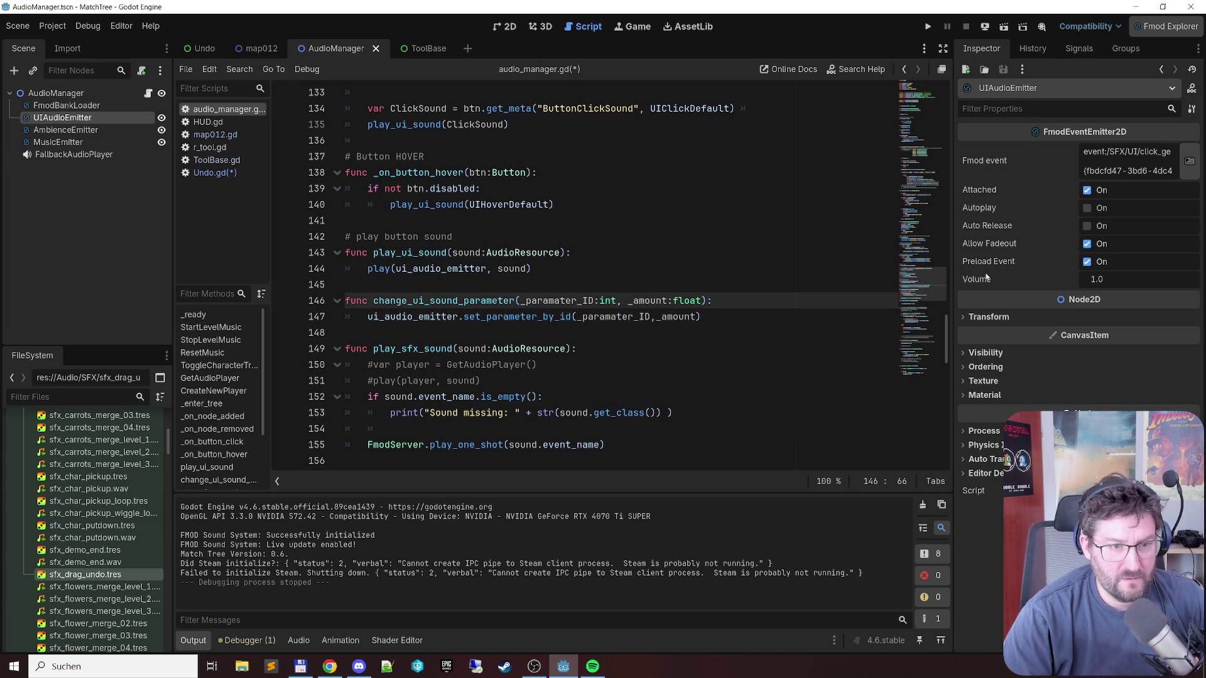
key(ctrl+s)
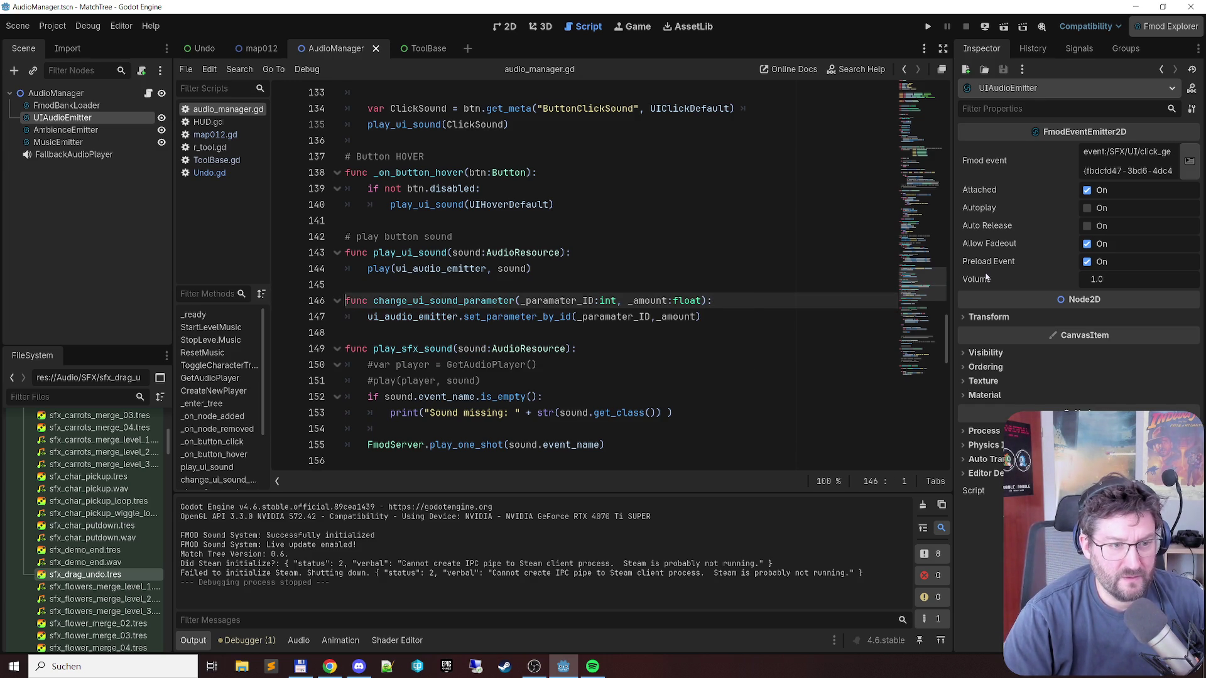
key(shift+End)
key(ctrl+c)
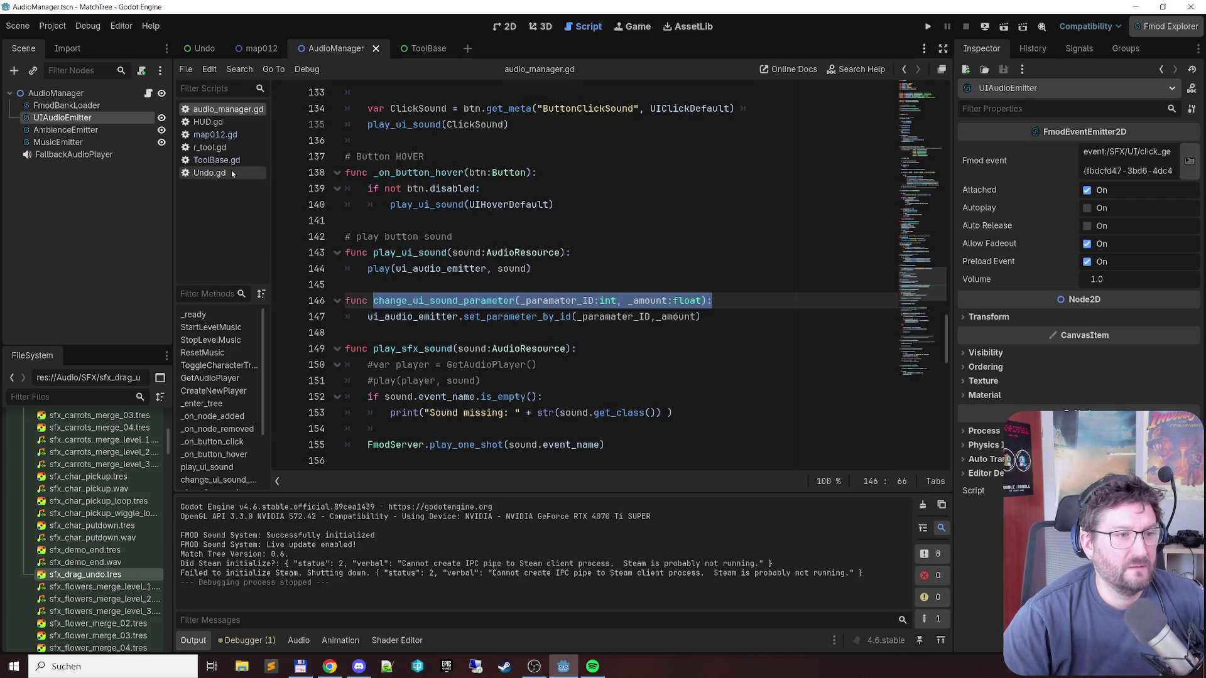
In Undo.gd, turn the pasted signature on line 16 into an AudioManager.change_ui_sound_parameter call.
click(210, 173)
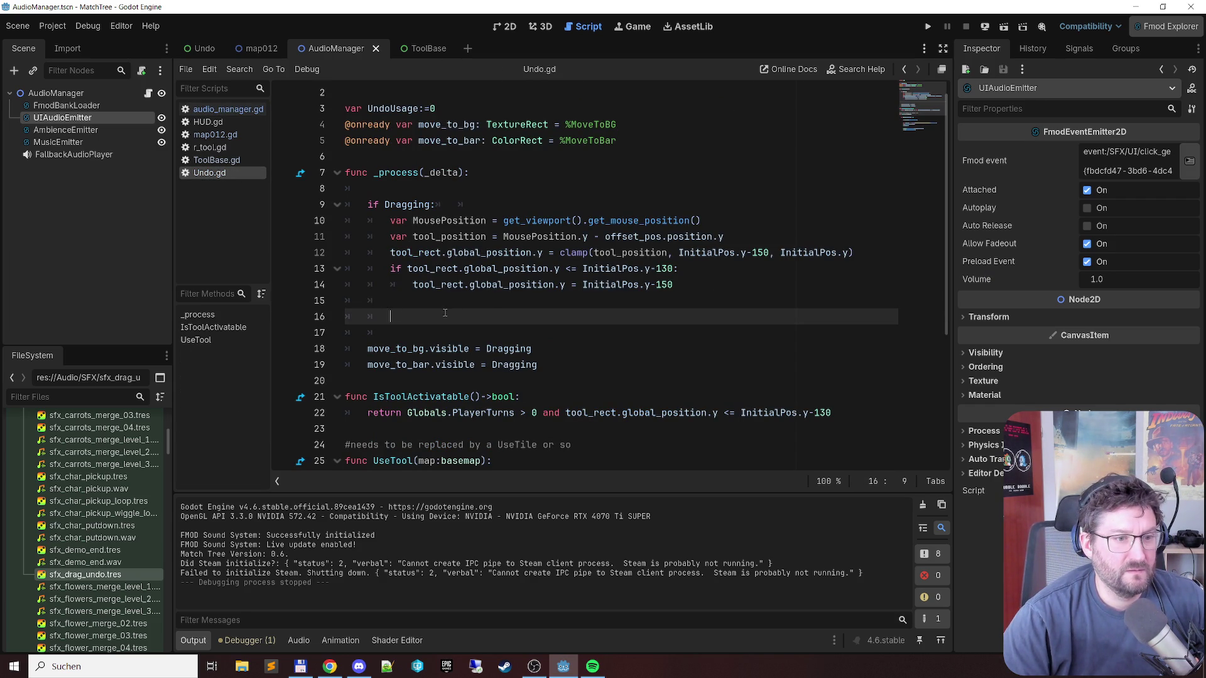
key(ctrl+v)
key(Home)
text(Aud)
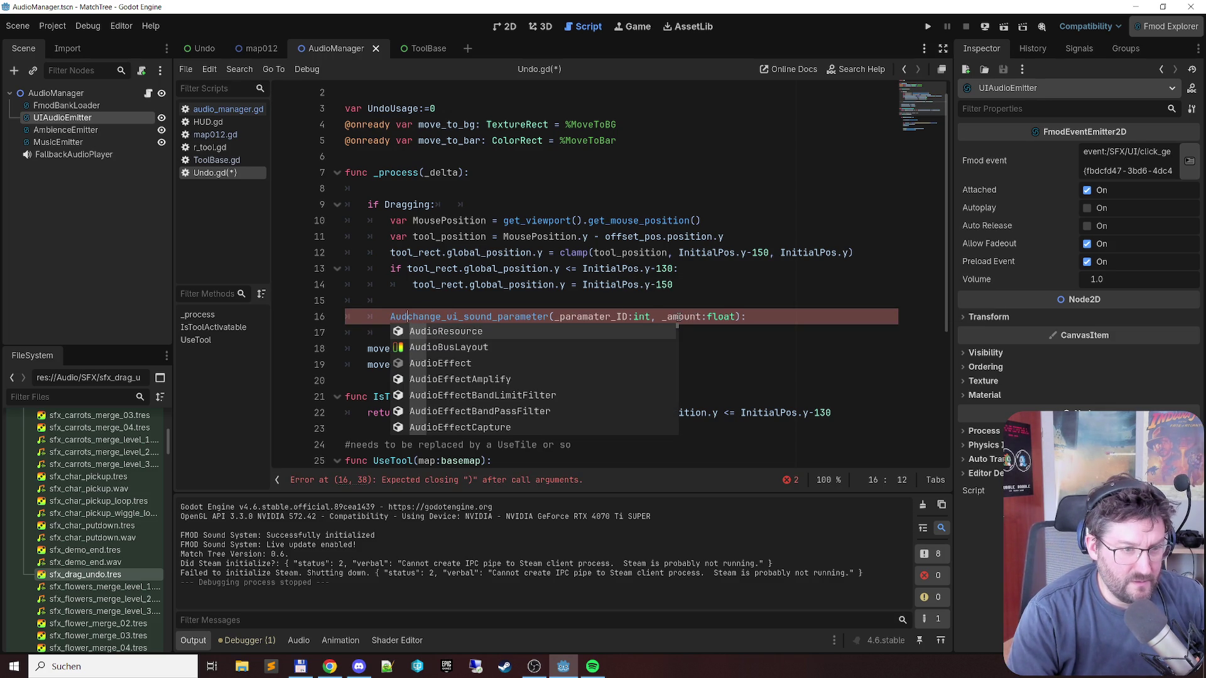
text(ioM)
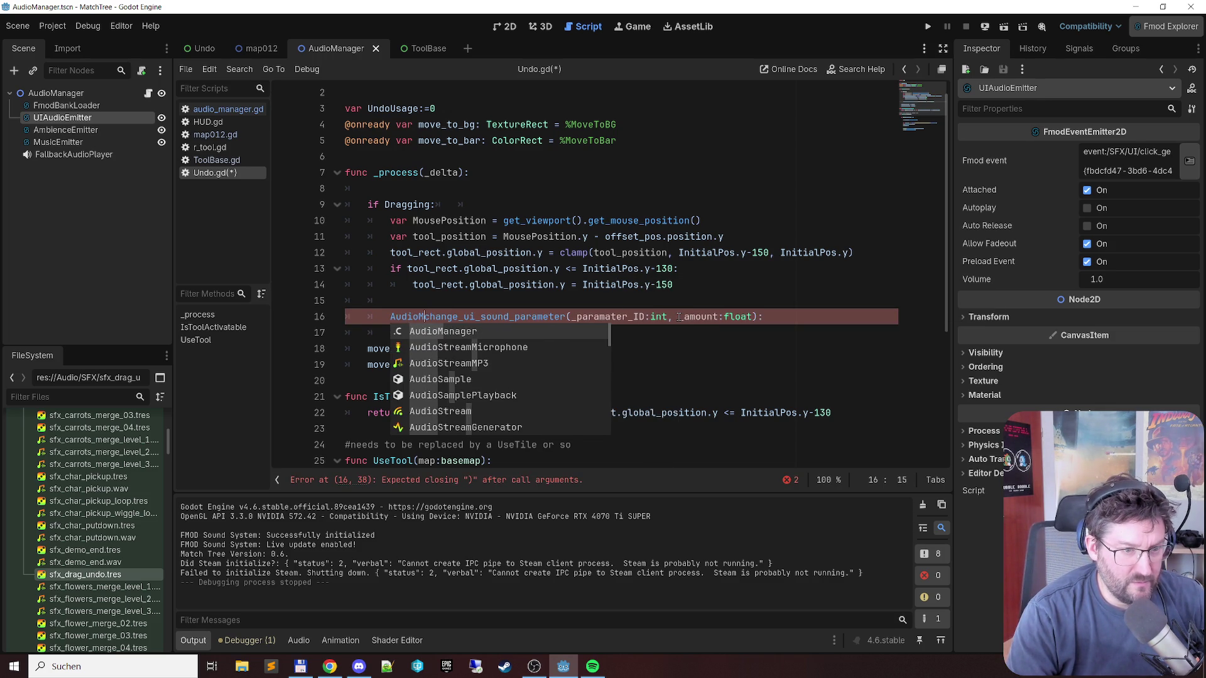
key(Tab)
text(.change)
key(Tab)
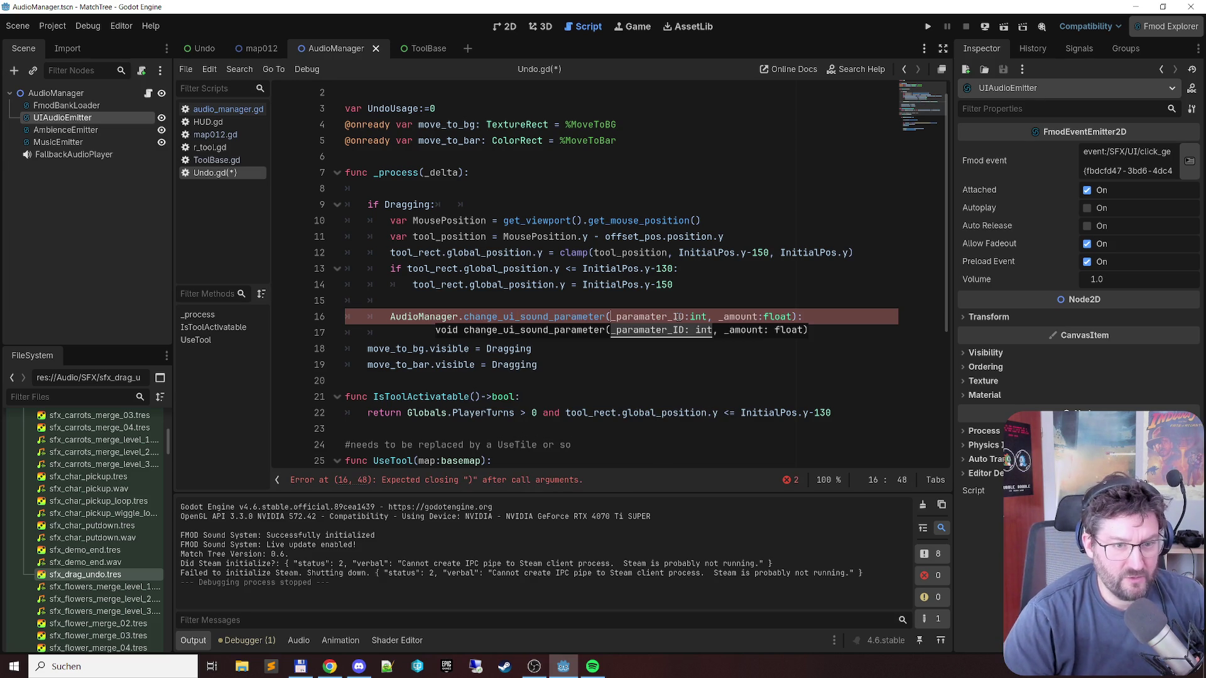
key(Escape)
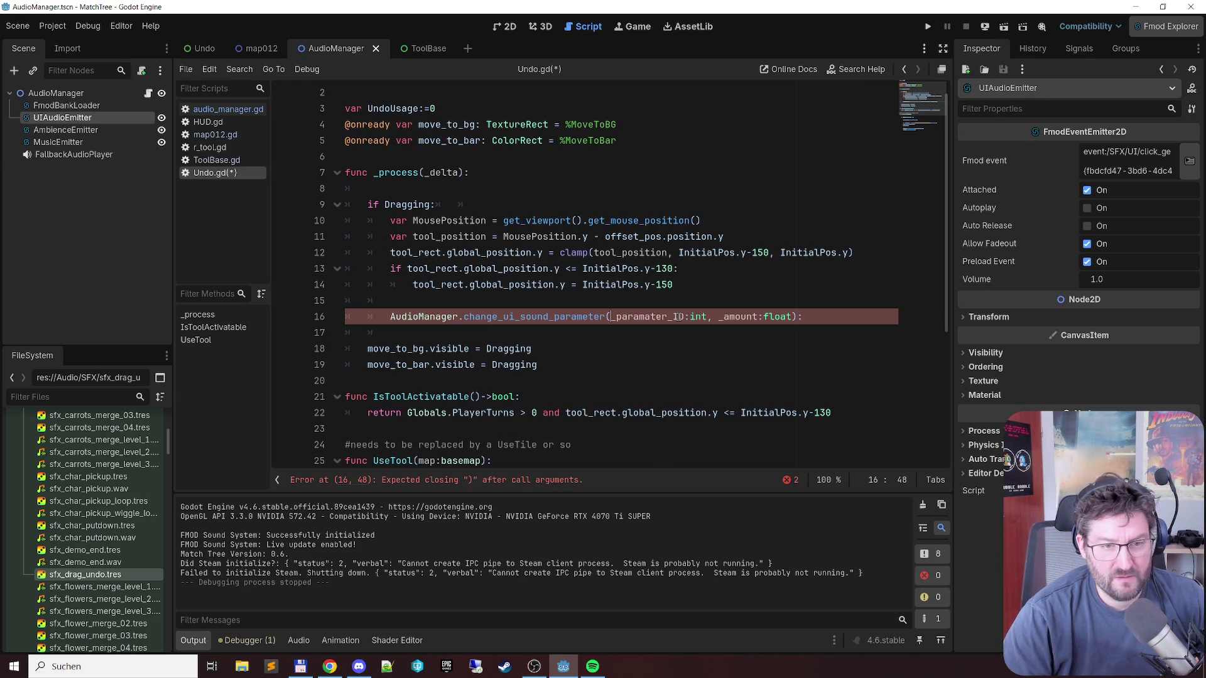
Clear the _paramater_ID:int argument and begin a var declaration on a new line above.
double_click(678, 317)
key(ctrl+shift+Right)
key(Delete)
key(Right)
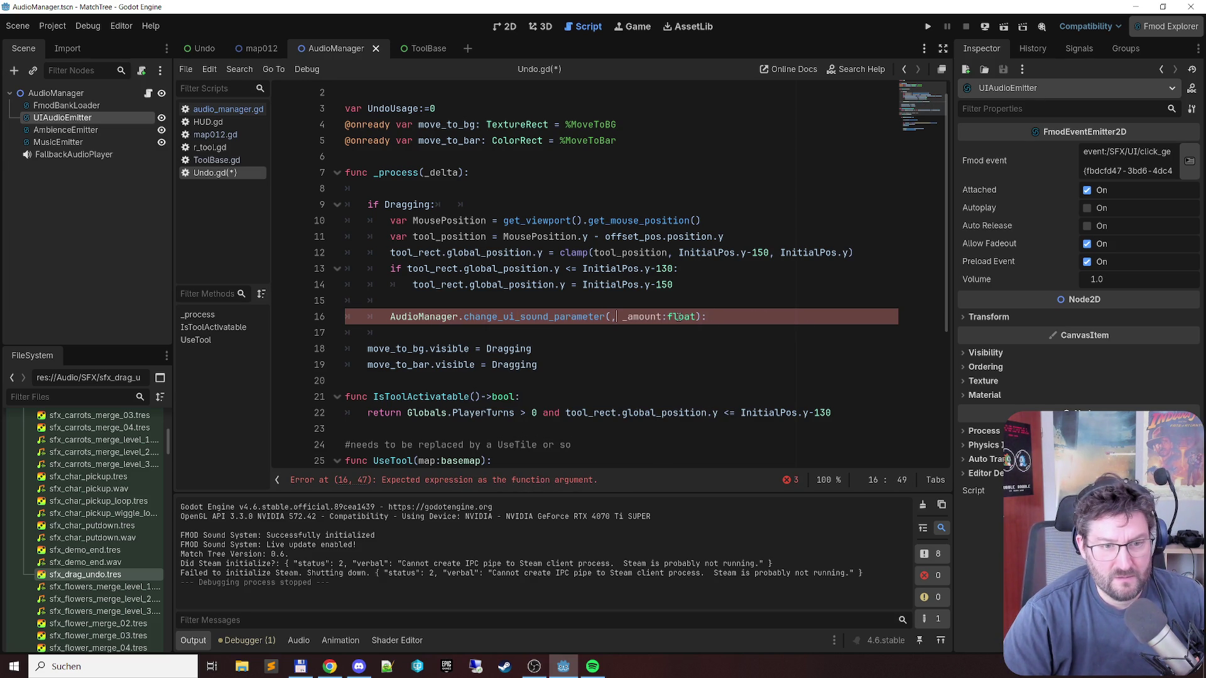
key(ctrl+shift+Return)
key(ctrl+shift+Return)
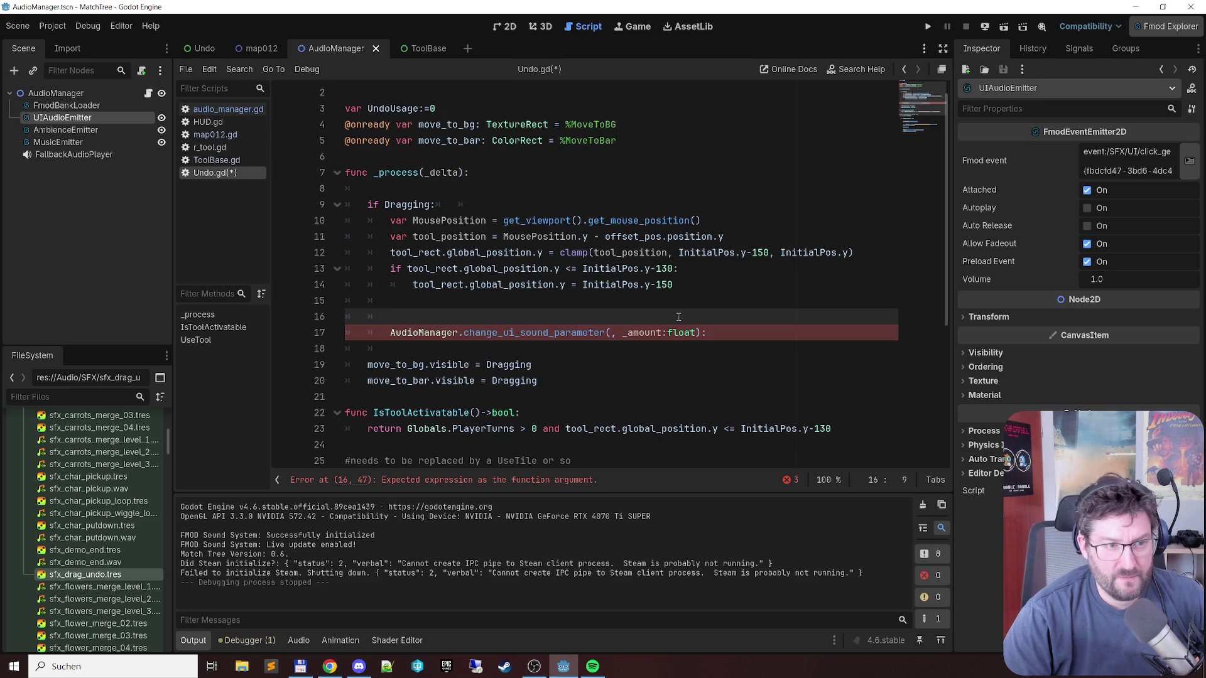
text(var)
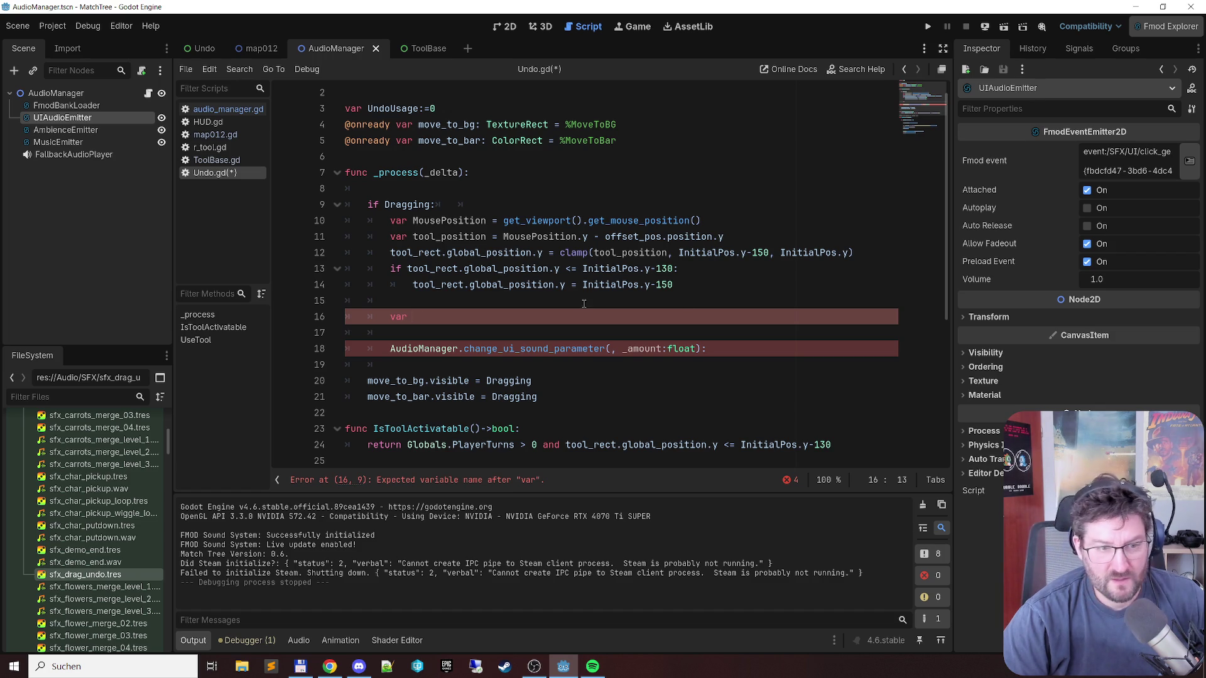
Save Undo.gd, then open the Fmod banks explorer to find the pull_length parameter ID.
key(ctrl+s)
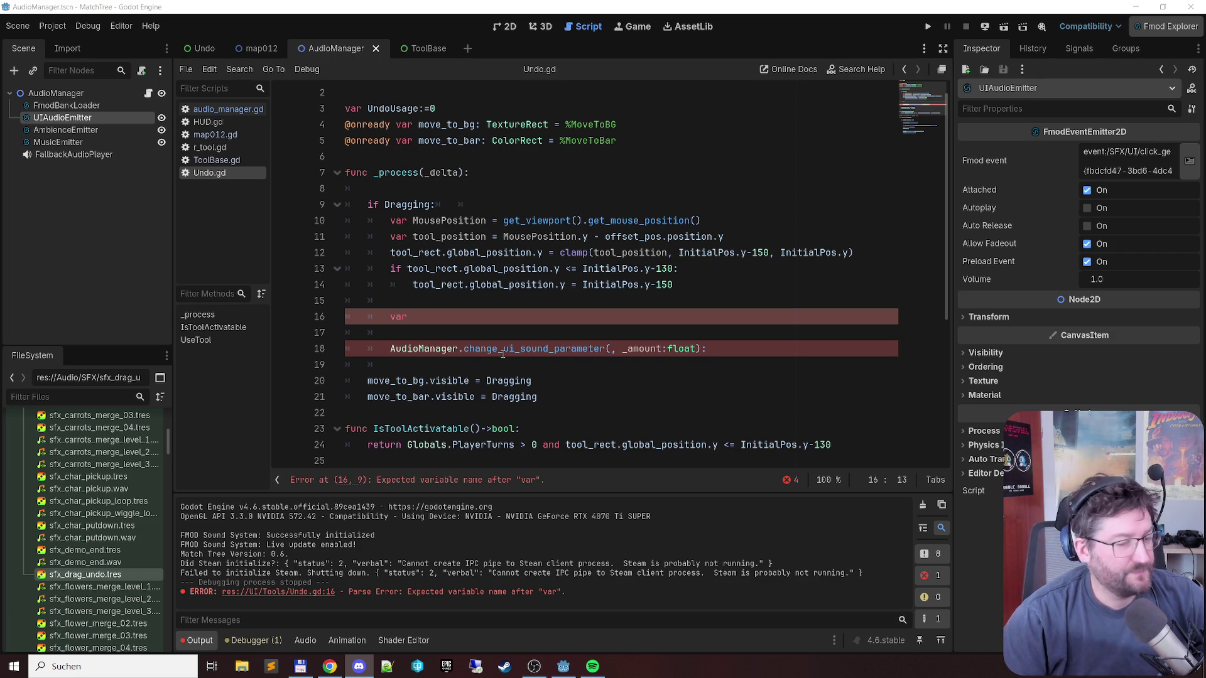
click(455, 315)
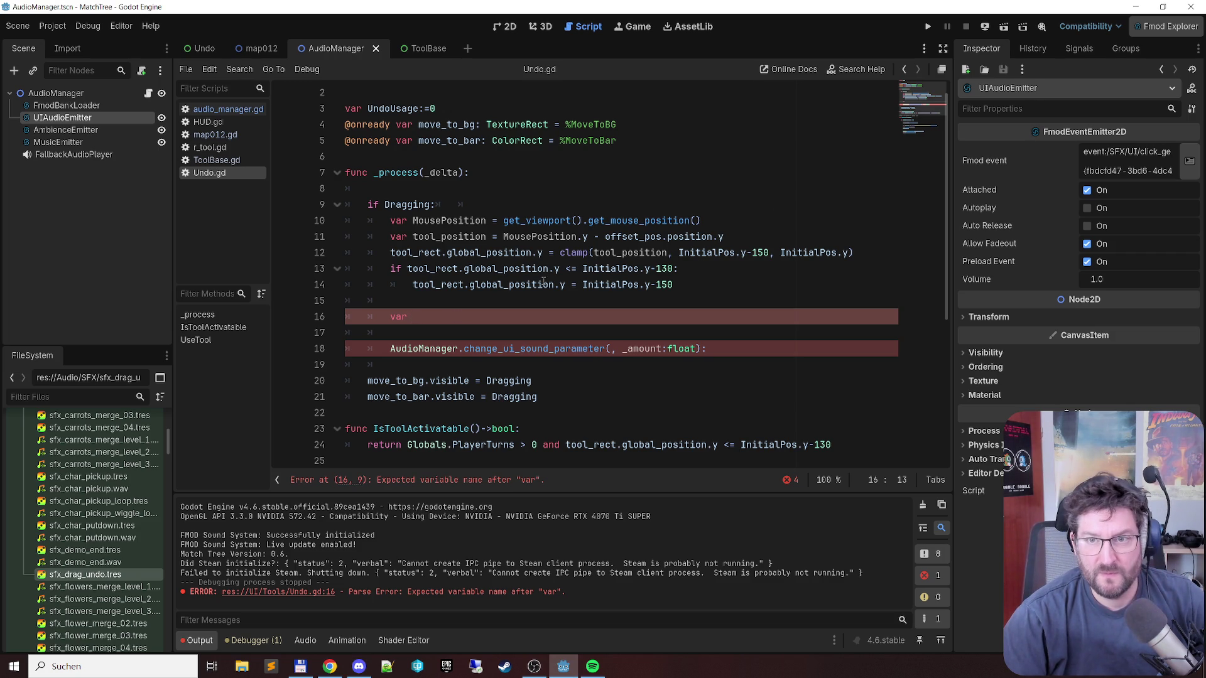
click(1167, 26)
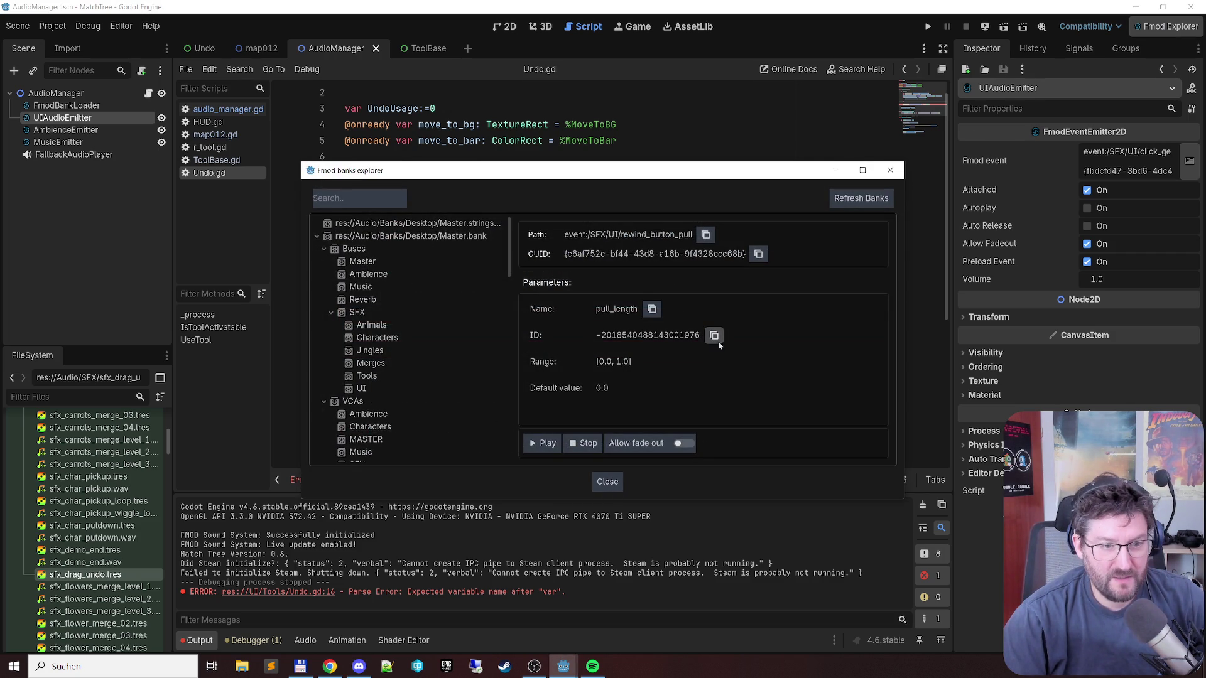
click(899, 170)
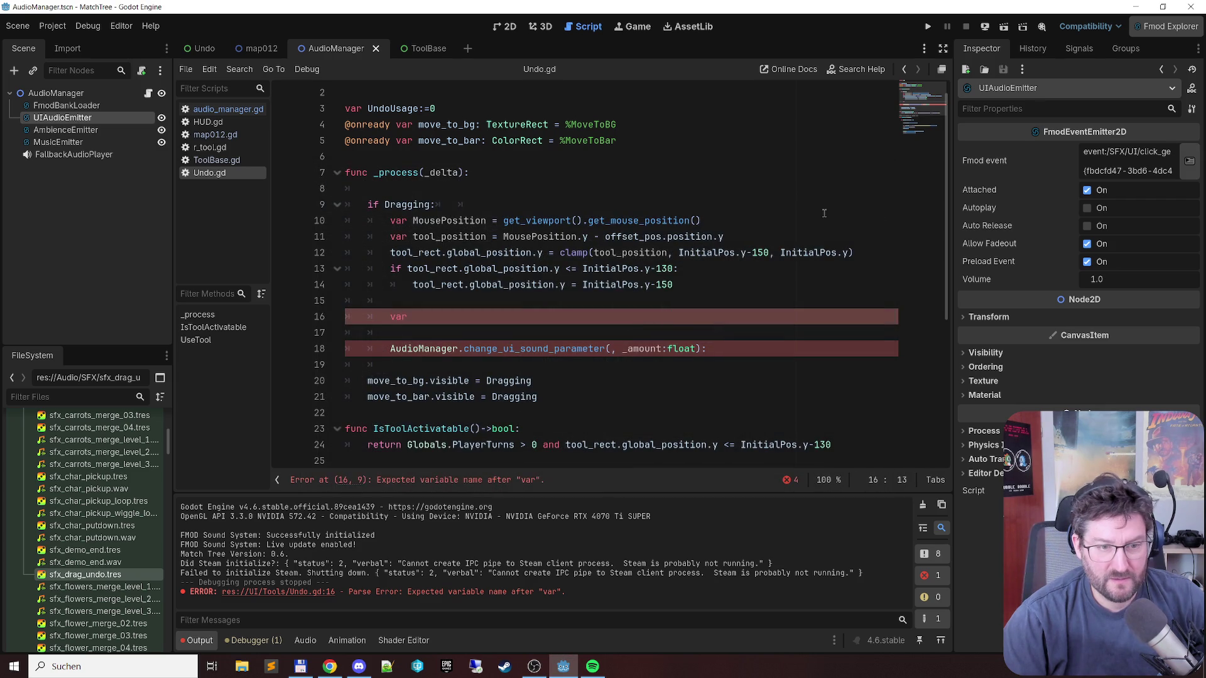
click(607, 348)
key(ctrl+v)
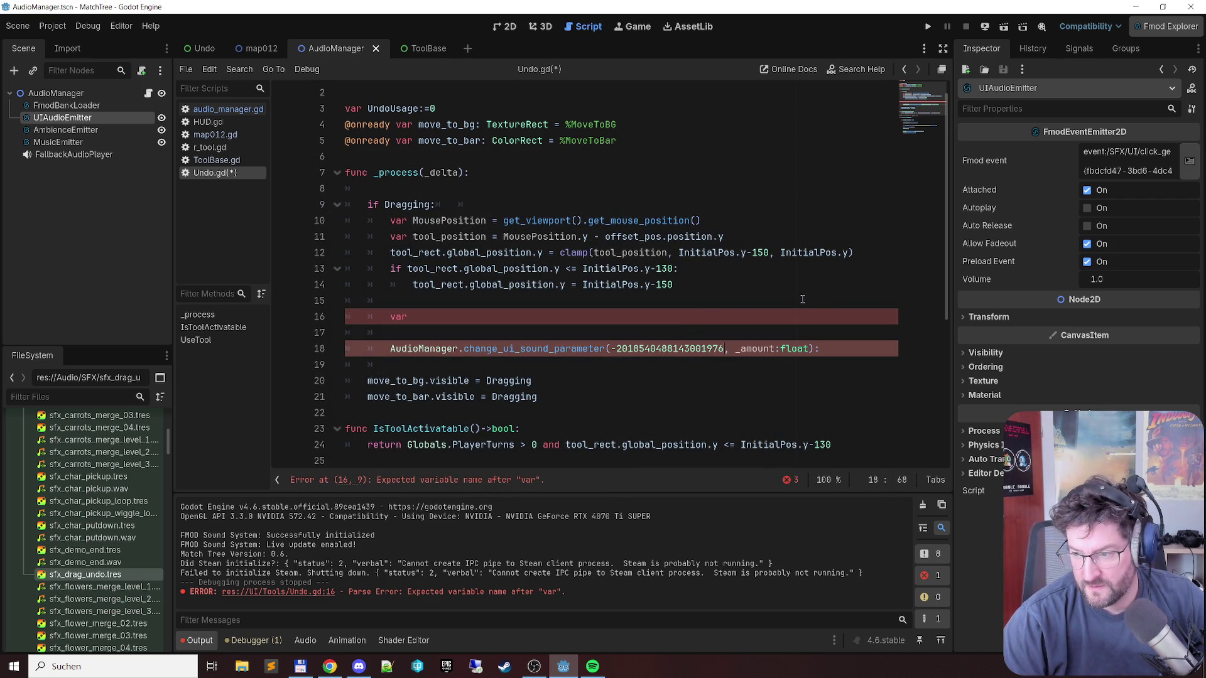
key(ctrl+s)
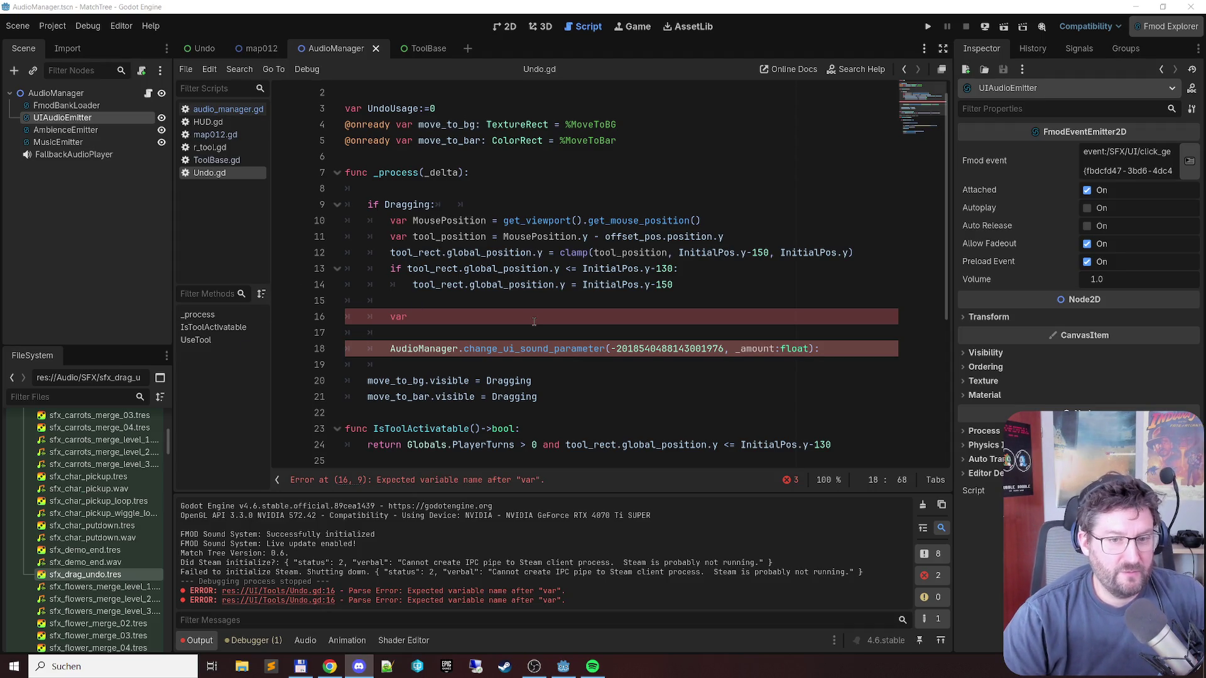
click(504, 319)
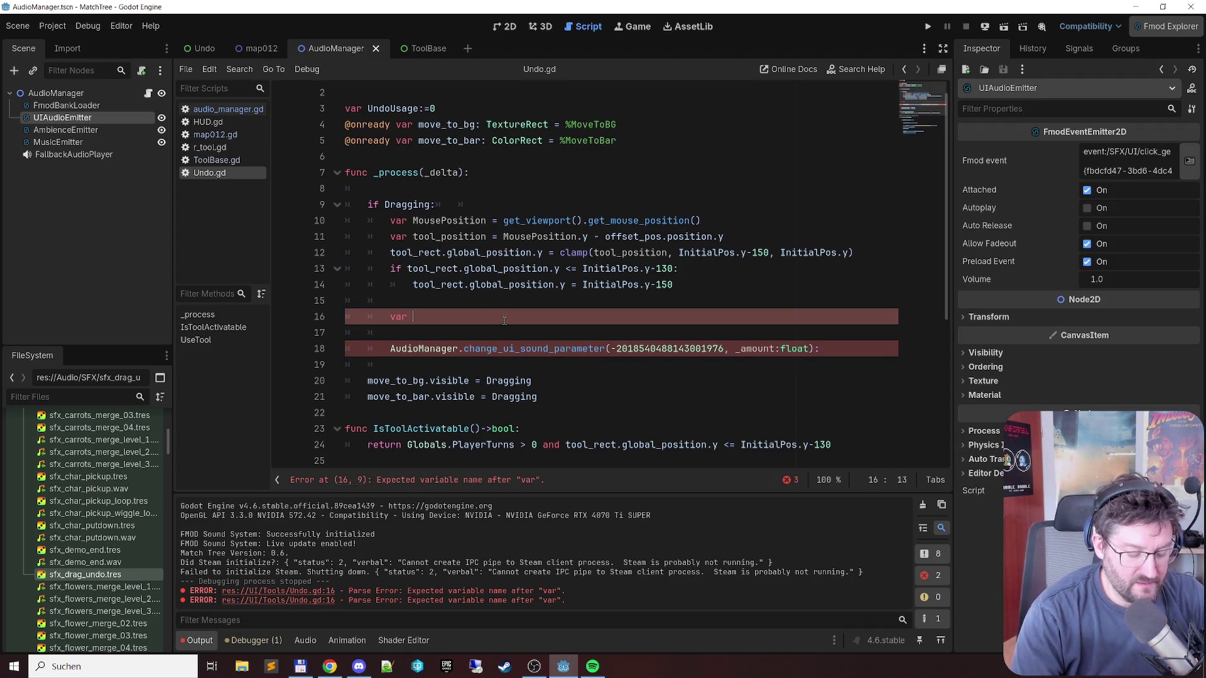
Name the variable on line 16 DragPercentage with := and save Undo.gd.
text(DragPercentage :=)
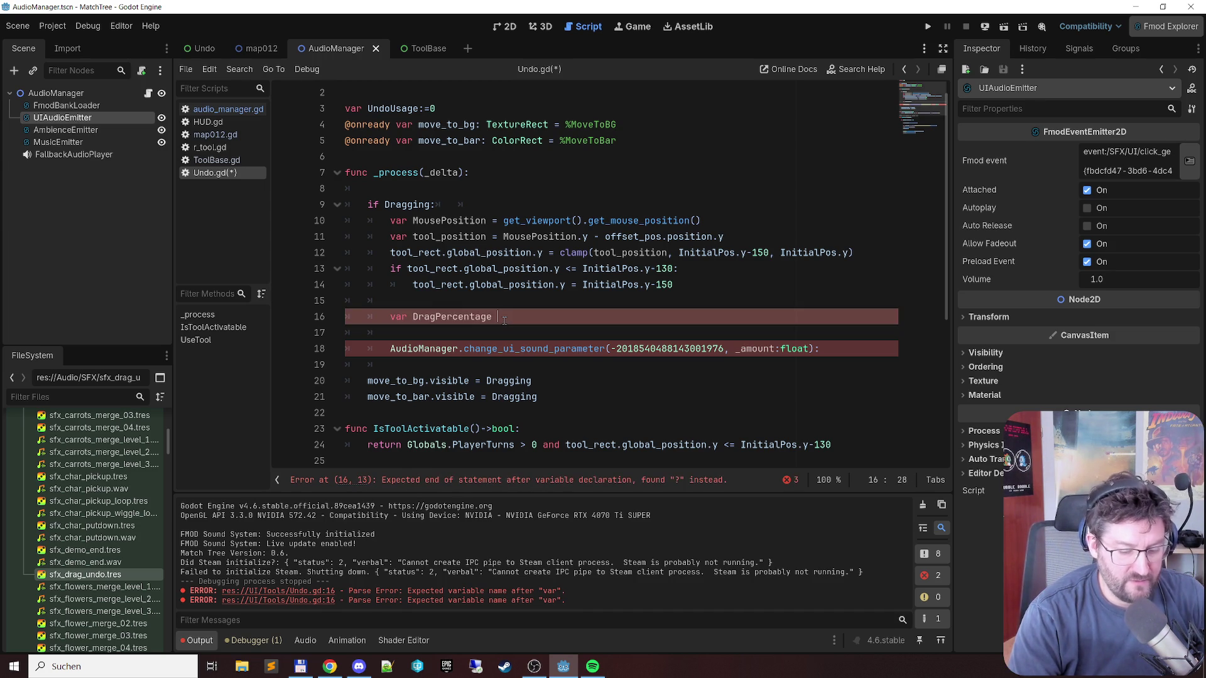
key(ctrl+space)
key(Escape)
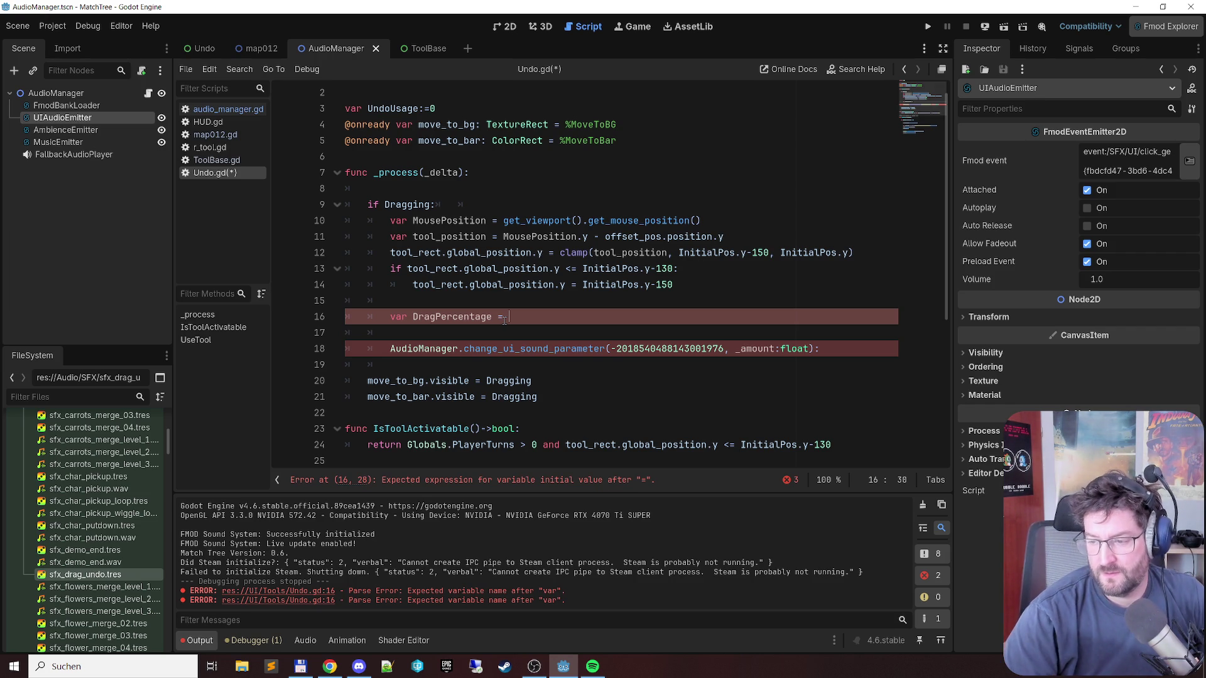
key(ctrl+s)
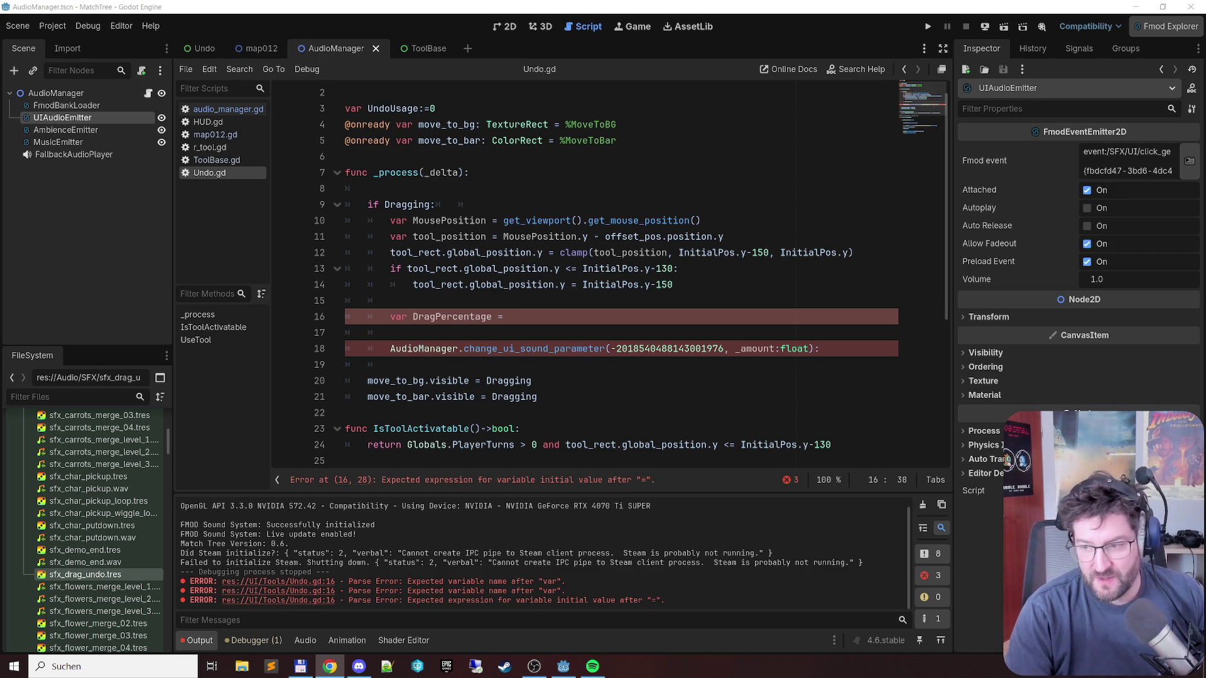
click(533, 323)
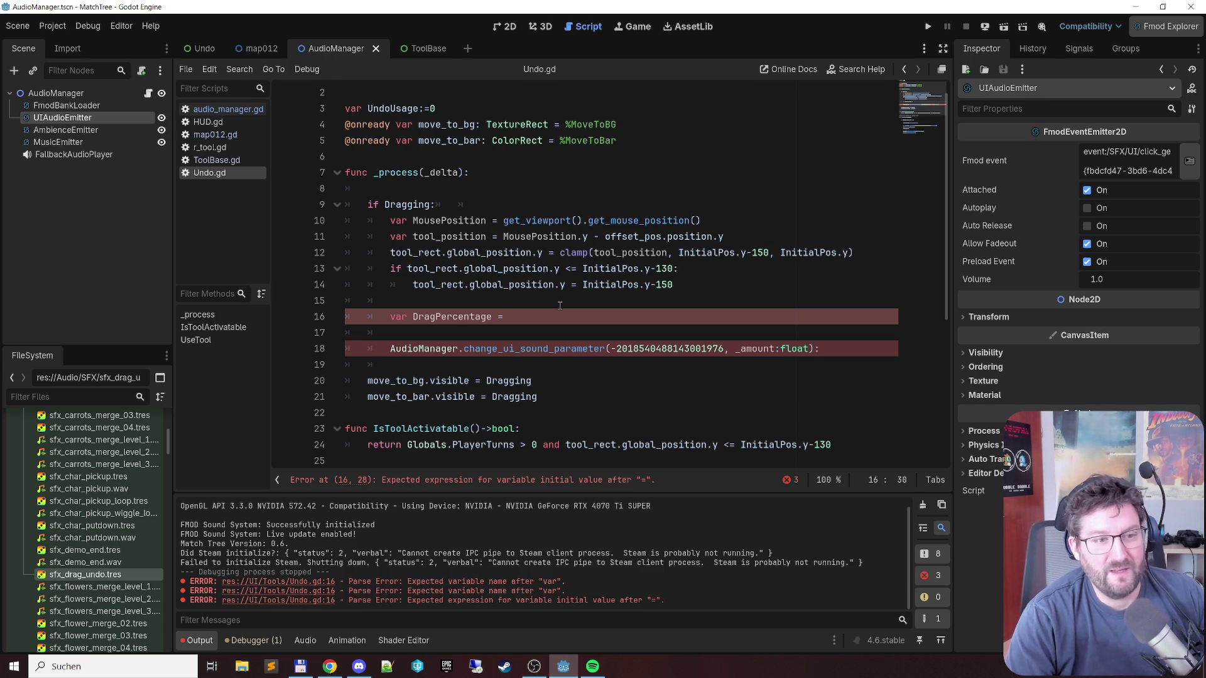
click(603, 157)
scroll(628, 169, up, 1)
Add a constant DragDistance:=150.0 at the top of Undo.gd and copy its name.
scroll(646, 176, down, 3)
scroll(669, 186, up, 3)
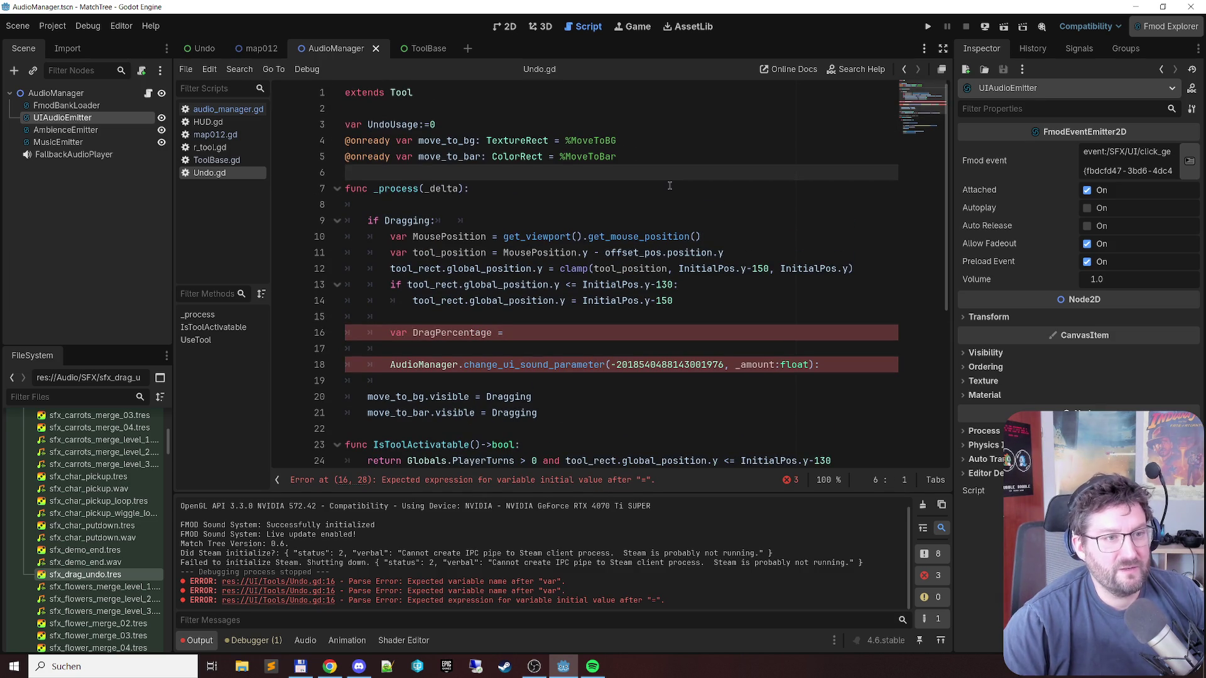
key(Return)
key(Up)
key(Return)
text(const)
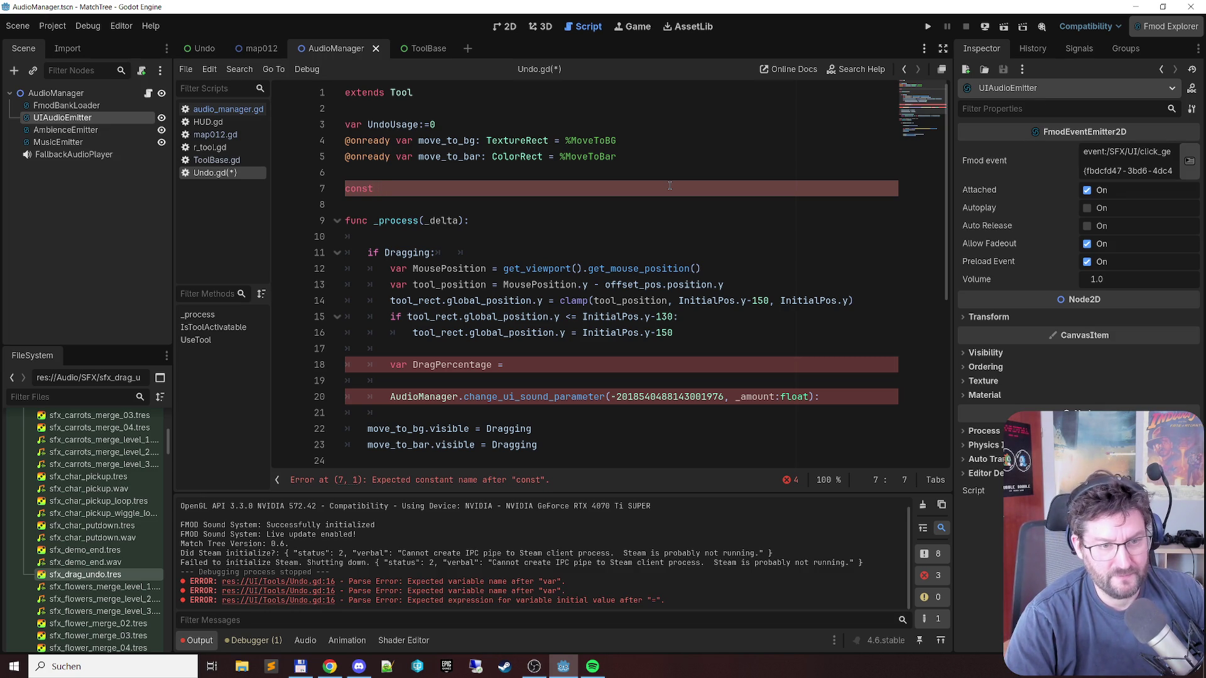
text(Dra)
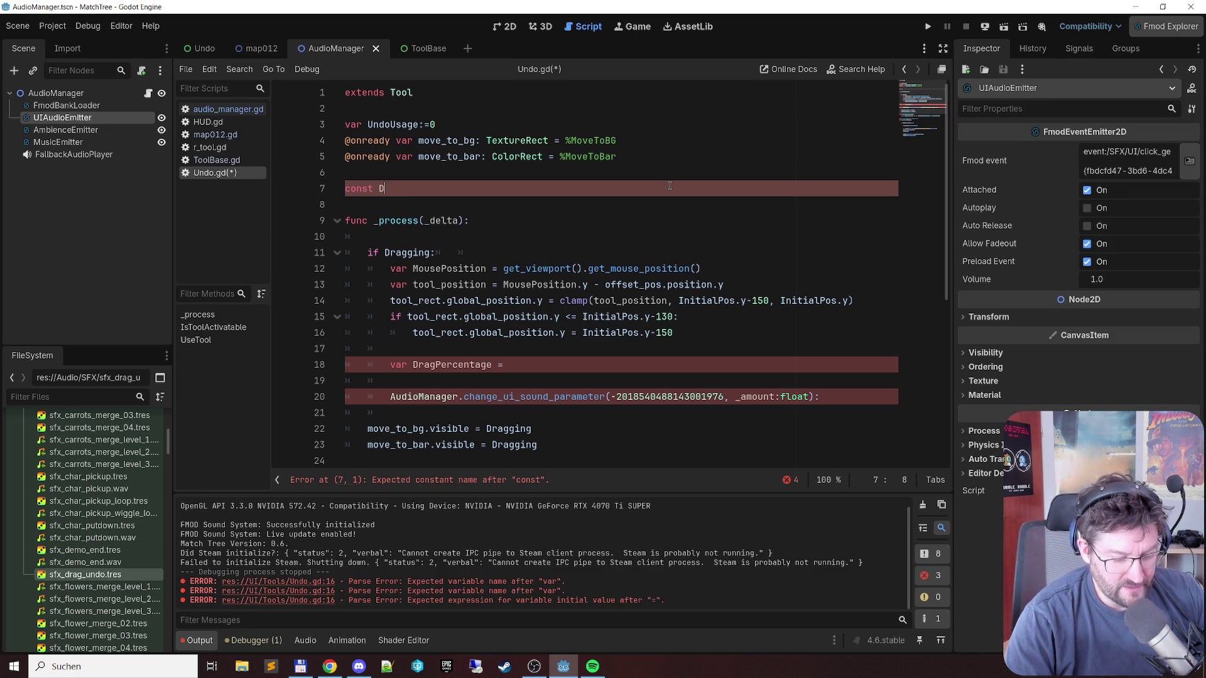
text(gDistance)
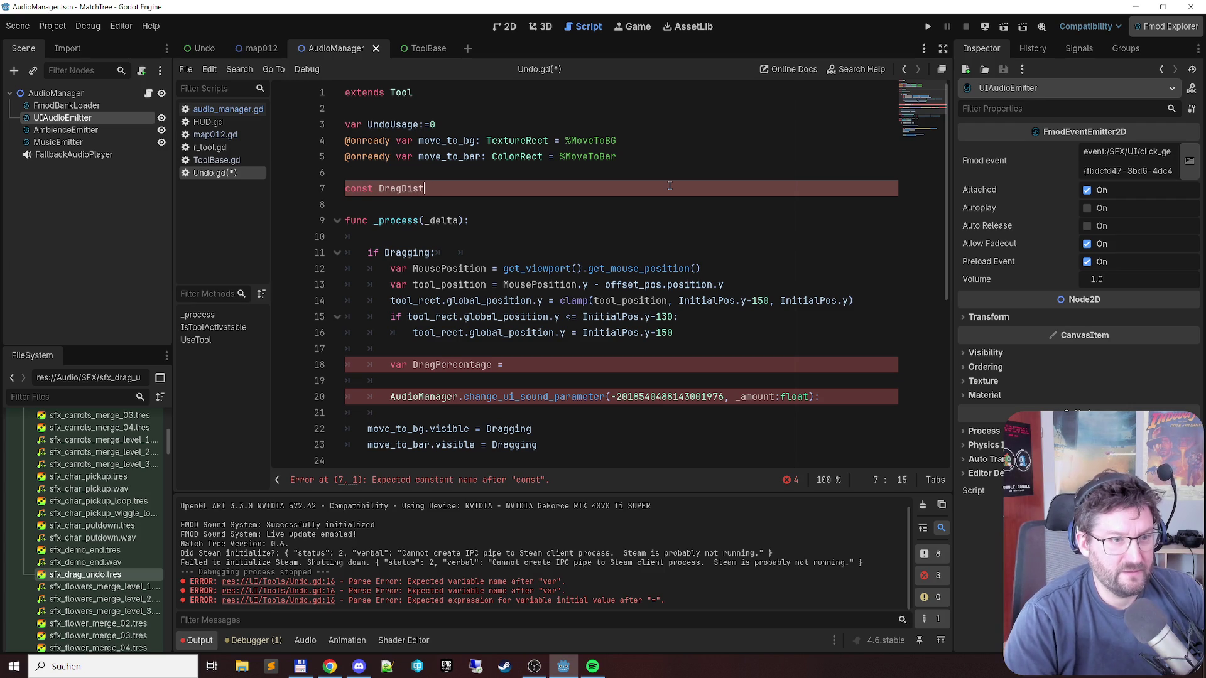
text(:)
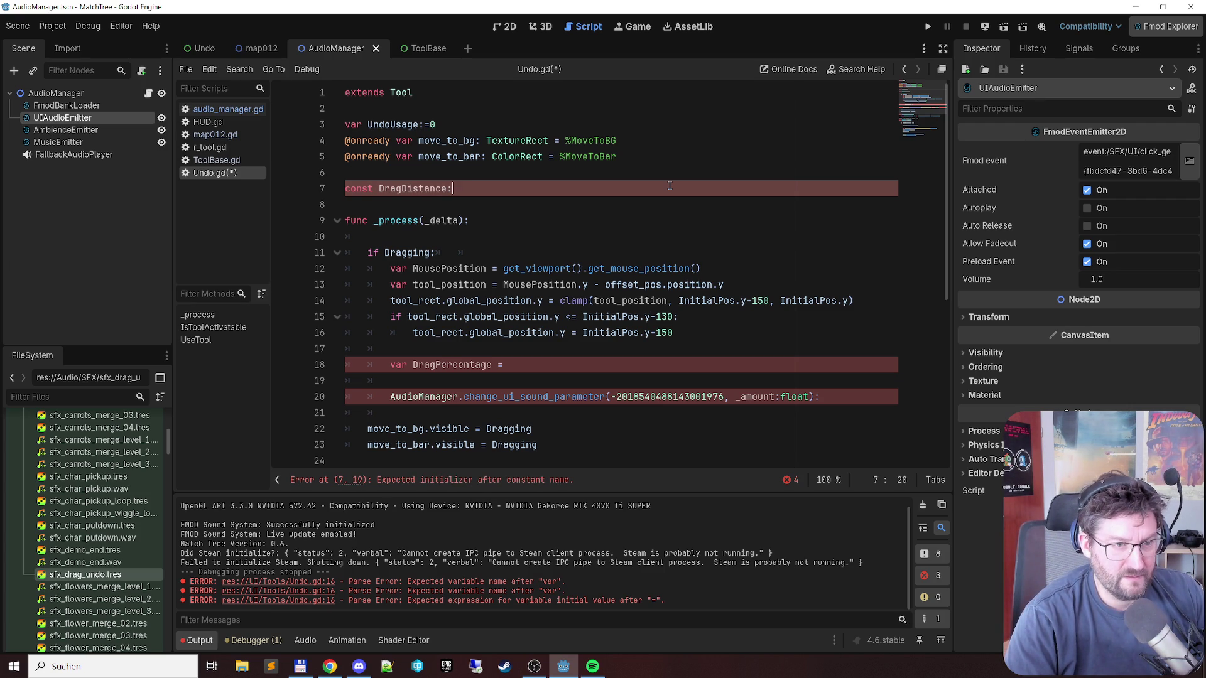
text(=15)
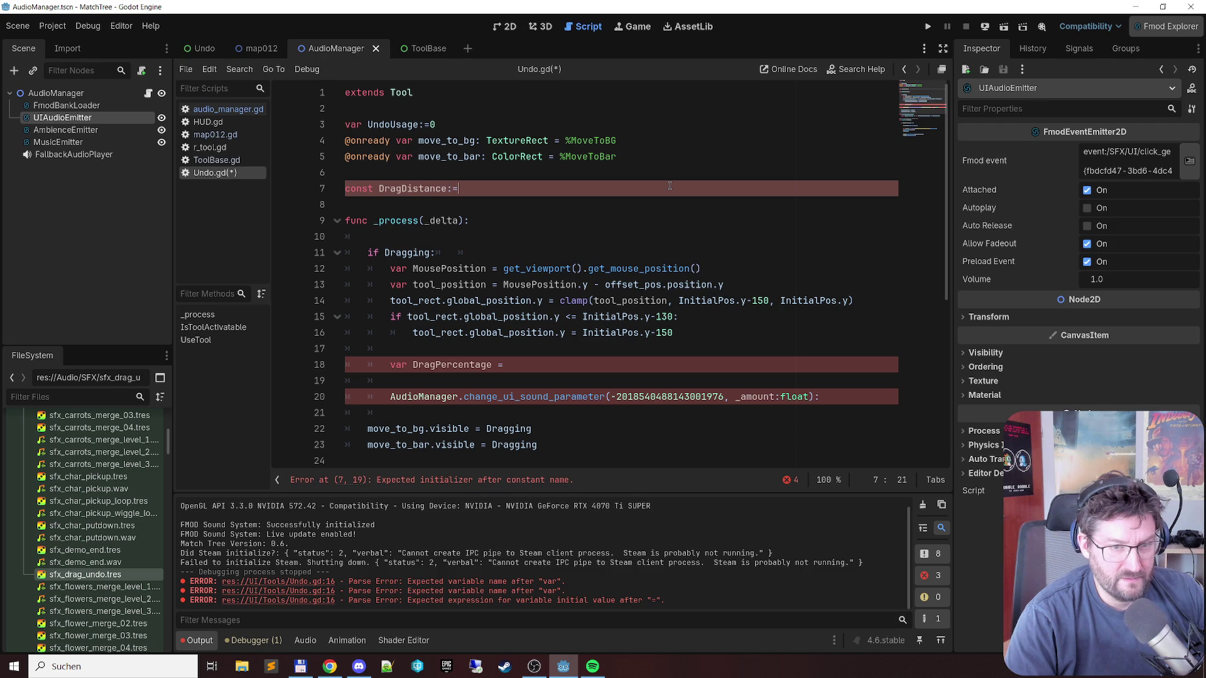
text(0.0)
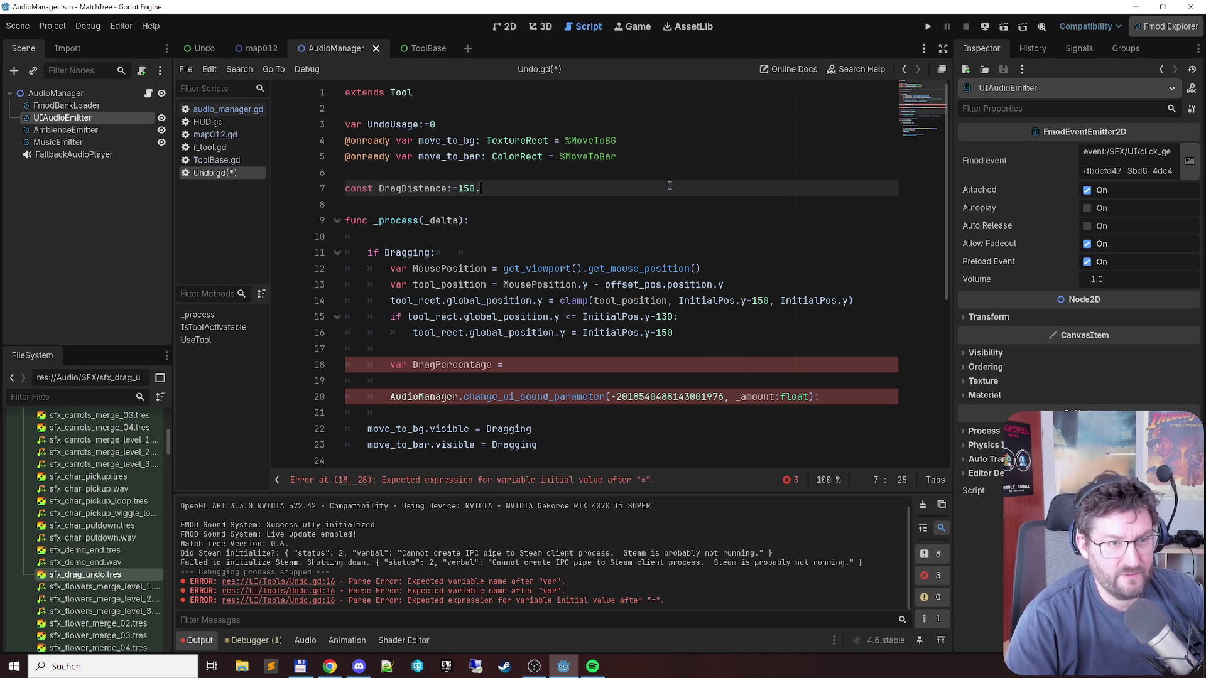
key(Home)
key(ctrl+Right)
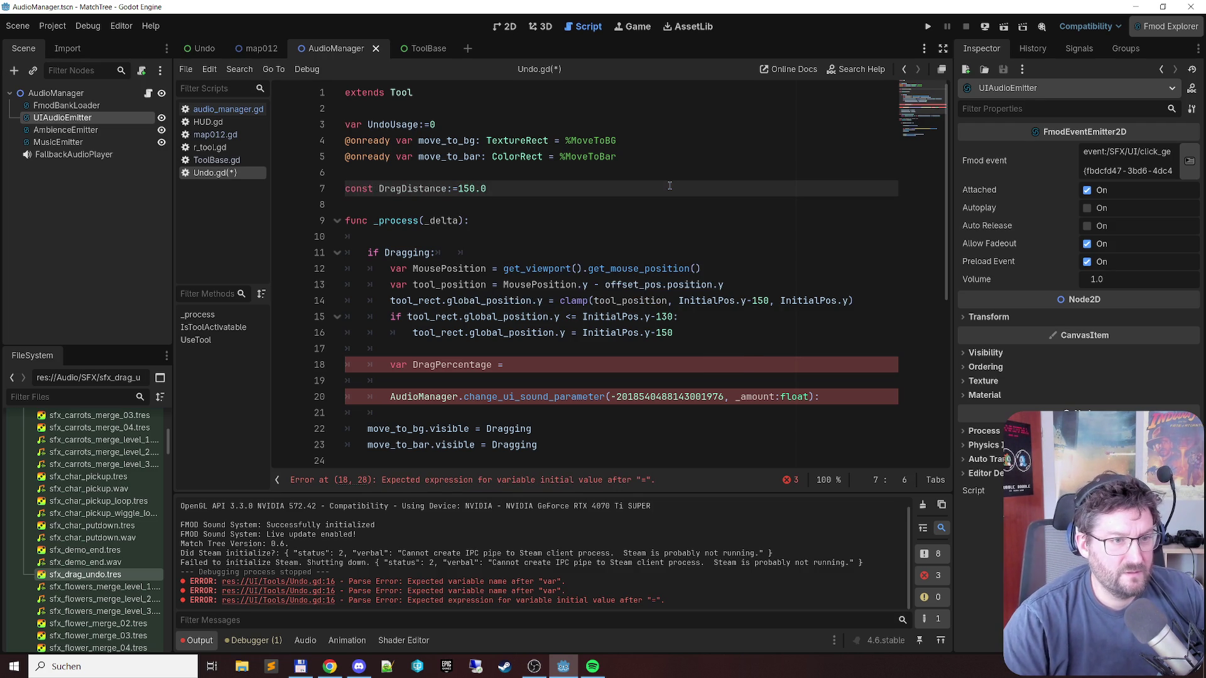
key(Right)
key(ctrl+shift+Right)
key(ctrl+c)
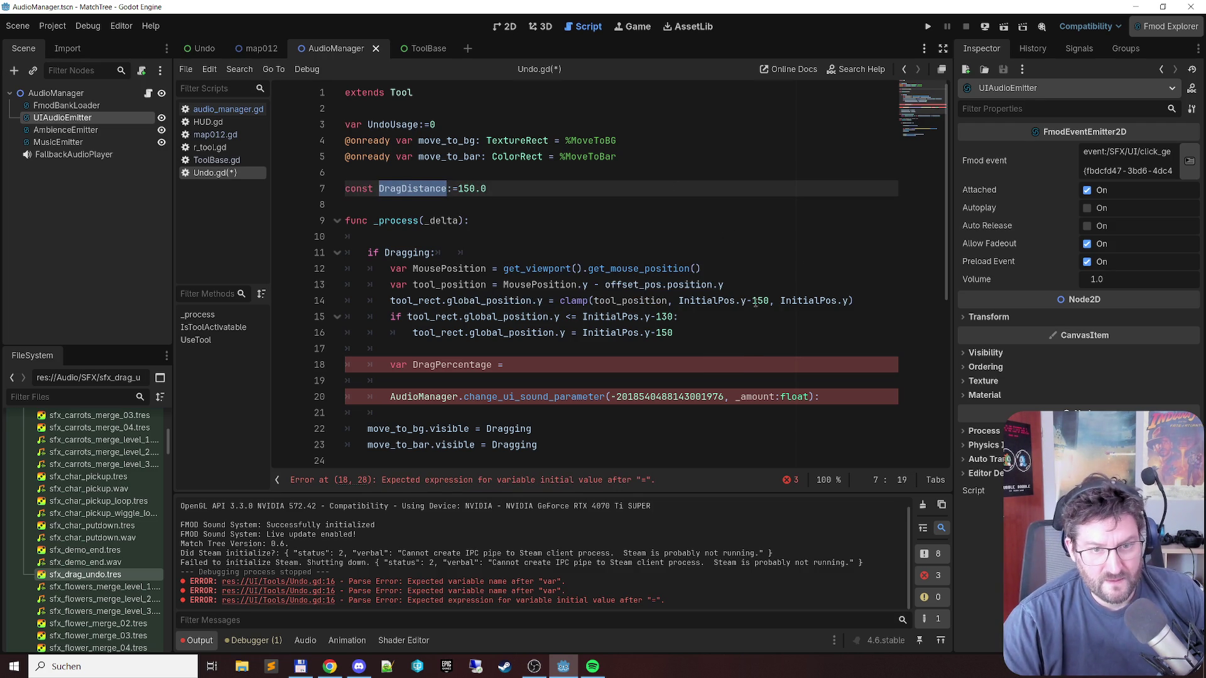
Replace the hard-coded 150 offsets with DragDistance, using DragDistance+20 on line 15, and save.
double_click(760, 301)
key(ctrl+v)
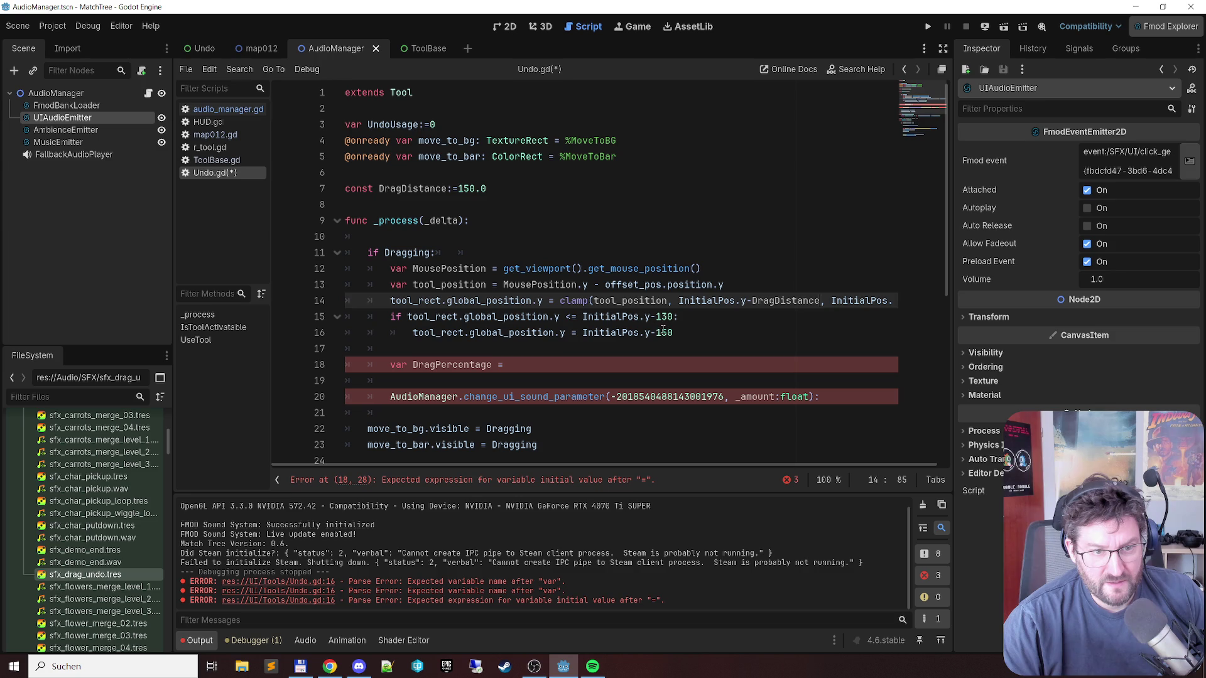
double_click(664, 333)
key(ctrl+v)
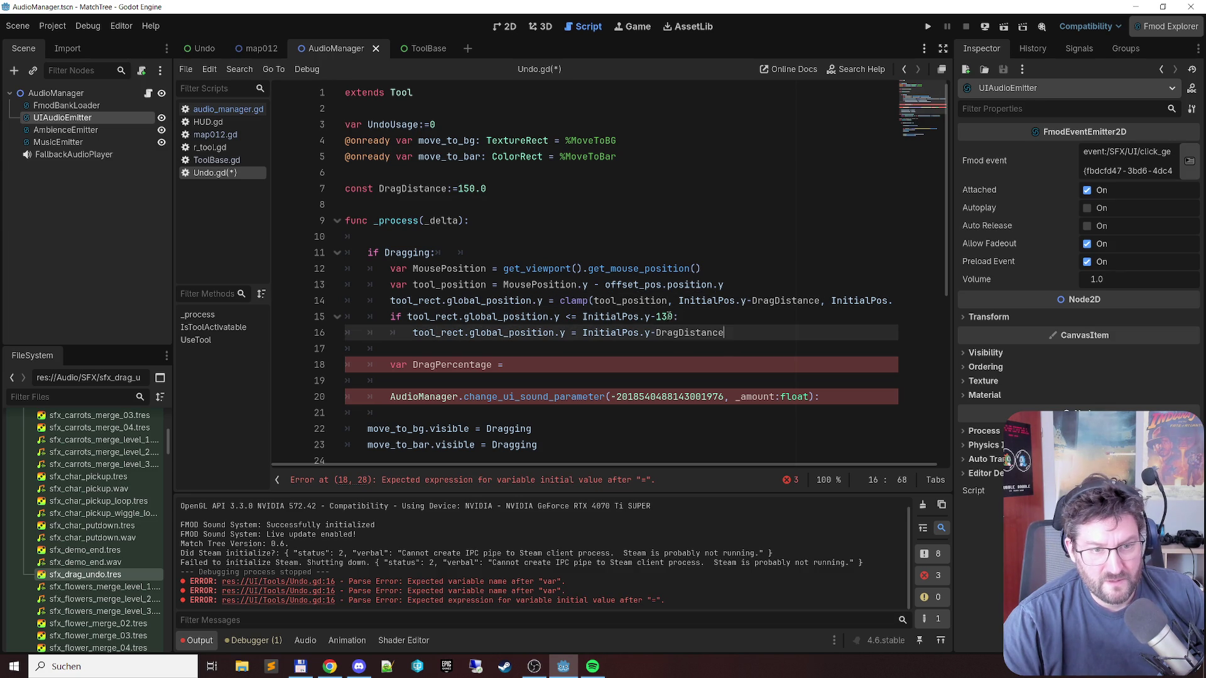
double_click(664, 317)
key(ctrl+v)
text(+20)
key(ctrl+s)
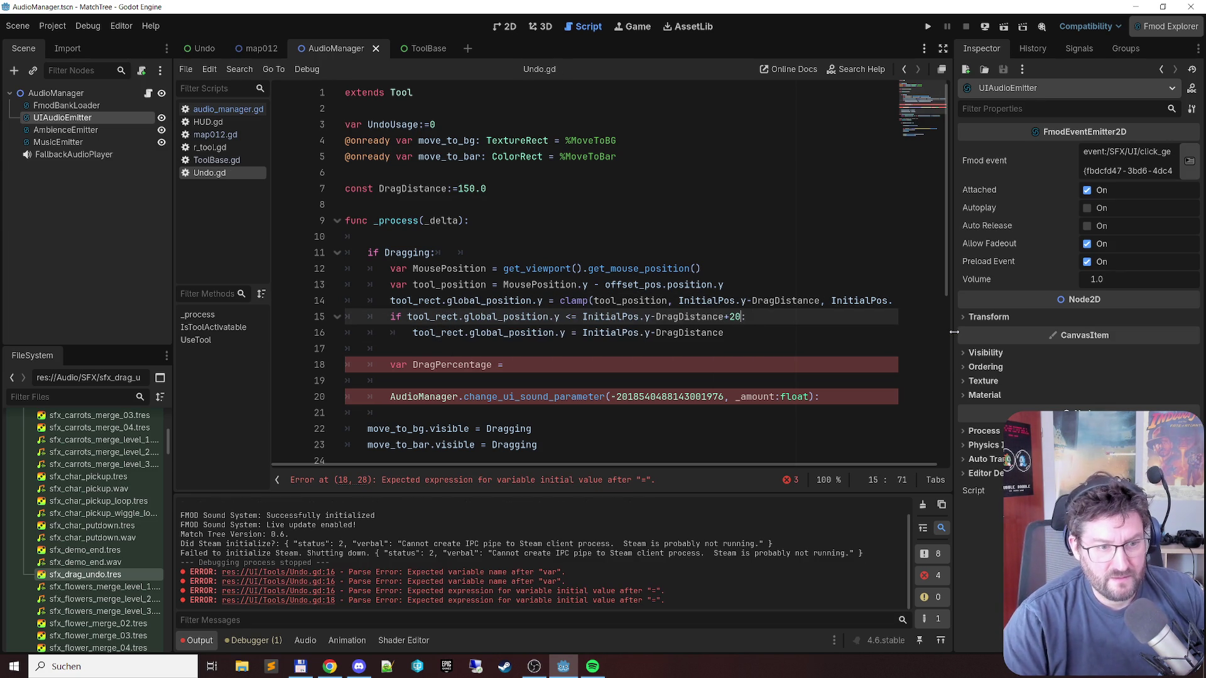
Comment out the DragPercentage and AudioManager lines 18 and 20 and save.
key(Down)
key(Down)
key(Down)
key(Home)
text(#)
key(Down)
key(Down)
key(Home)
text(#)
key(ctrl+s)
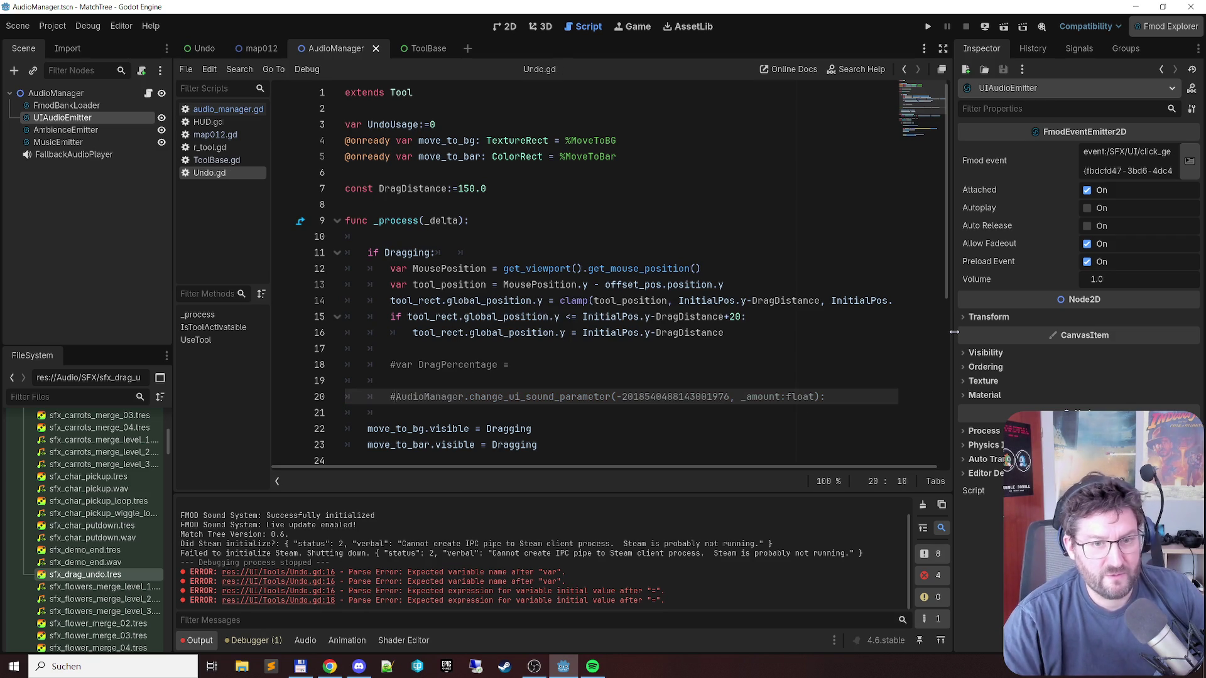
Change IsToolActivatable's 130 to DragDistance+20, save, and run the game from the map012 scene.
scroll(583, 285, down, 6)
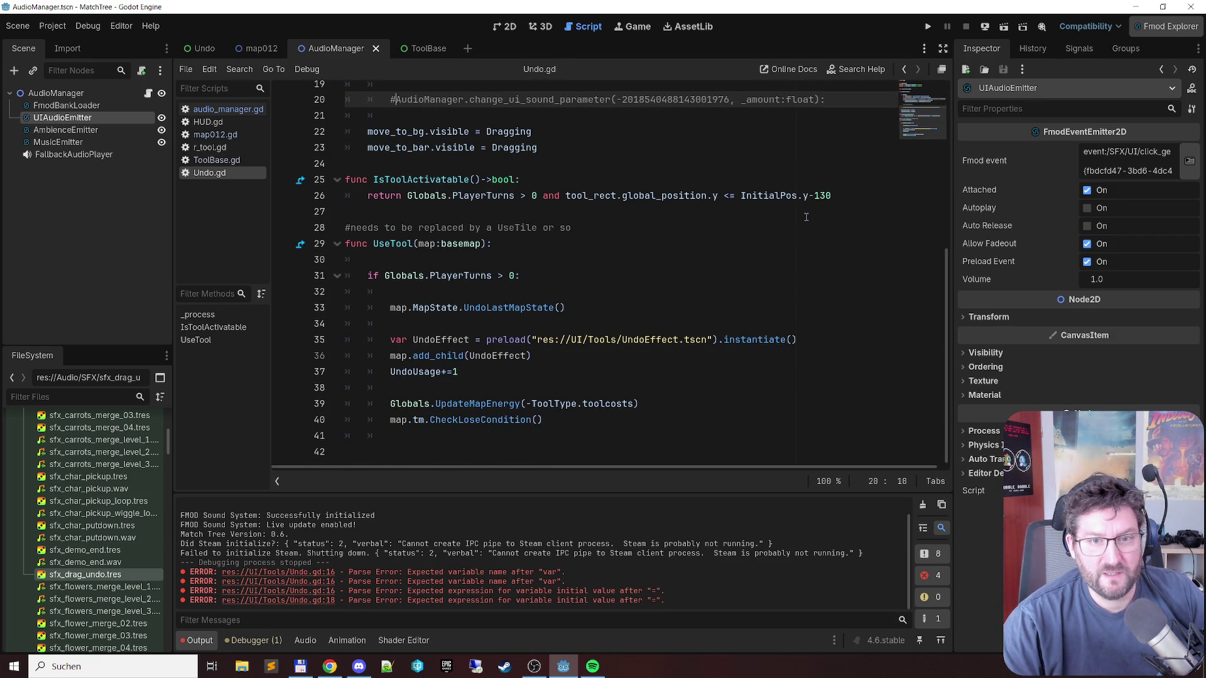
scroll(806, 217, up, 1)
scroll(820, 240, up, 1)
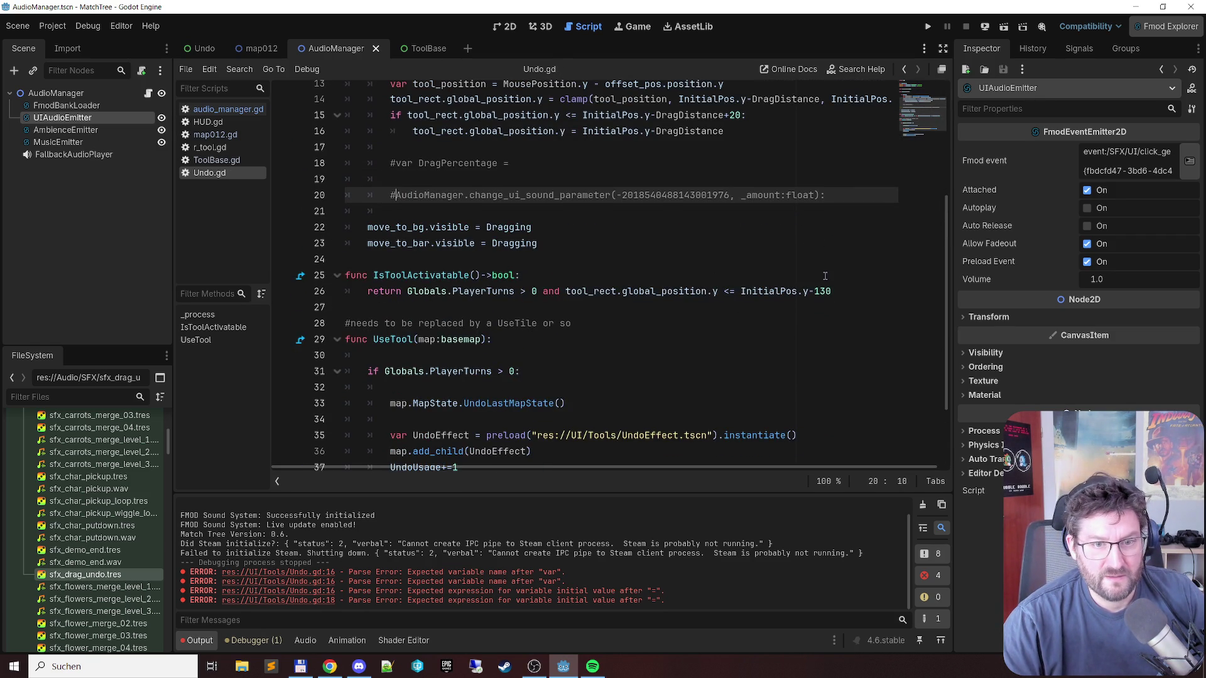
scroll(825, 276, up, 1)
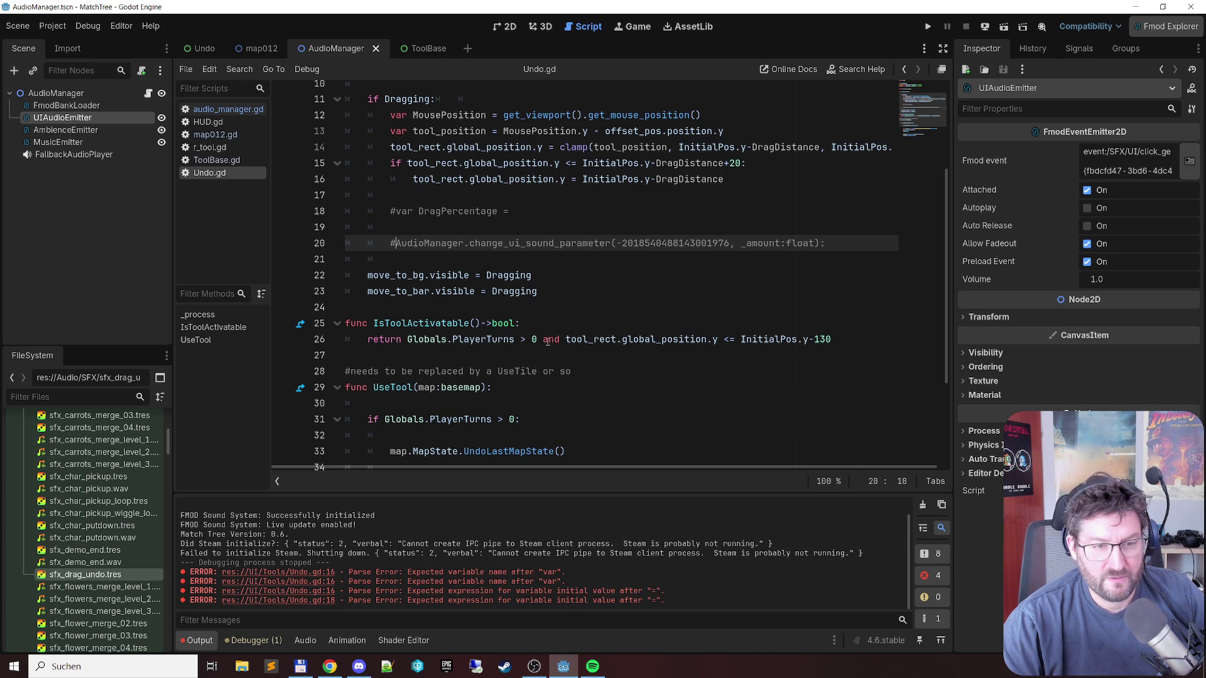
double_click(822, 339)
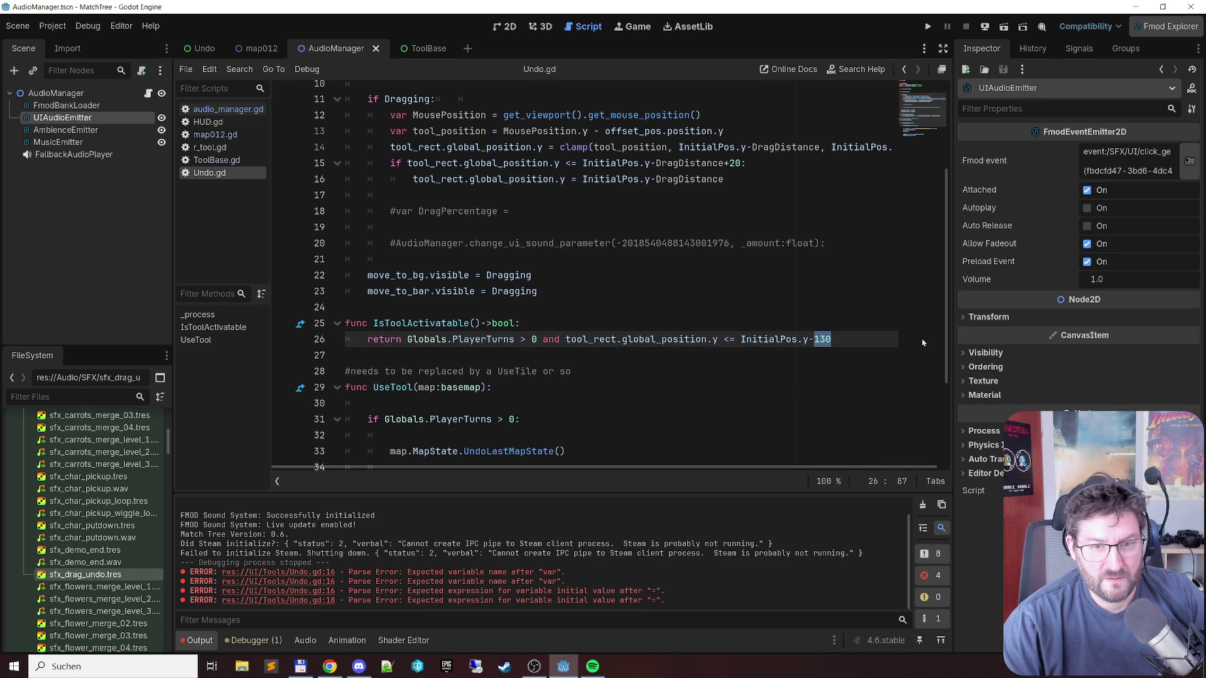
text(DragDistance)
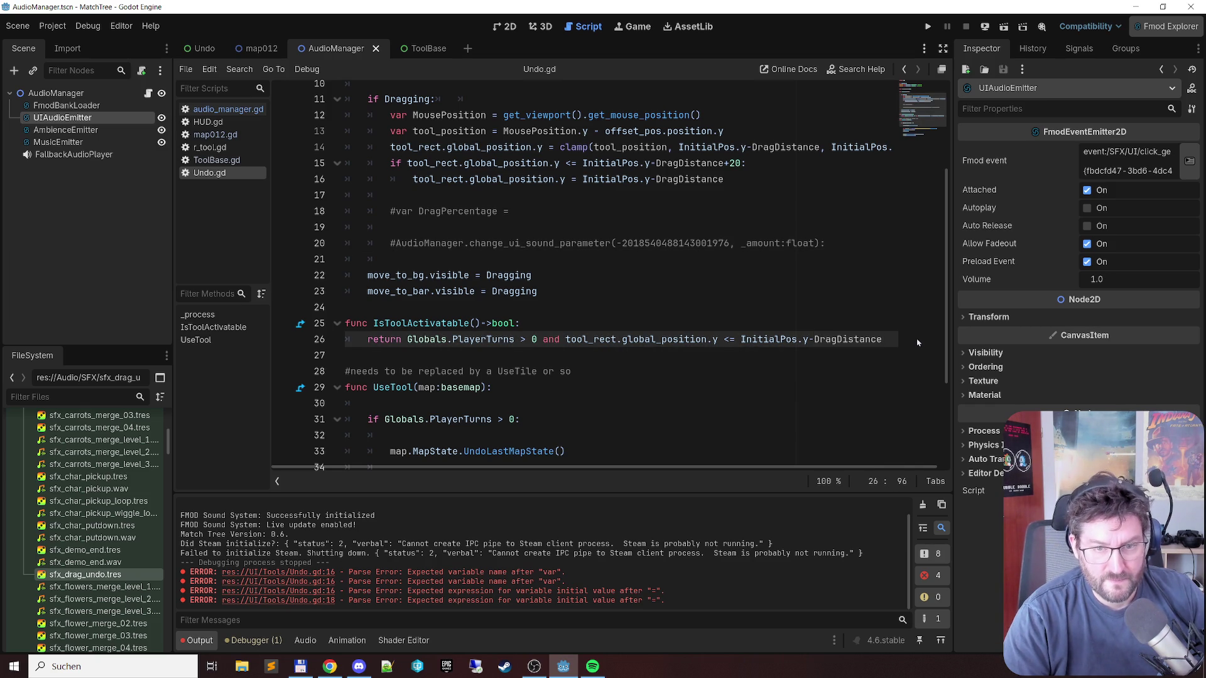
text(+20)
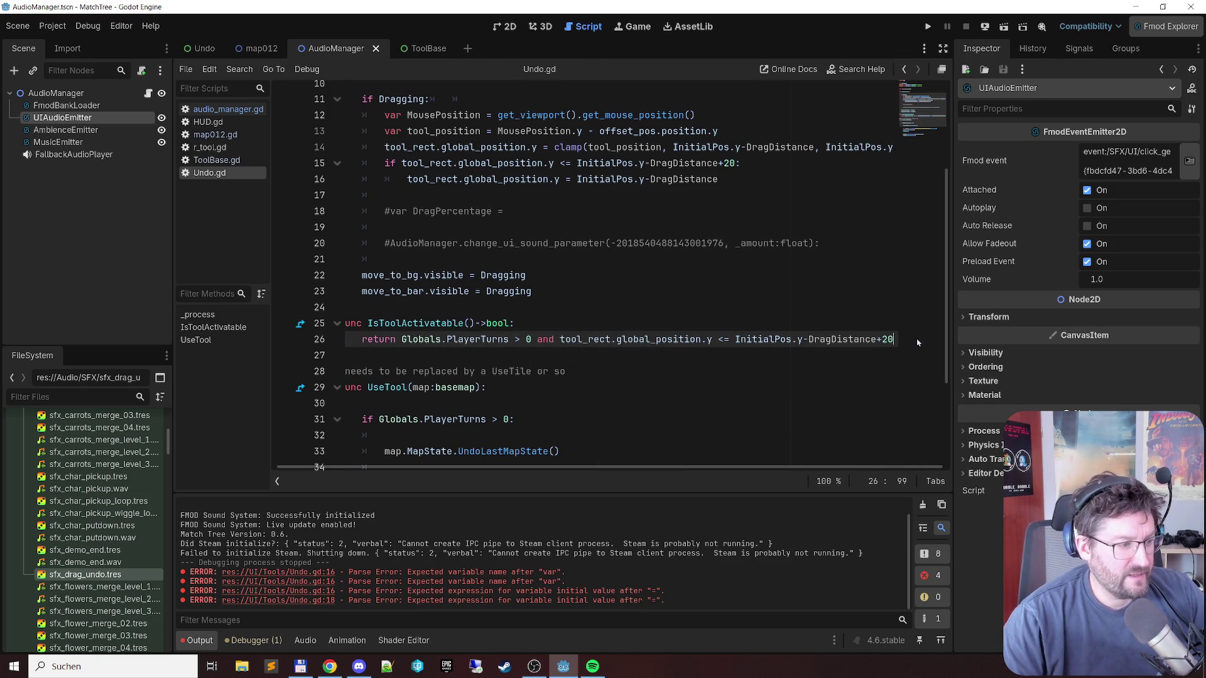
key(ctrl+s)
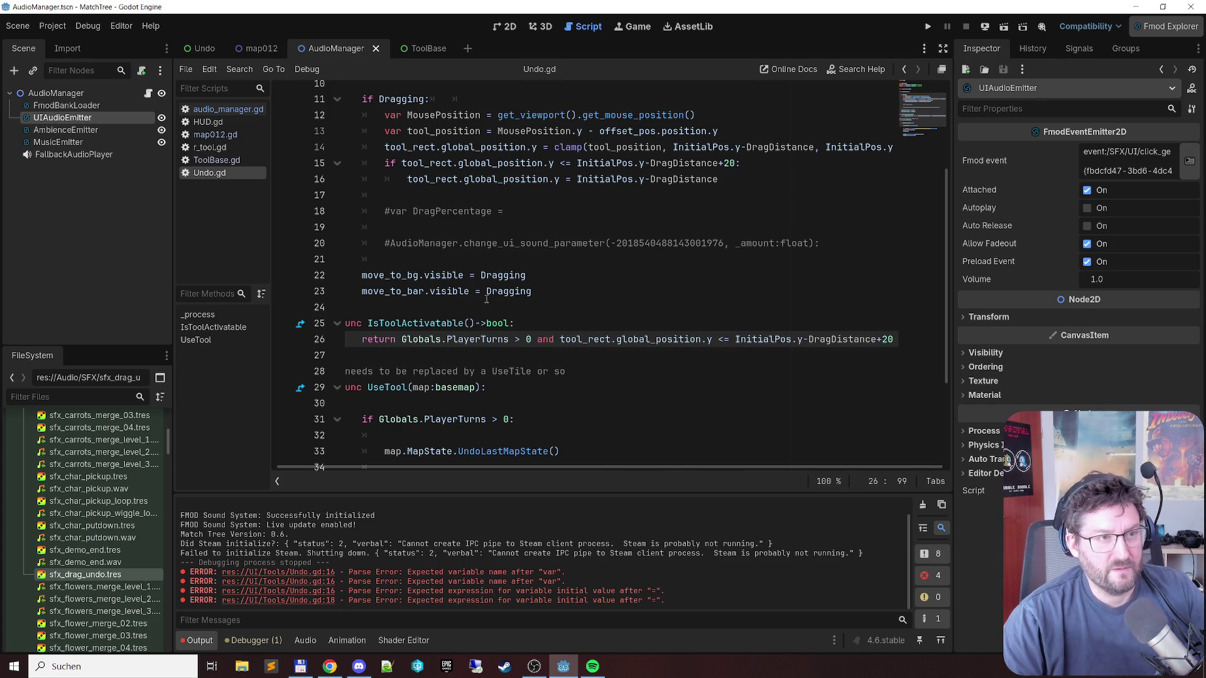
click(258, 48)
key(F6)
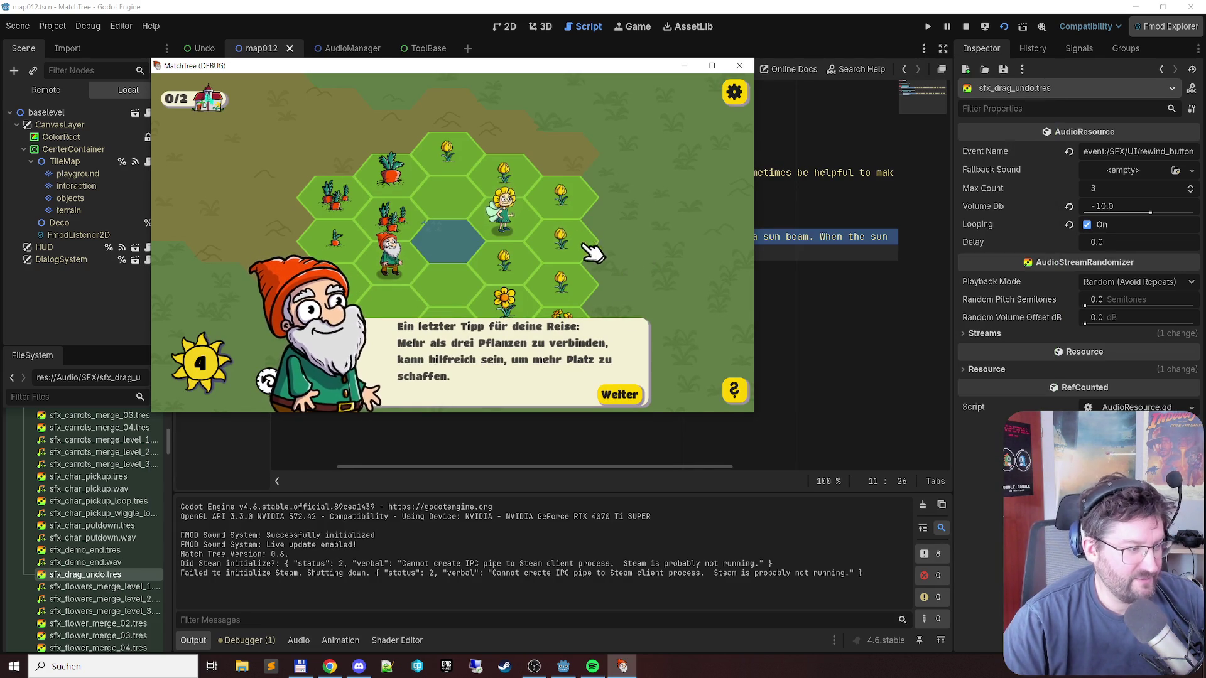
Dismiss the gnome's tips, merge a yellow tulip chain, revert it with the undo tool, then close the game.
click(618, 395)
mouse_move(465, 165)
mouse_down()
mouse_move(525, 196)
mouse_move(570, 288)
mouse_move(514, 277)
mouse_up()
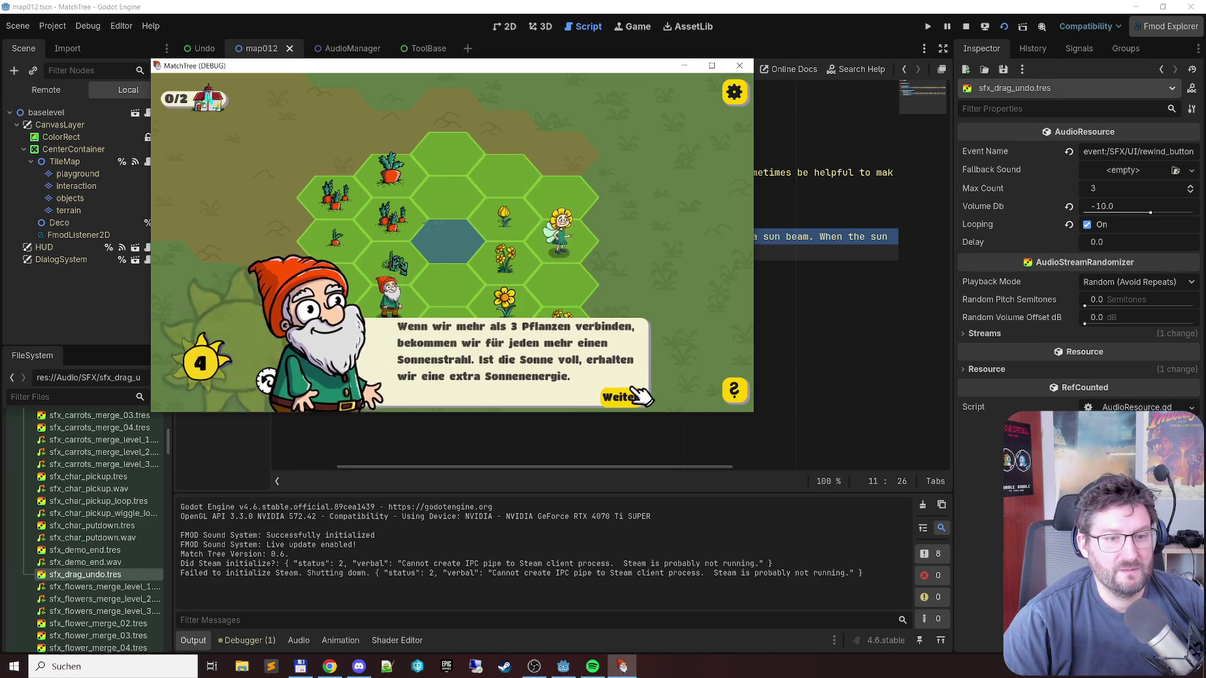
click(623, 395)
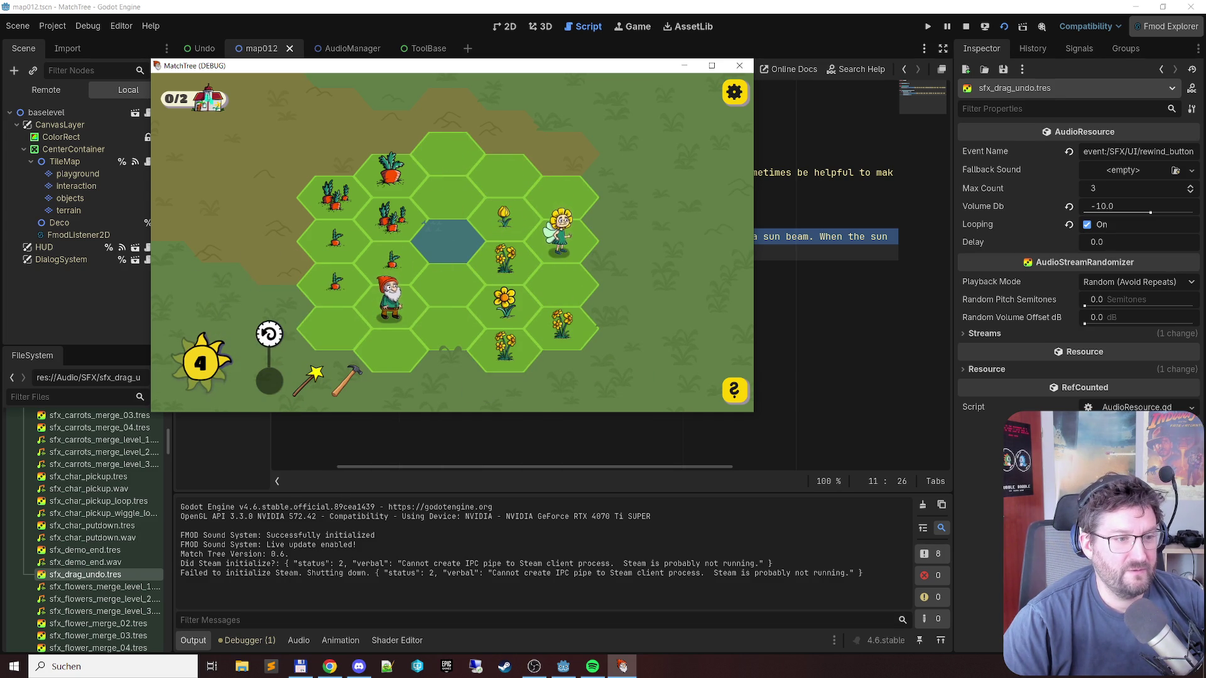
drag(269, 361, 302, 280)
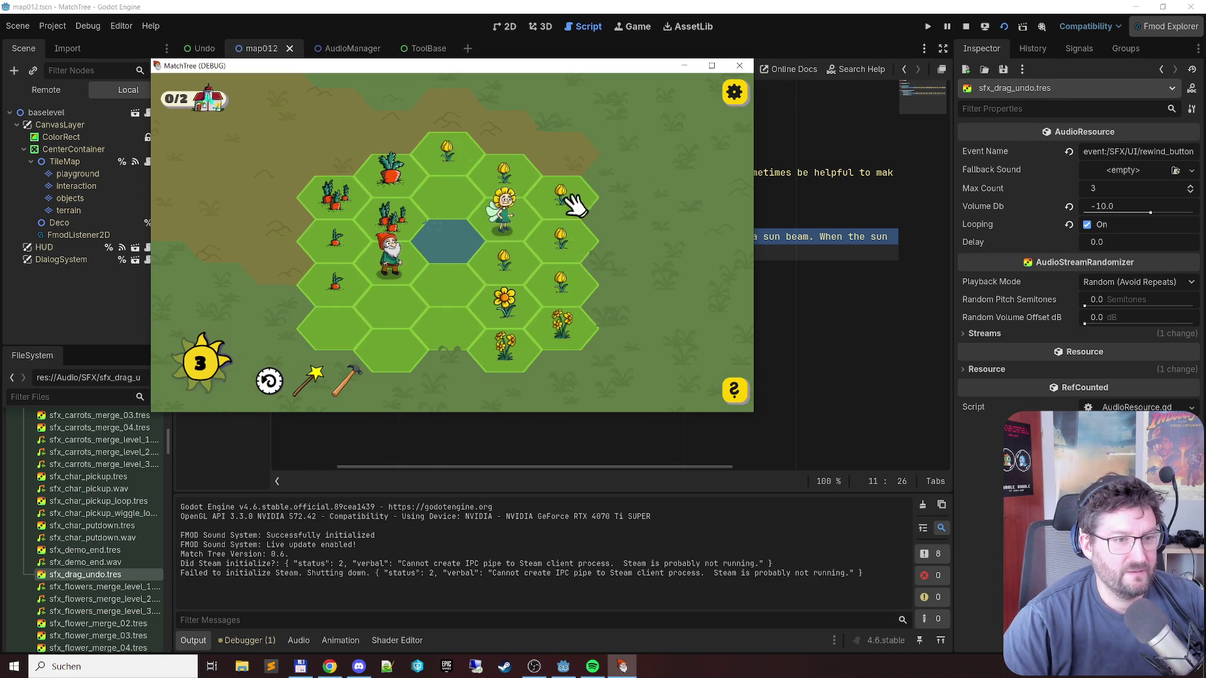
click(739, 66)
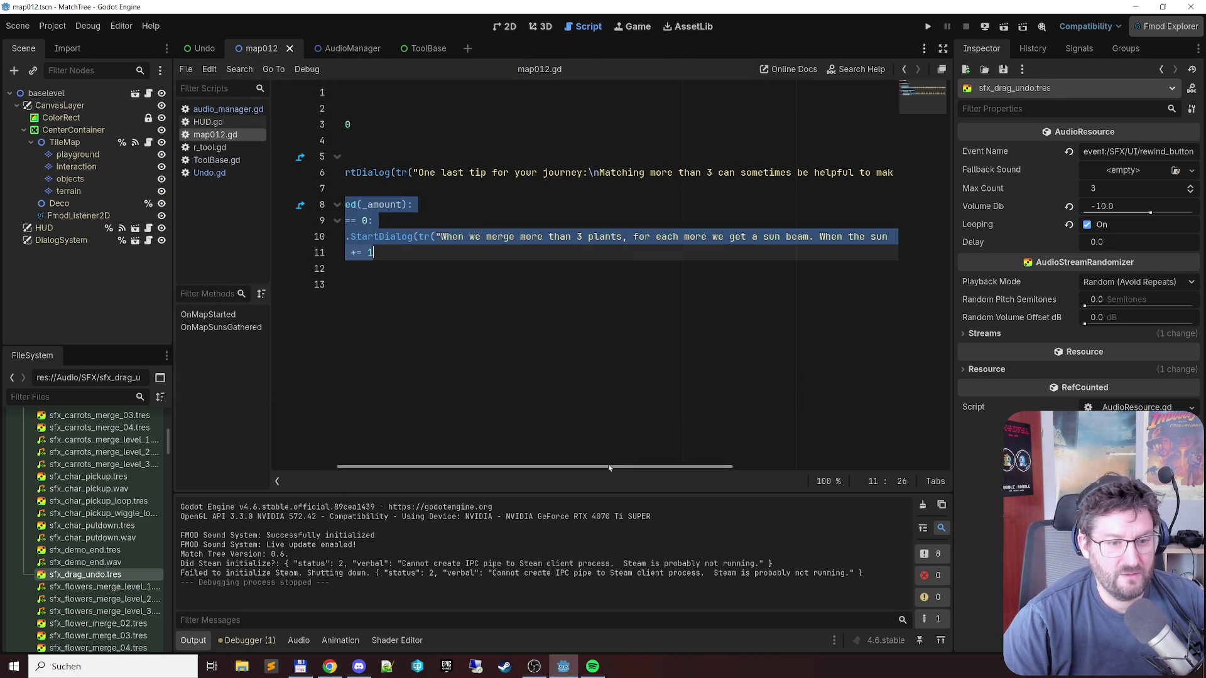
Uncomment the DragPercentage line 18 in Undo.gd.
click(239, 173)
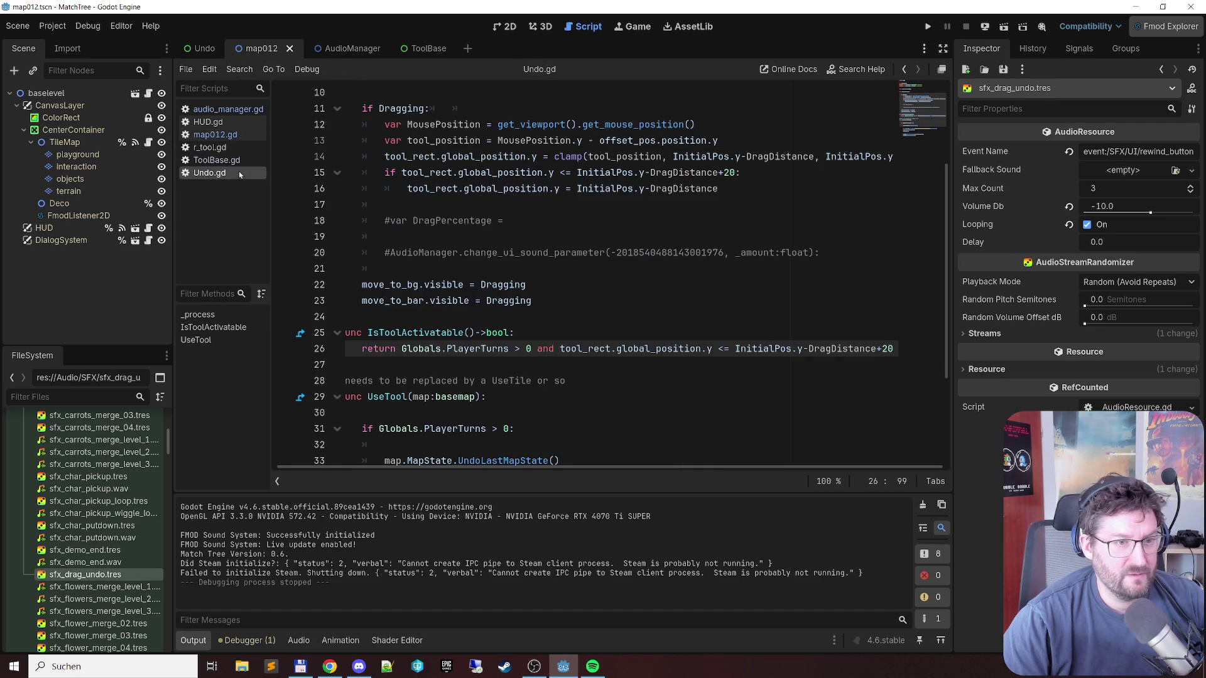
click(851, 314)
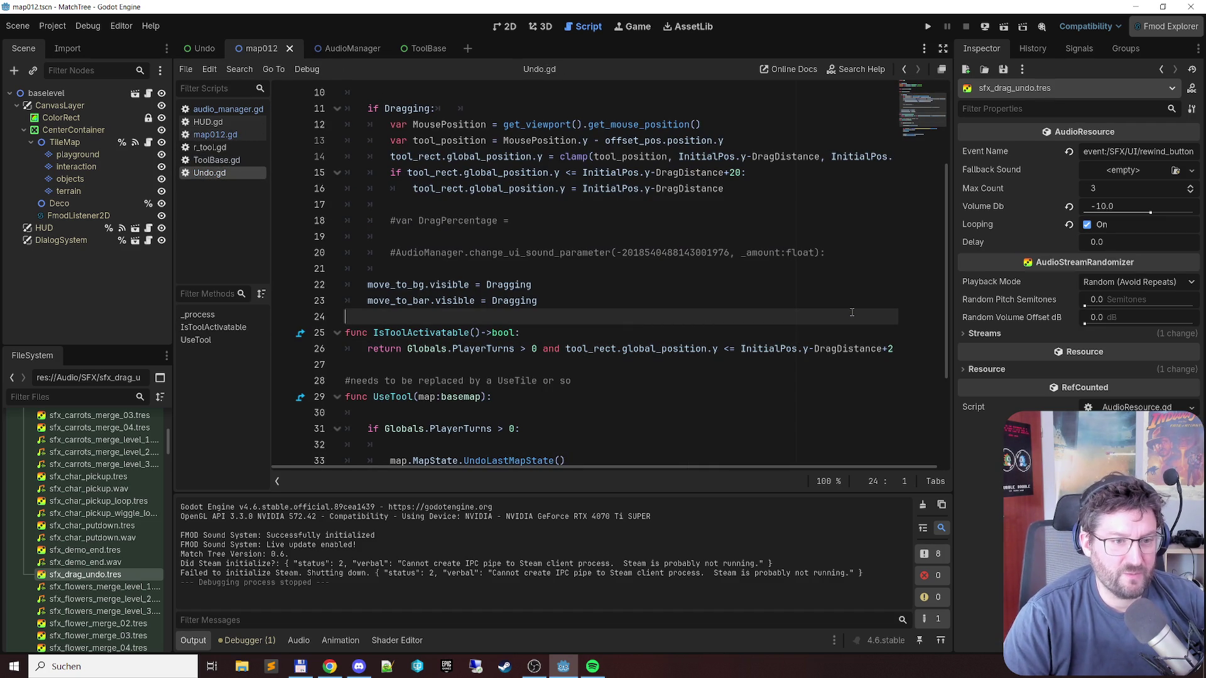
key(Up)
key(Up)
key(Up)
key(Up)
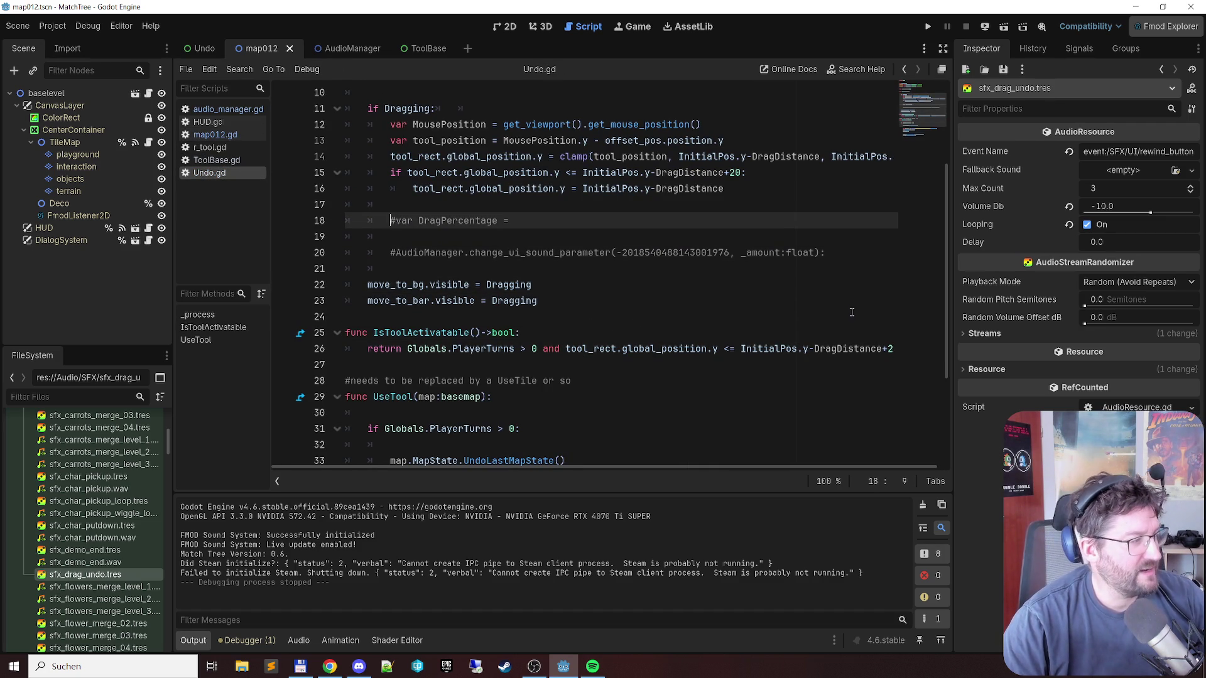
key(Left)
key(alt+Tab)
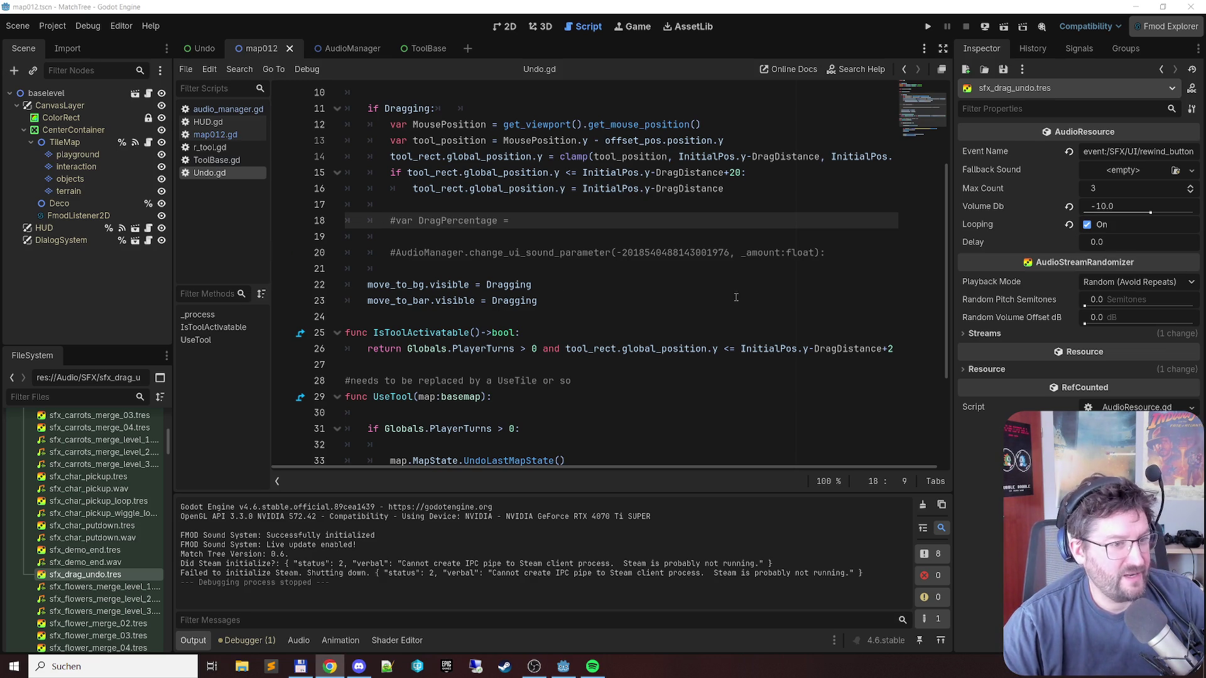
click(497, 220)
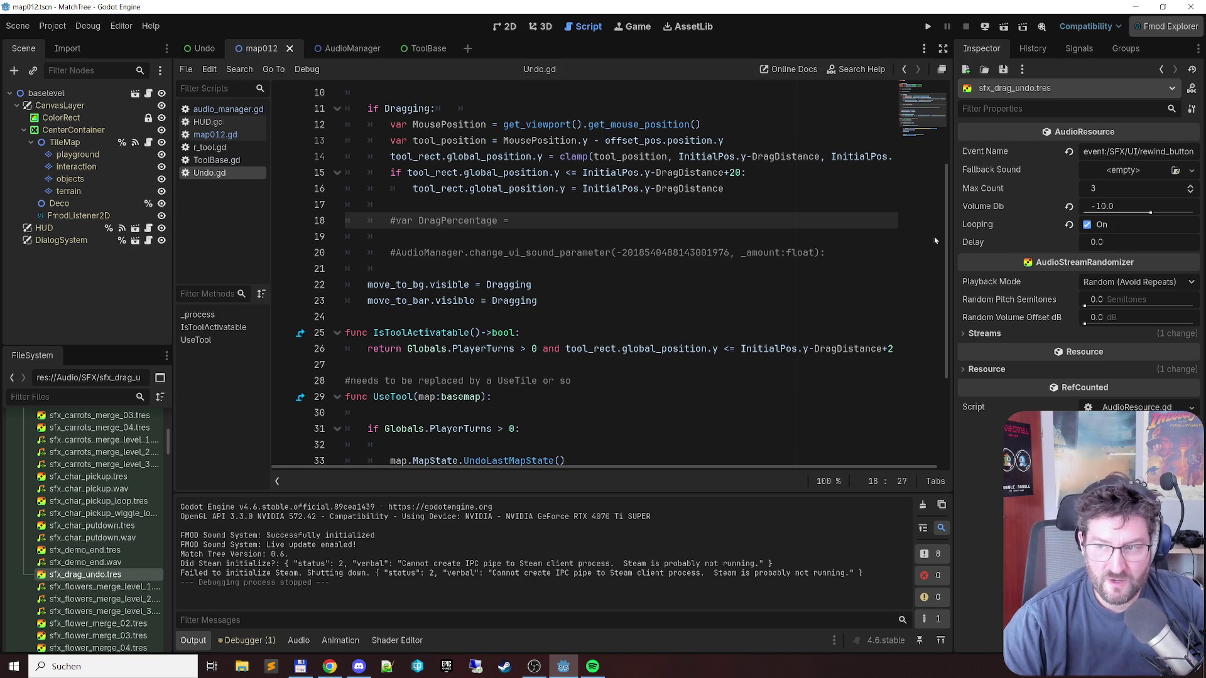
key(ctrl+Left)
key(ctrl+Left)
key(ctrl+Left)
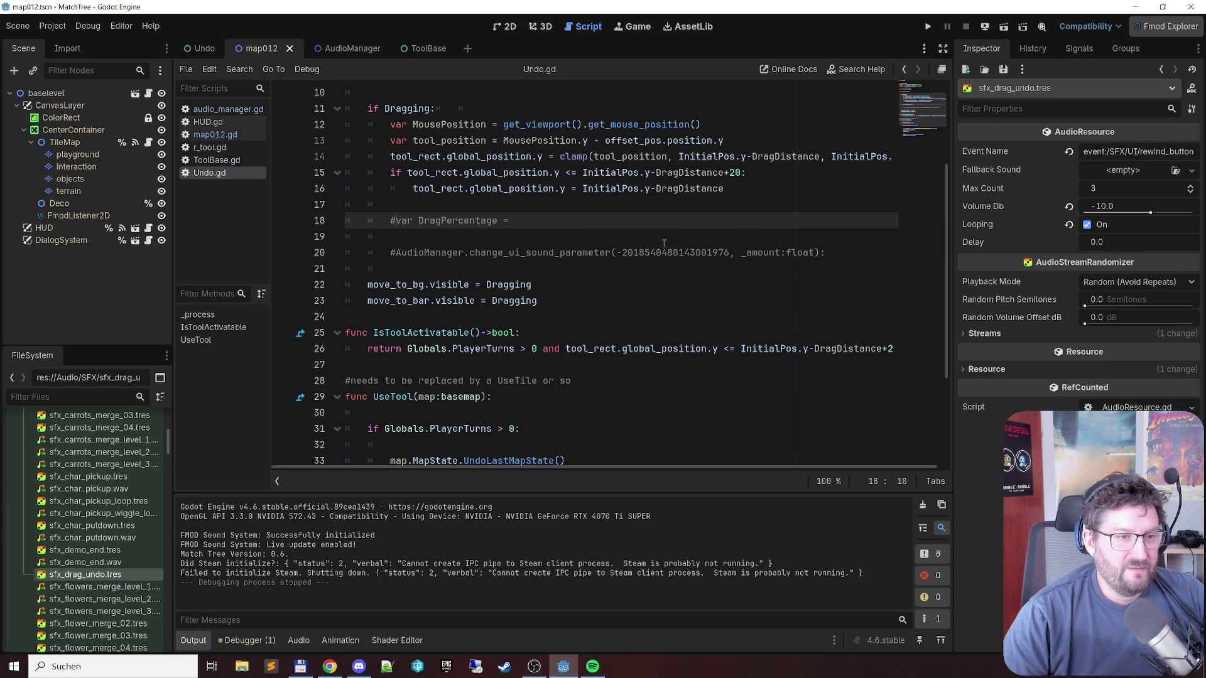
key(BackSpace)
key(End)
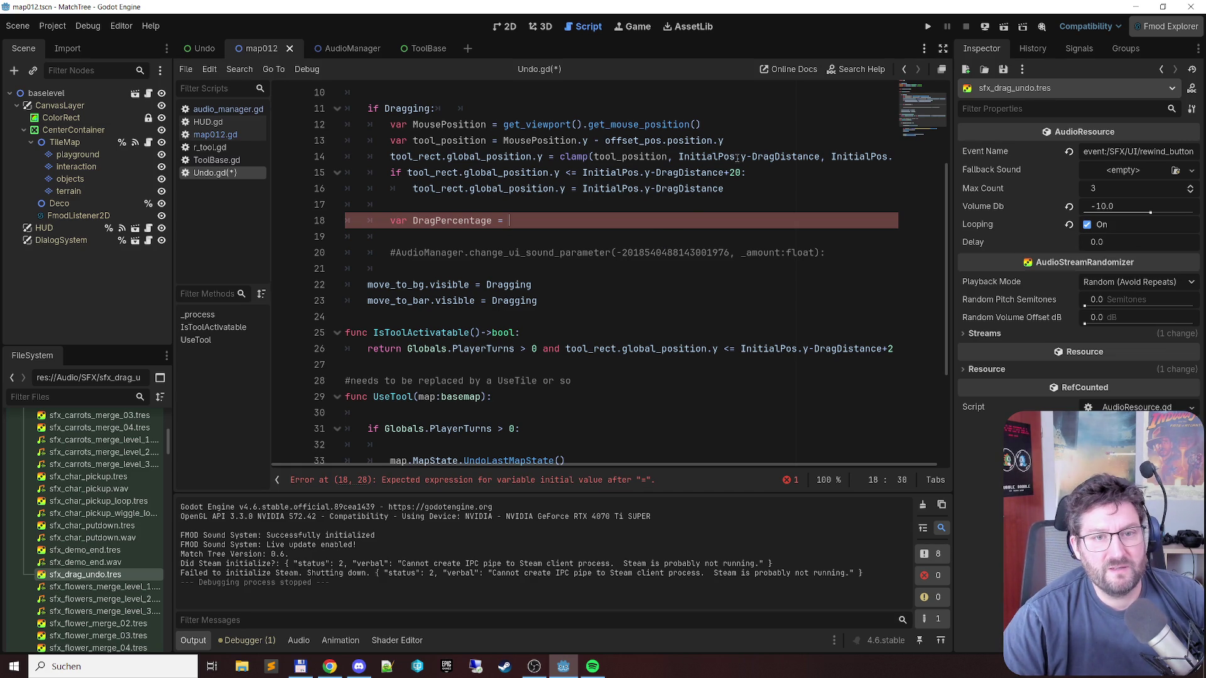
Set DragPercentage to InitialPos.y - tool_position and save Undo.gd.
drag(746, 157, 680, 157)
key(ctrl+c)
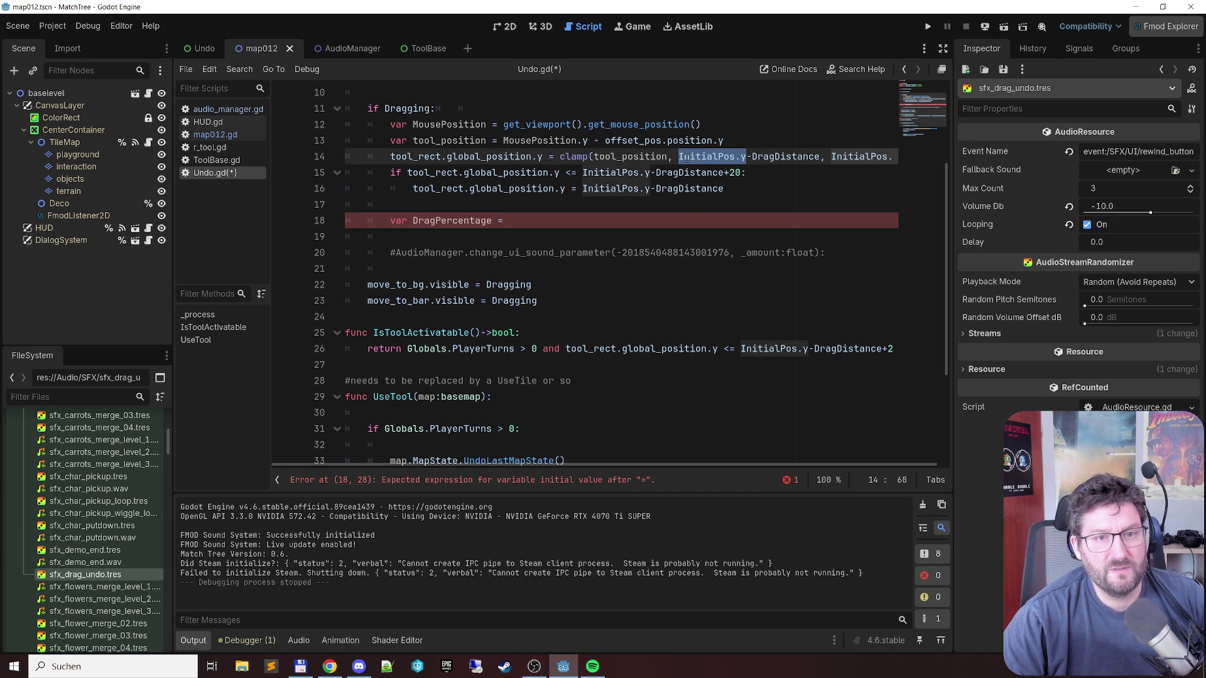
click(558, 220)
key(ctrl+v)
double_click(630, 156)
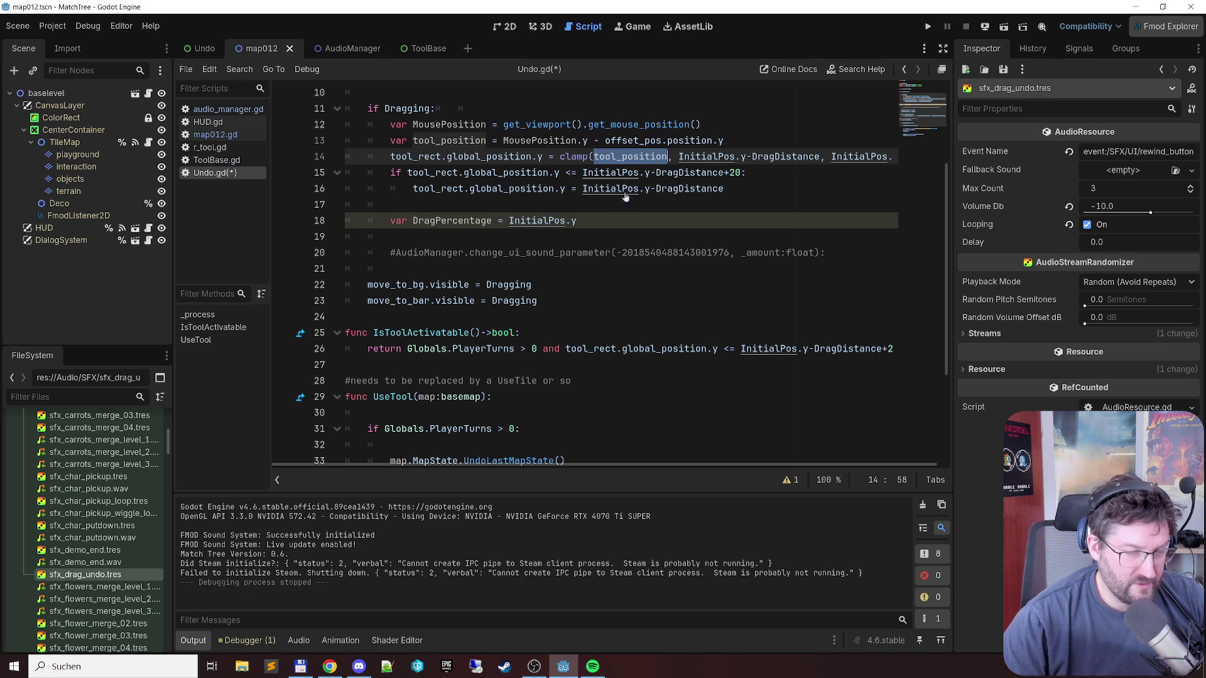
click(613, 220)
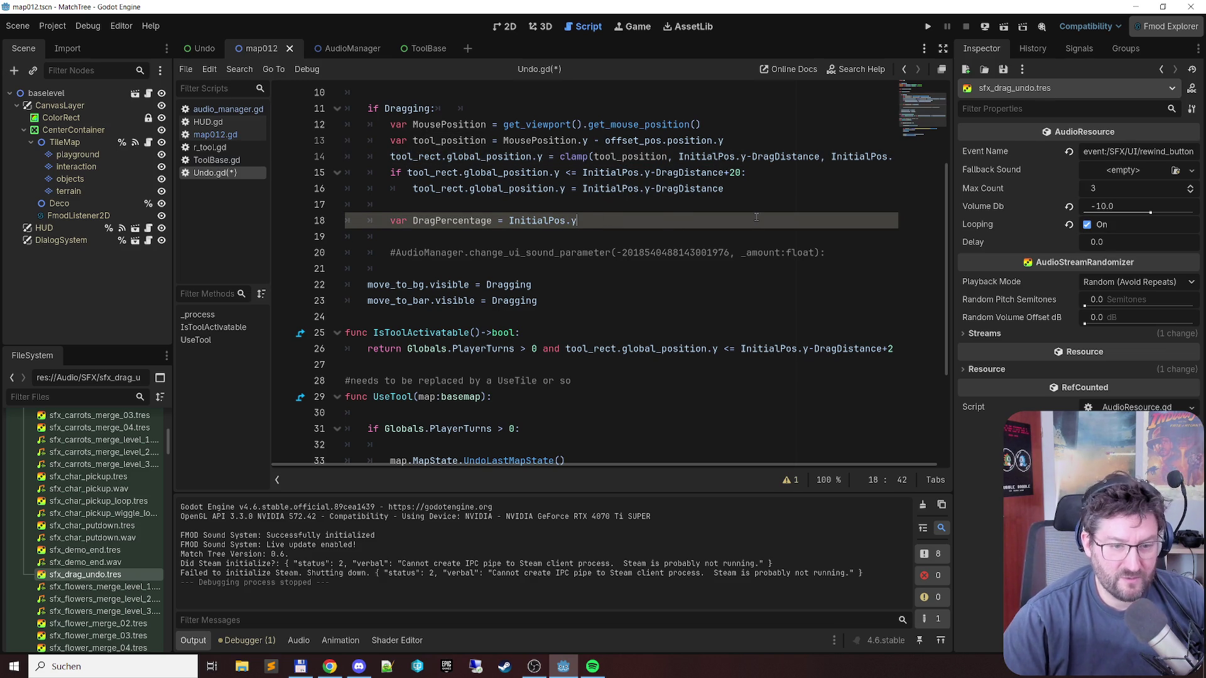
text(-tool_position)
key(ctrl+Left)
key(ctrl+Left)
key(ctrl+Left)
key(Right)
key(Right)
key(Right)
key(Left)
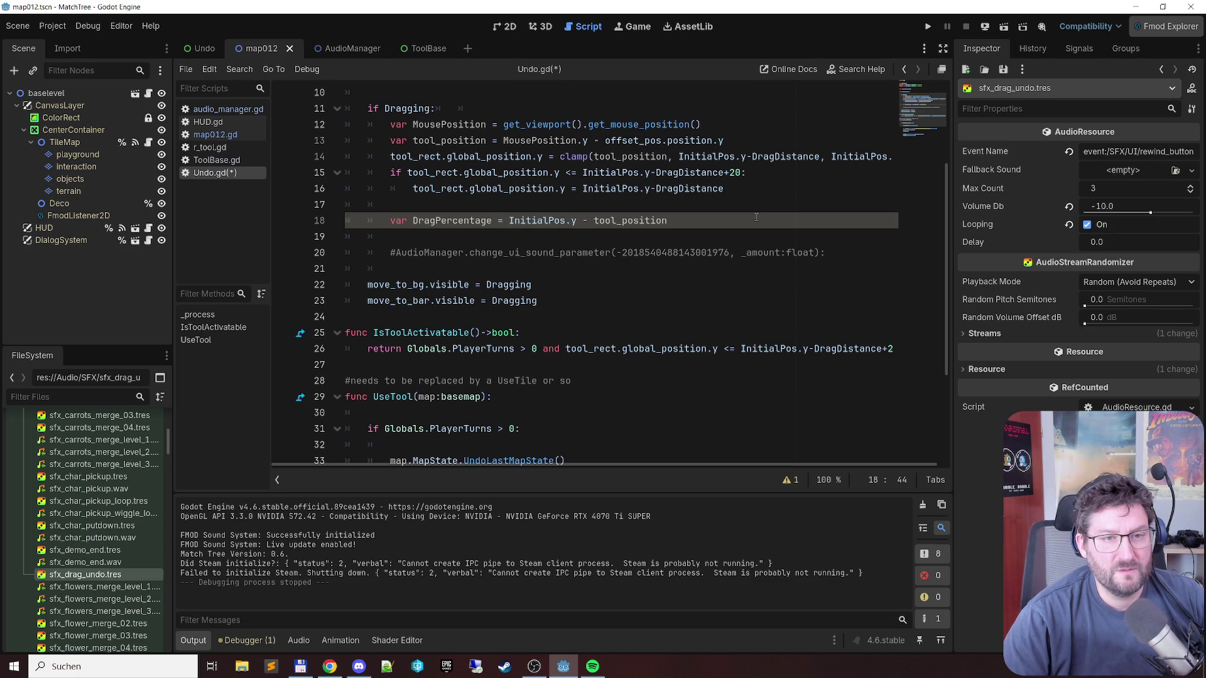
key(ctrl+s)
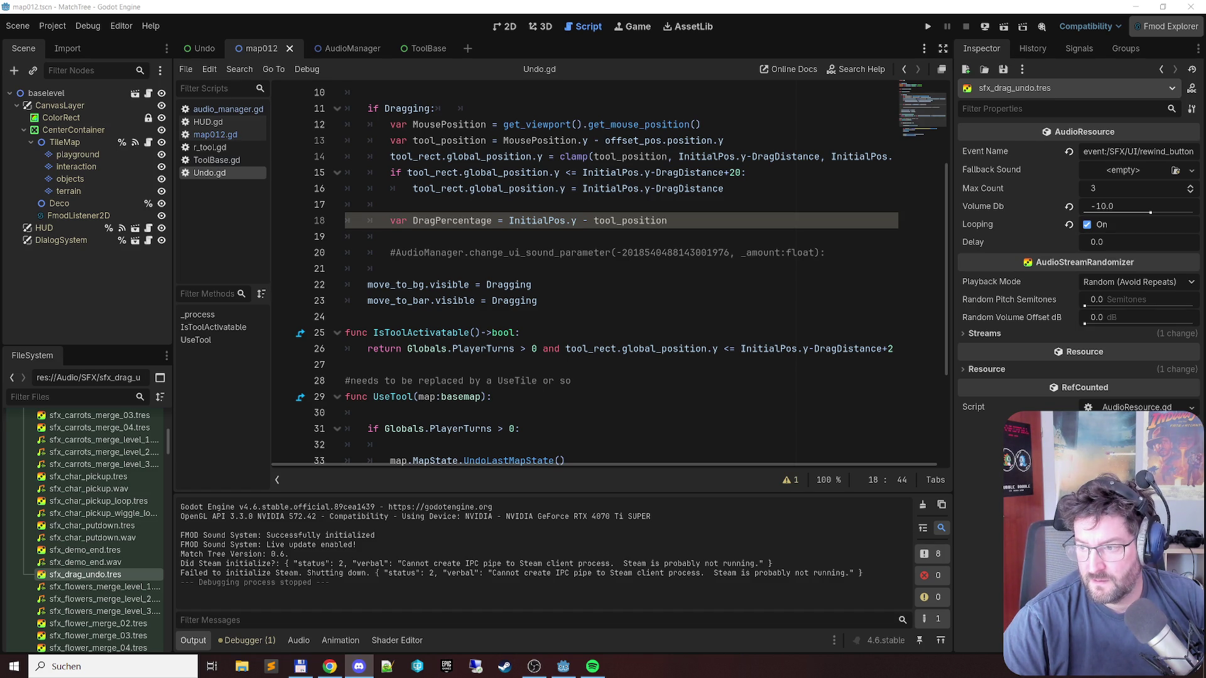
mouse_move(623, 228)
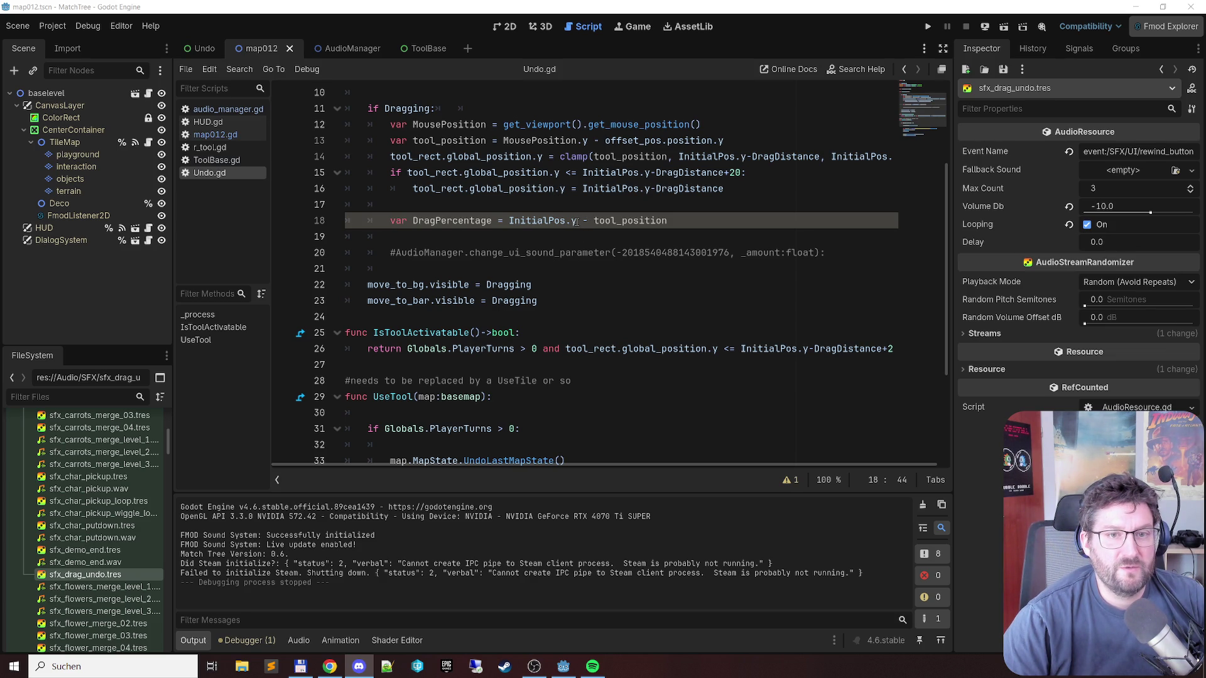
mouse_move(576, 222)
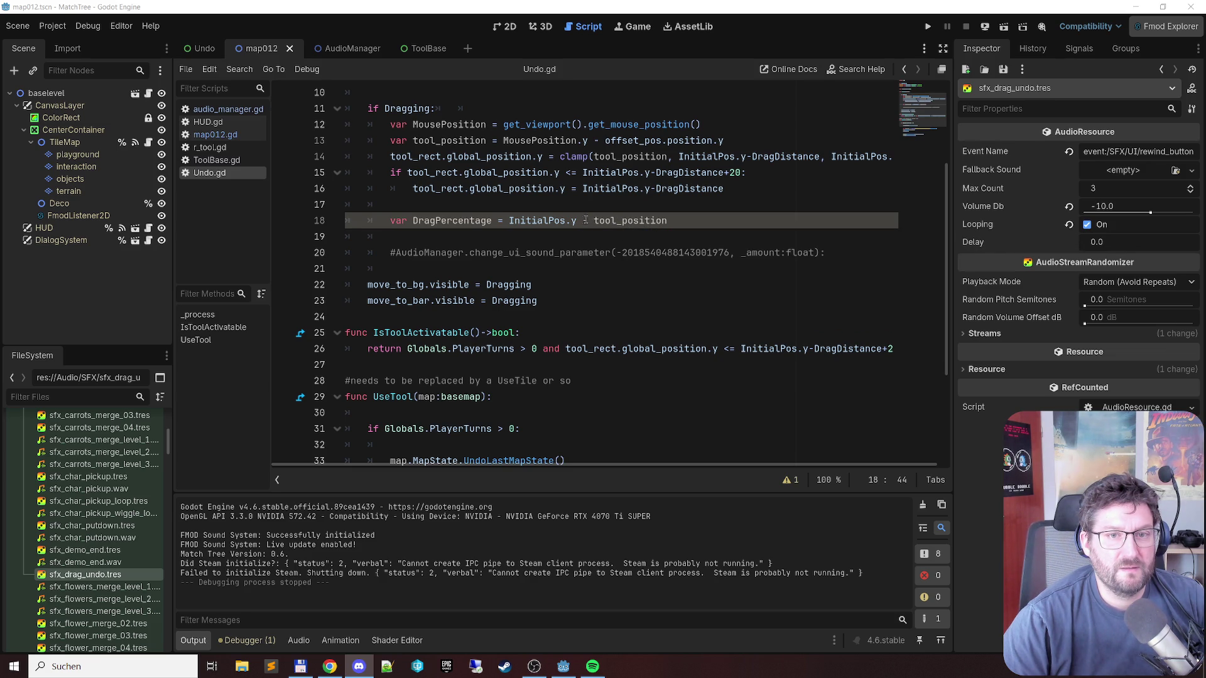
scroll(738, 238, up, 2)
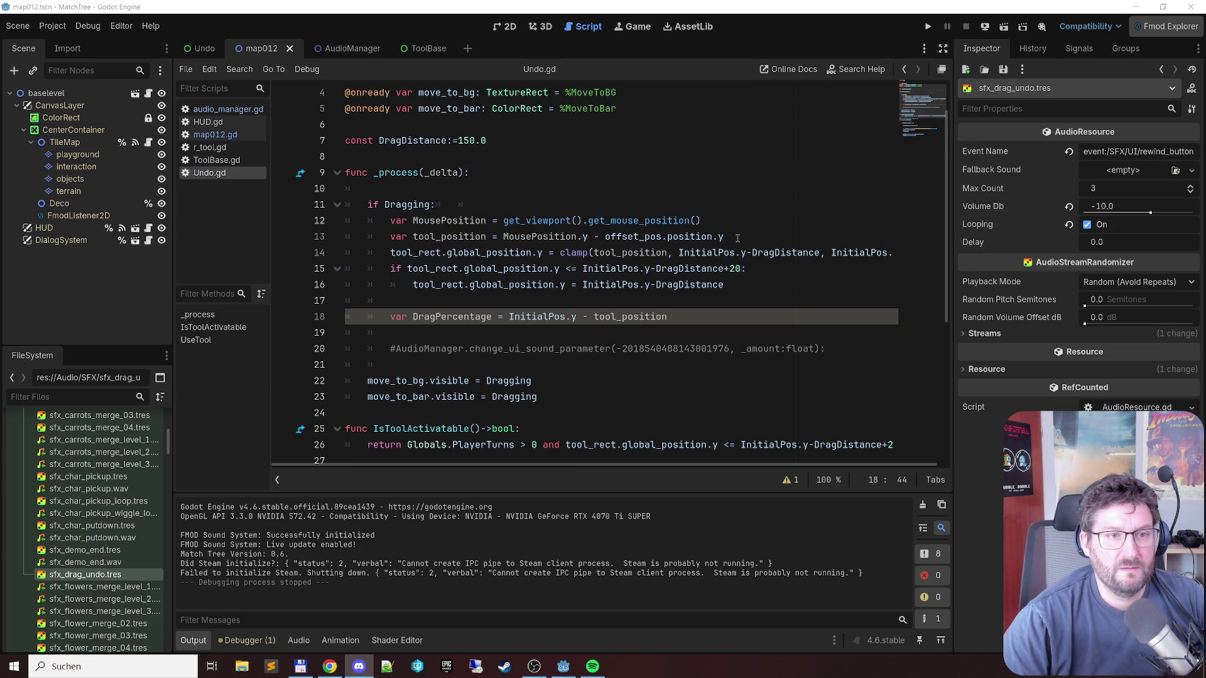
scroll(491, 138, down, 1)
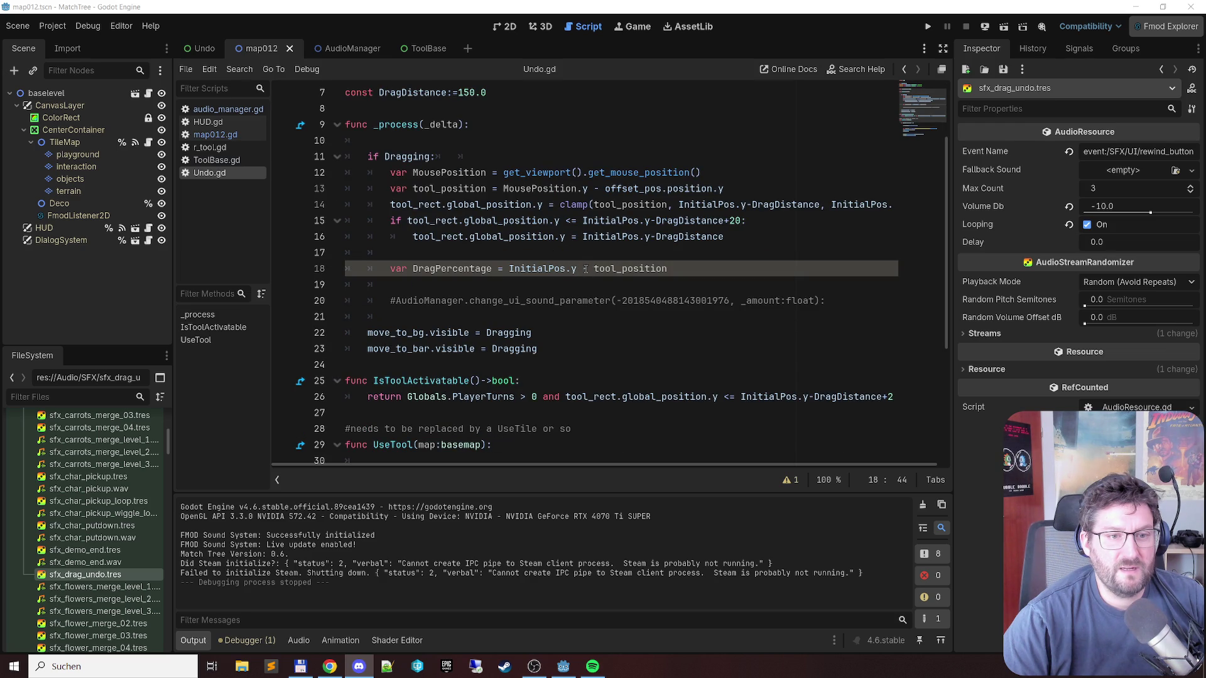
scroll(587, 268, up, 1)
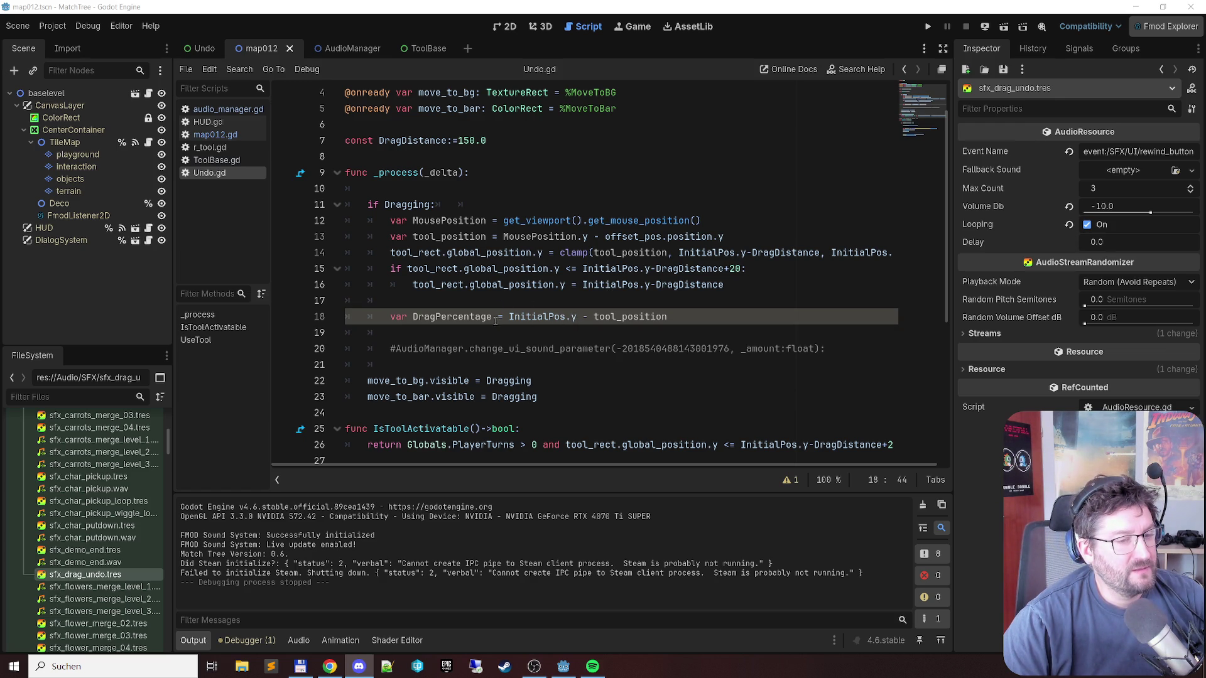
double_click(455, 316)
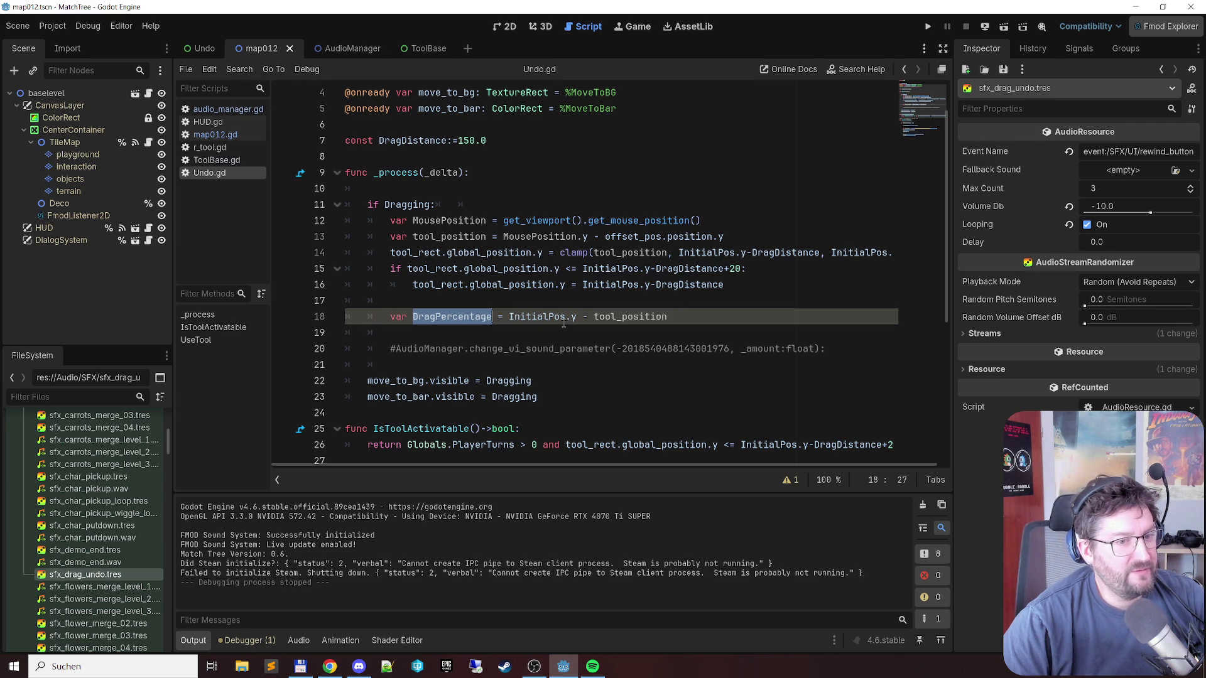
drag(576, 318, 509, 317)
click(688, 319)
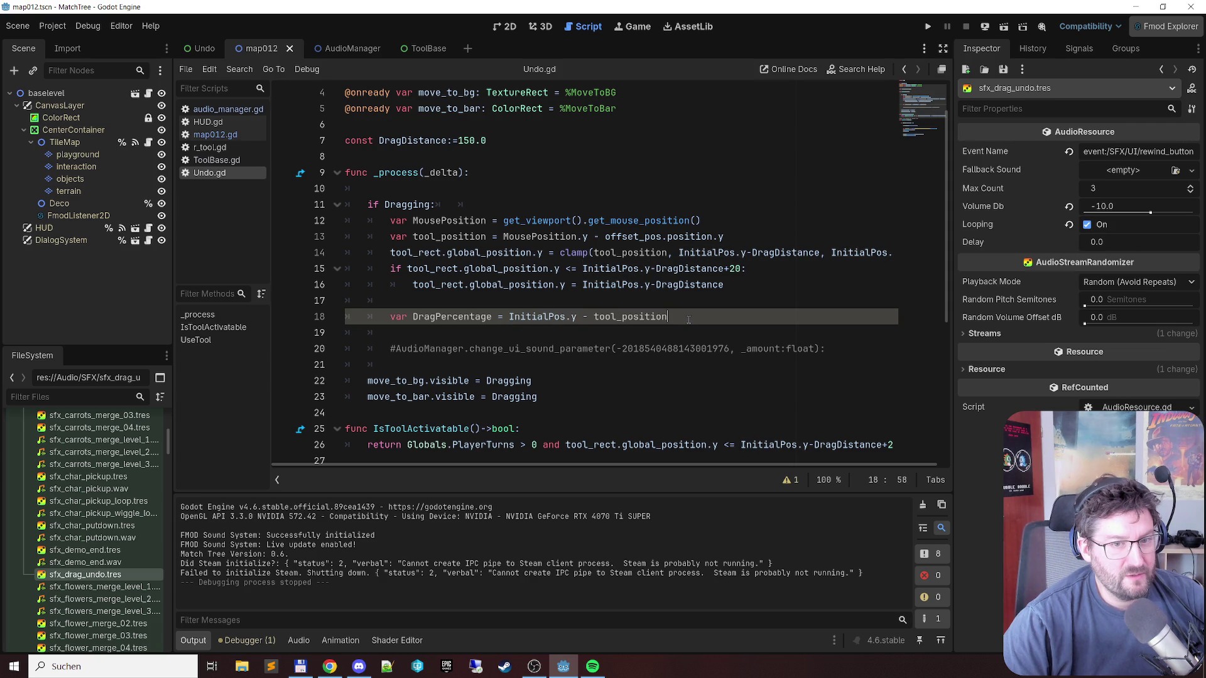
drag(679, 252, 820, 252)
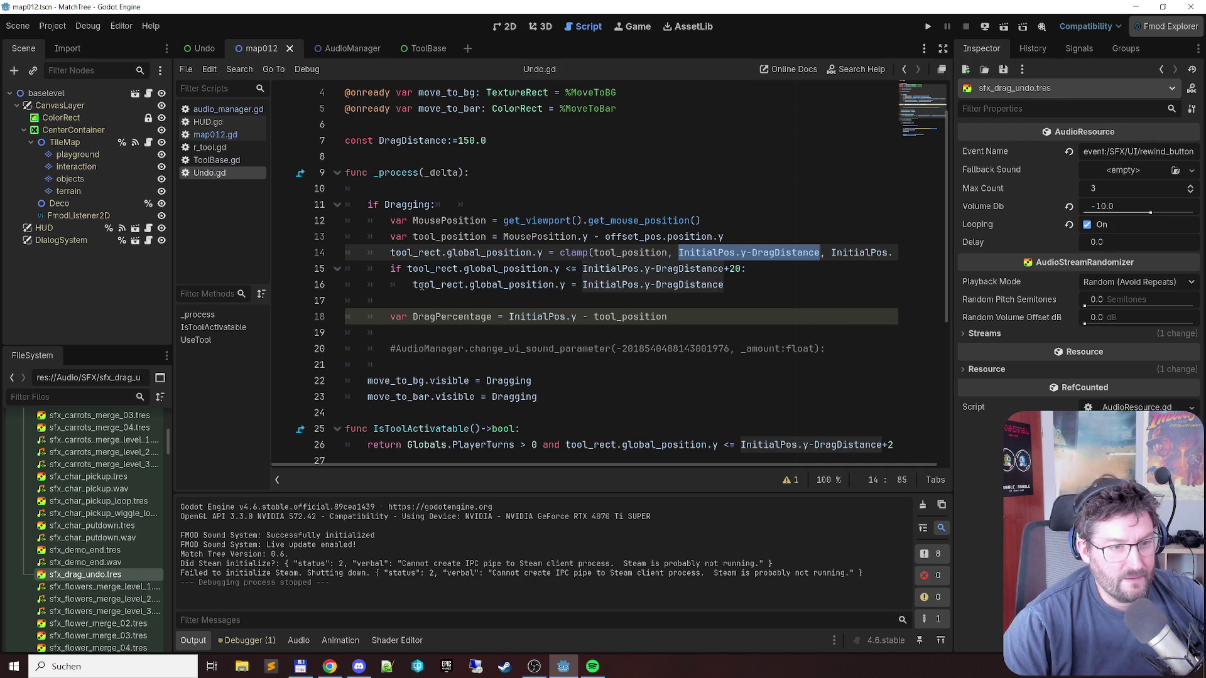
drag(413, 284, 457, 284)
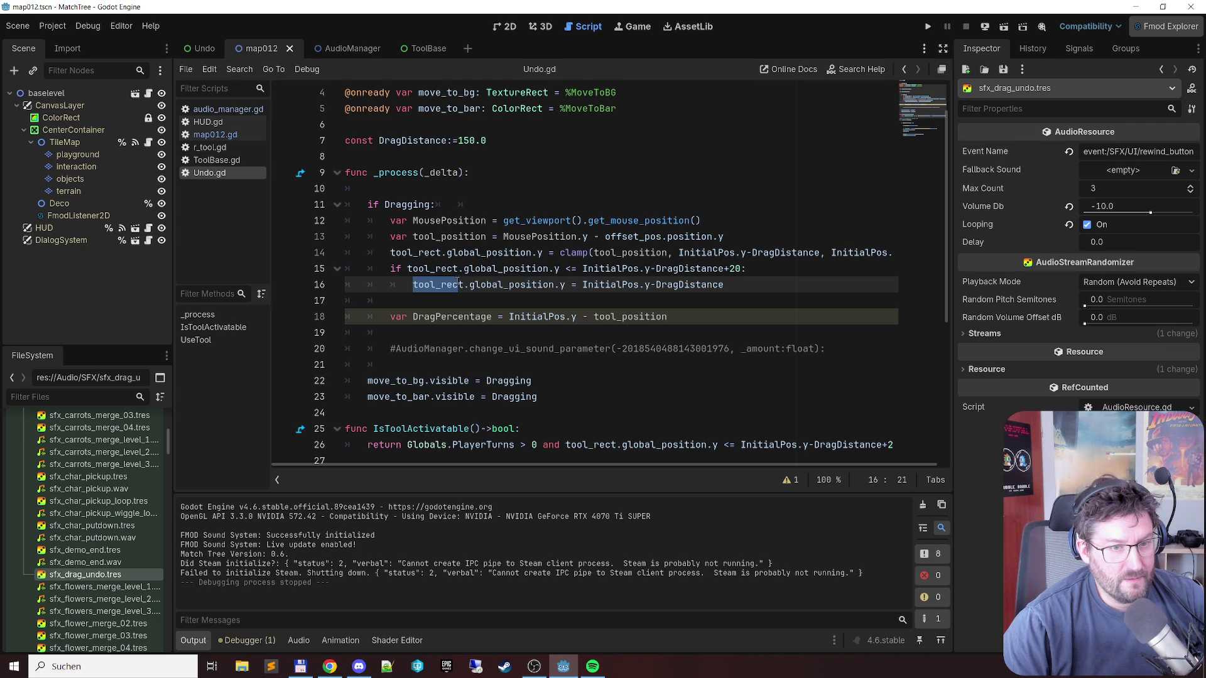
click(696, 285)
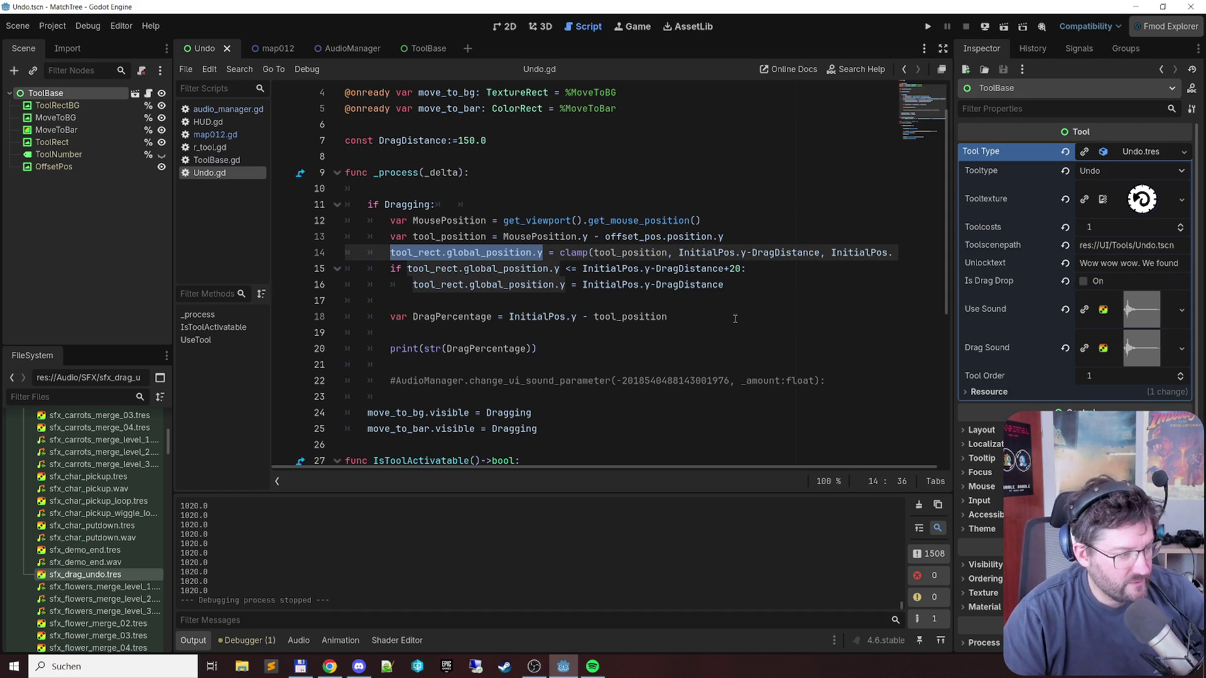
Replace line 18's DragPercentage expression with tool_rect.global_position.y, save, and run the game.
double_click(465, 350)
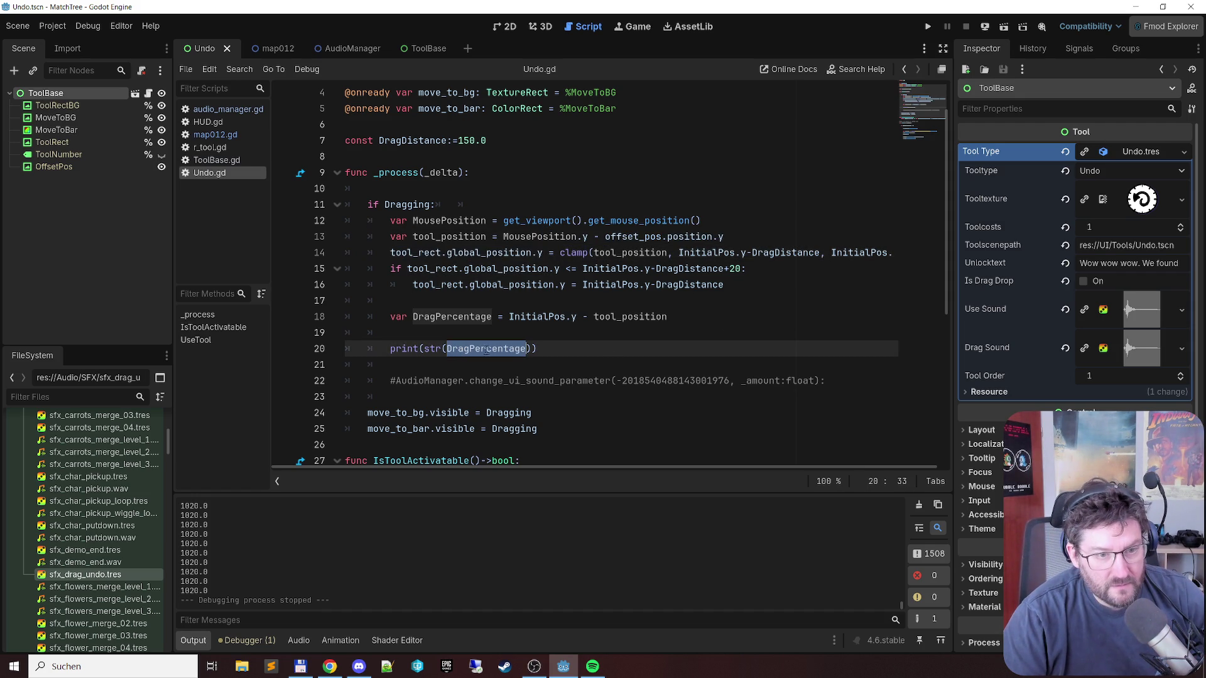
click(520, 317)
drag(511, 317, 667, 316)
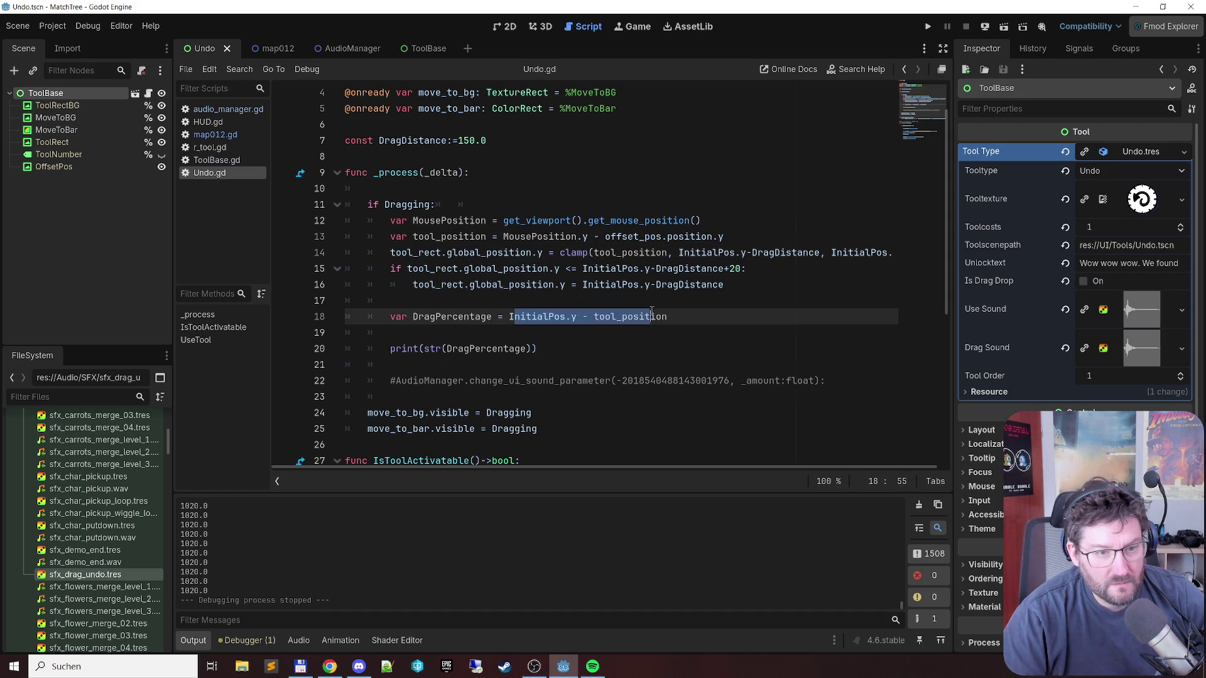
key(BackSpace)
key(BackSpace)
text(tool_rect.global_position.y)
key(ctrl+s)
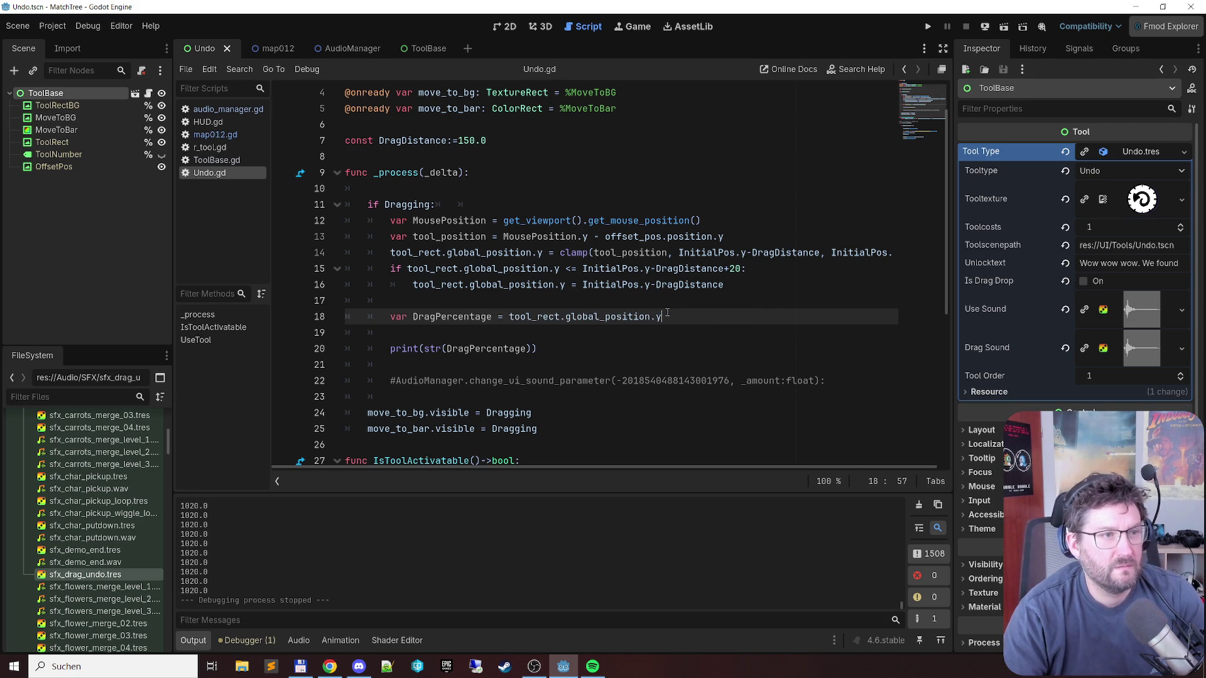
key(F6)
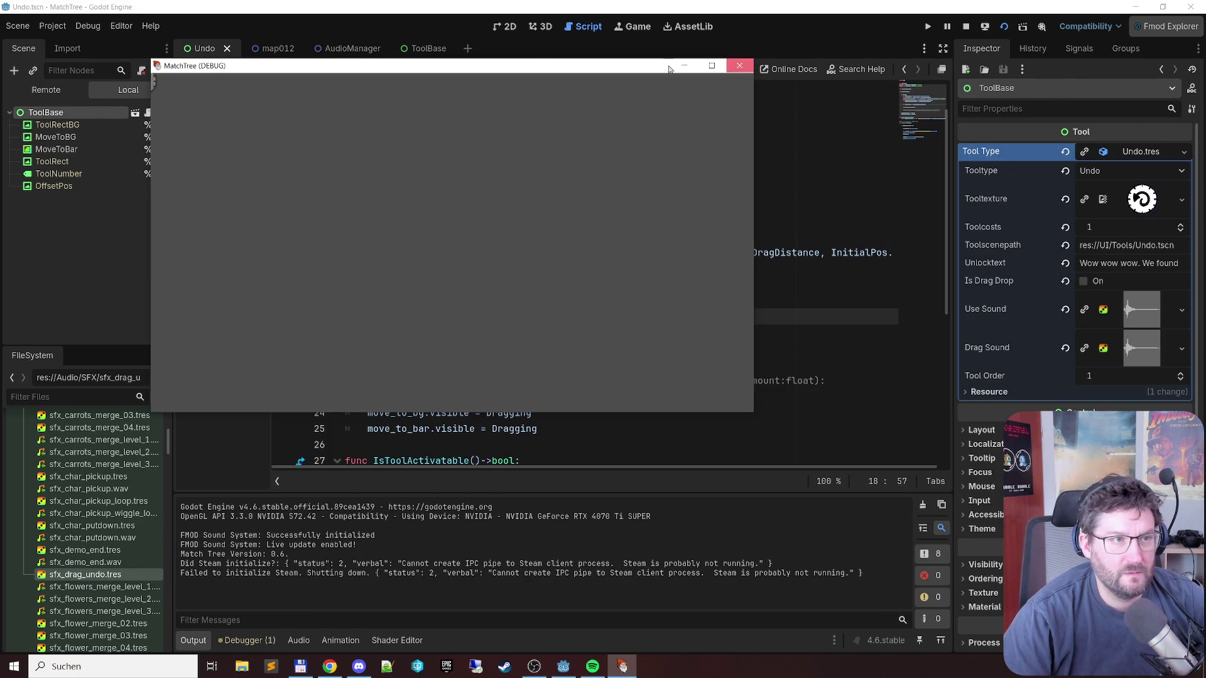
Rerun the map012 scene and drag the undo tool up and down to watch the printed values.
click(740, 66)
click(279, 49)
key(F6)
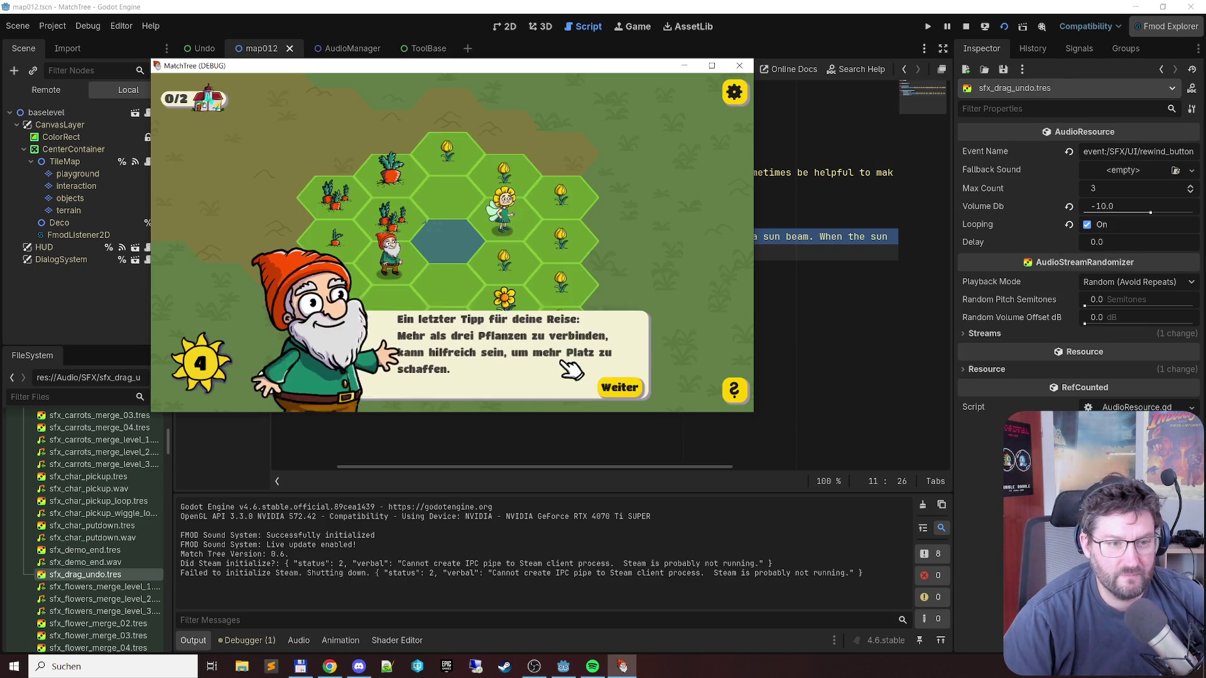
click(604, 405)
mouse_move(288, 385)
mouse_down()
mouse_move(269, 331)
mouse_move(236, 444)
mouse_up()
drag(269, 381, 269, 333)
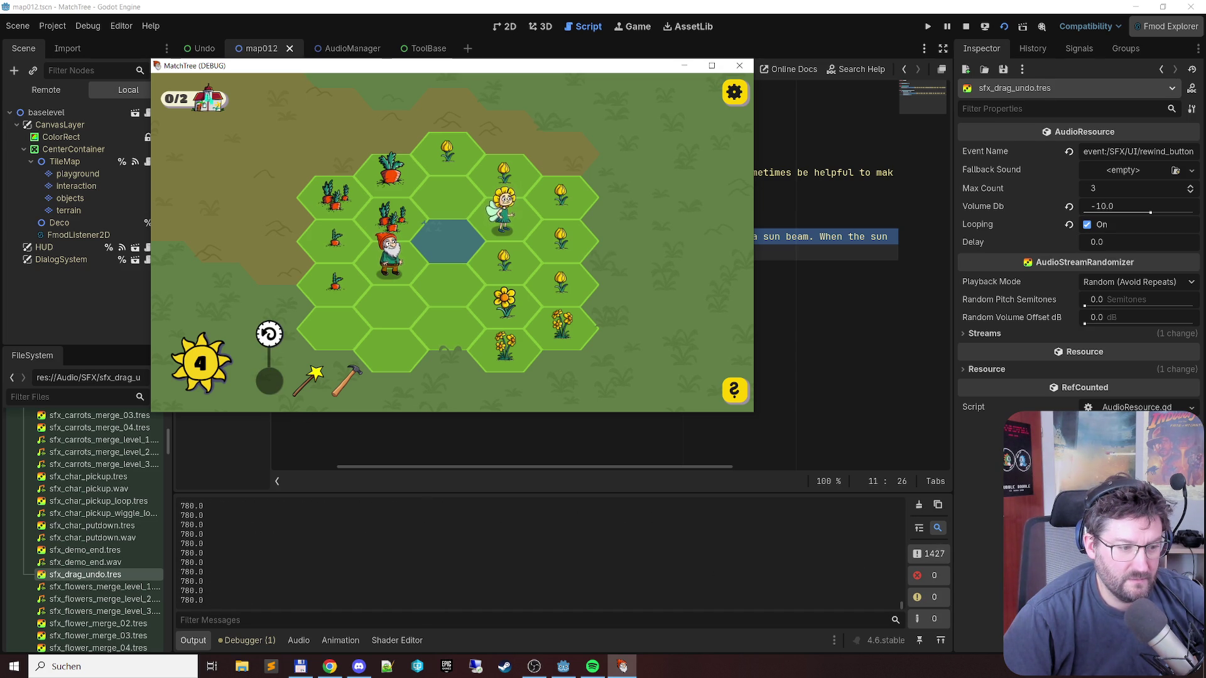
drag(268, 334, 269, 381)
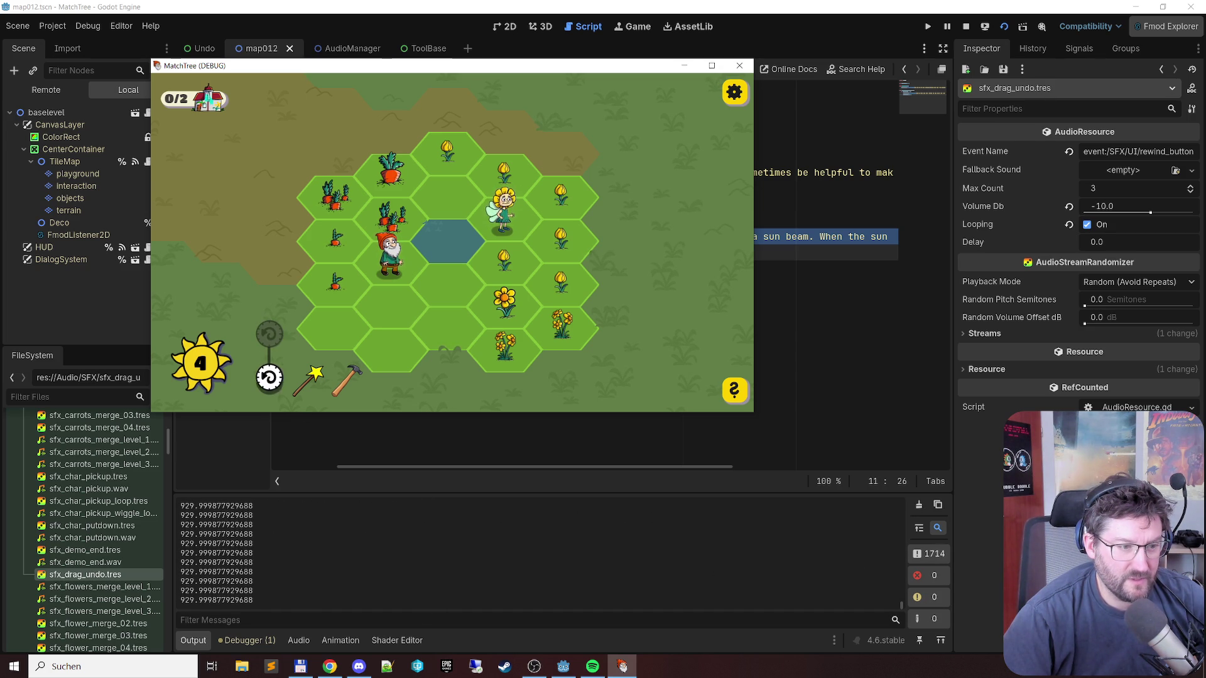
mouse_move(269, 381)
mouse_down()
mouse_move(268, 334)
mouse_move(269, 382)
mouse_move(269, 334)
mouse_move(268, 381)
mouse_move(333, 462)
mouse_up()
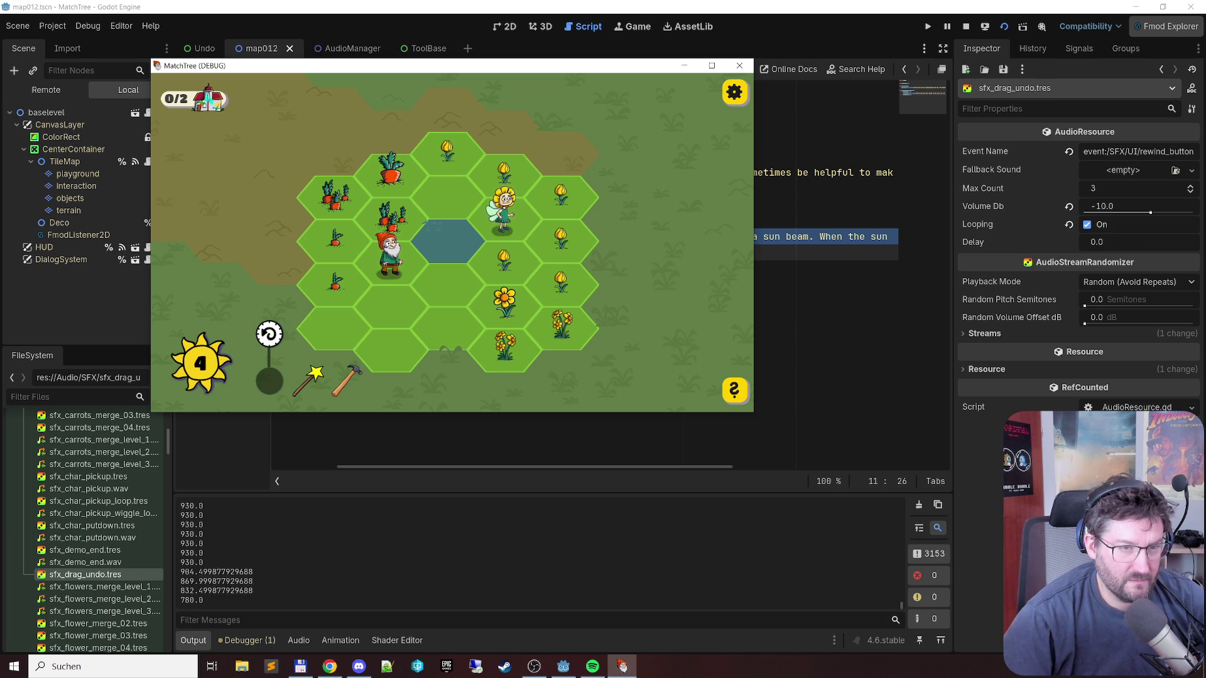
Relaunch the game, merge a tulip chain, undo it, and pull the undo tool again.
click(741, 64)
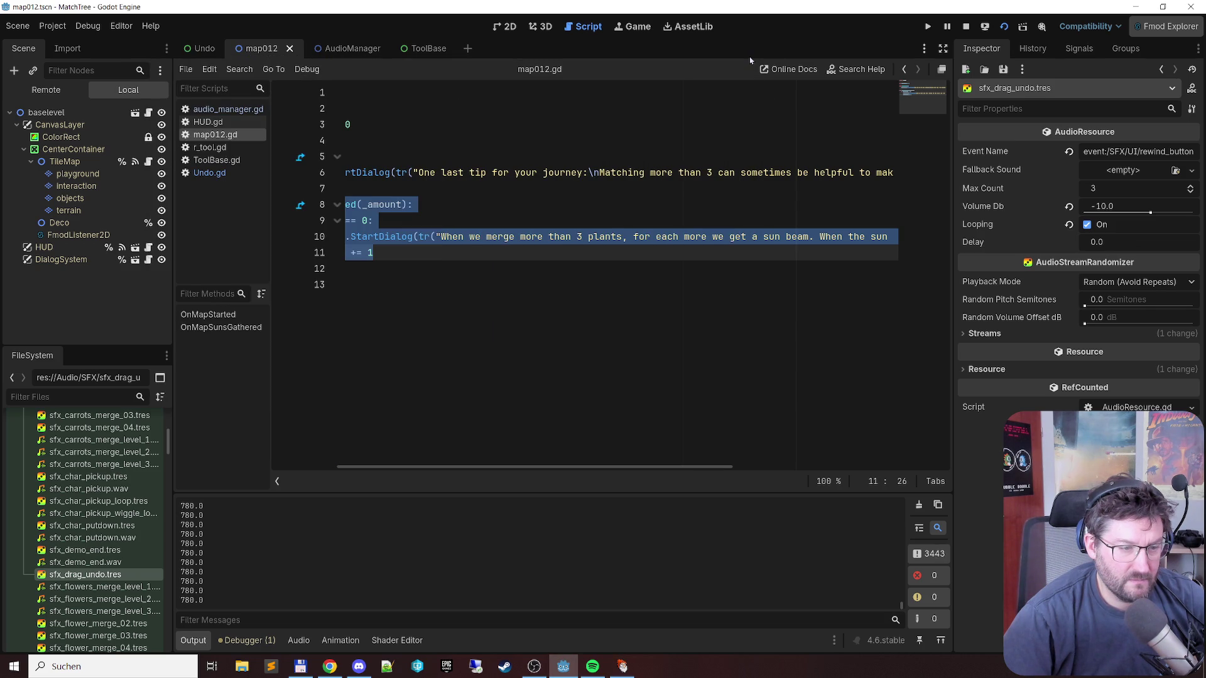
key(F5)
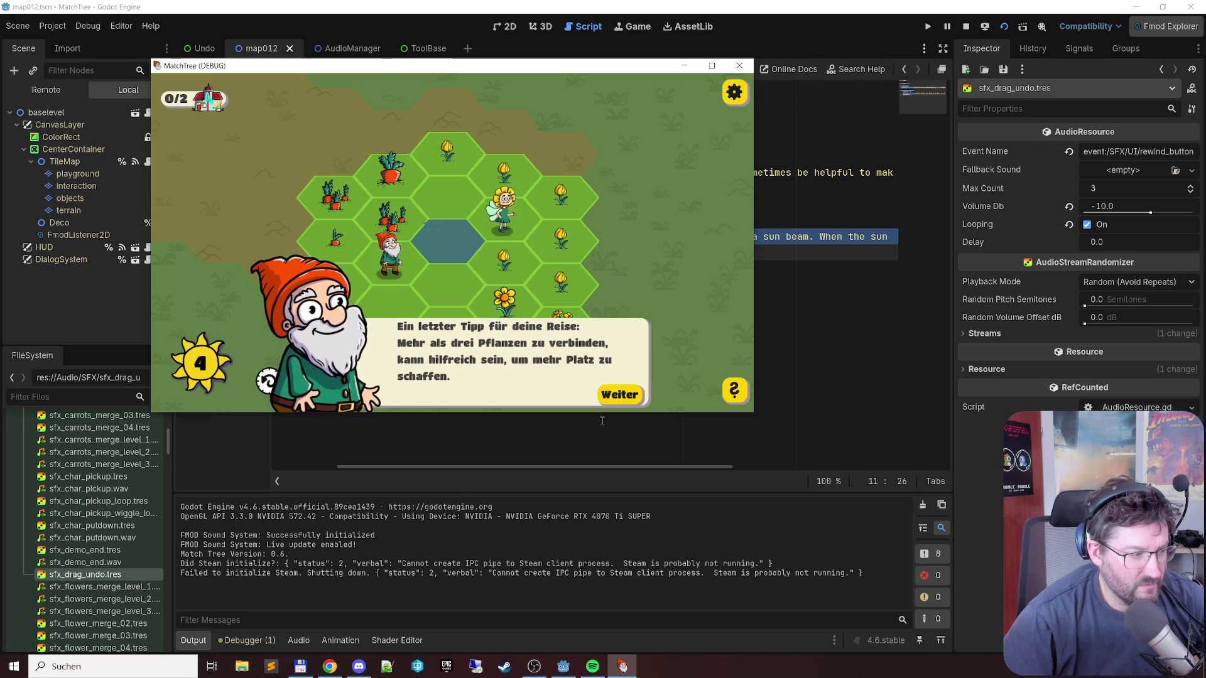
click(619, 394)
mouse_move(561, 283)
mouse_down()
mouse_move(493, 180)
mouse_move(447, 153)
mouse_up()
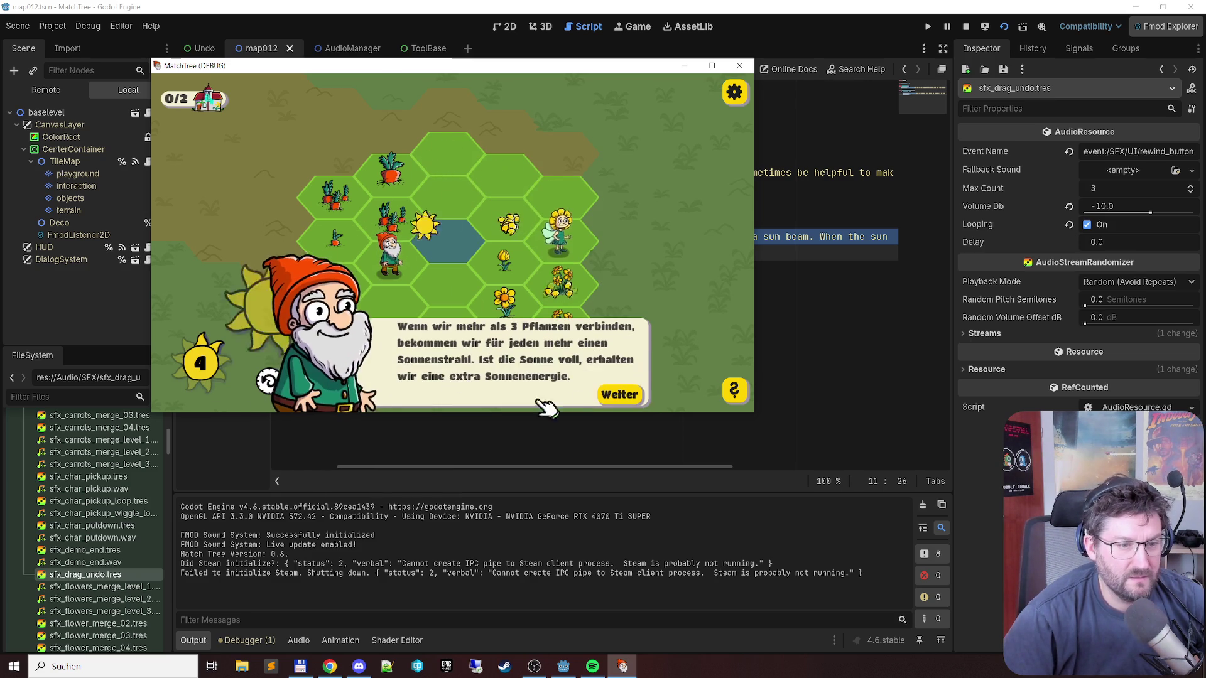
click(625, 396)
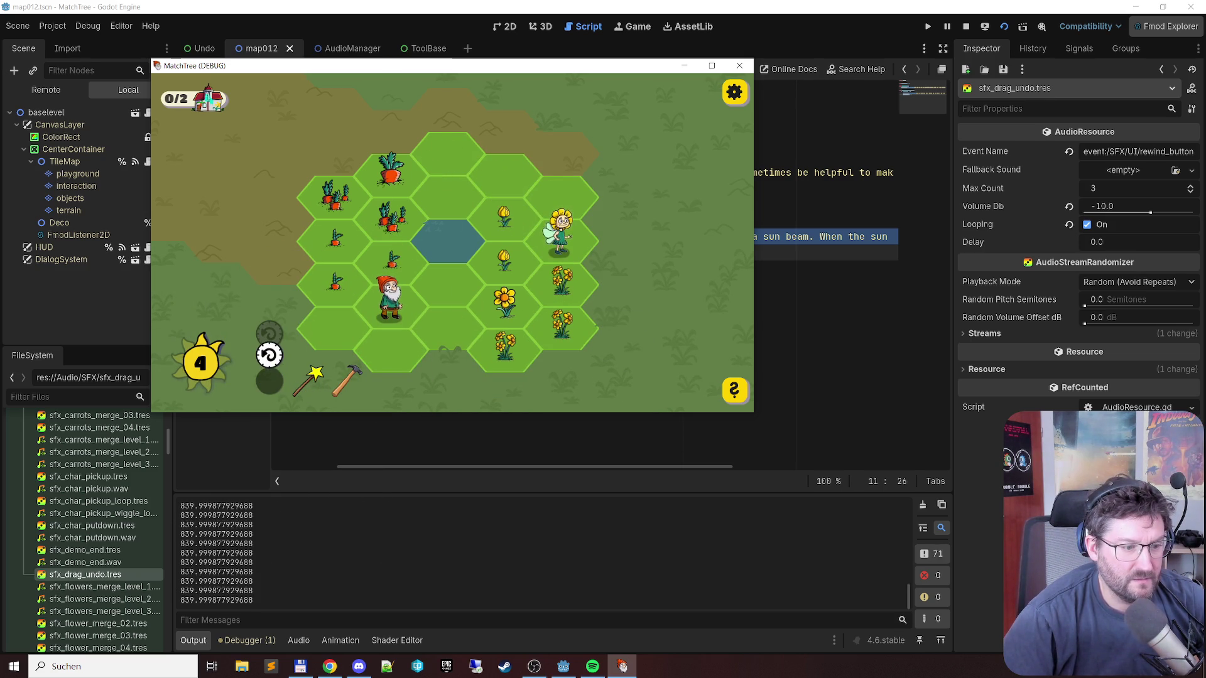
click(270, 353)
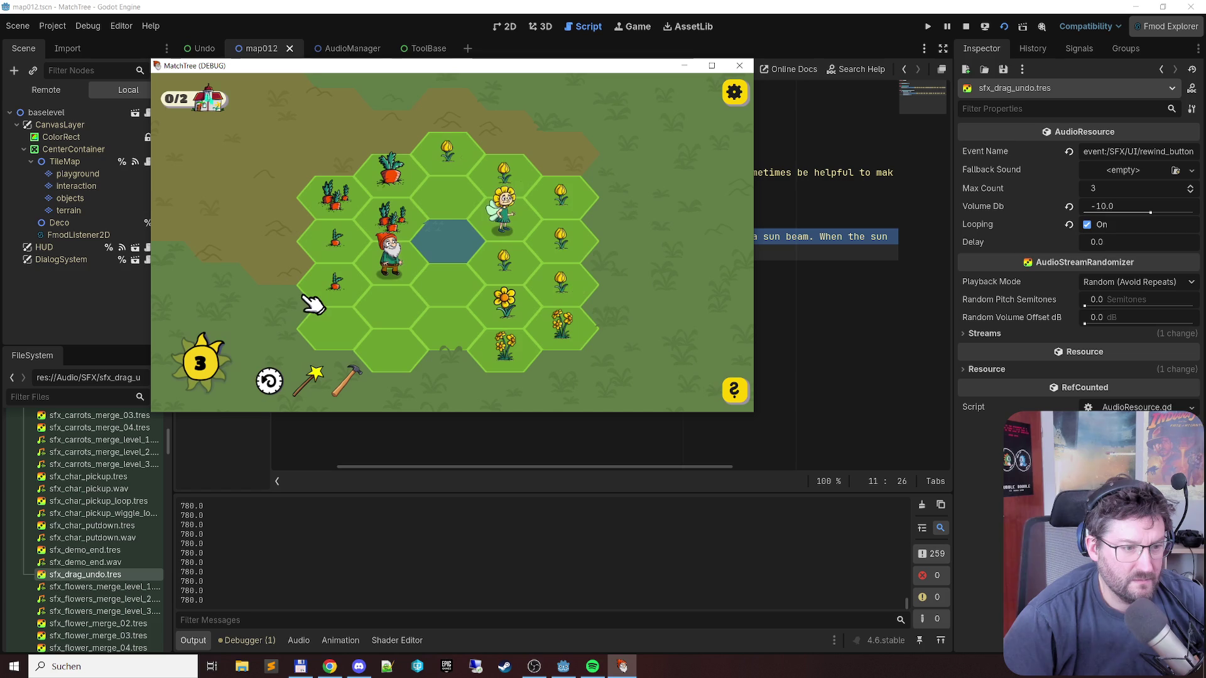
mouse_move(275, 395)
mouse_down()
mouse_move(277, 369)
mouse_move(291, 376)
mouse_move(270, 339)
mouse_up()
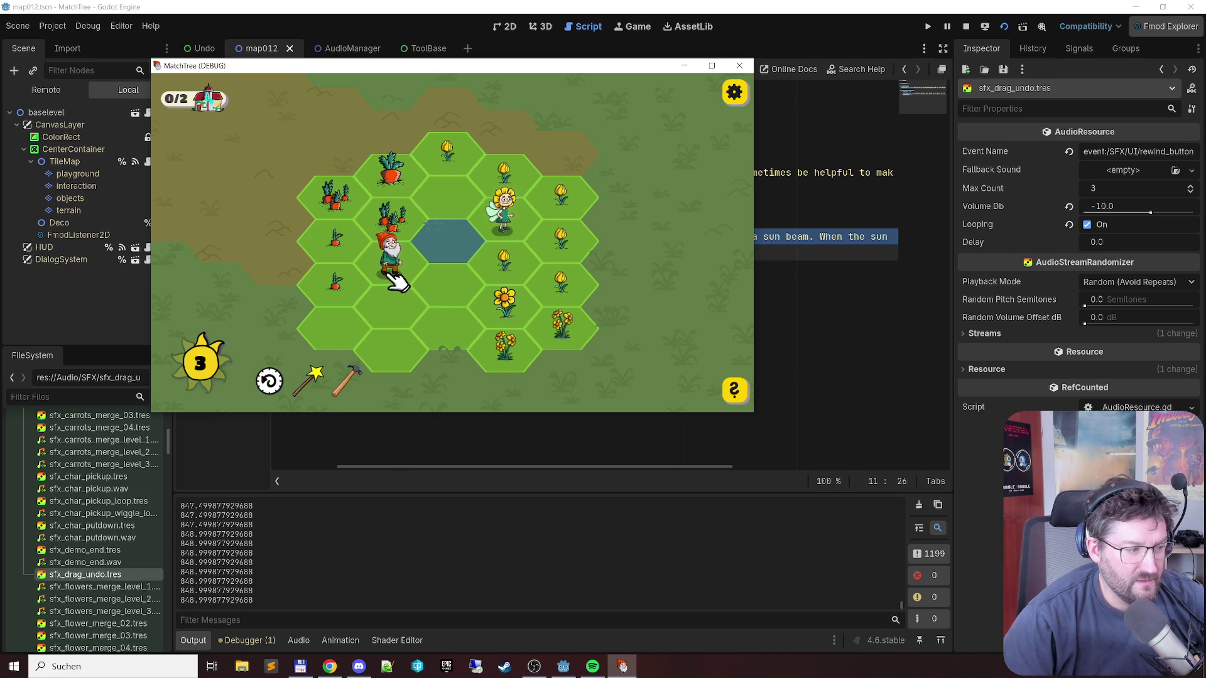
click(739, 65)
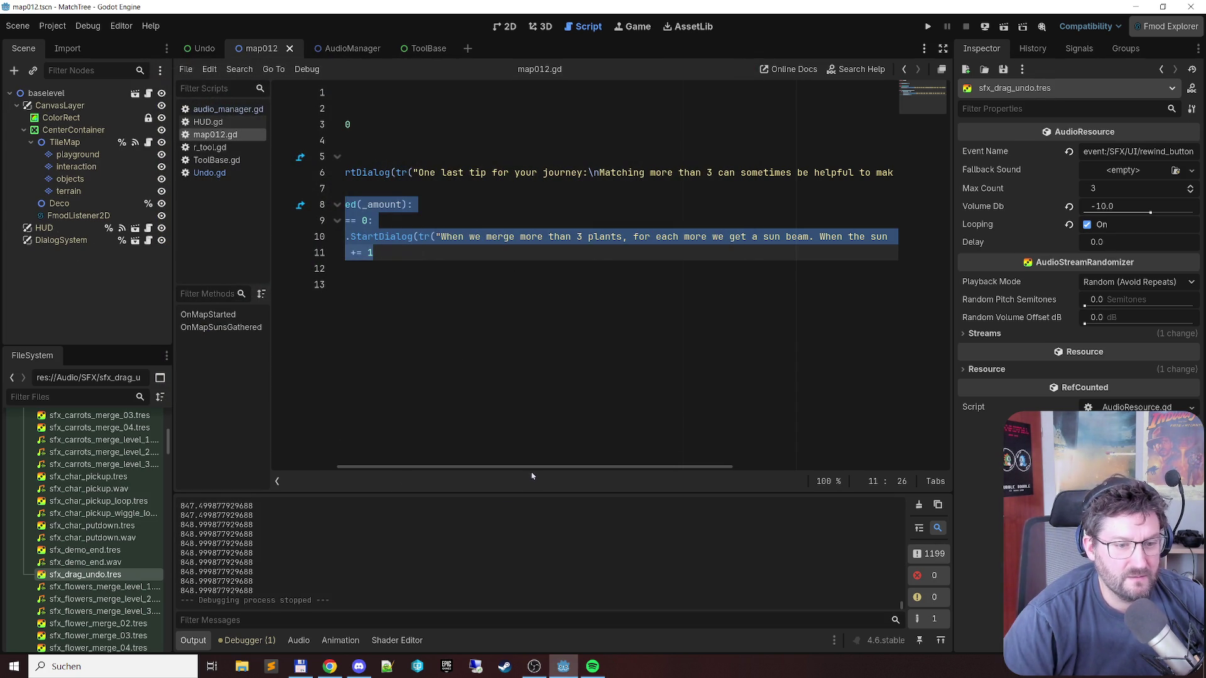
Change line 18 to tool_rect.global_position.y - InitialPos.y, save, and launch the game.
drag(531, 468, 431, 465)
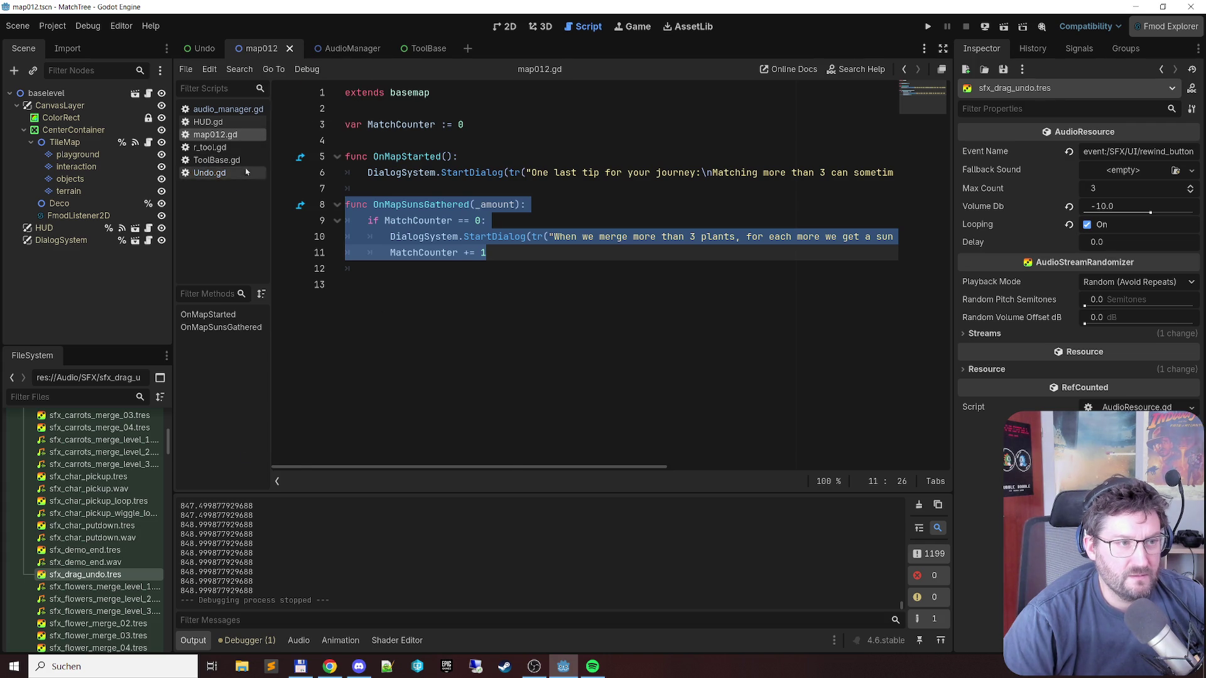
click(209, 173)
click(509, 269)
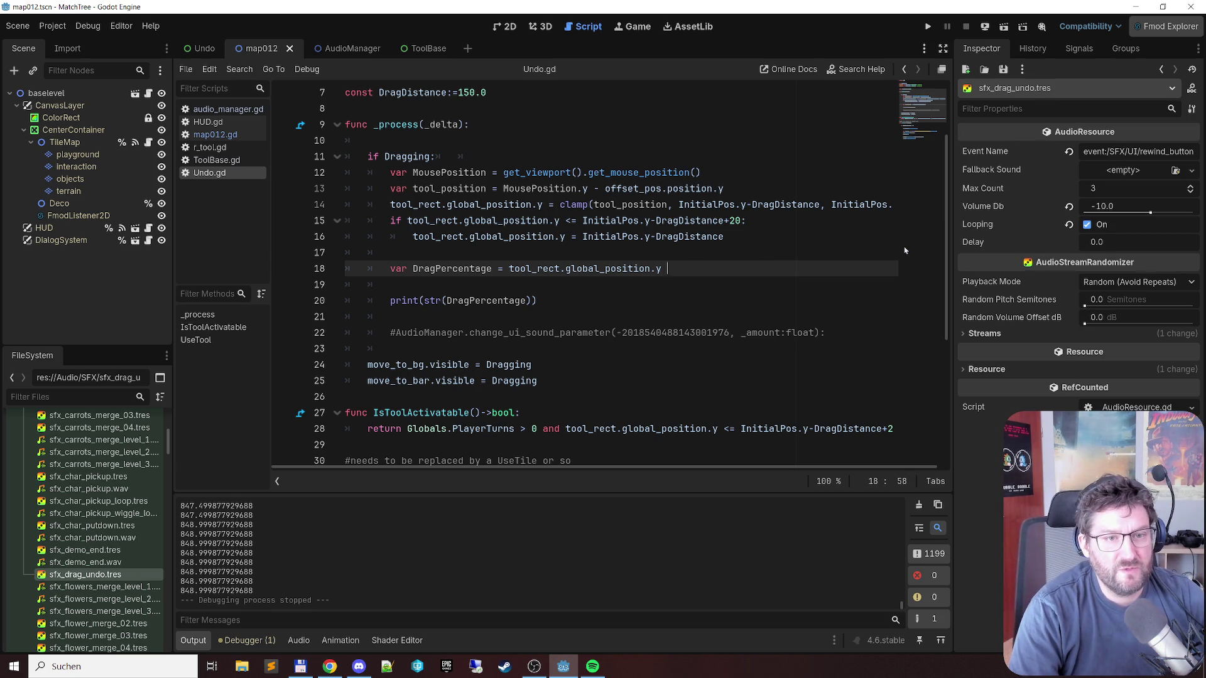
text(-)
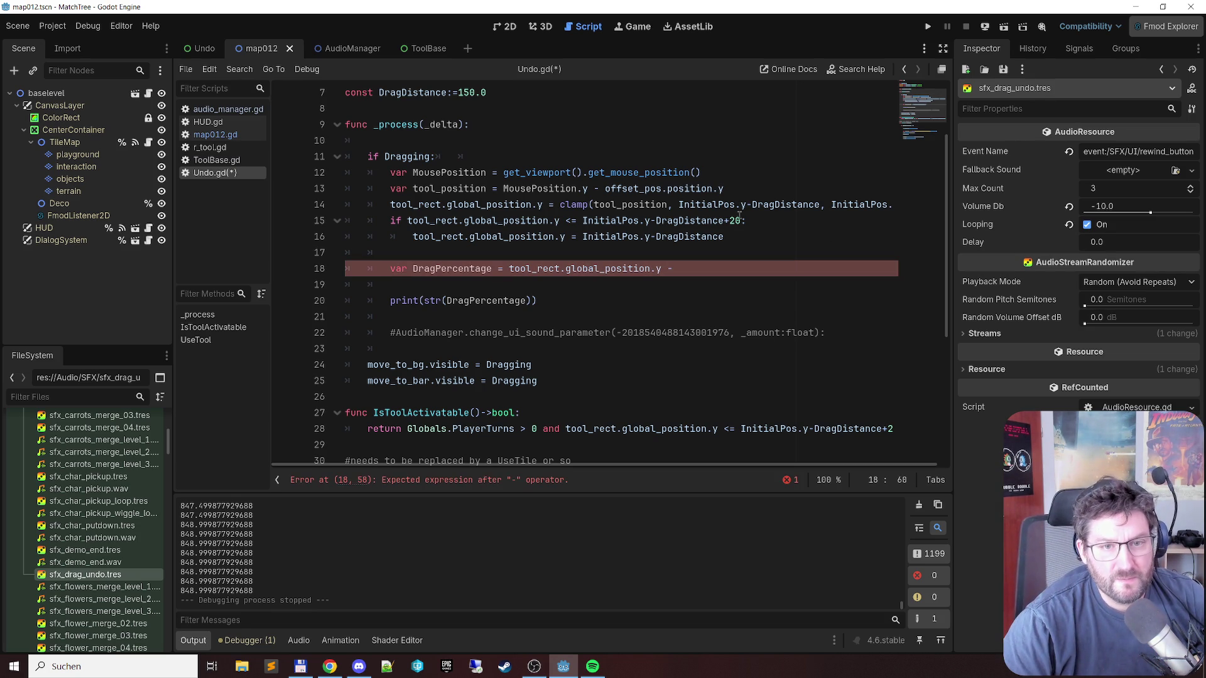
click(743, 205)
drag(697, 204, 678, 204)
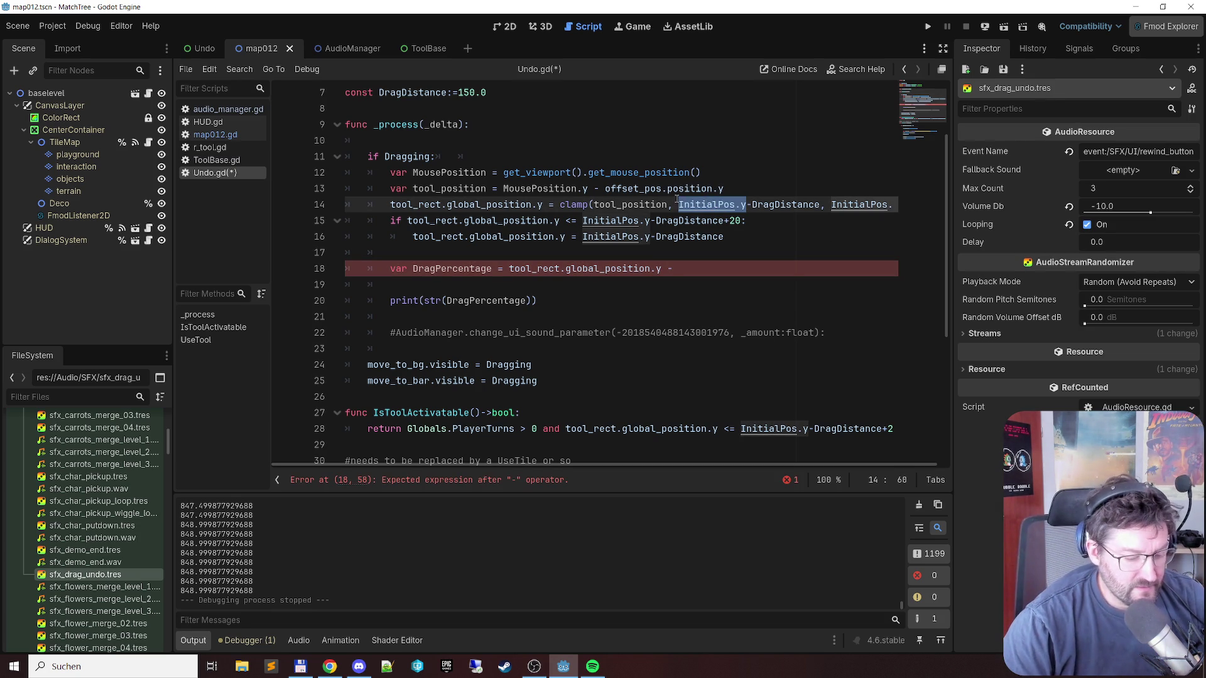
click(721, 261)
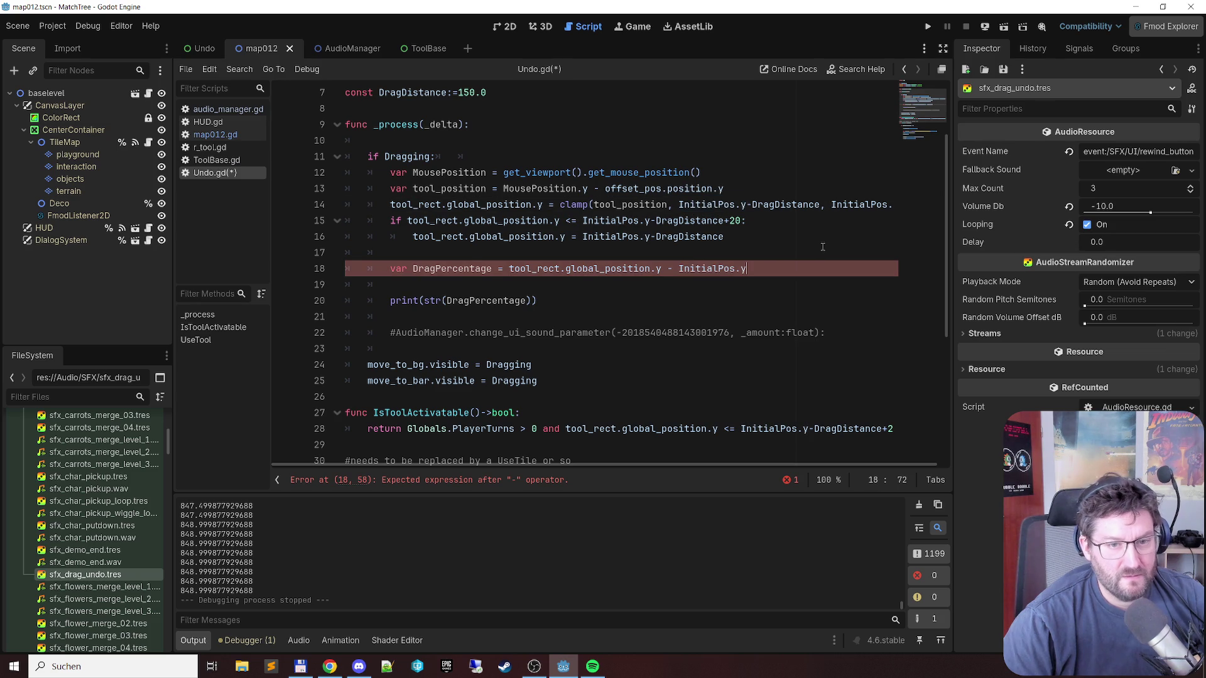
key(ctrl+s)
key(F5)
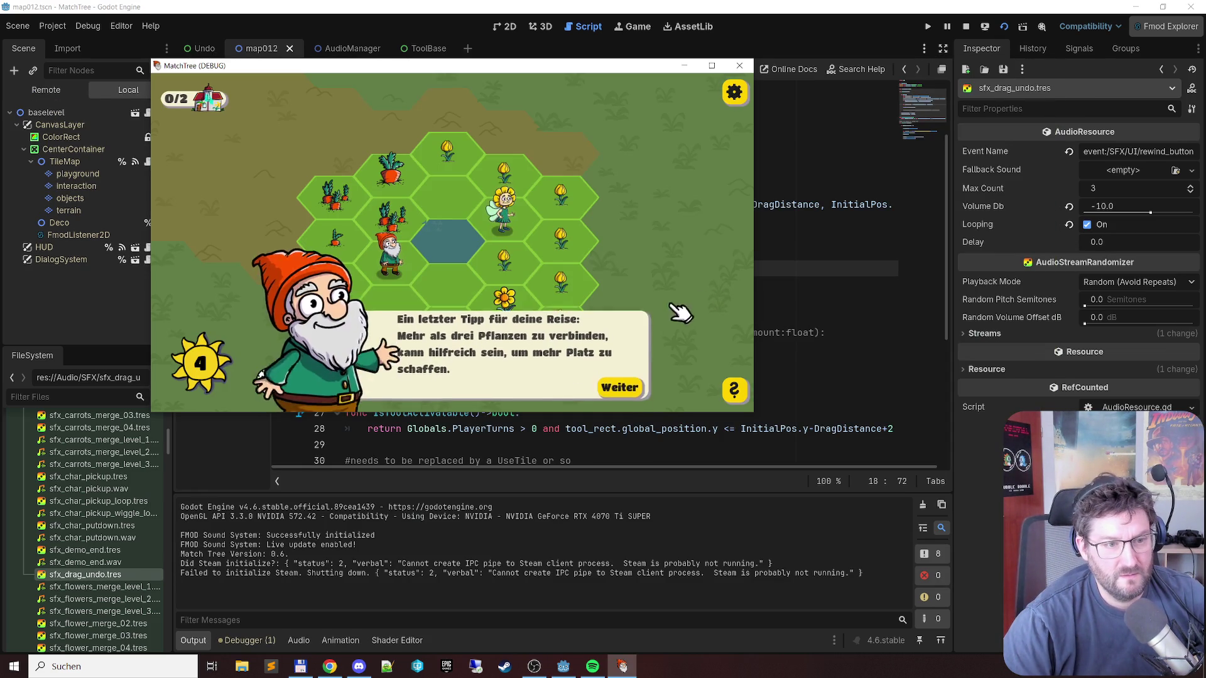
Merge a chain of flowers in the running game, then close it.
click(616, 390)
drag(560, 271, 474, 161)
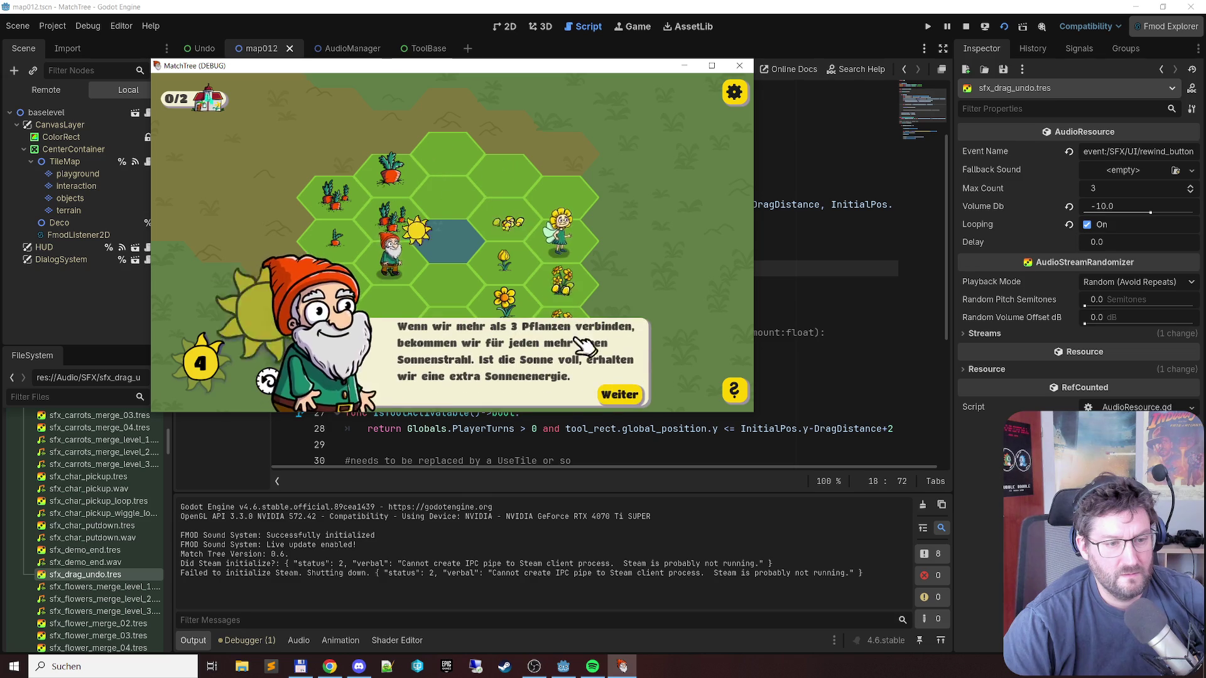
click(619, 394)
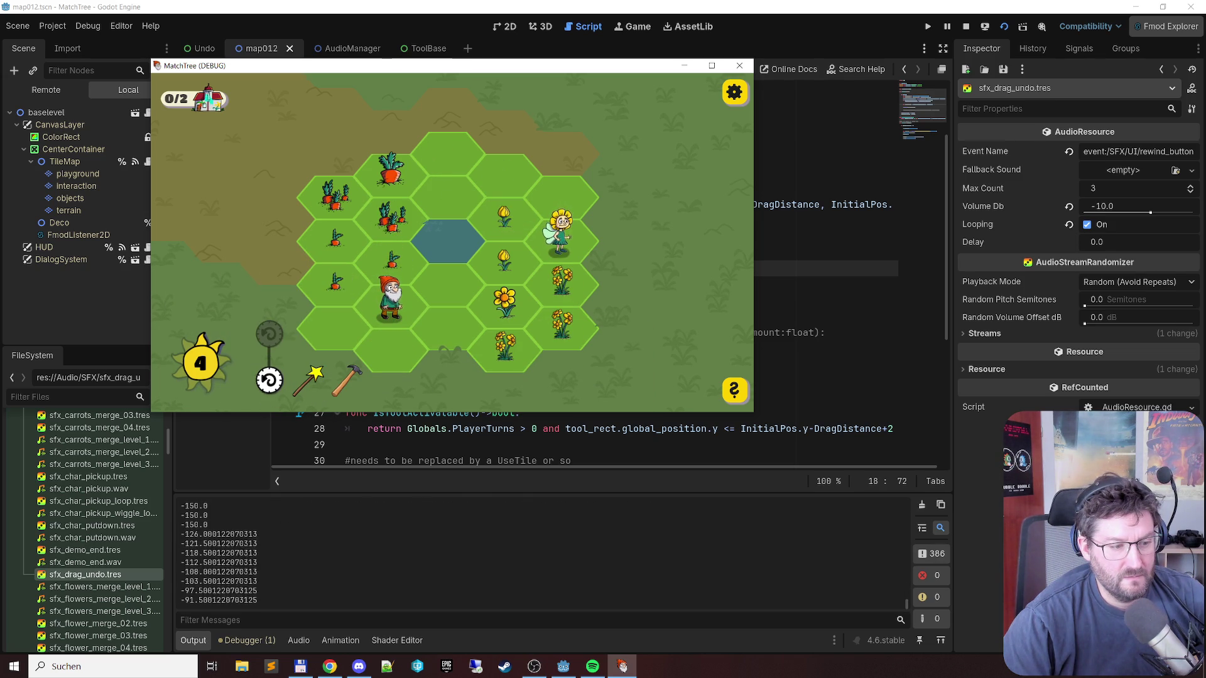
click(739, 66)
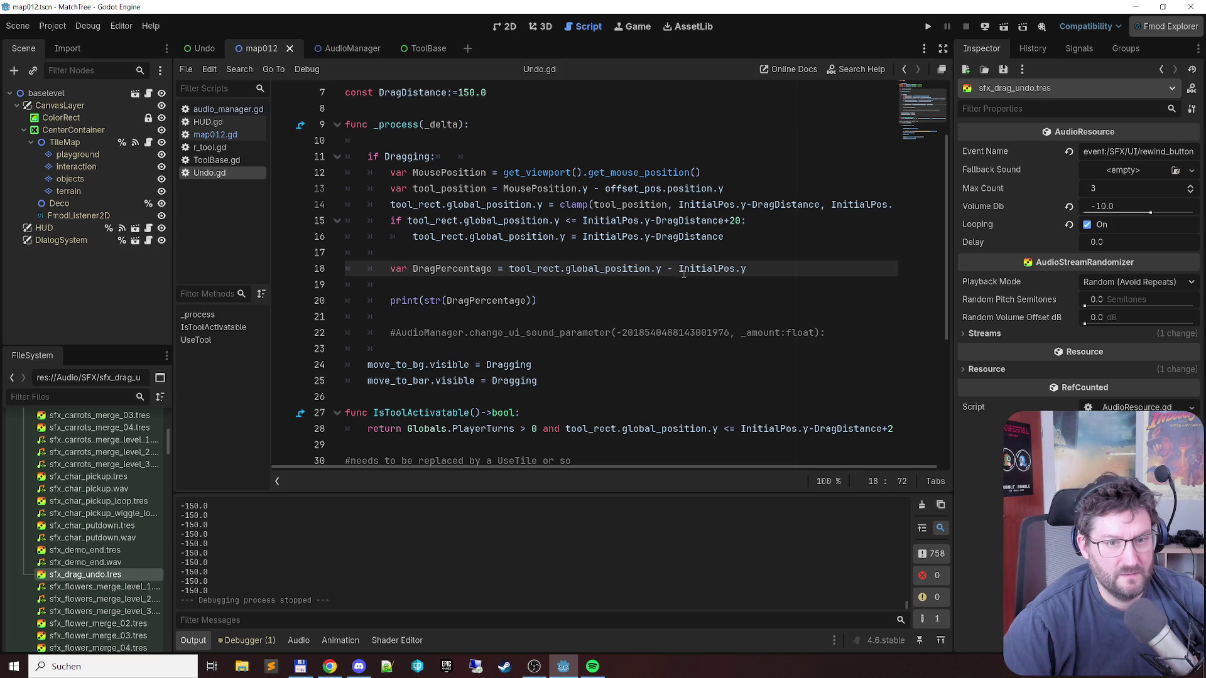
Change the minus before InitialPos.y to a plus, rerun, merge six flowers and drag the undo tool.
key(BackSpace)
text(+)
key(F5)
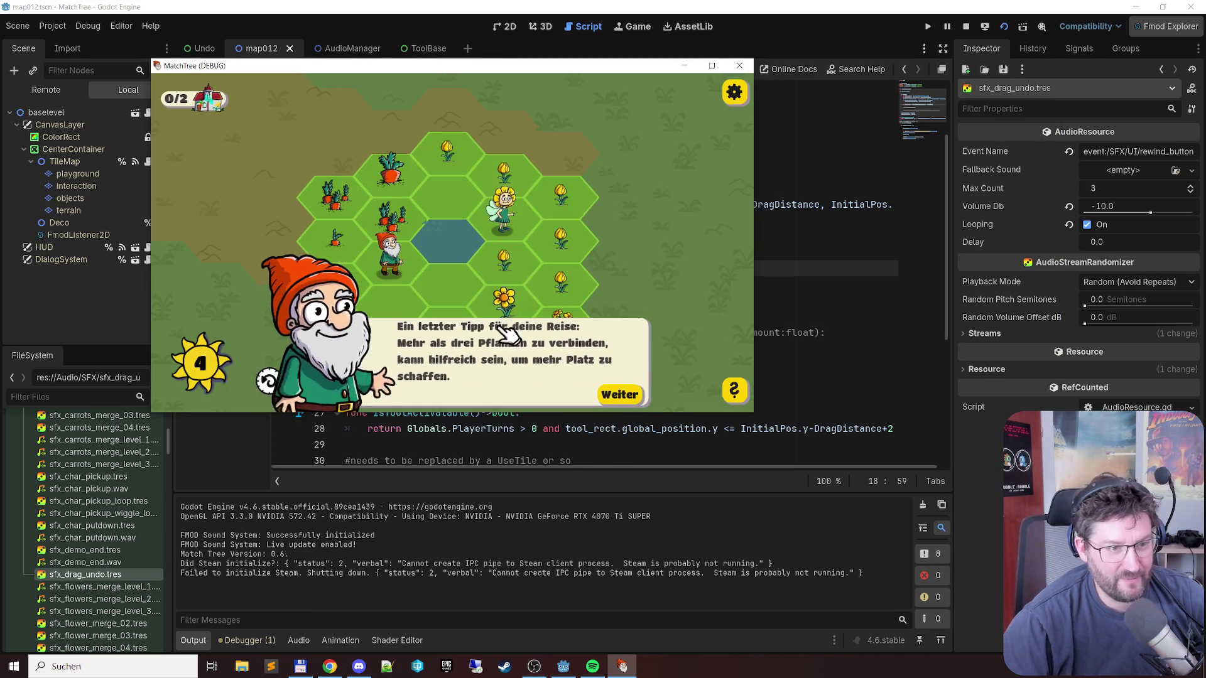
click(619, 394)
mouse_move(448, 151)
mouse_down()
mouse_move(506, 182)
mouse_move(551, 280)
mouse_up()
click(620, 393)
mouse_move(276, 384)
mouse_down()
mouse_move(269, 334)
mouse_move(268, 438)
mouse_move(270, 334)
mouse_up()
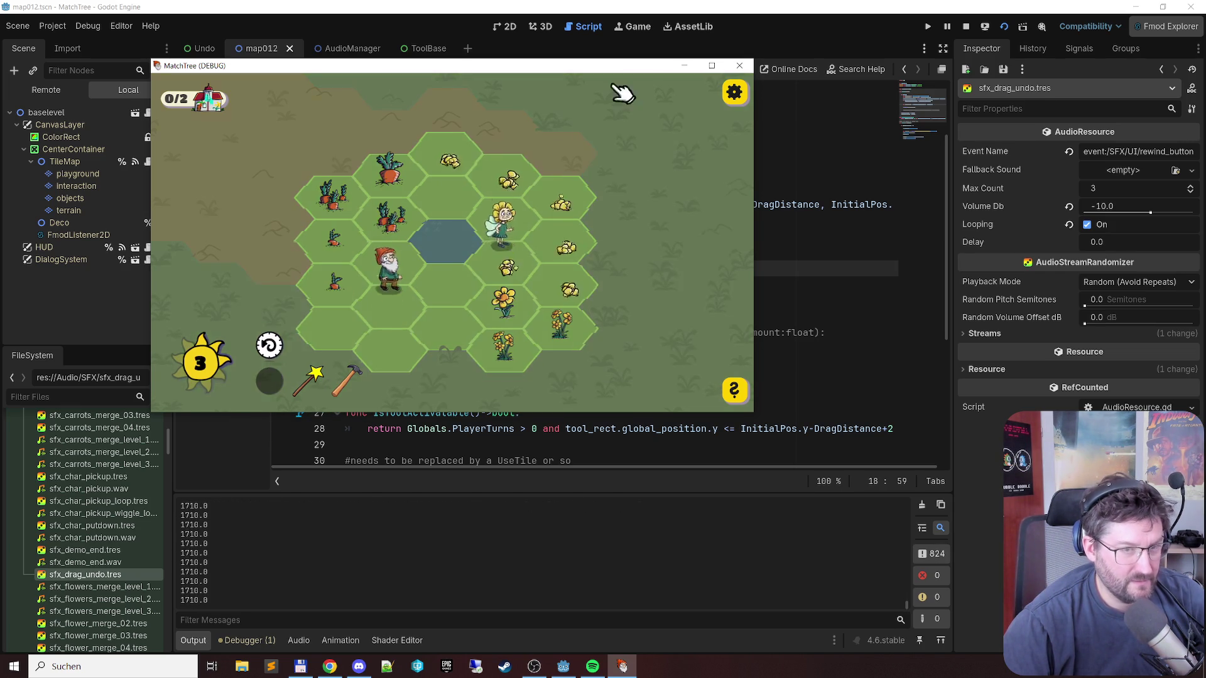
click(739, 65)
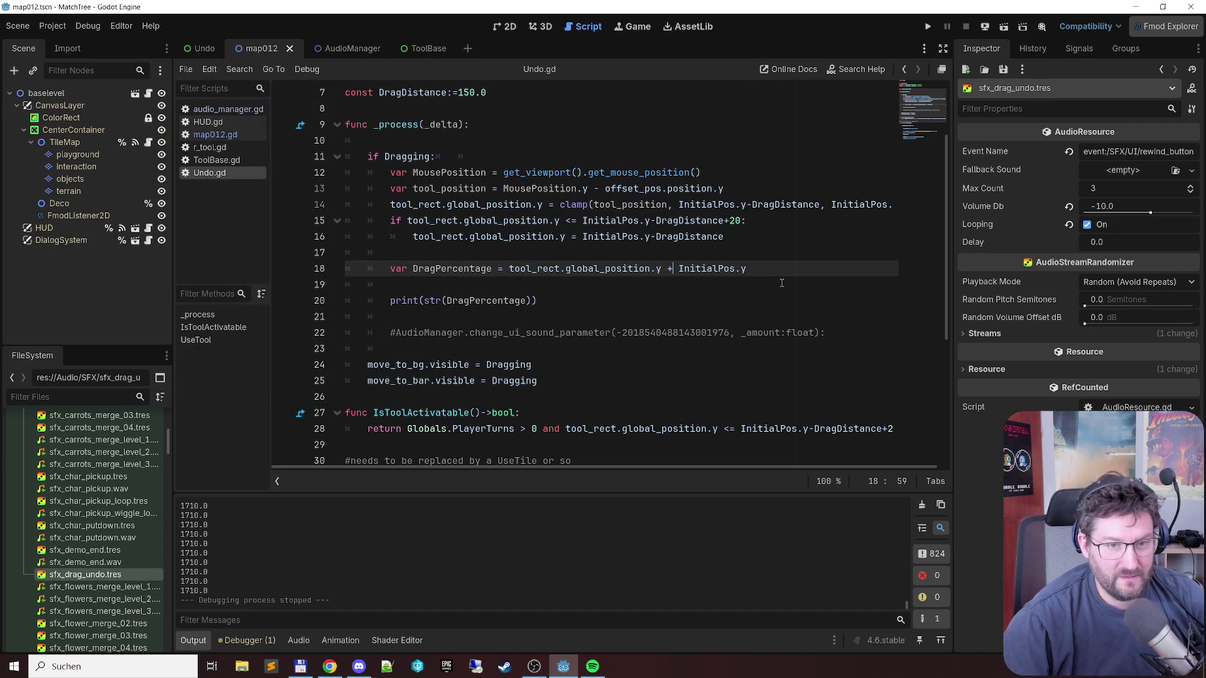
Rewrite line 18 as -1.0 * (tool_rect.global_position.y - InitialPos.y).
key(BackSpace)
text(-)
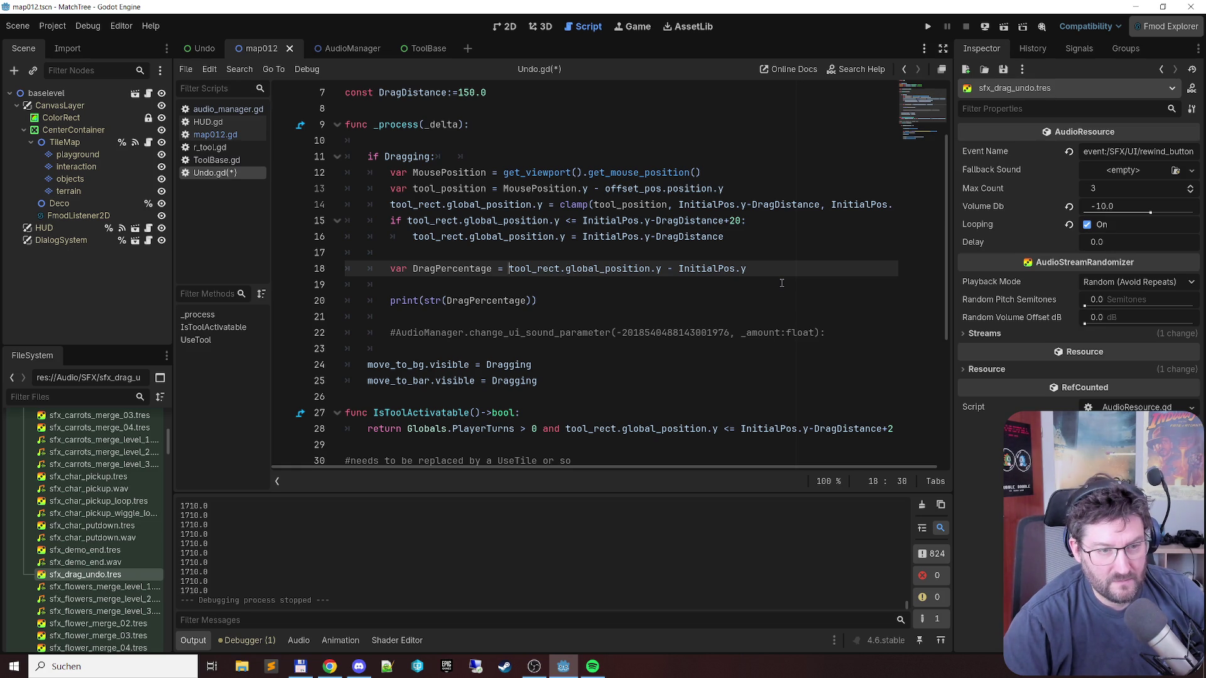
text(-1)
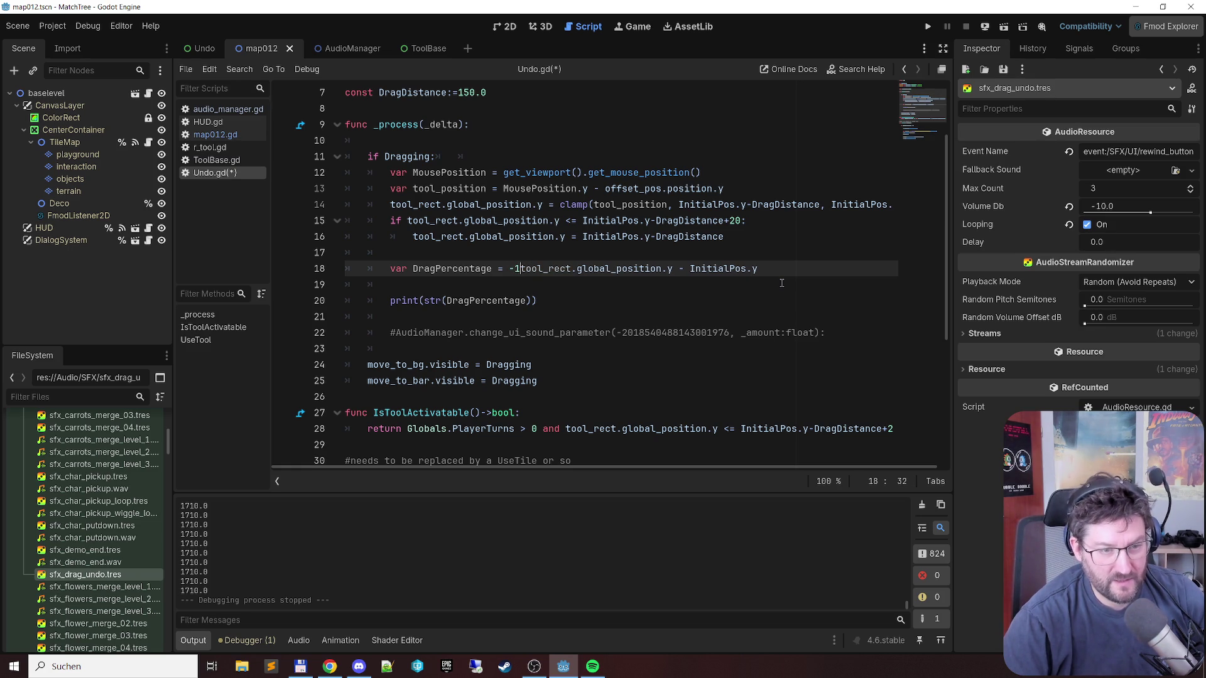
text( * ()
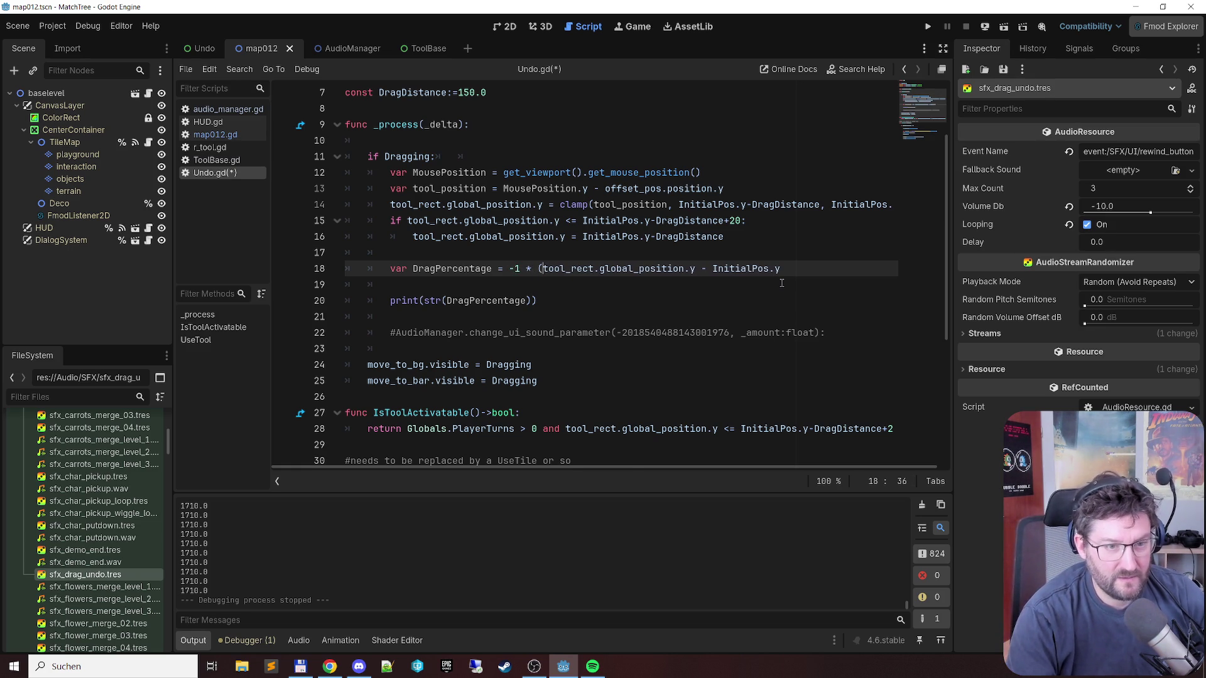
scroll(782, 284, down, 5)
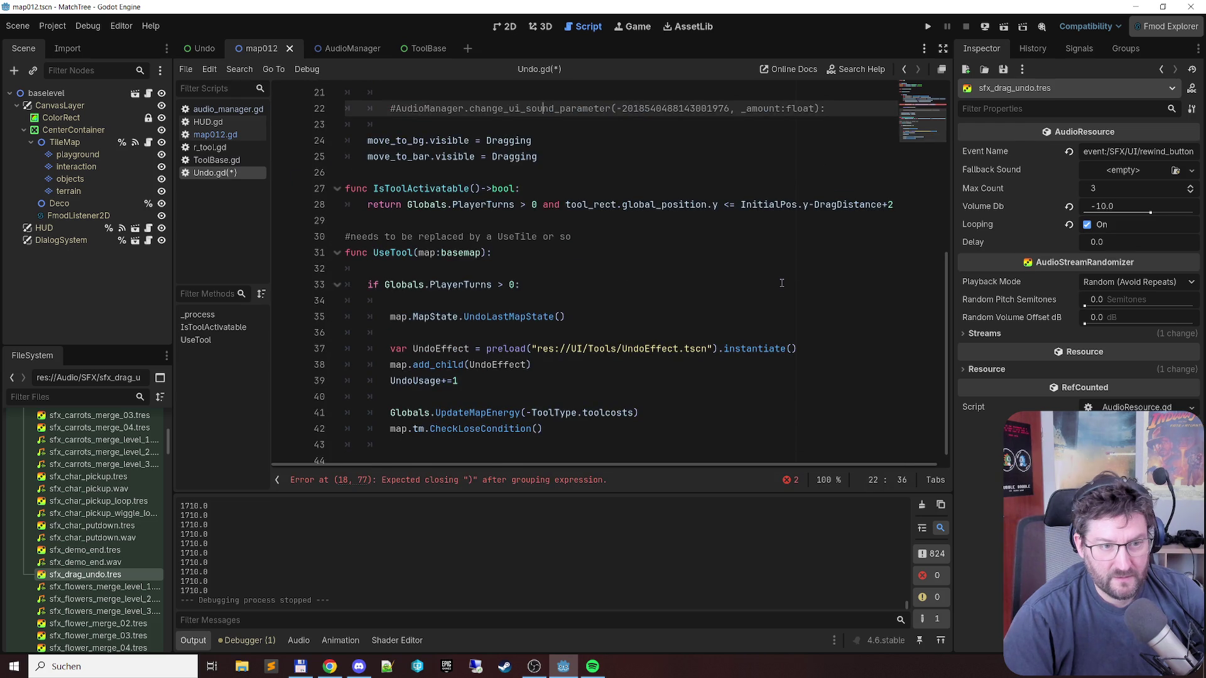
key(Page_Up)
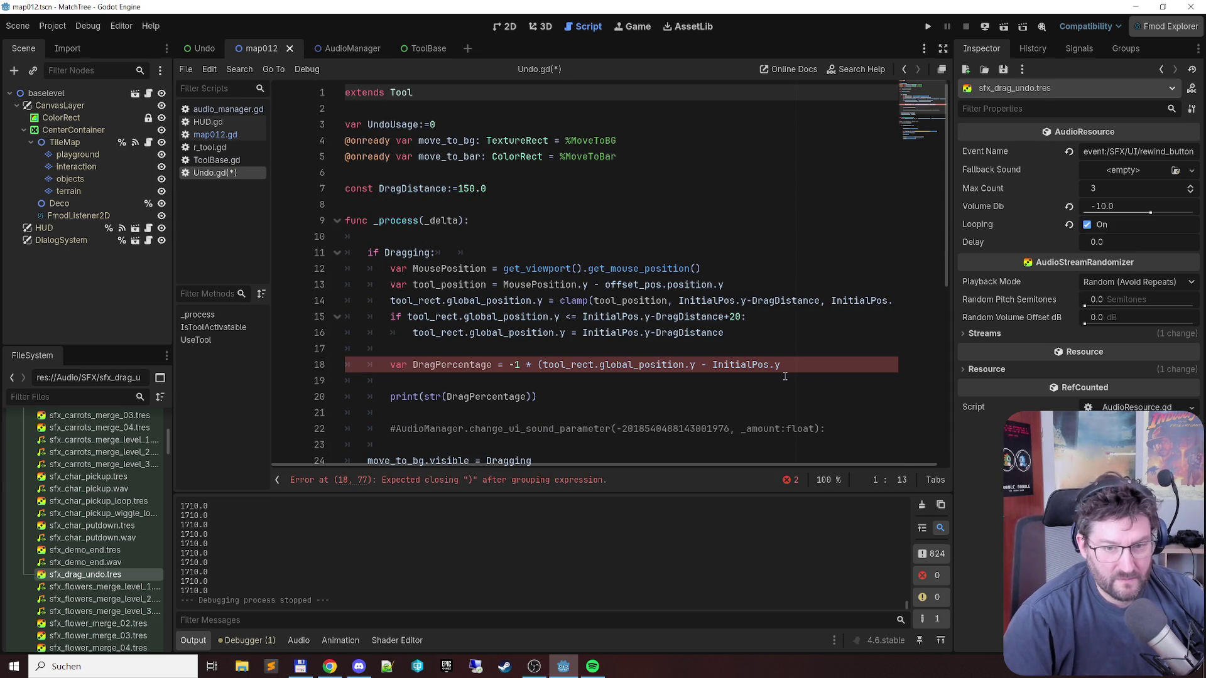
click(831, 365)
text())
key(Home)
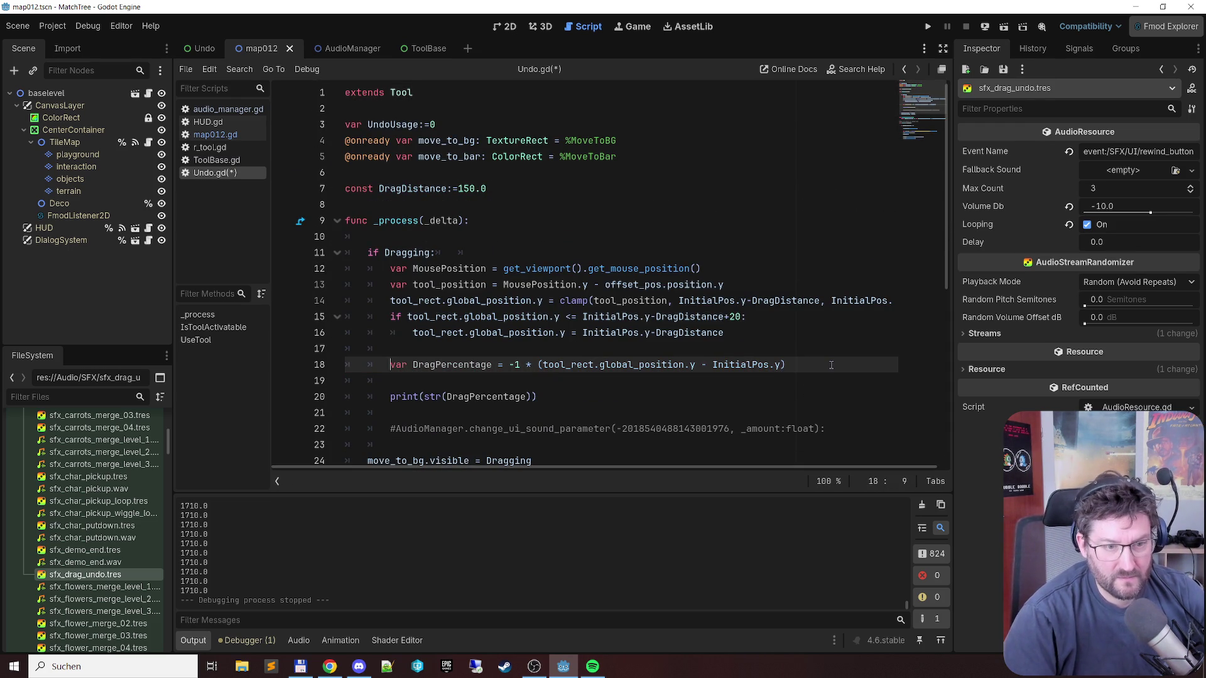
text(.0)
Run the game, pull the undo tool up to check the positive 150.0 values, and close it.
key(F5)
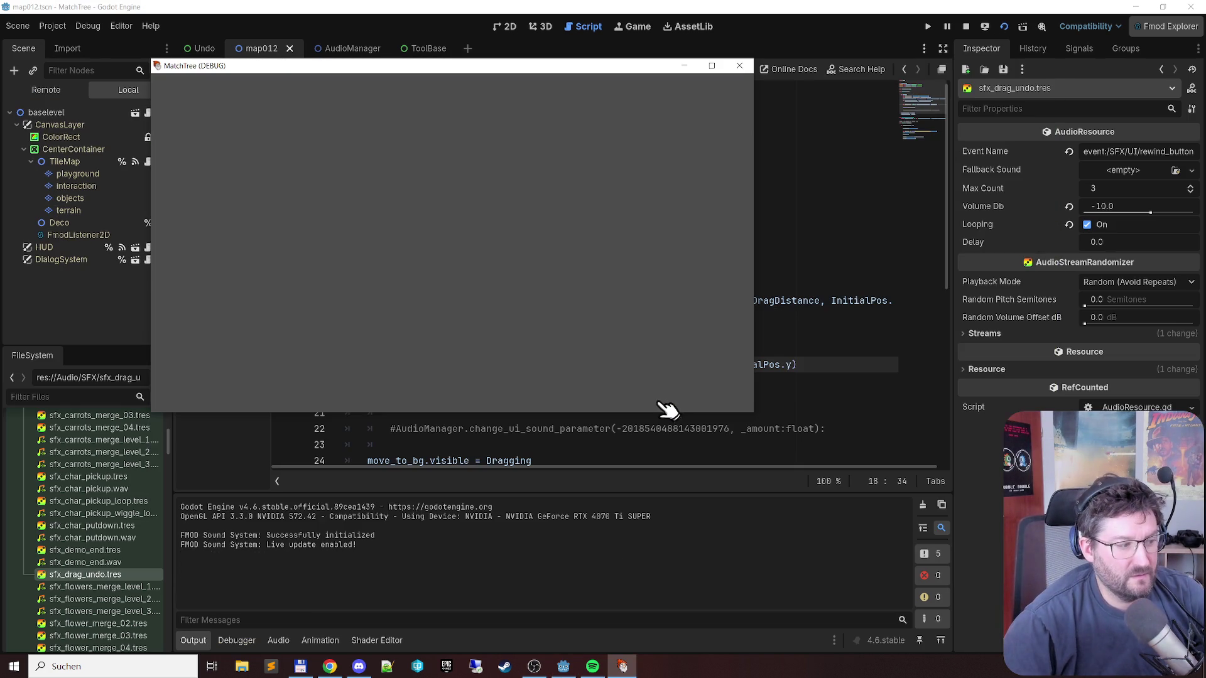
click(636, 409)
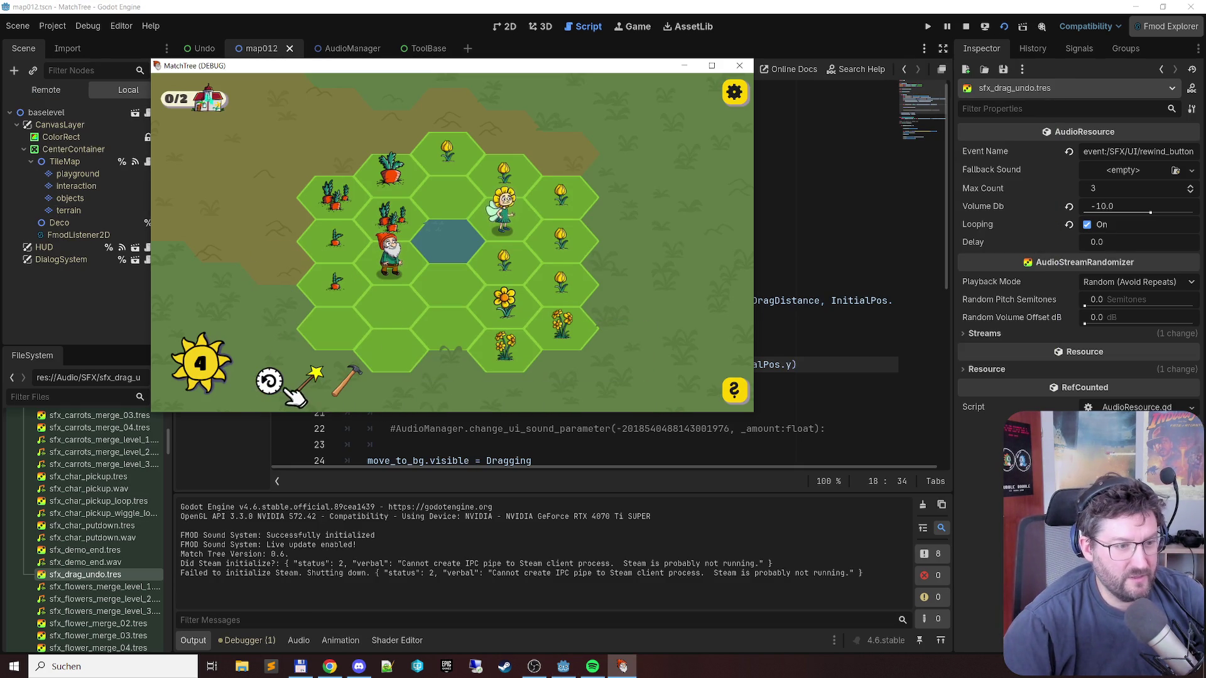
mouse_move(269, 380)
mouse_down()
mouse_move(268, 283)
mouse_move(268, 343)
mouse_up()
click(739, 66)
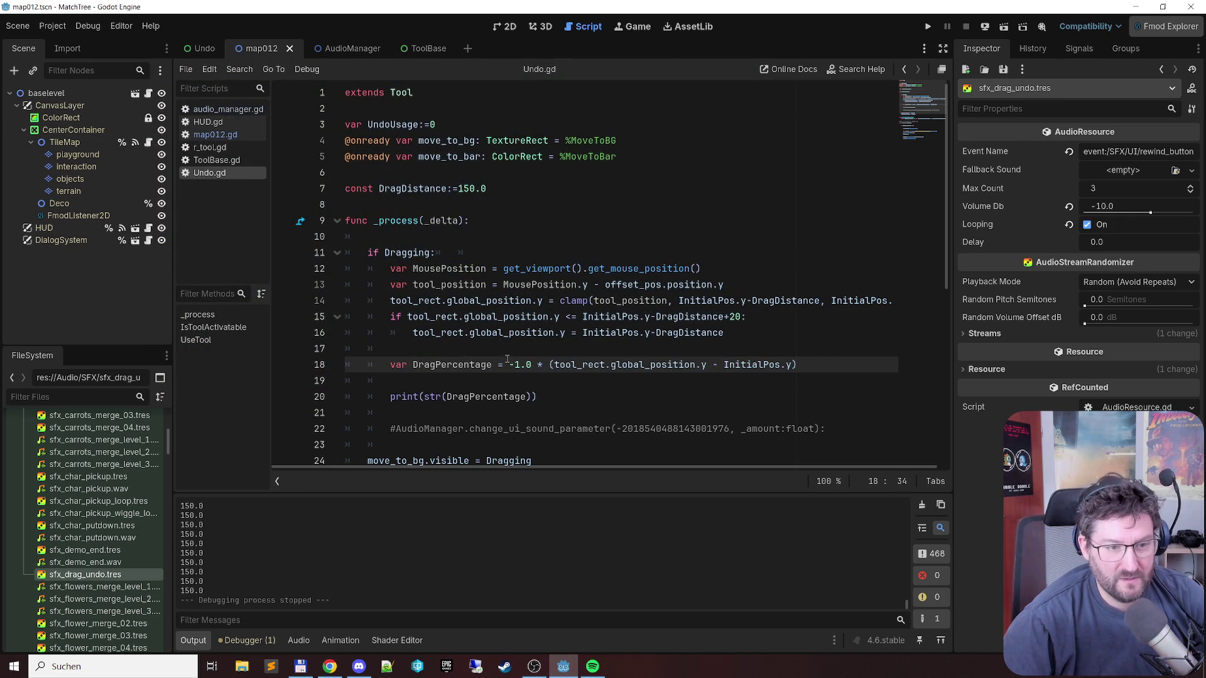
Wrap line 18 in parentheses, divide it by DragDistance, and save.
text(()
key(Delete)
key(End)
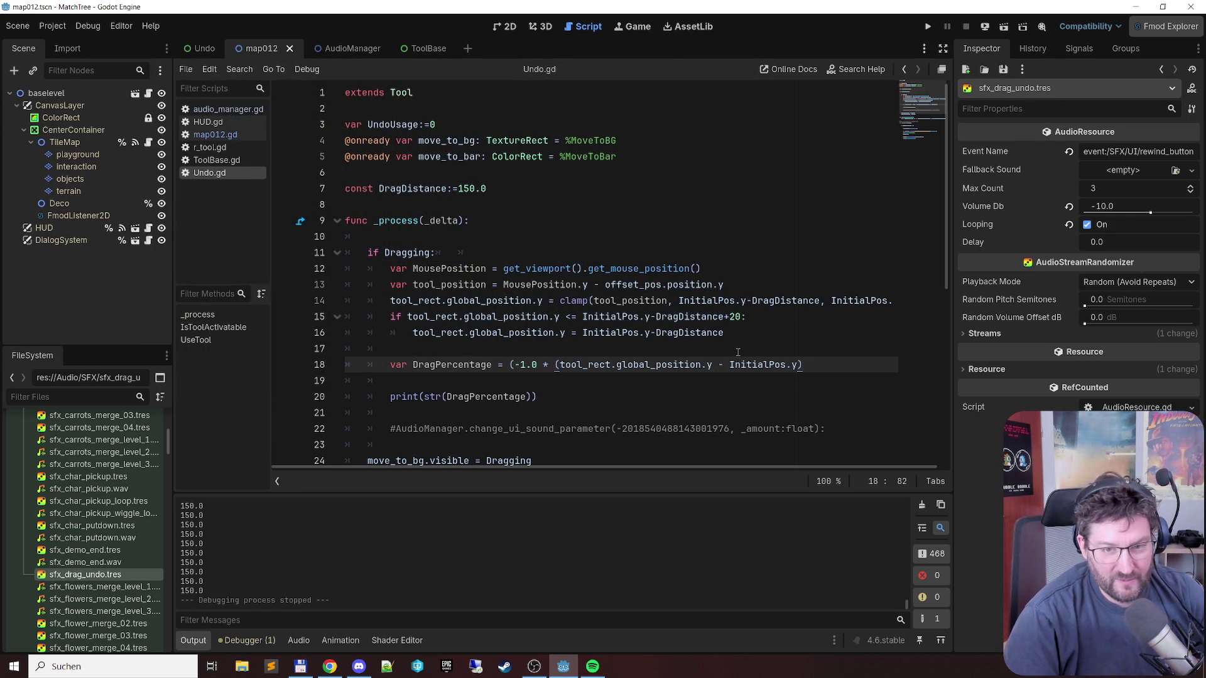
text()/)
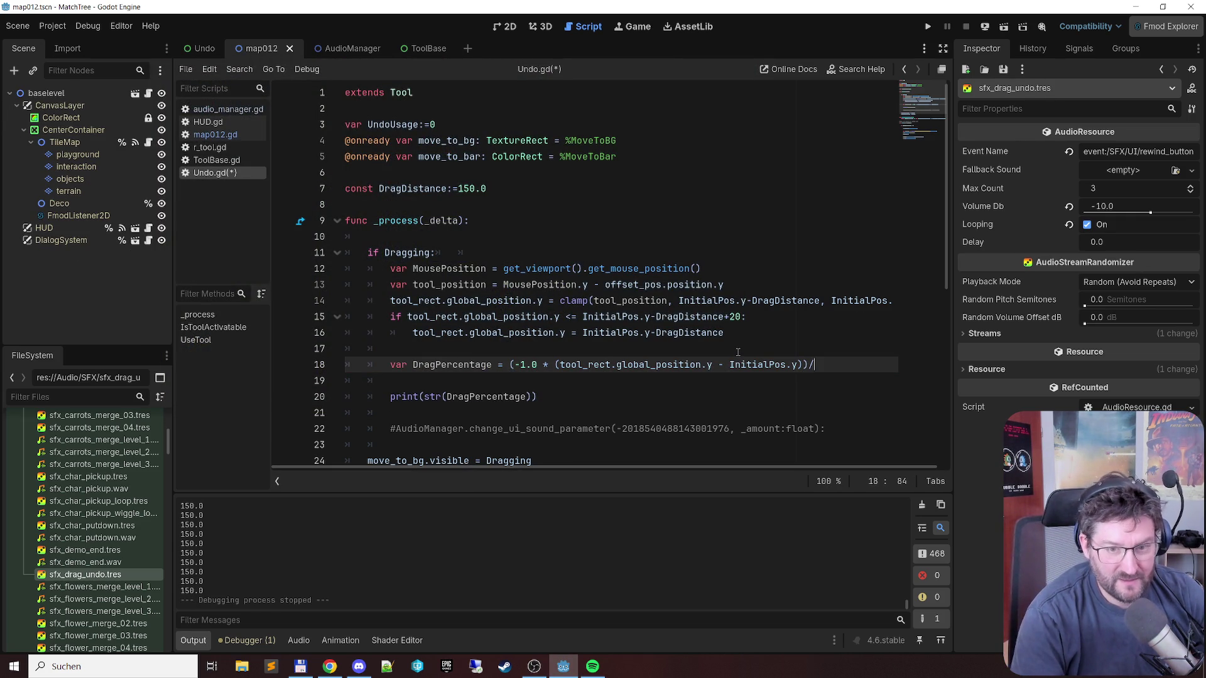
double_click(415, 185)
key(ctrl+c)
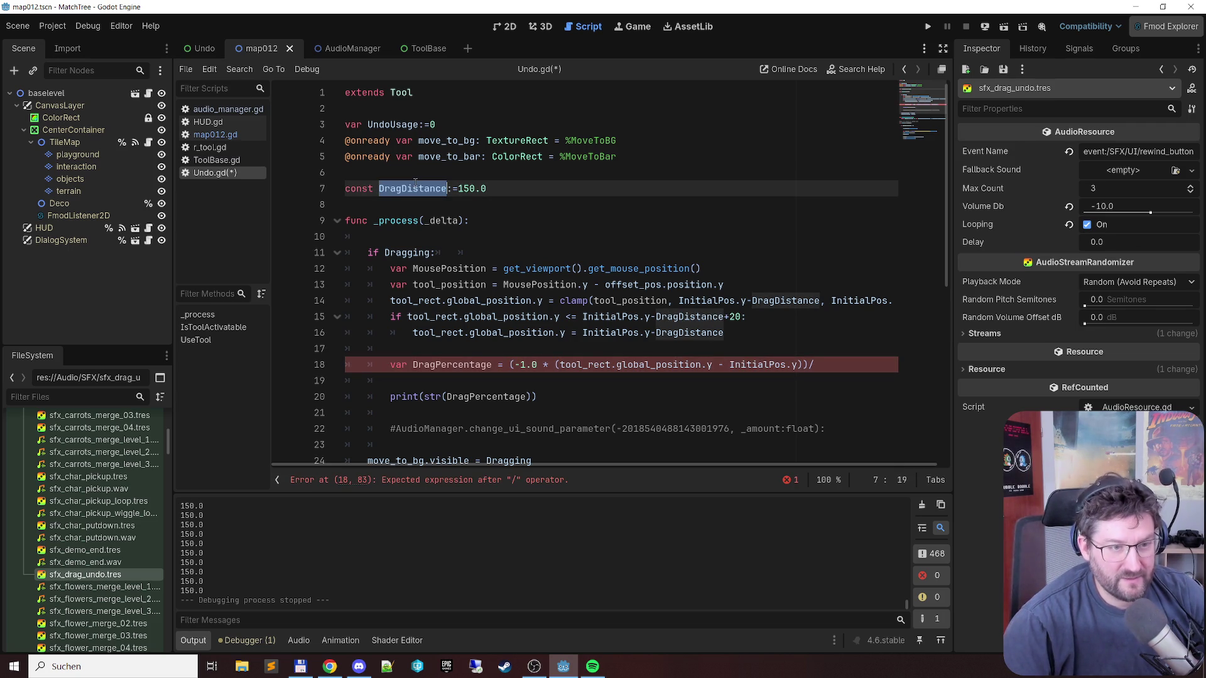
click(818, 365)
key(ctrl+v)
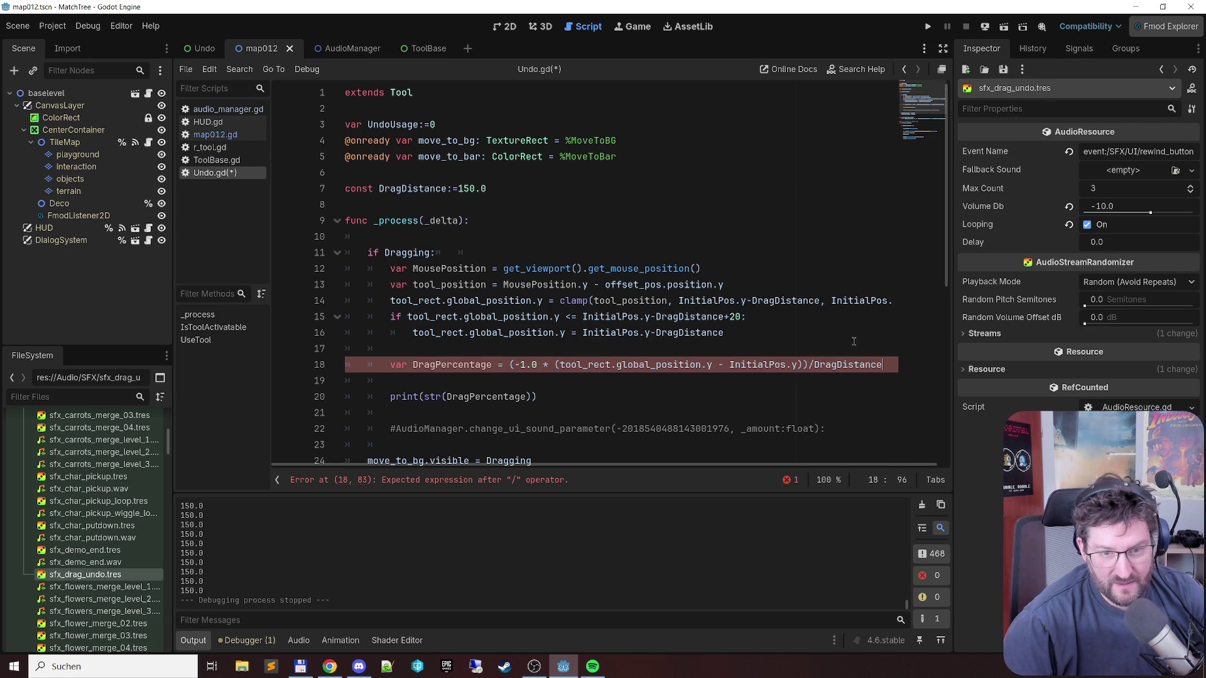
key(ctrl+s)
Run the game, drag the undo tool fully up to reach 1.0, then select the print line.
key(F5)
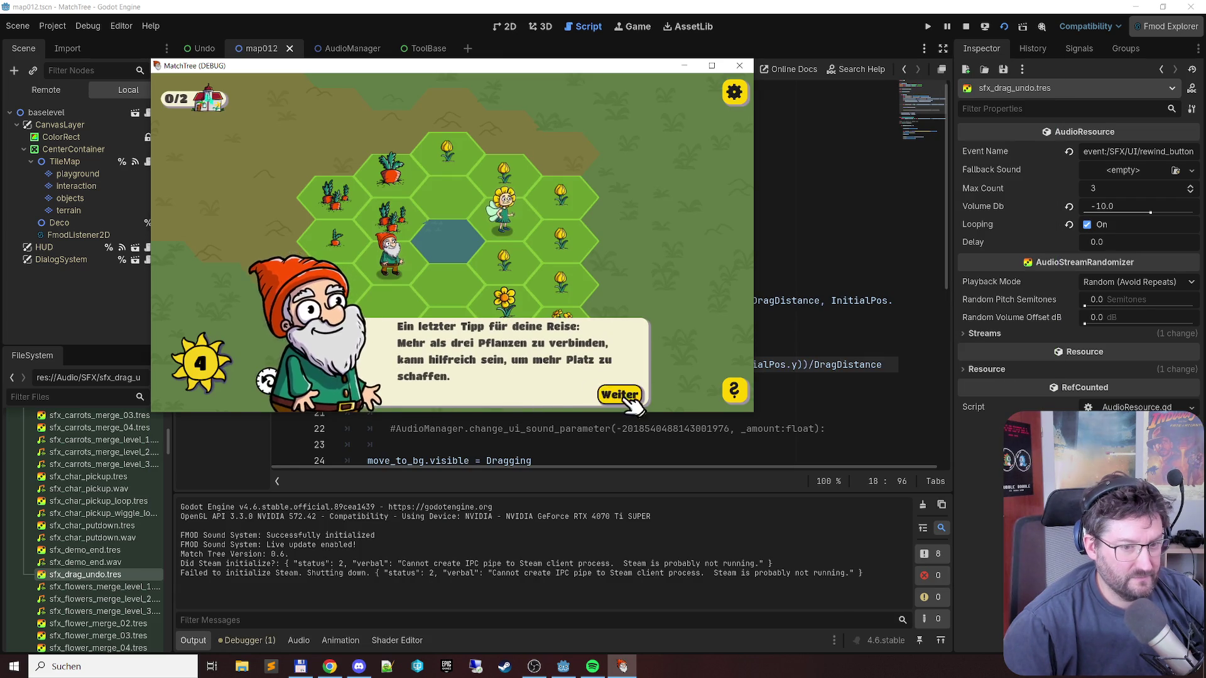
click(618, 395)
drag(270, 369, 269, 334)
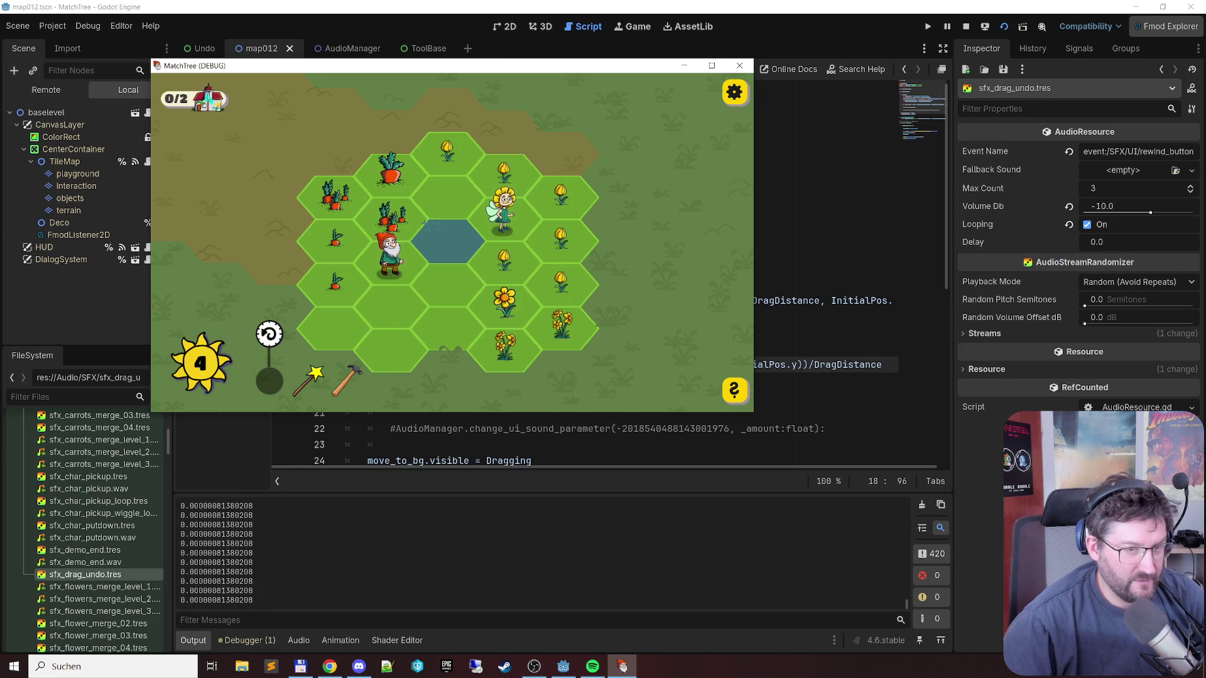
click(739, 65)
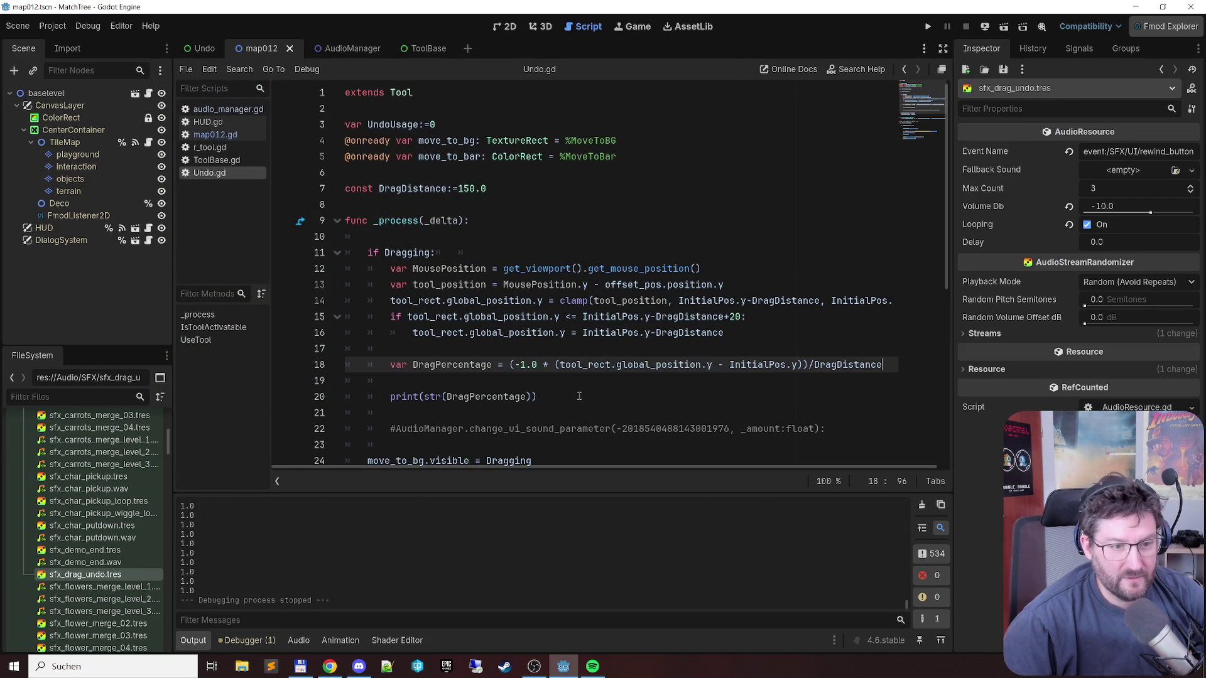
click(579, 393)
key(shift+Home)
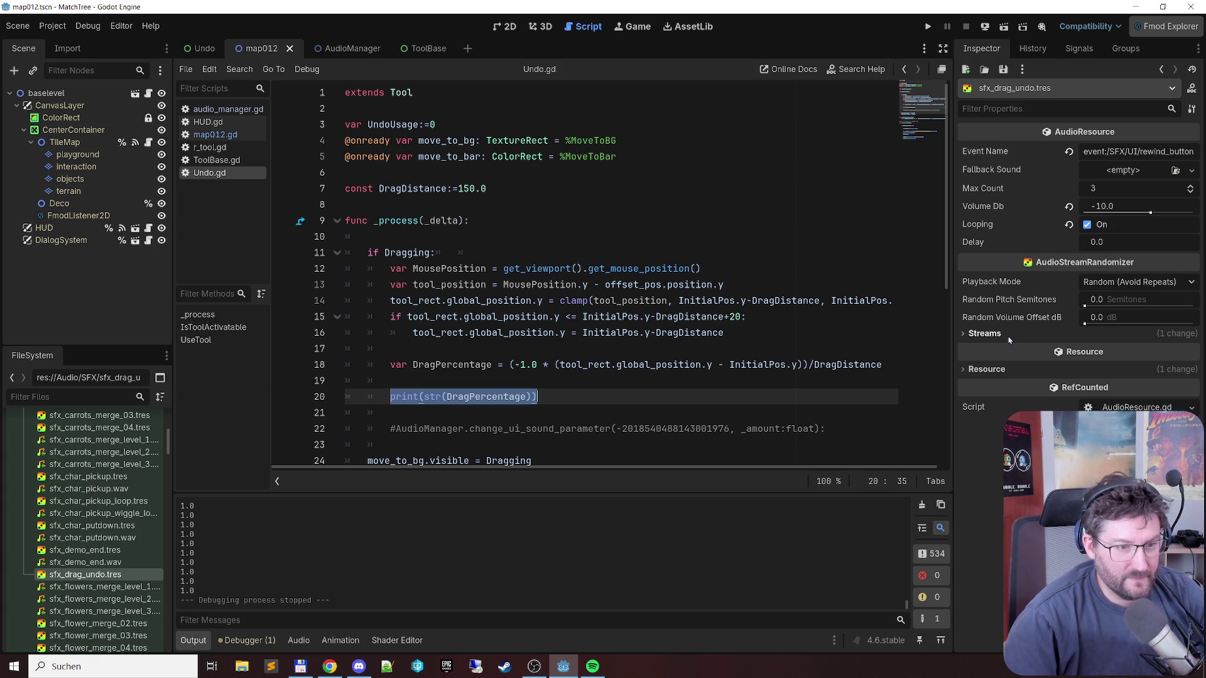
Delete the debug print line and uncomment the AudioManager.change_ui_sound_parameter call.
key(BackSpace)
key(BackSpace)
key(BackSpace)
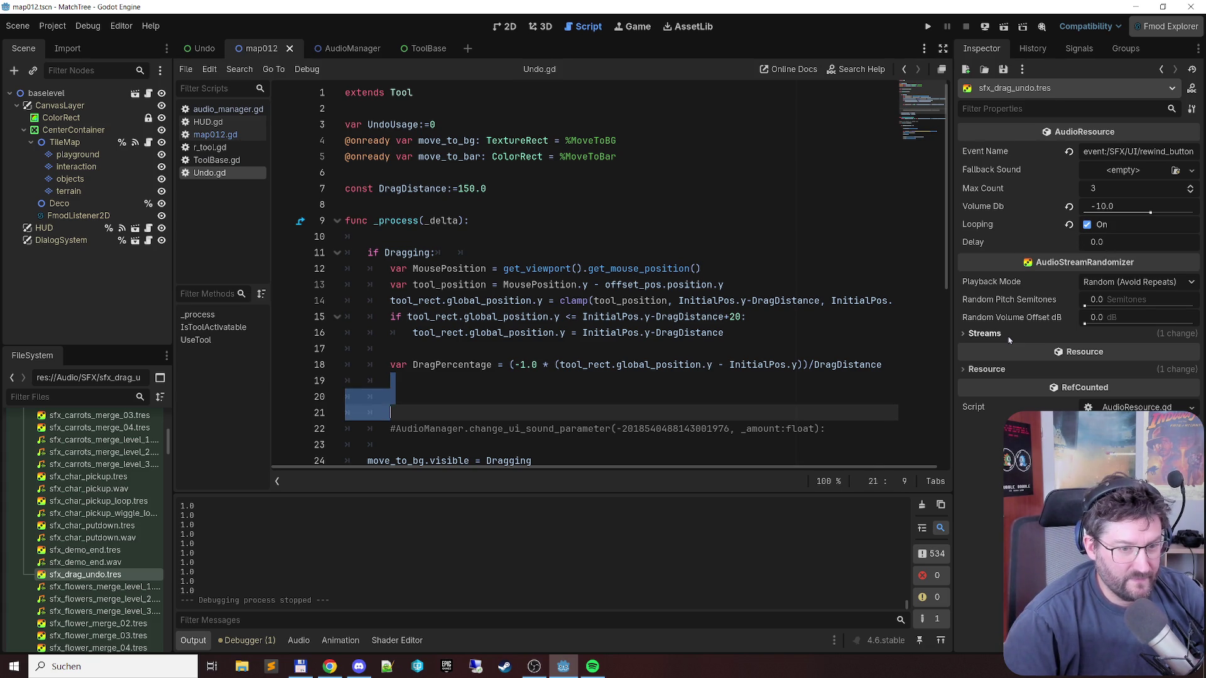
key(Delete)
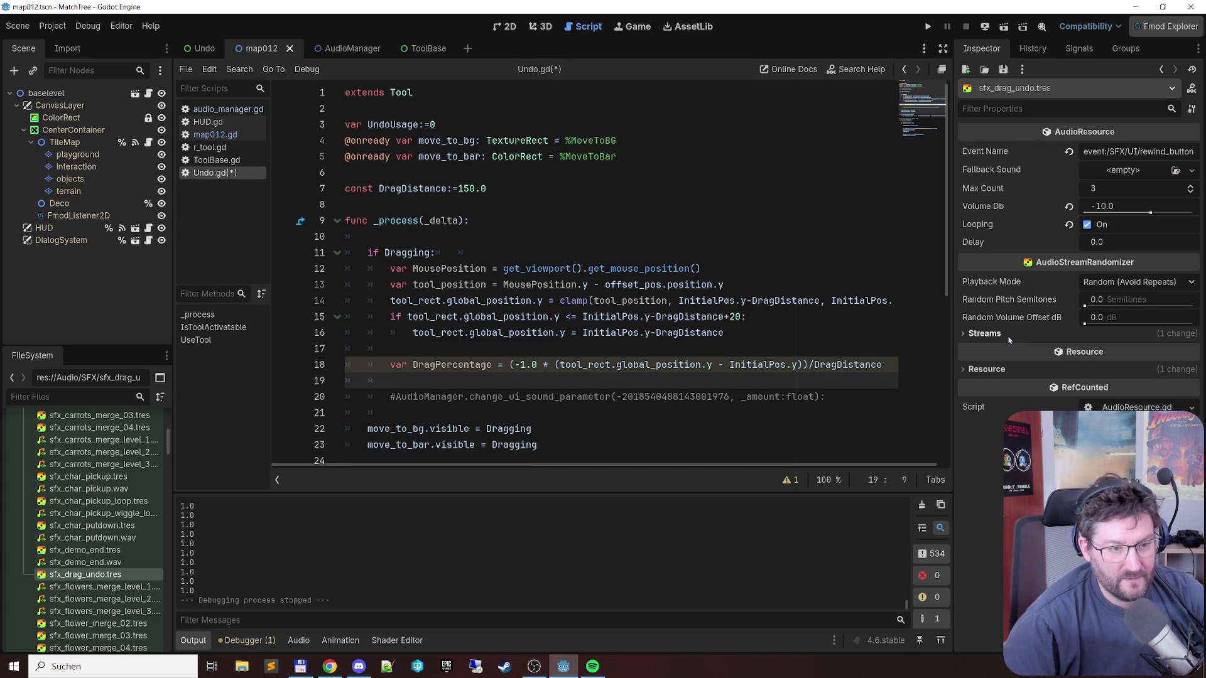
key(Down)
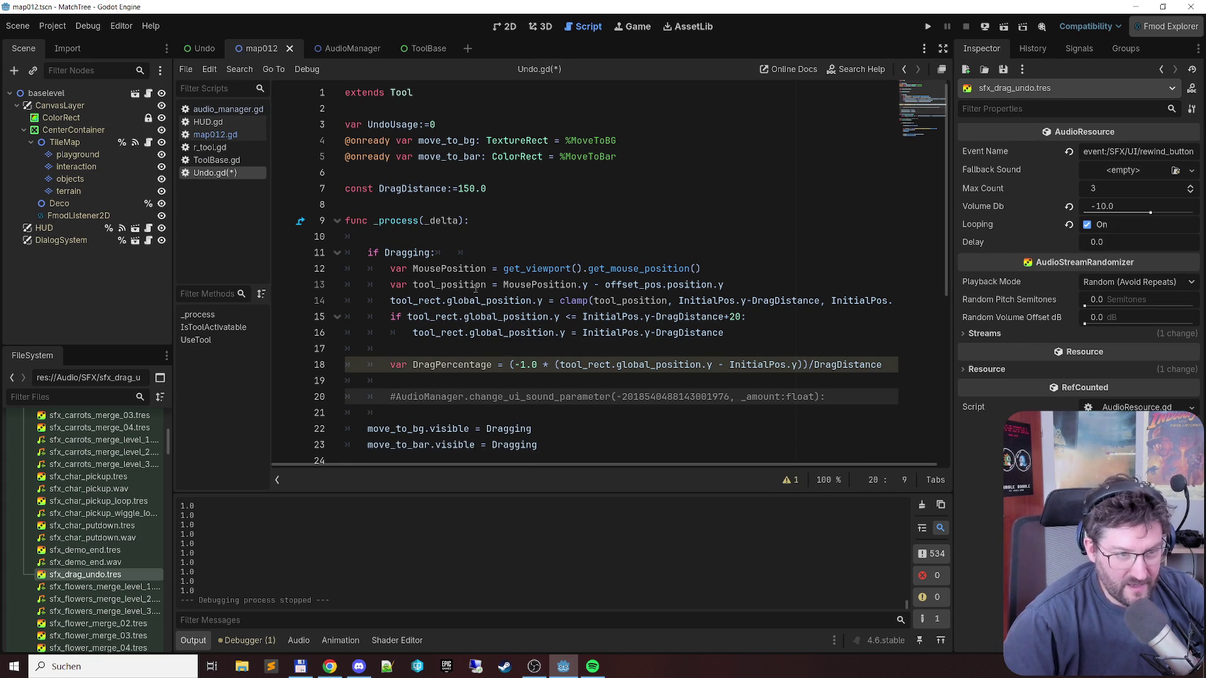
scroll(691, 296, down, 1)
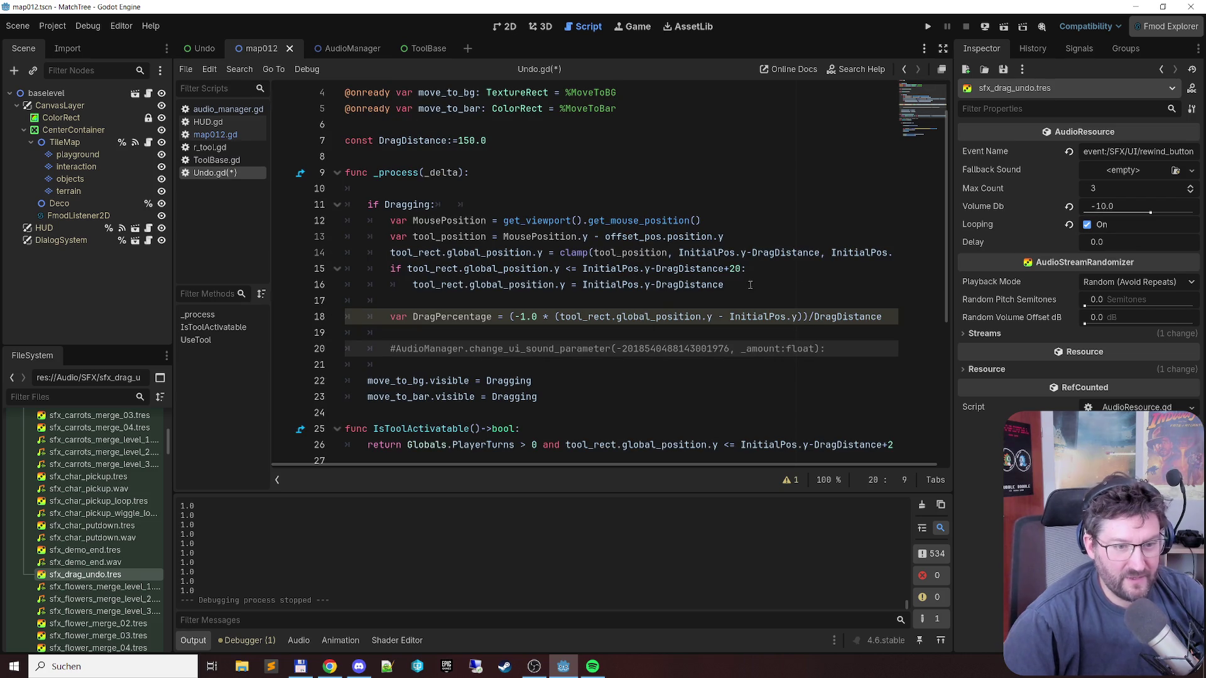
key(Delete)
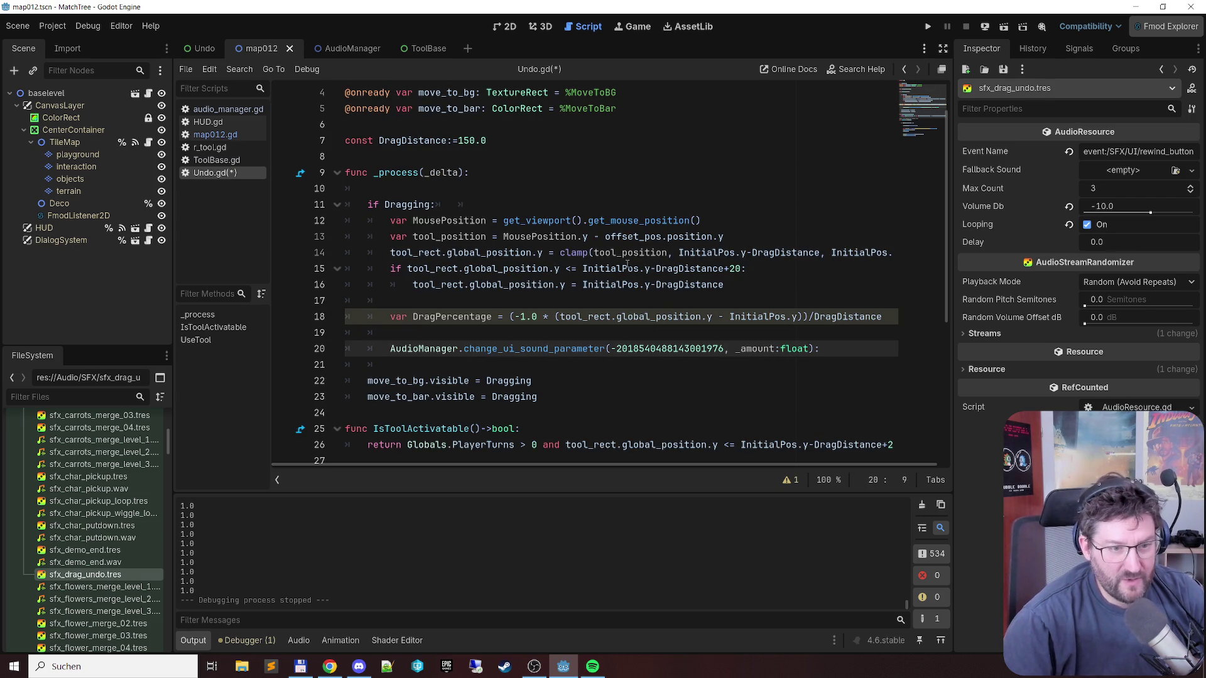
Pass DragPercentage in place of _amount:float, remove the stray colon, save, and run the game.
click(443, 318)
double_click(443, 317)
key(ctrl+c)
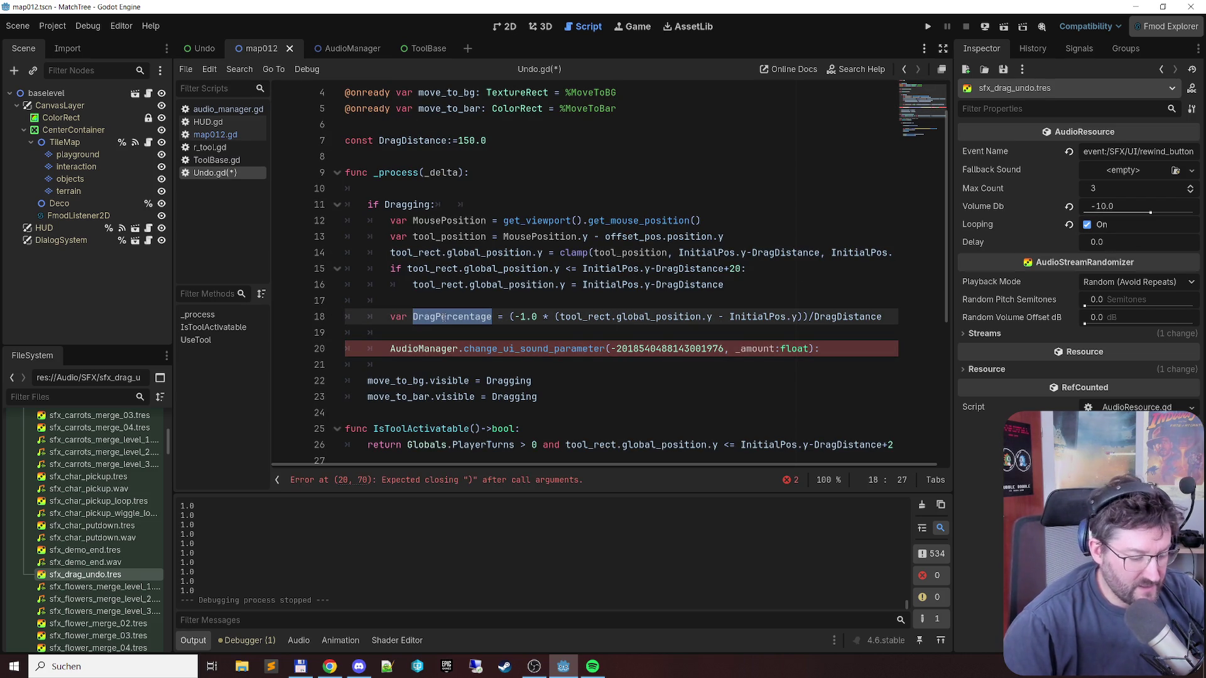
click(809, 349)
key(ctrl+shift+Left)
key(ctrl+shift+Left)
key(ctrl+shift+Left)
key(ctrl+v)
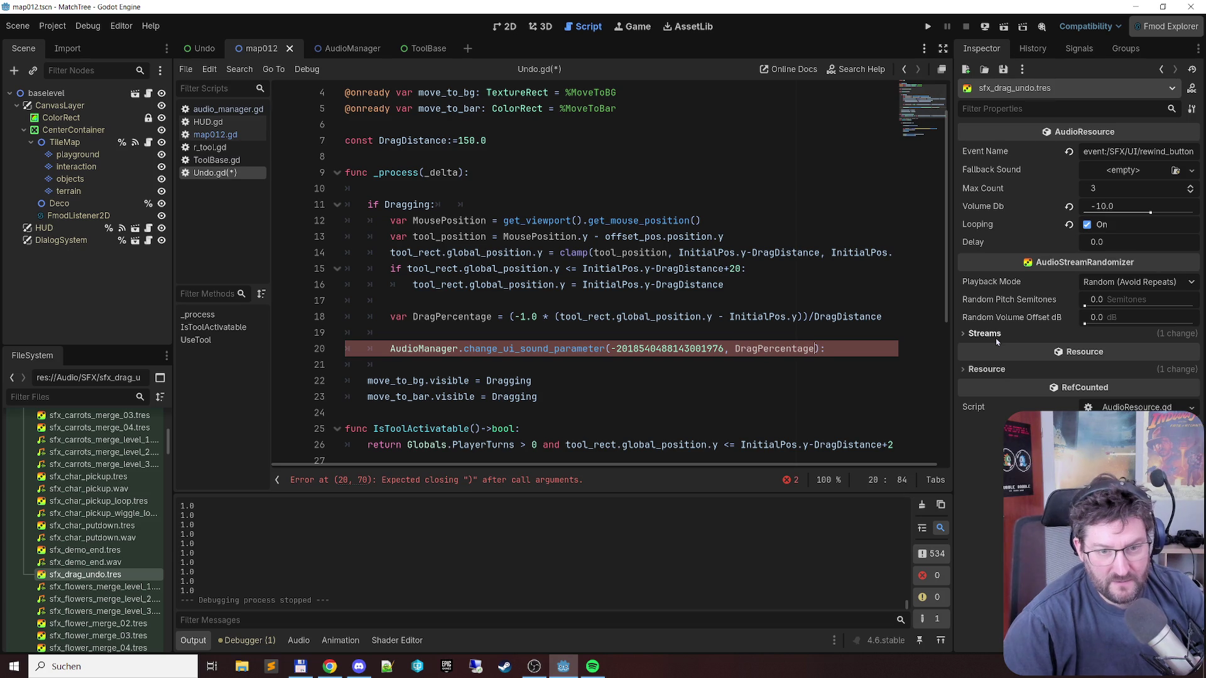
key(ctrl+s)
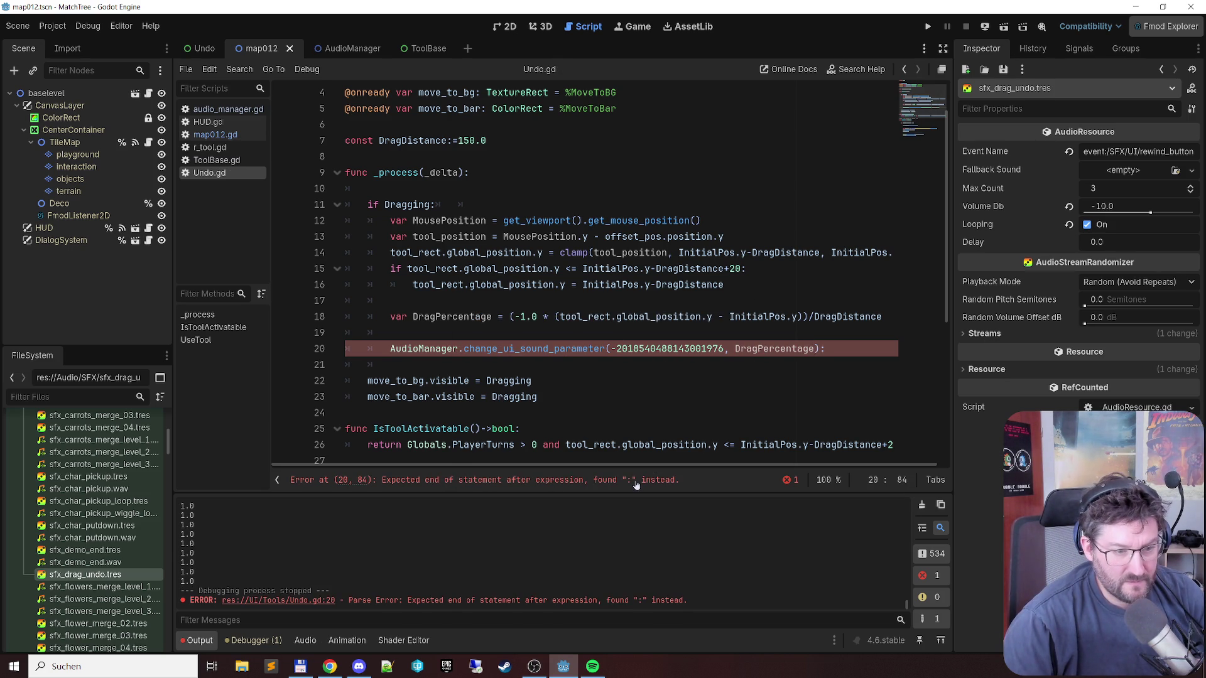
click(866, 348)
key(BackSpace)
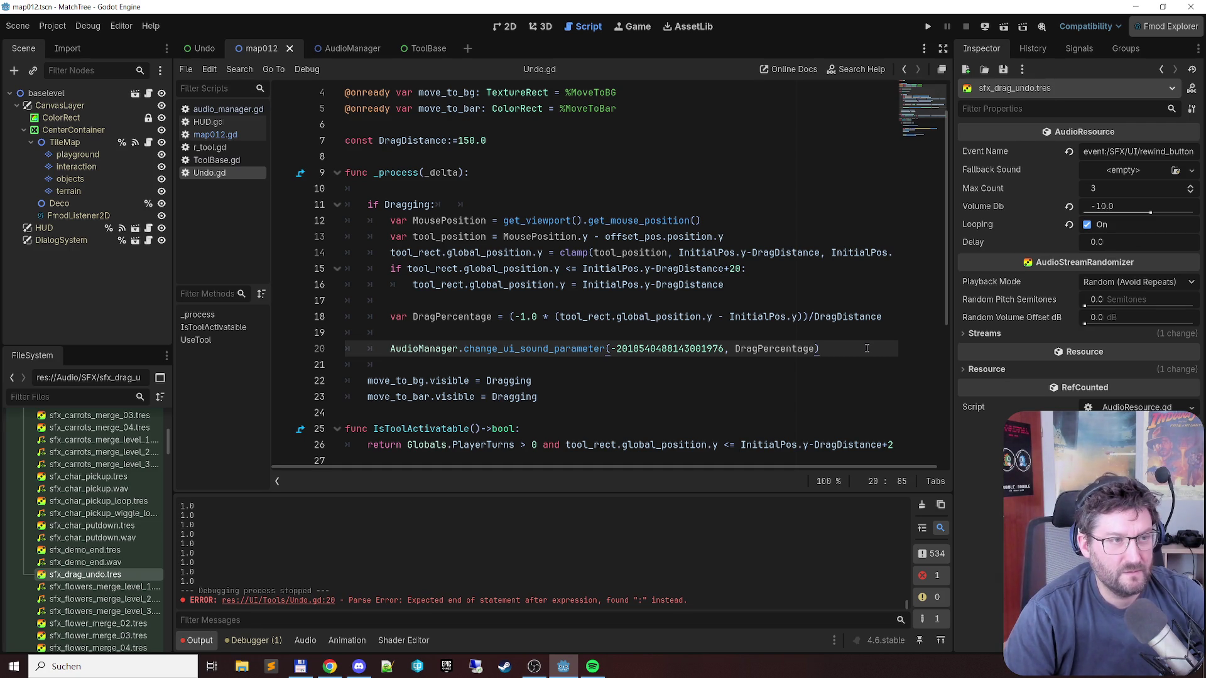
key(F5)
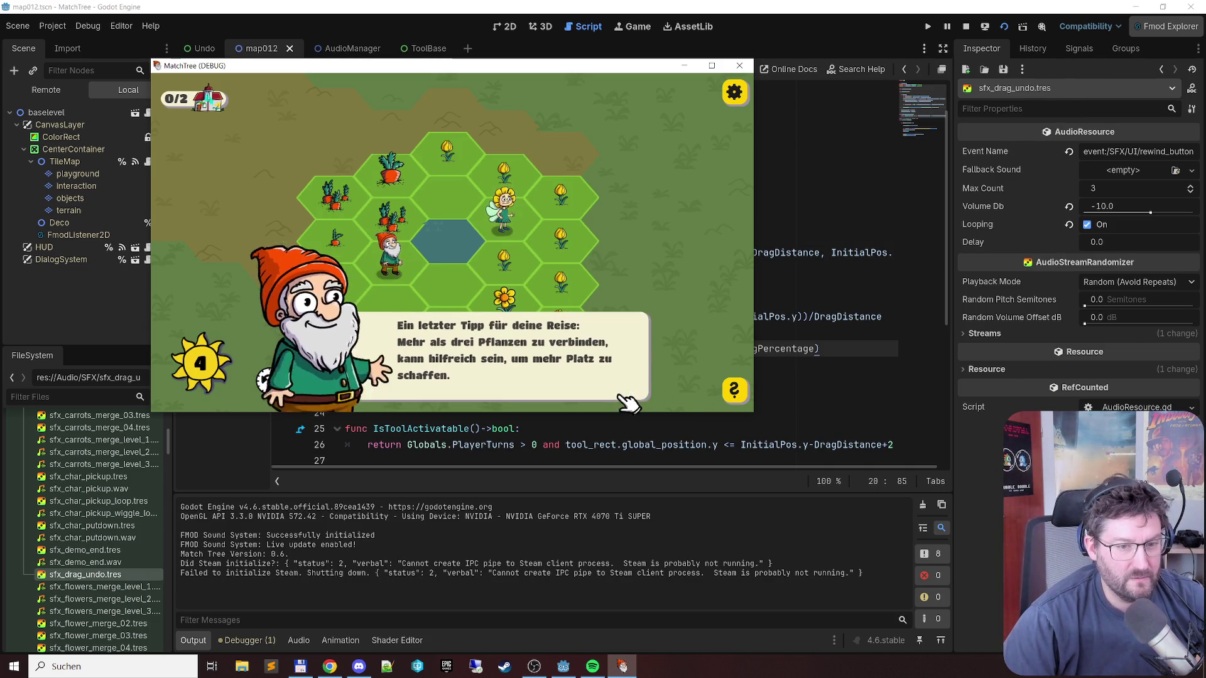
Test the undo tool's drag sound over two game runs, closing the game each time.
click(638, 397)
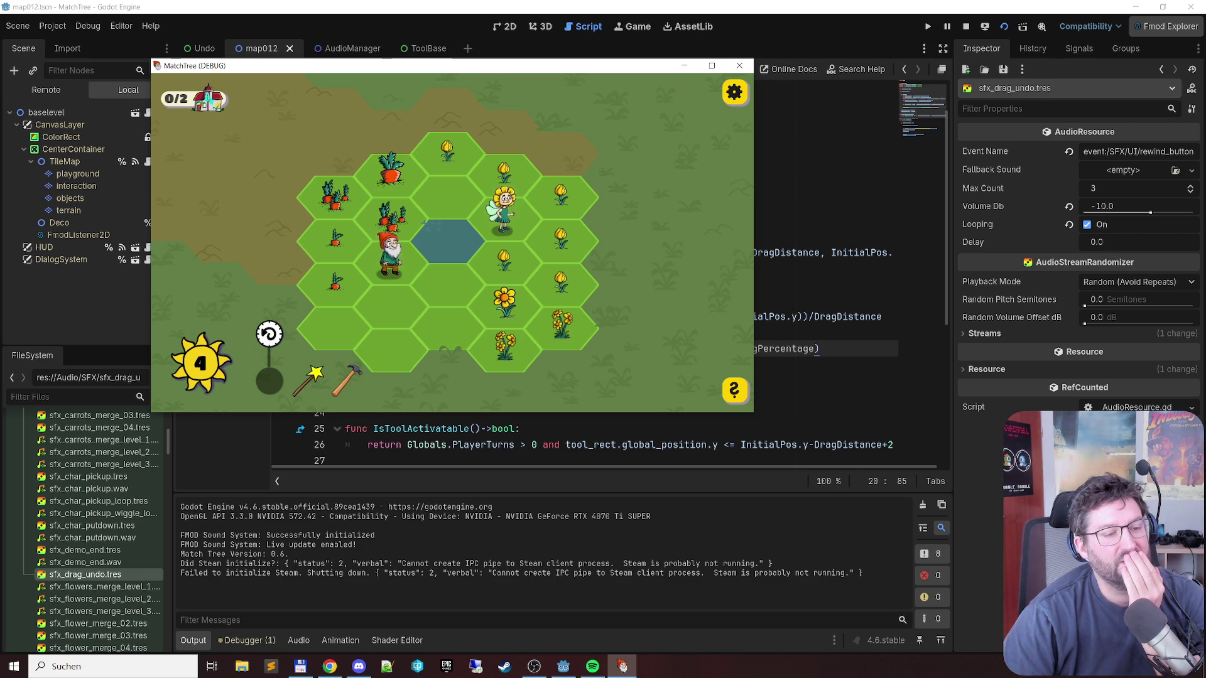
click(739, 66)
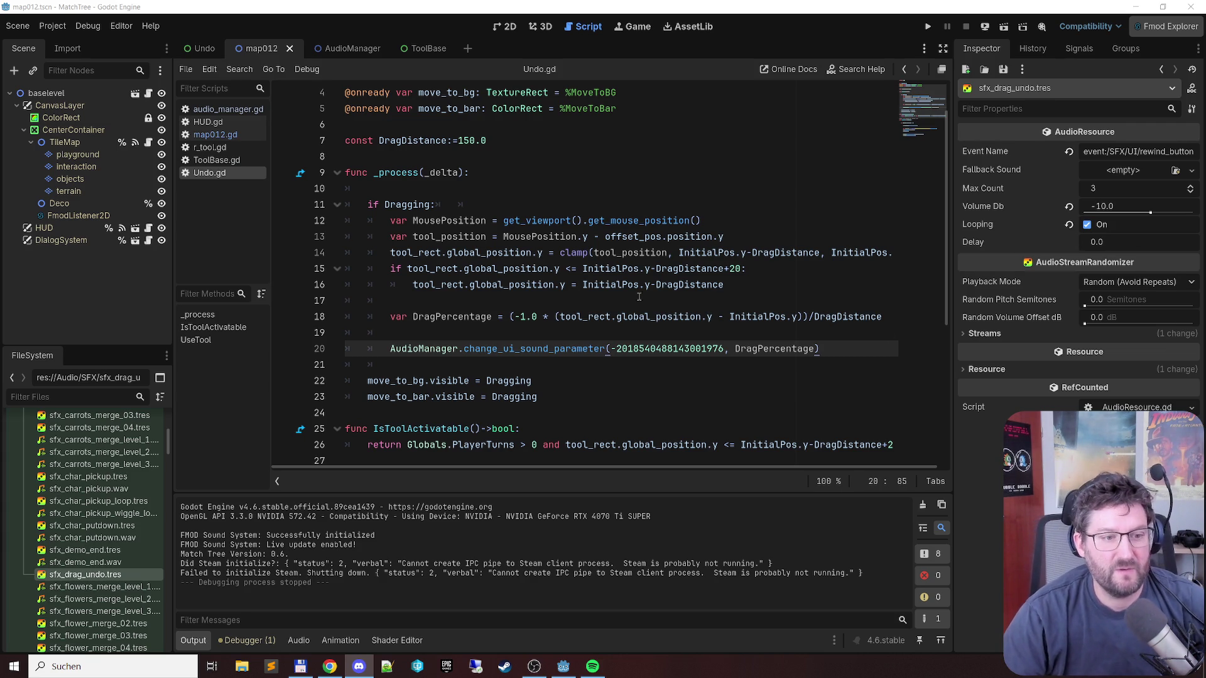
click(573, 286)
key(F5)
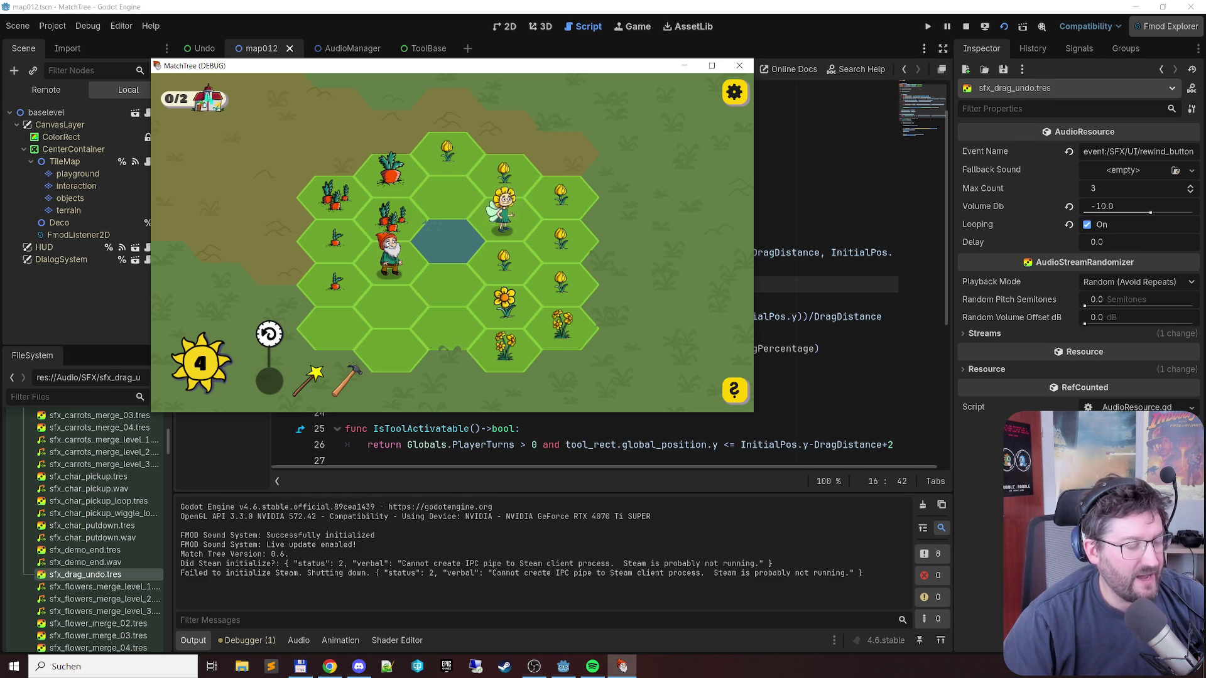
click(739, 66)
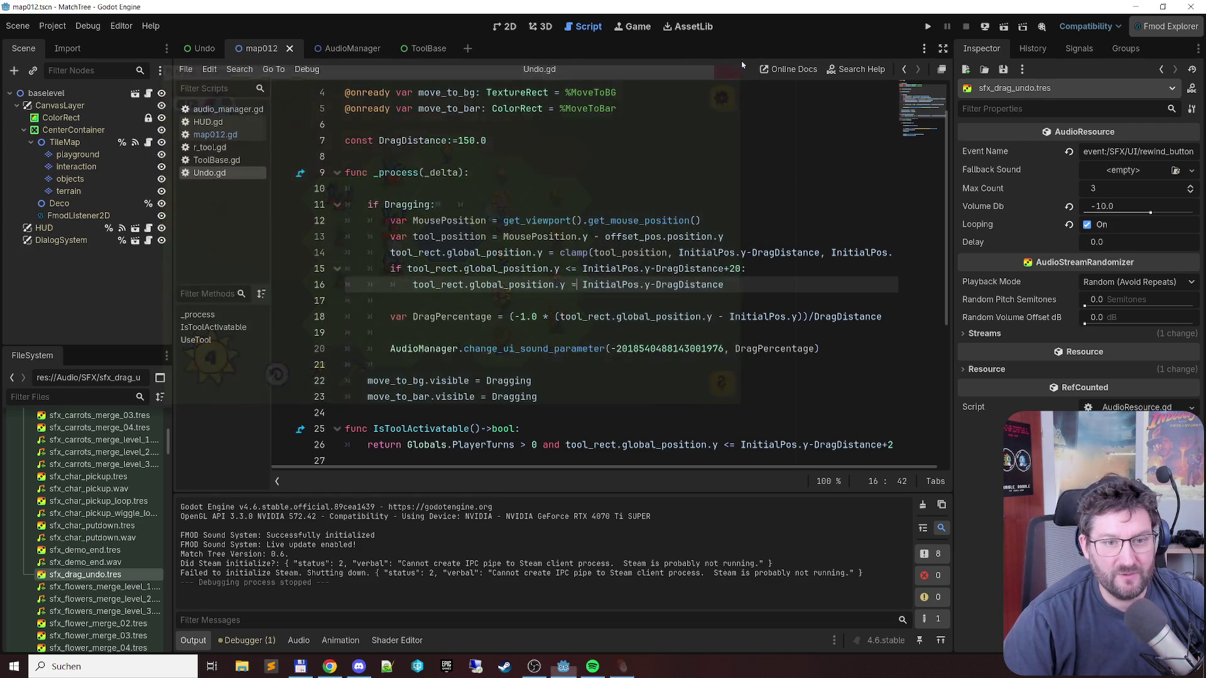
Try wrapping line 18's expression in min(), then remove the broken wrapper and save.
click(512, 316)
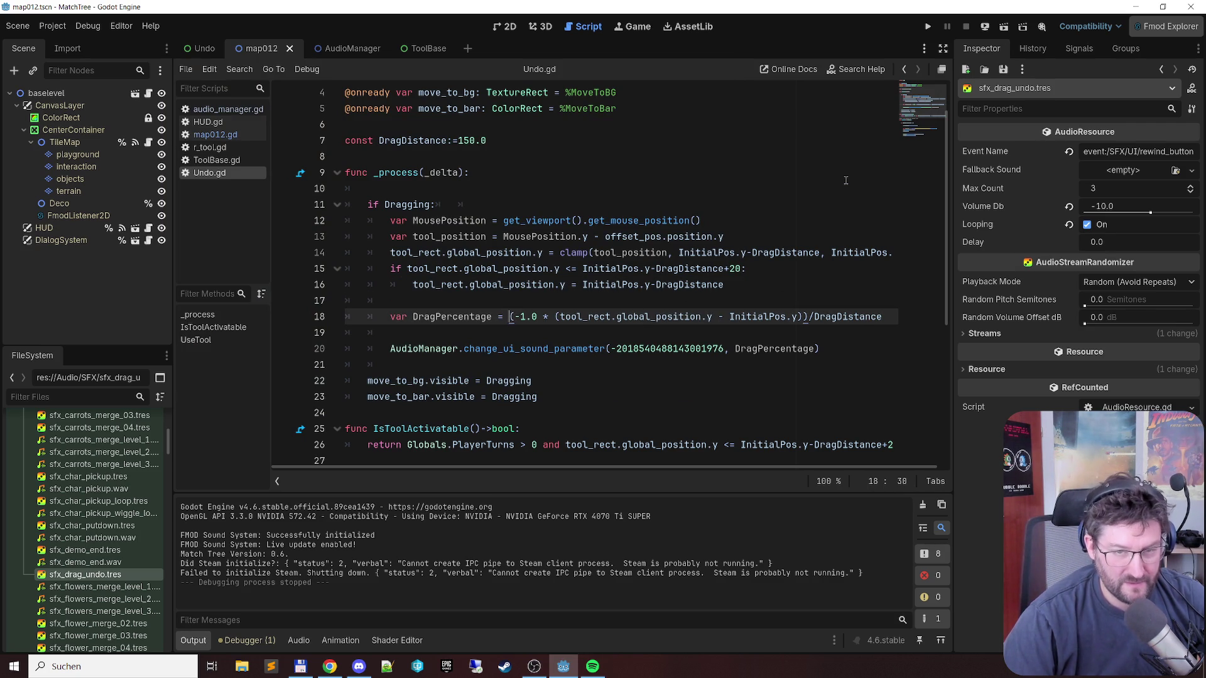
text(min)
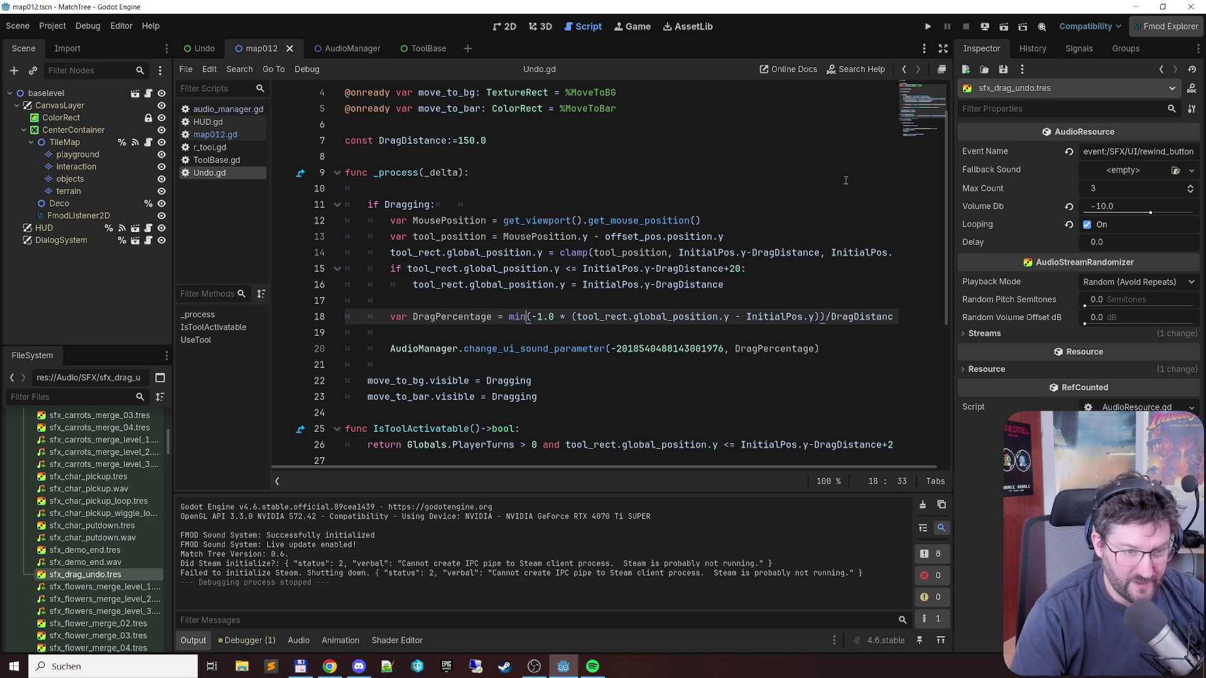
text(()
key(End)
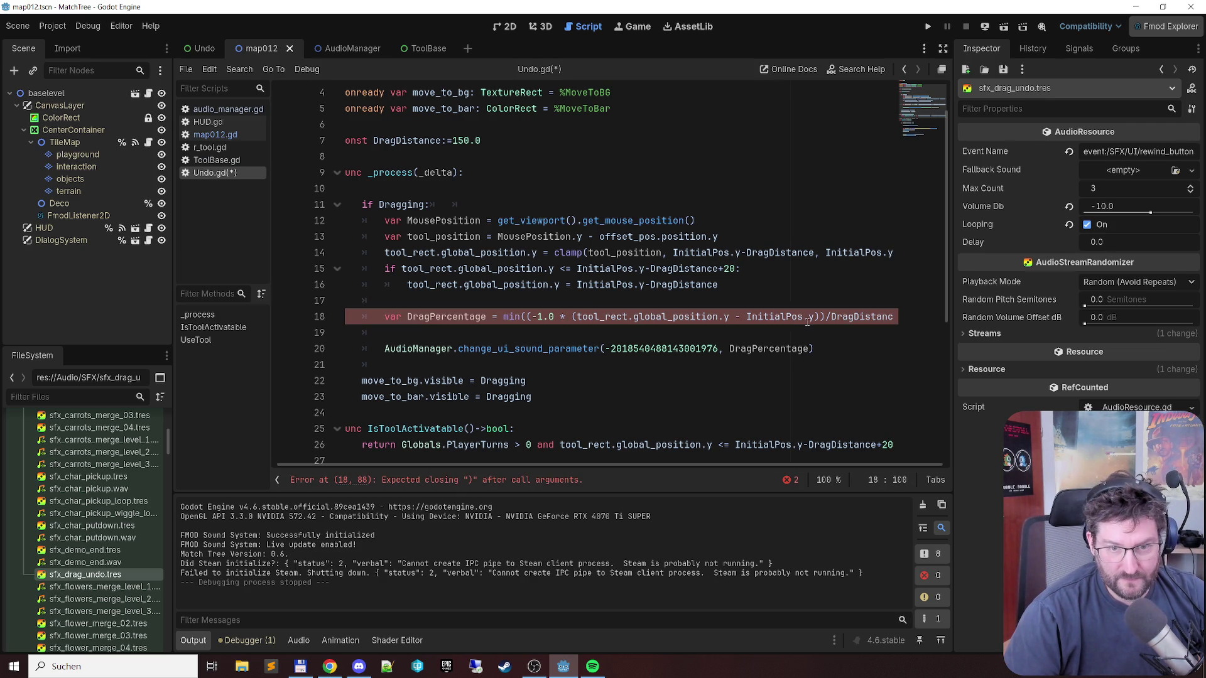
key(Down)
key(Home)
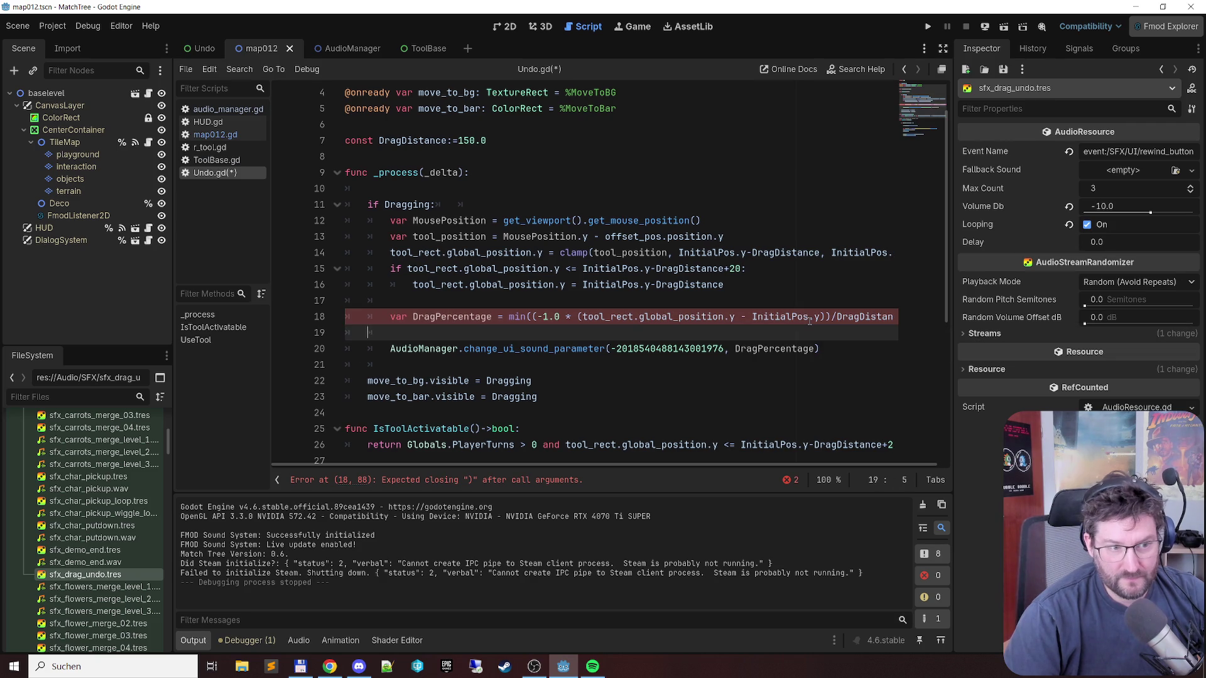
key(Up)
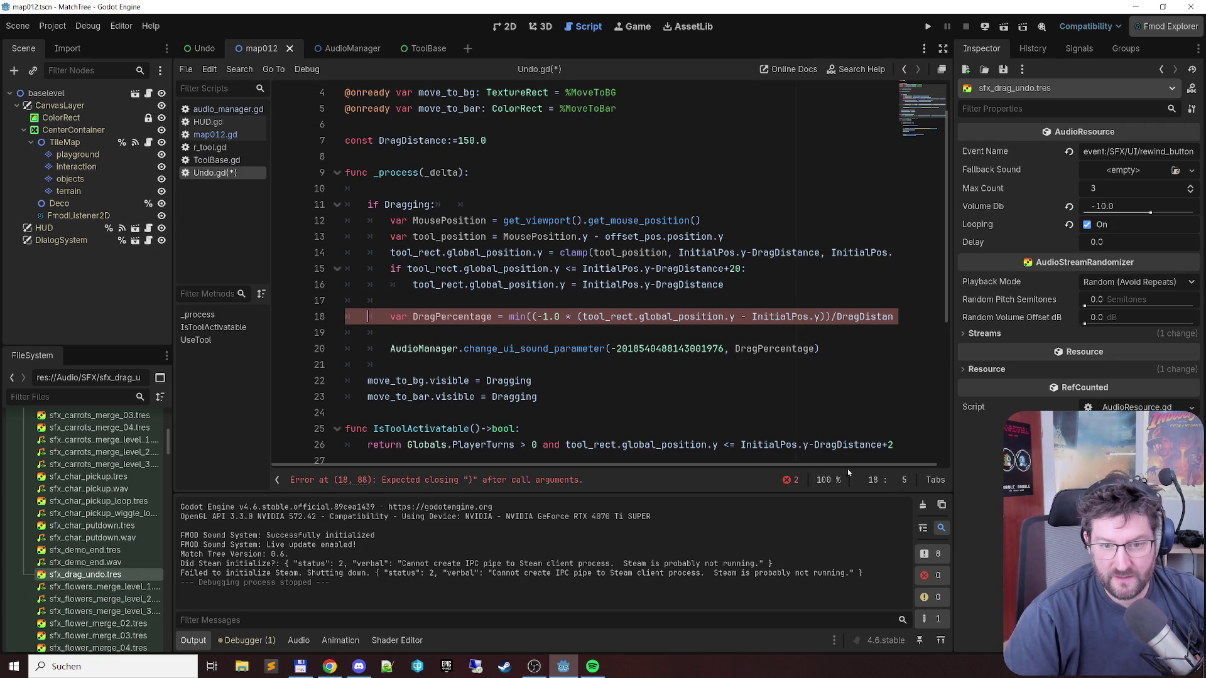
drag(880, 463, 885, 462)
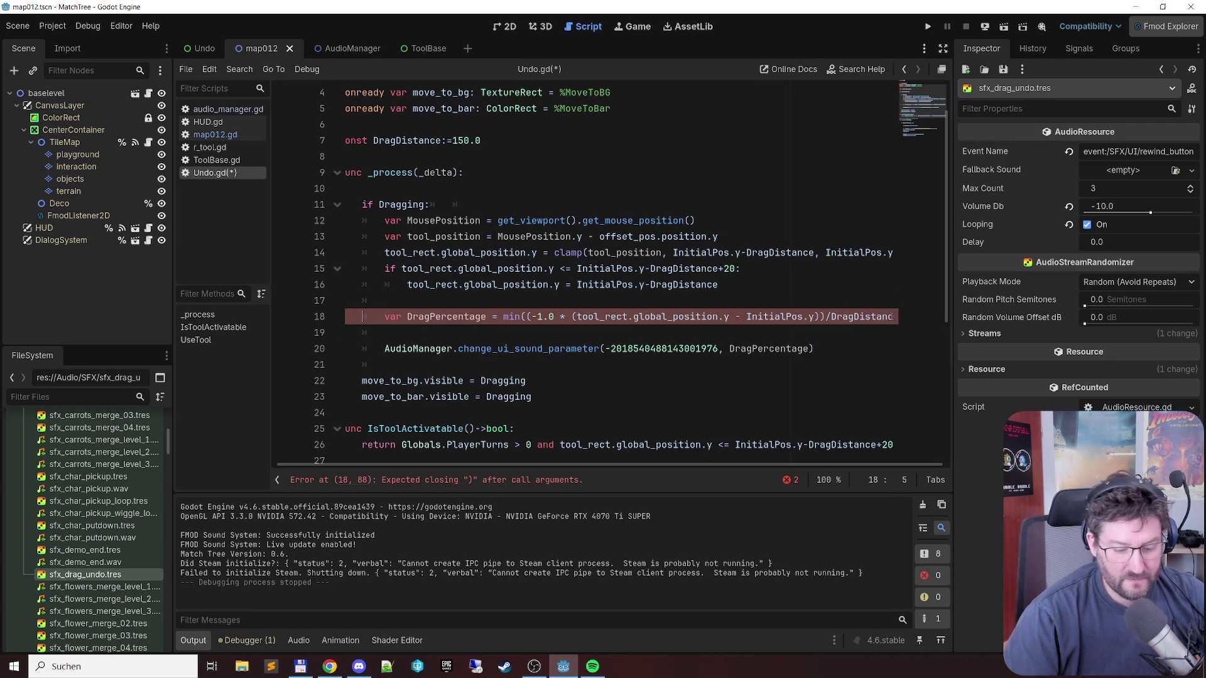
key(ctrl+Right)
key(ctrl+Right)
key(ctrl+Right)
key(Right)
key(BackSpace)
key(BackSpace)
key(BackSpace)
key(BackSpace)
key(ctrl+s)
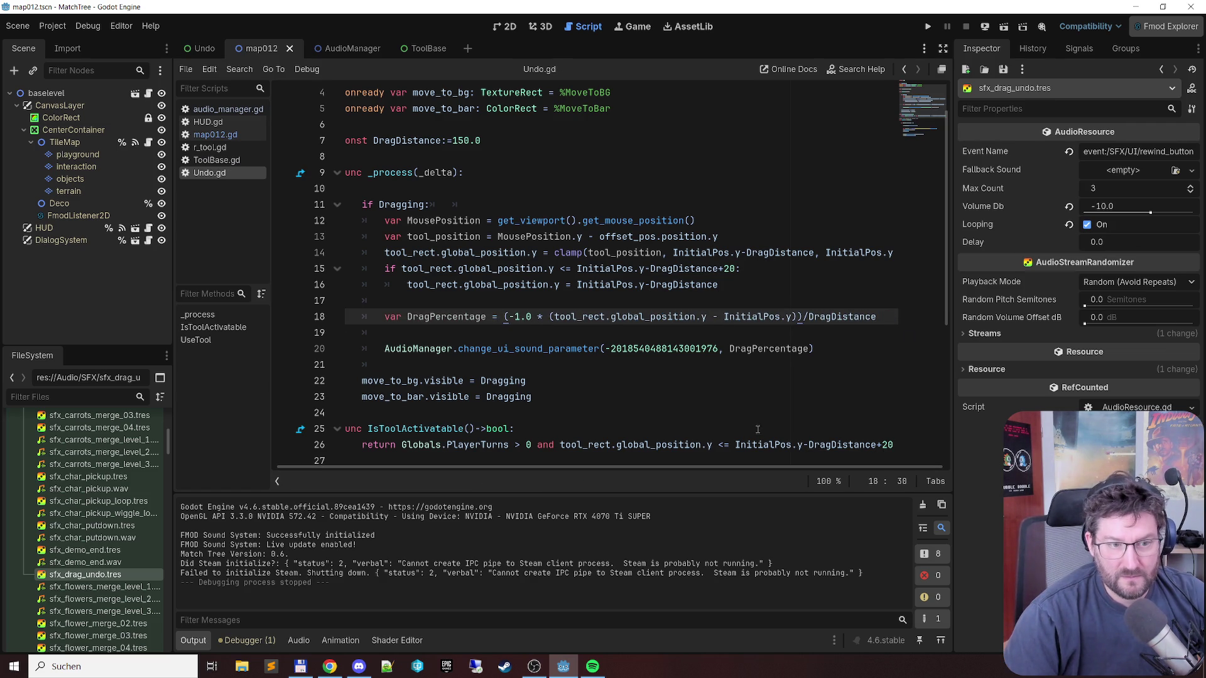
Wrap line 18 in min(..., 0.95), fix the parentheses, save, and run the game.
click(881, 321)
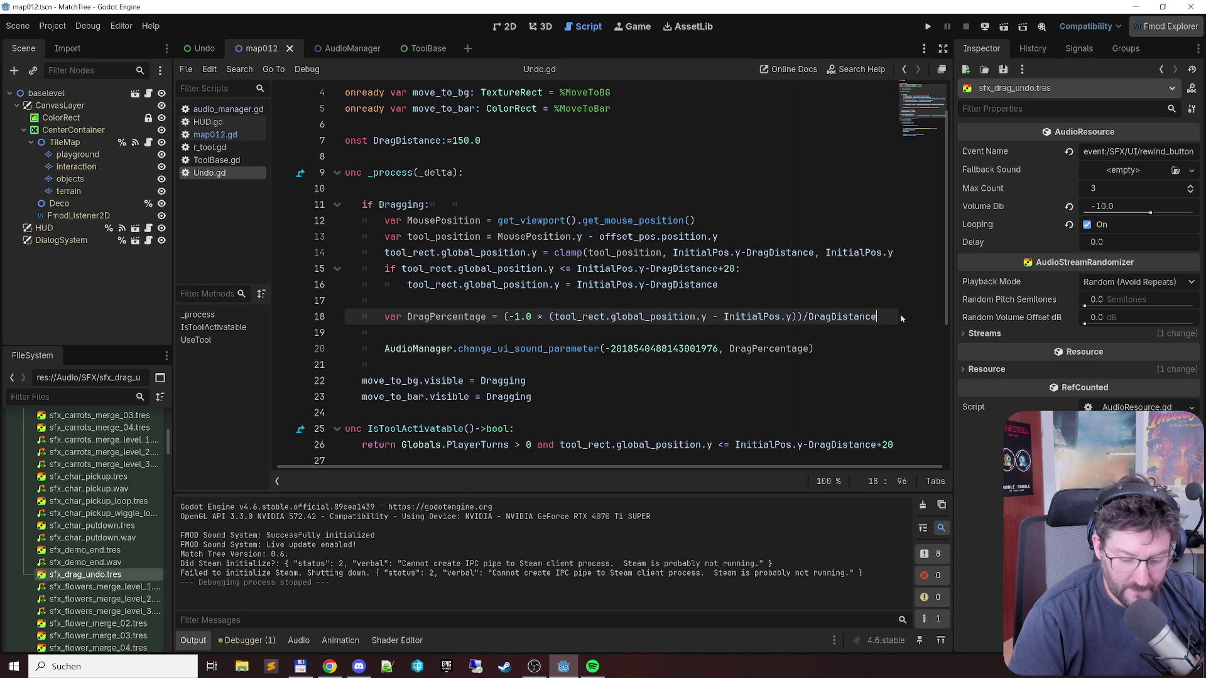
text(0.0)
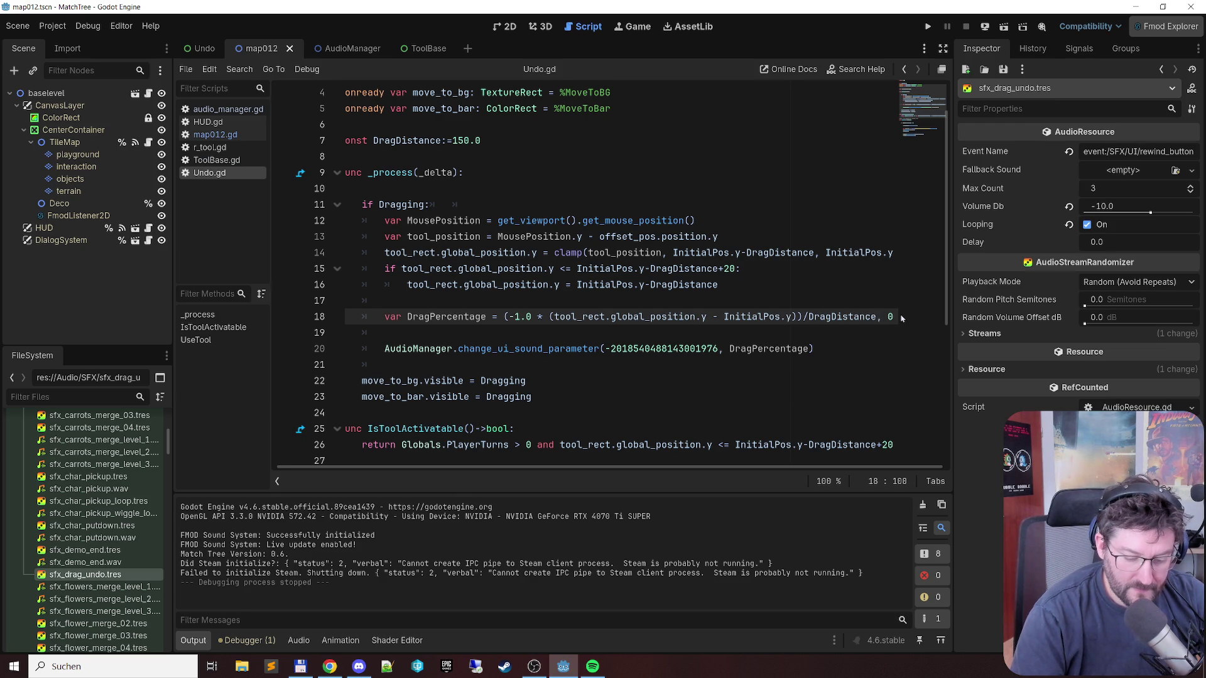
text(9)
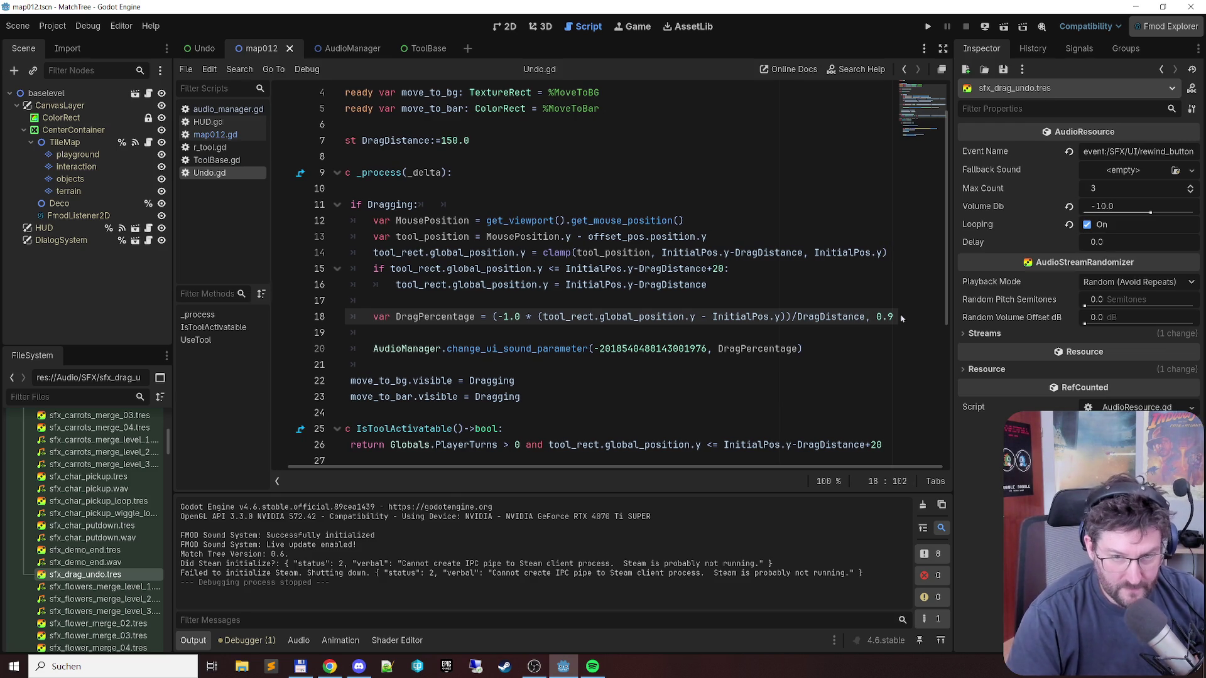
text(5)
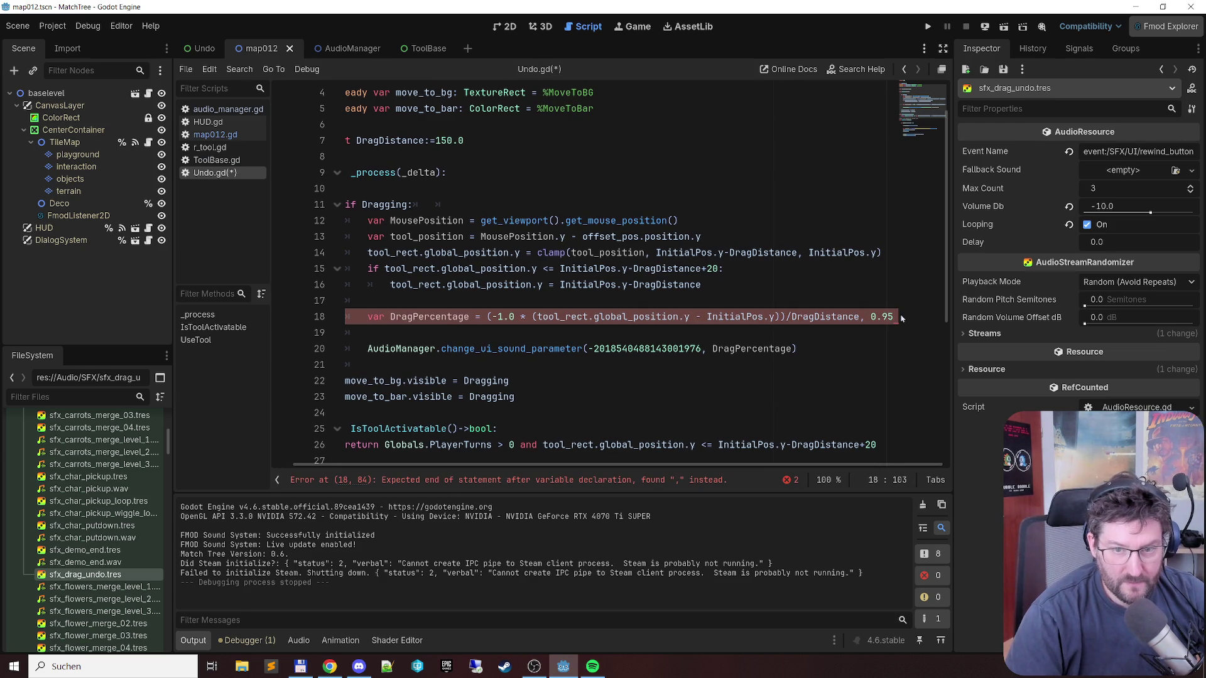
key(Down)
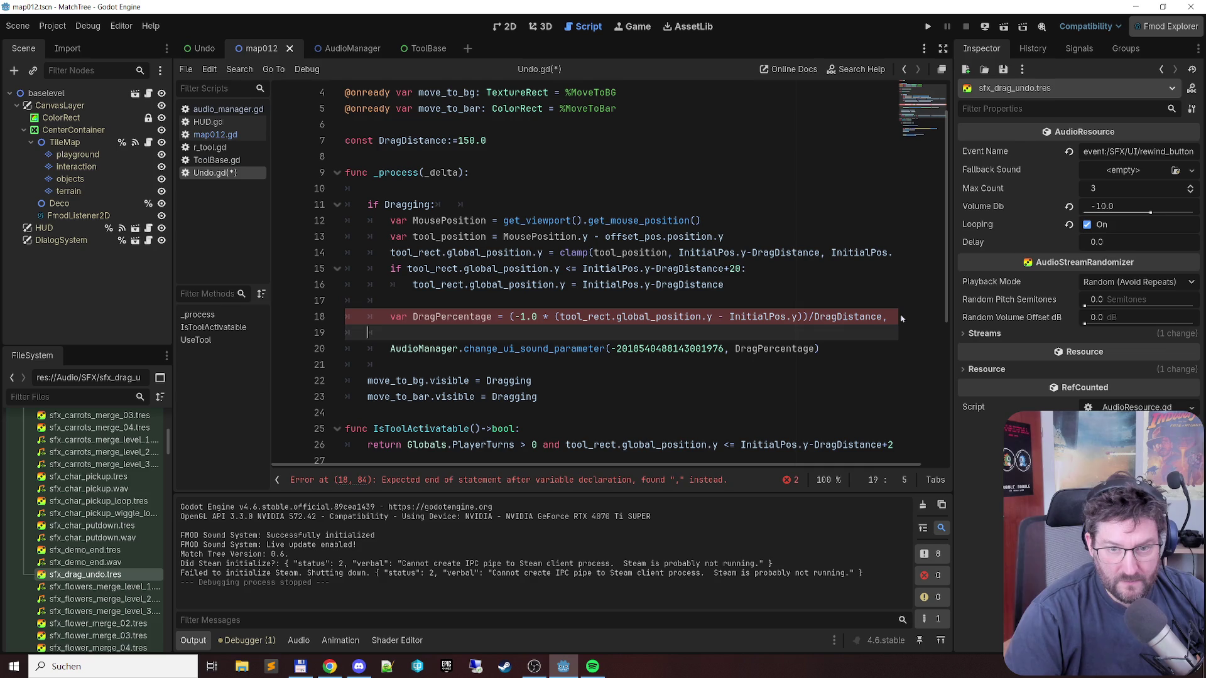
key(Up)
key(Home)
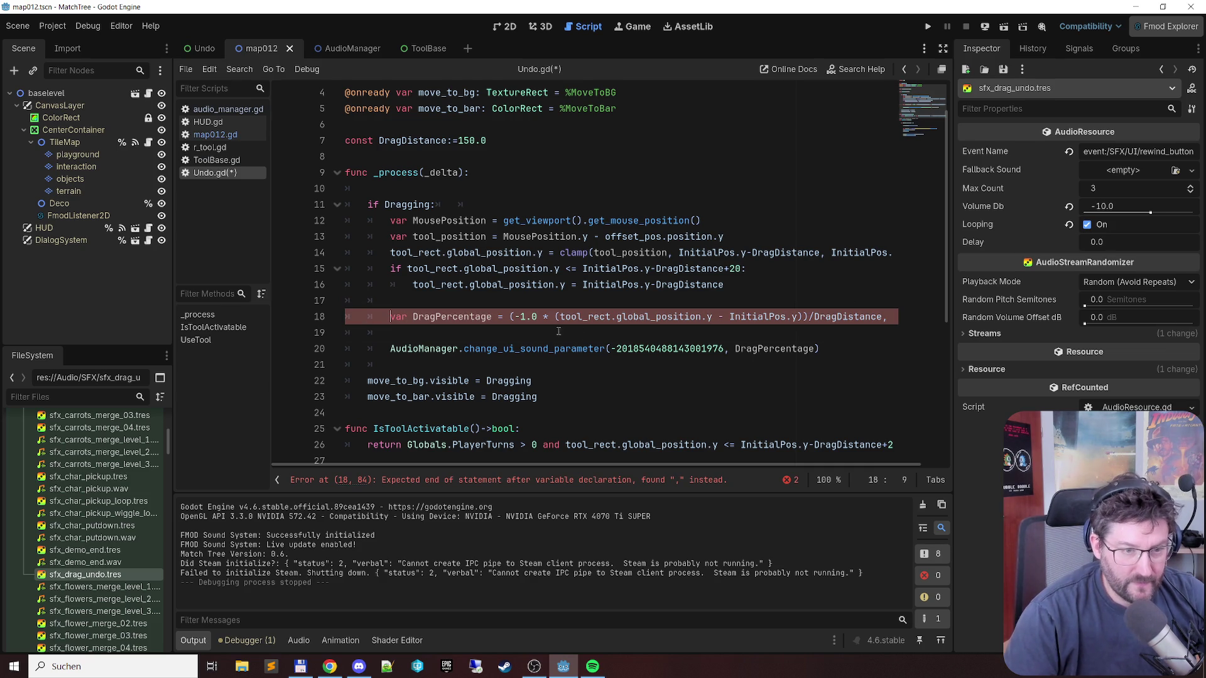
click(510, 317)
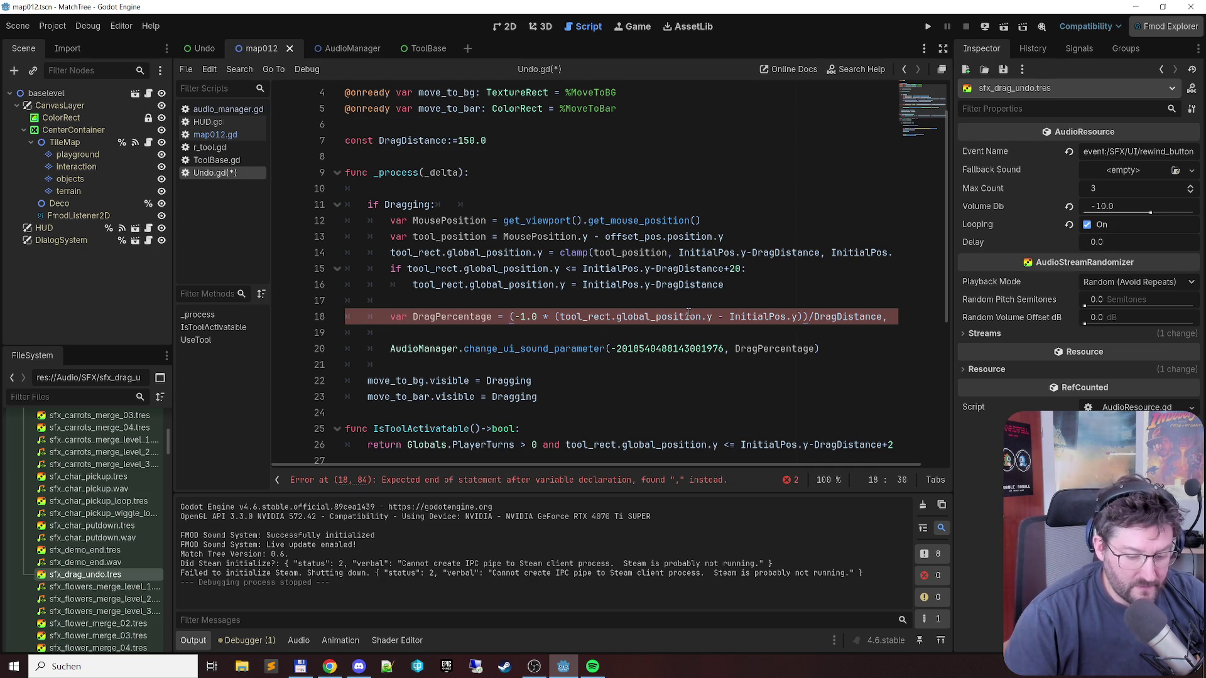
text(min()
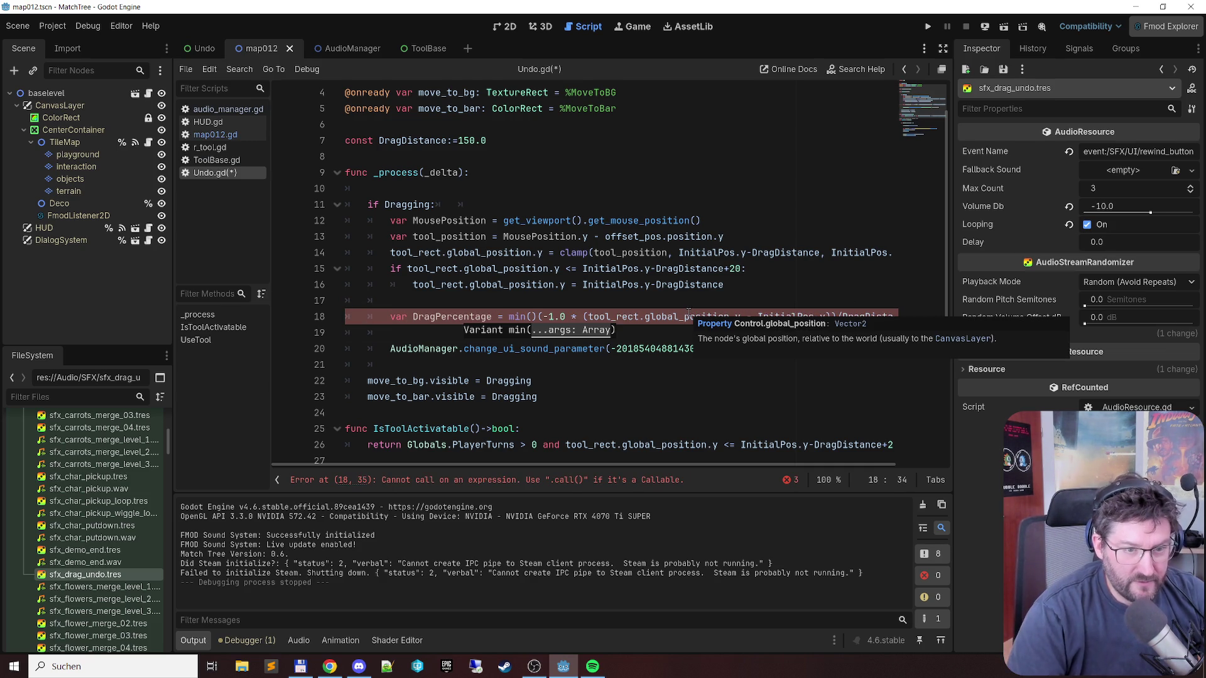
key(Delete)
key(ctrl+s)
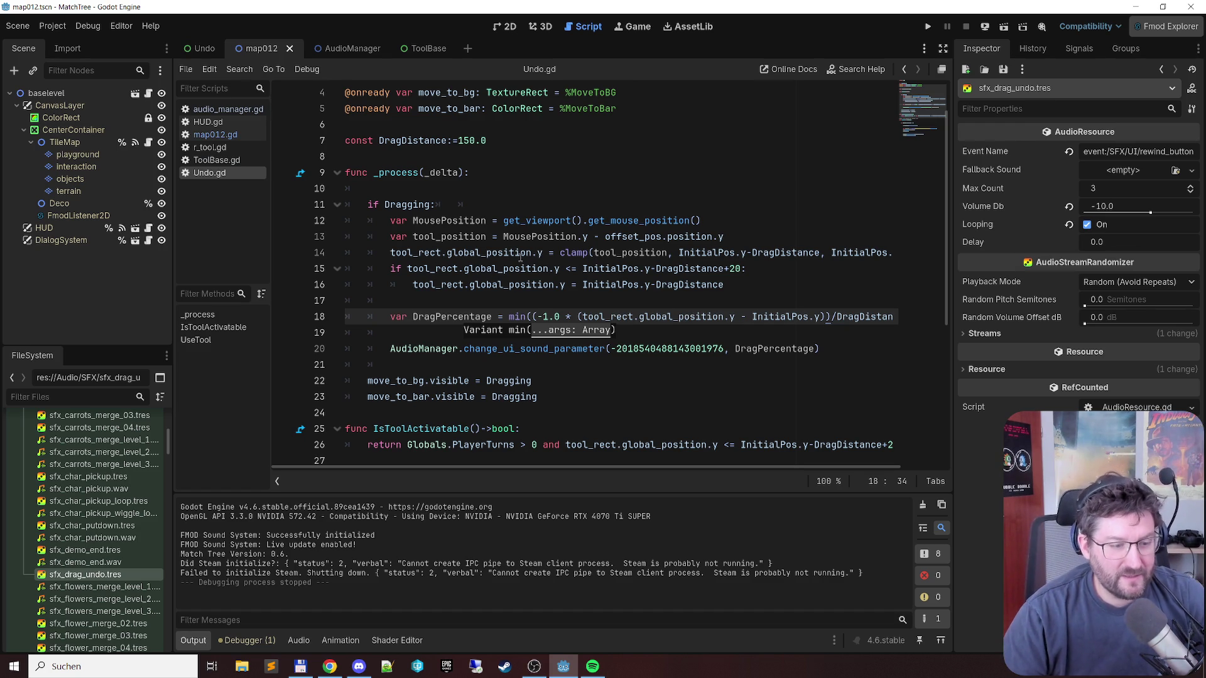
mouse_move(520, 257)
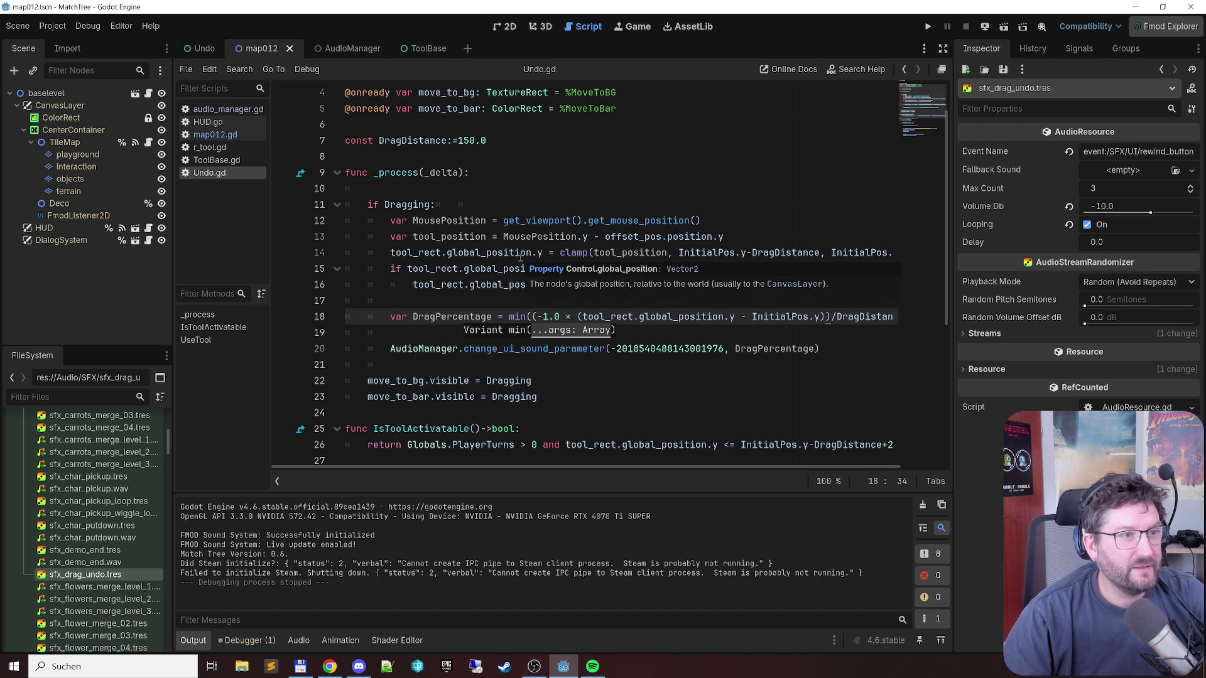
key(F5)
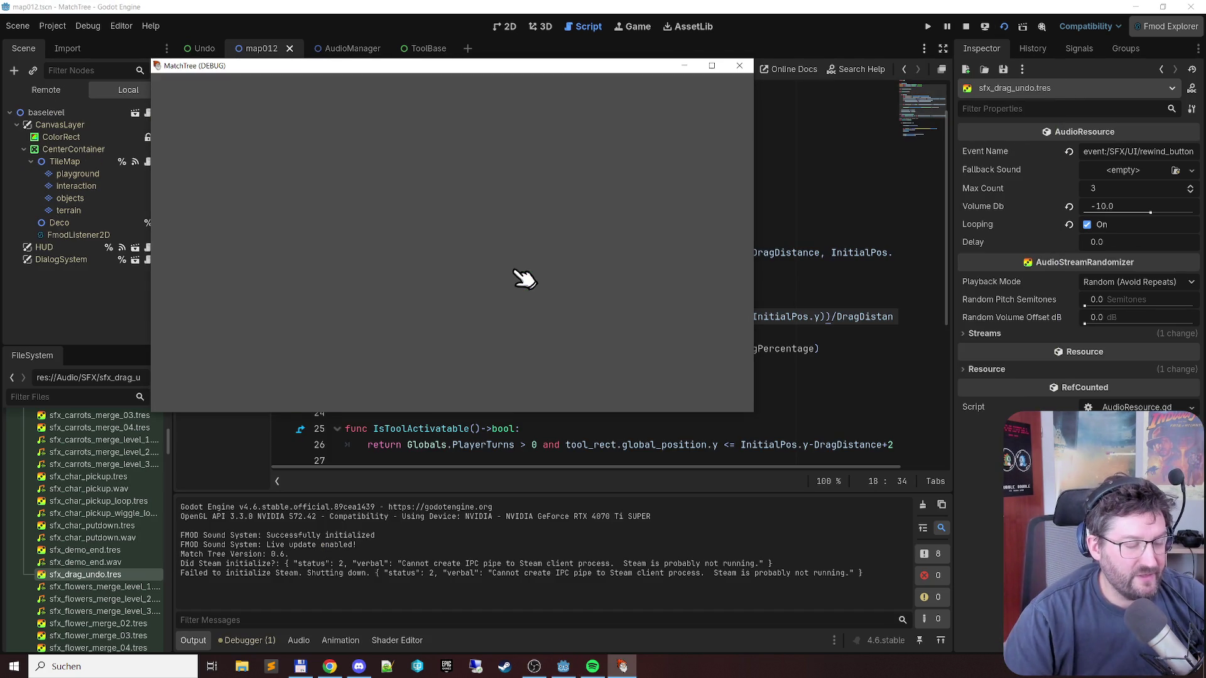
Test the undo drag, then lower the min() cap to 0.9, save, and relaunch.
click(619, 394)
drag(269, 381, 269, 333)
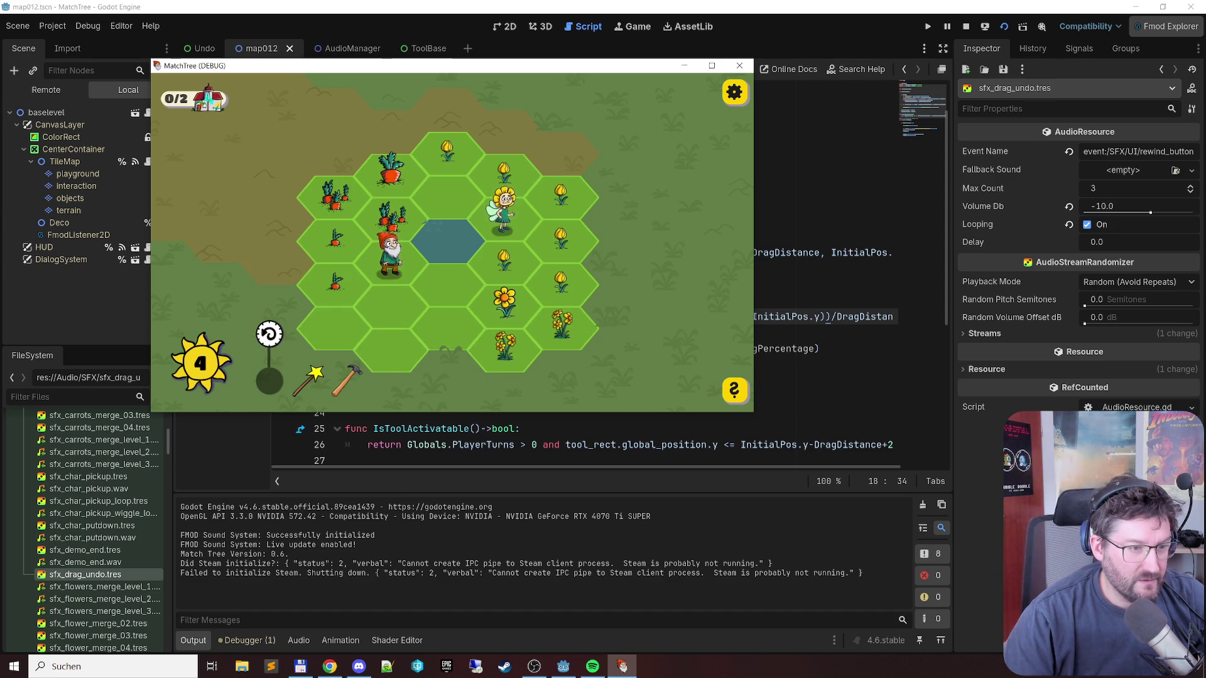
click(740, 65)
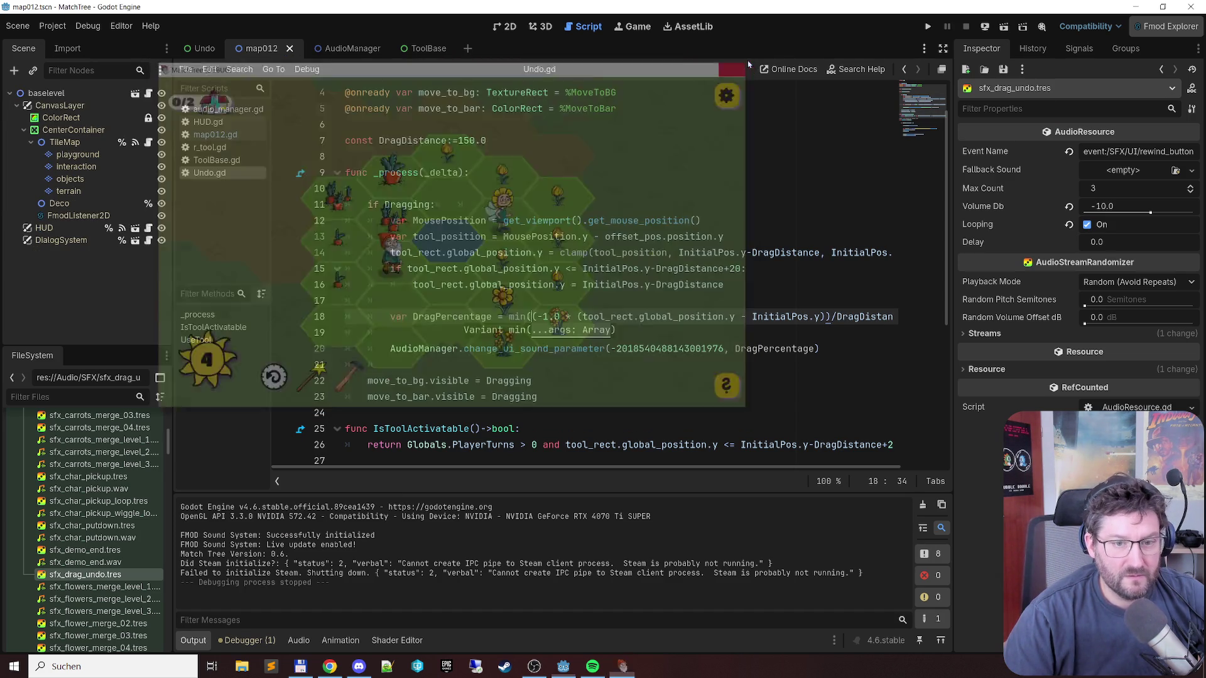
scroll(594, 472, right, 2)
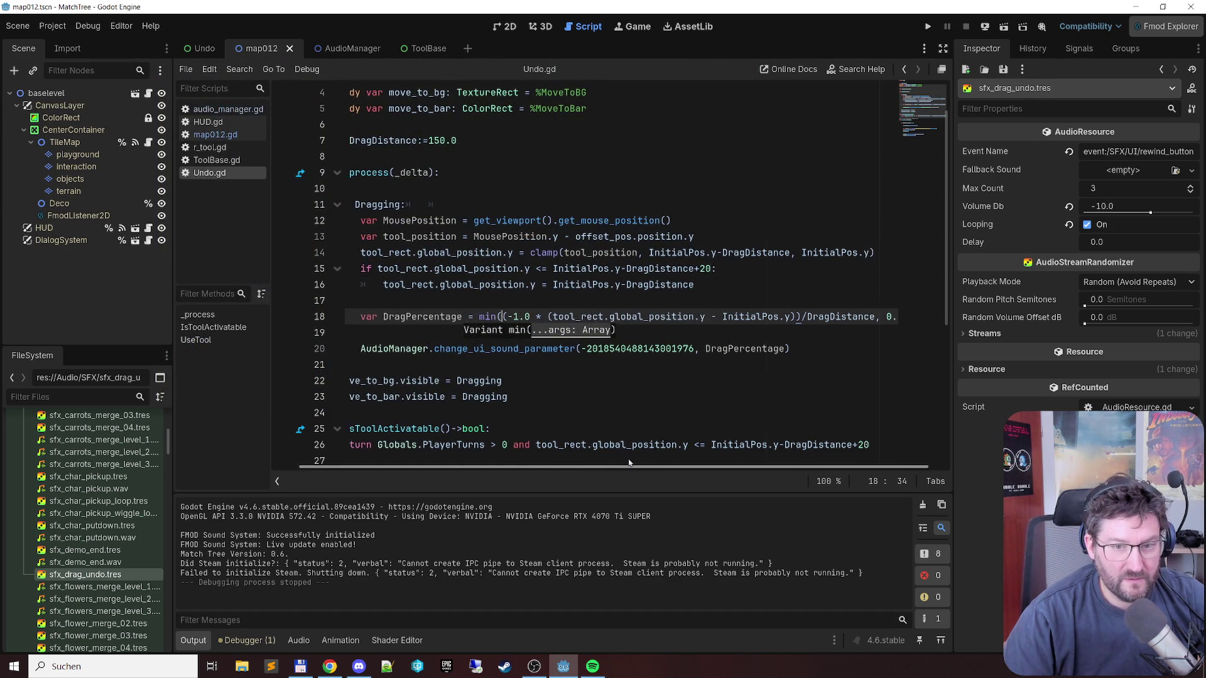
click(887, 319)
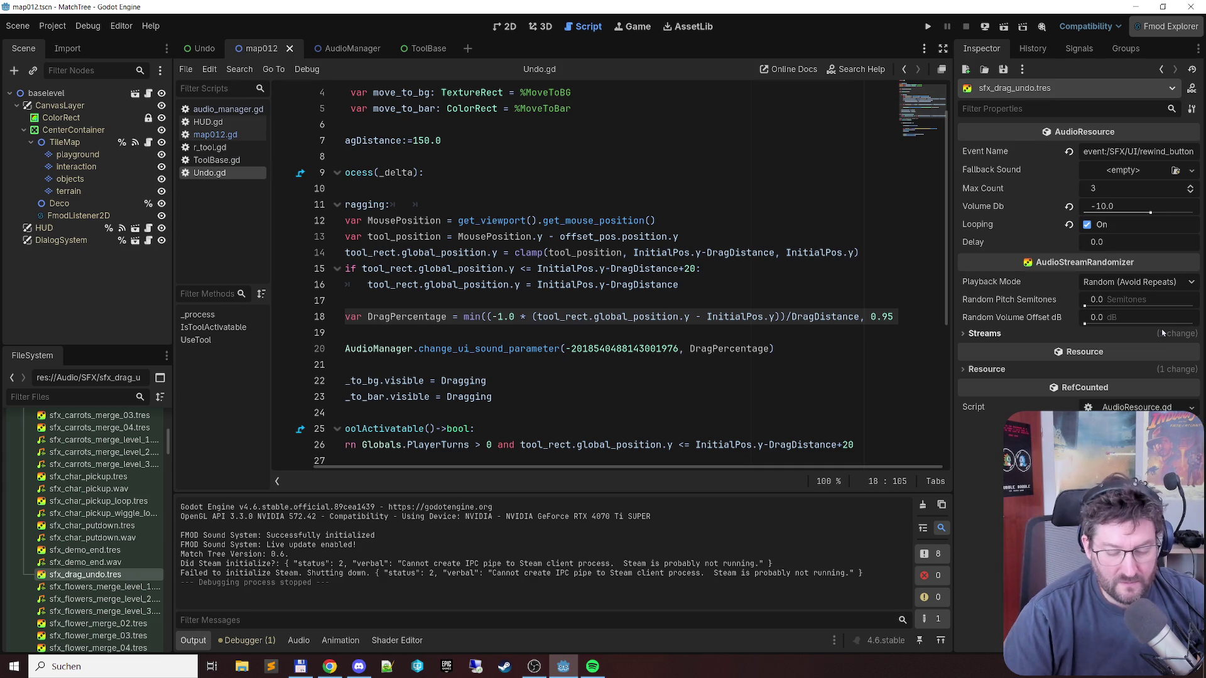
key(Delete)
text(2)
key(BackSpace)
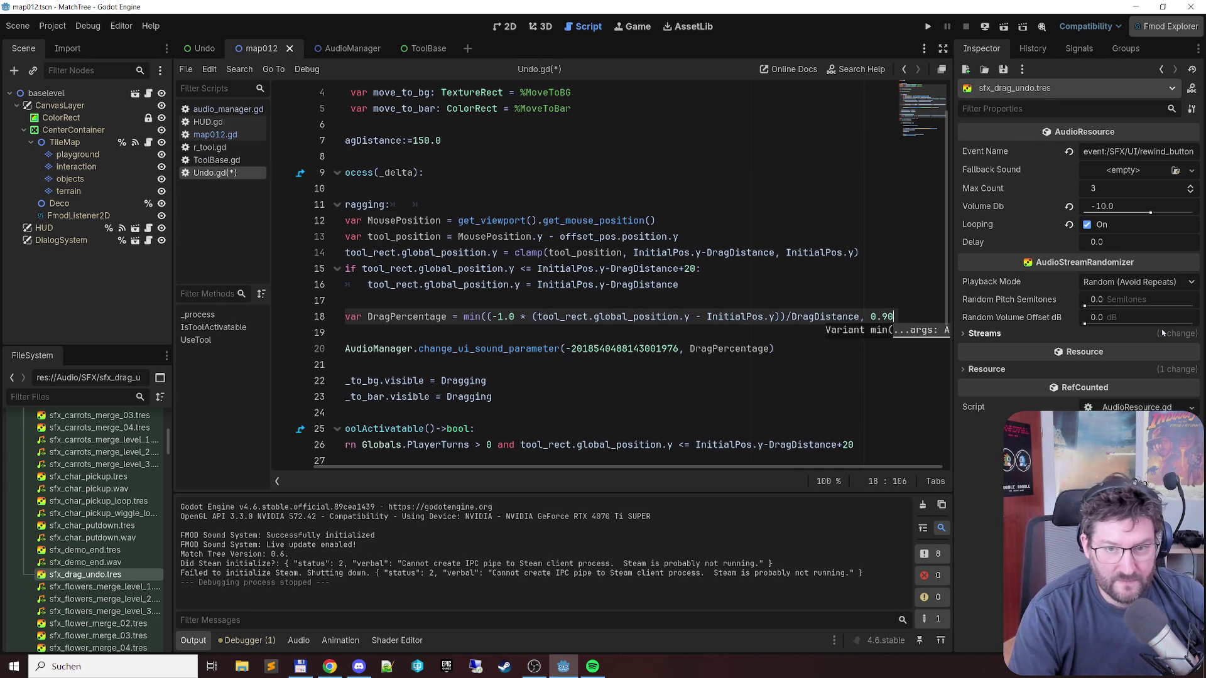
key(ctrl+s)
key(F5)
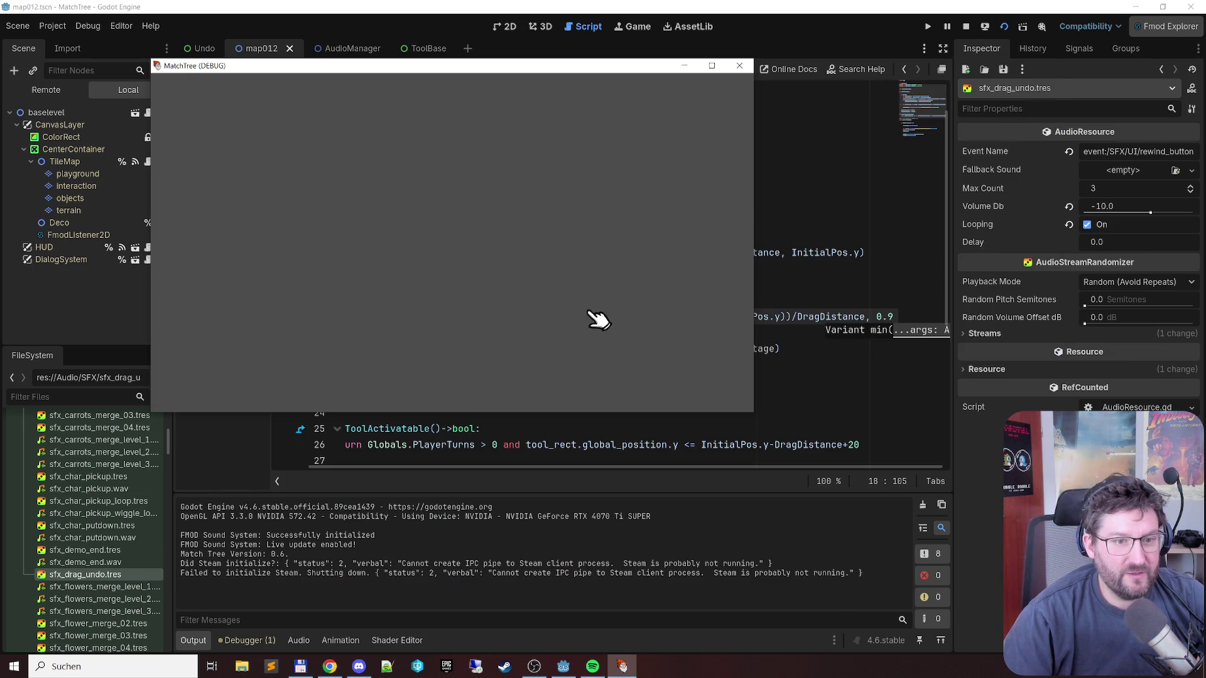
Drag the undo tool up twice and merge a path of plants, then stop the game.
click(619, 394)
mouse_move(270, 381)
mouse_down()
mouse_move(270, 334)
mouse_move(269, 381)
mouse_up()
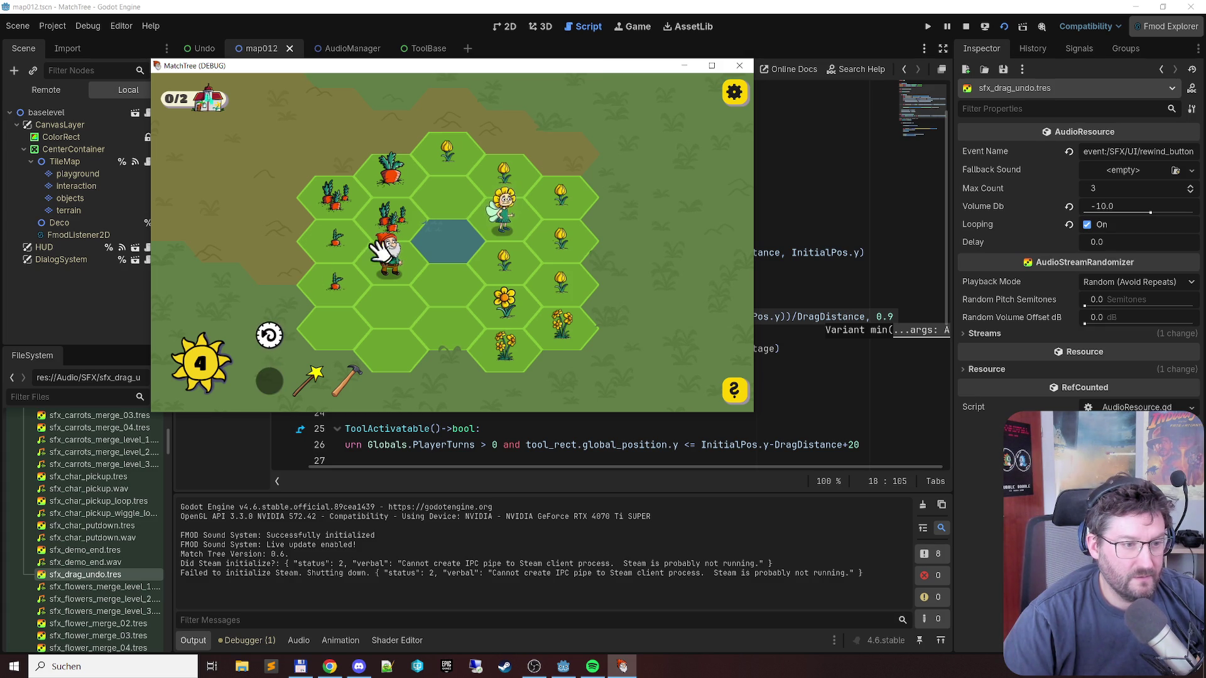
key(alt+Tab)
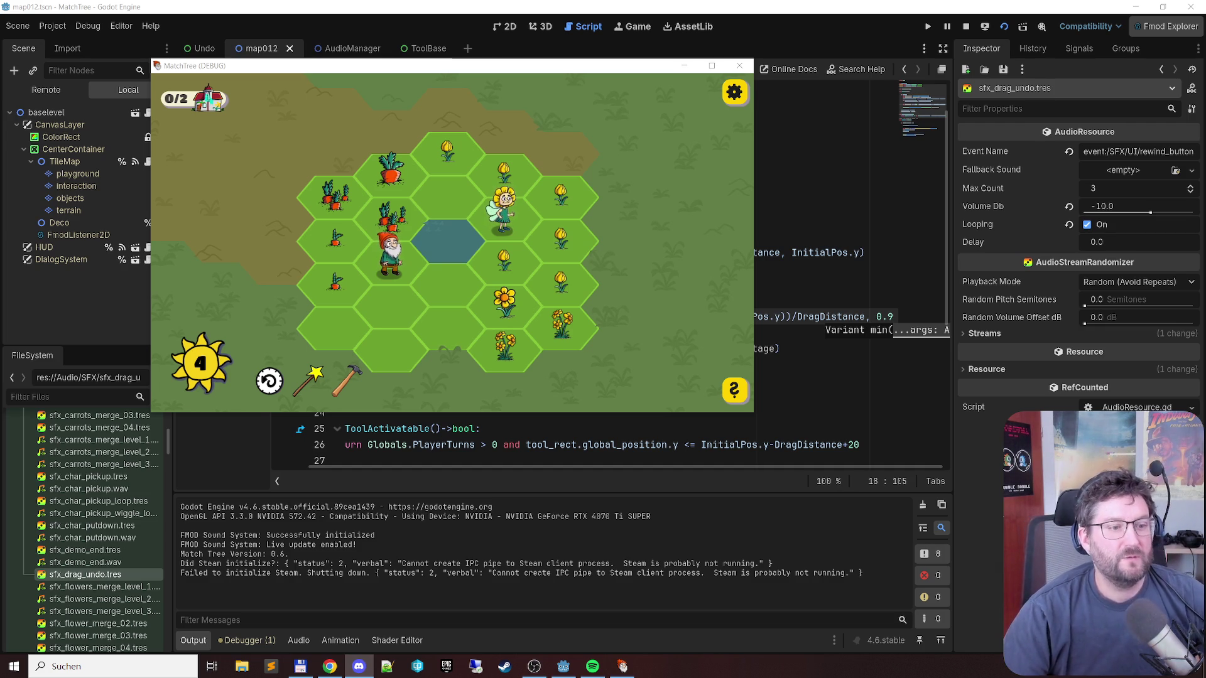
drag(270, 382, 268, 328)
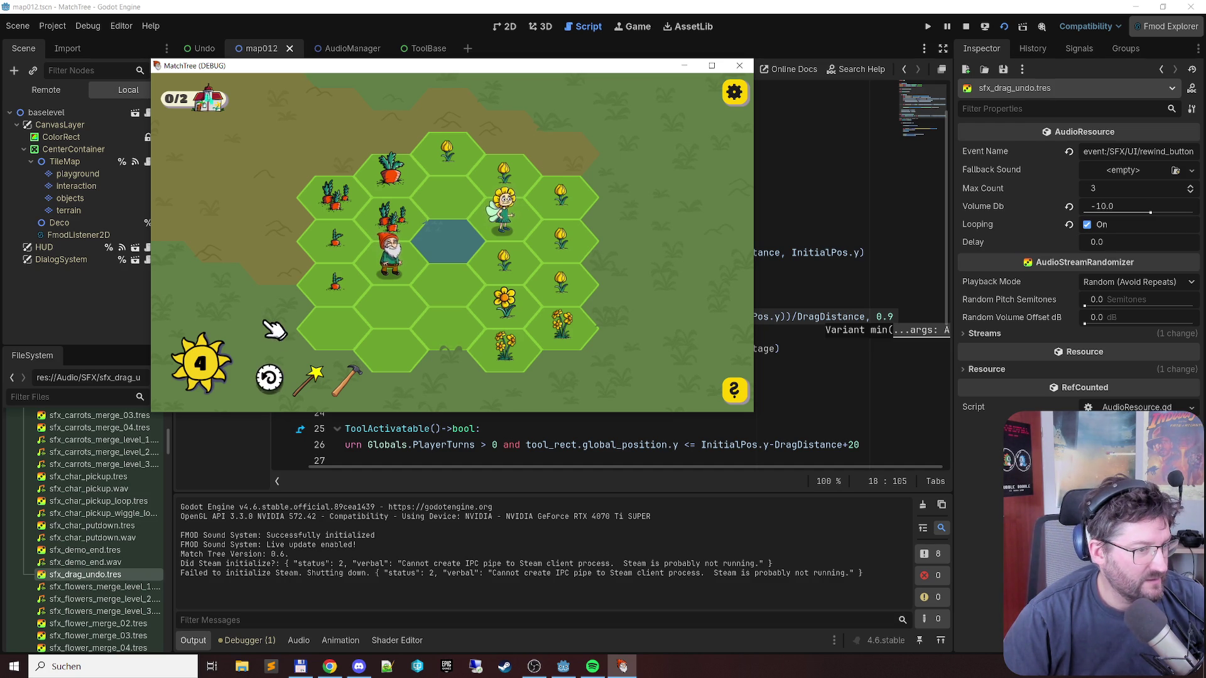
mouse_move(498, 182)
mouse_down()
mouse_move(563, 248)
mouse_move(503, 329)
mouse_up()
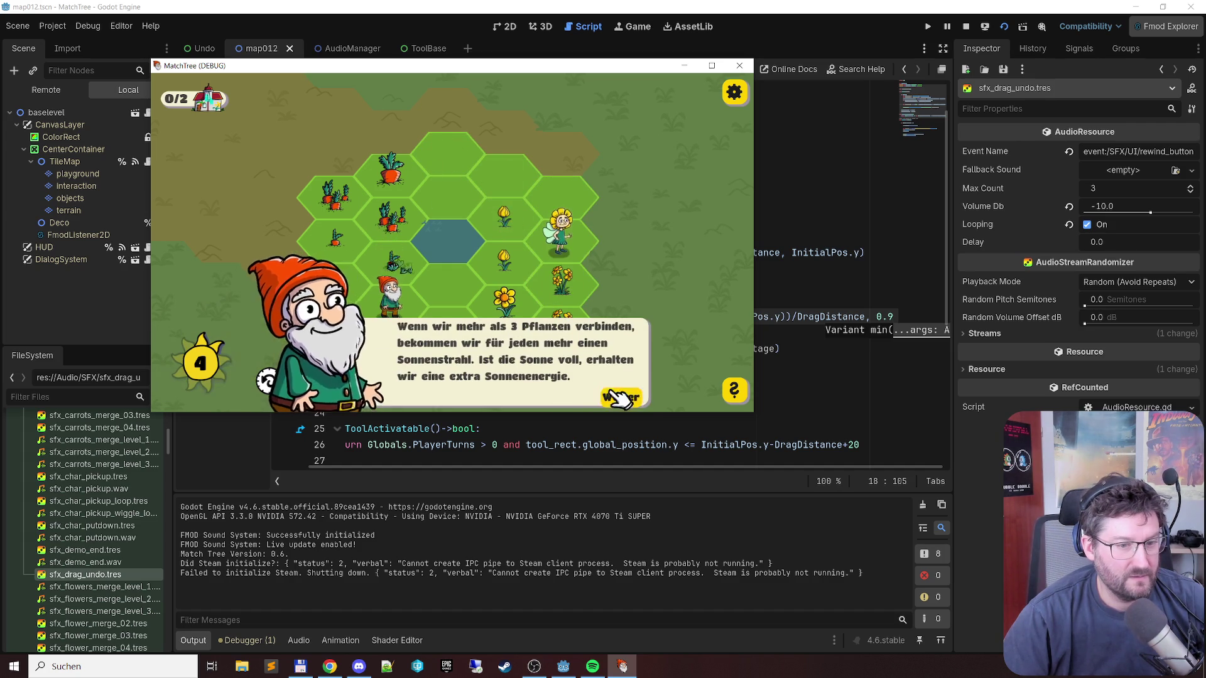
click(619, 394)
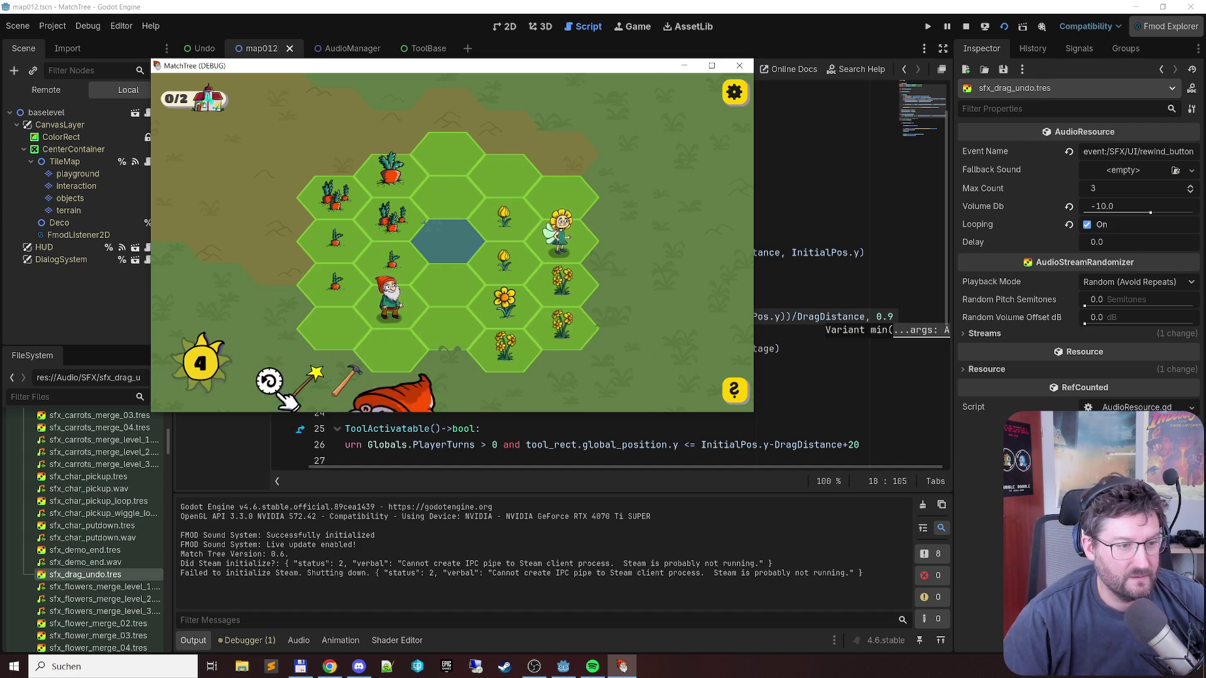
click(733, 67)
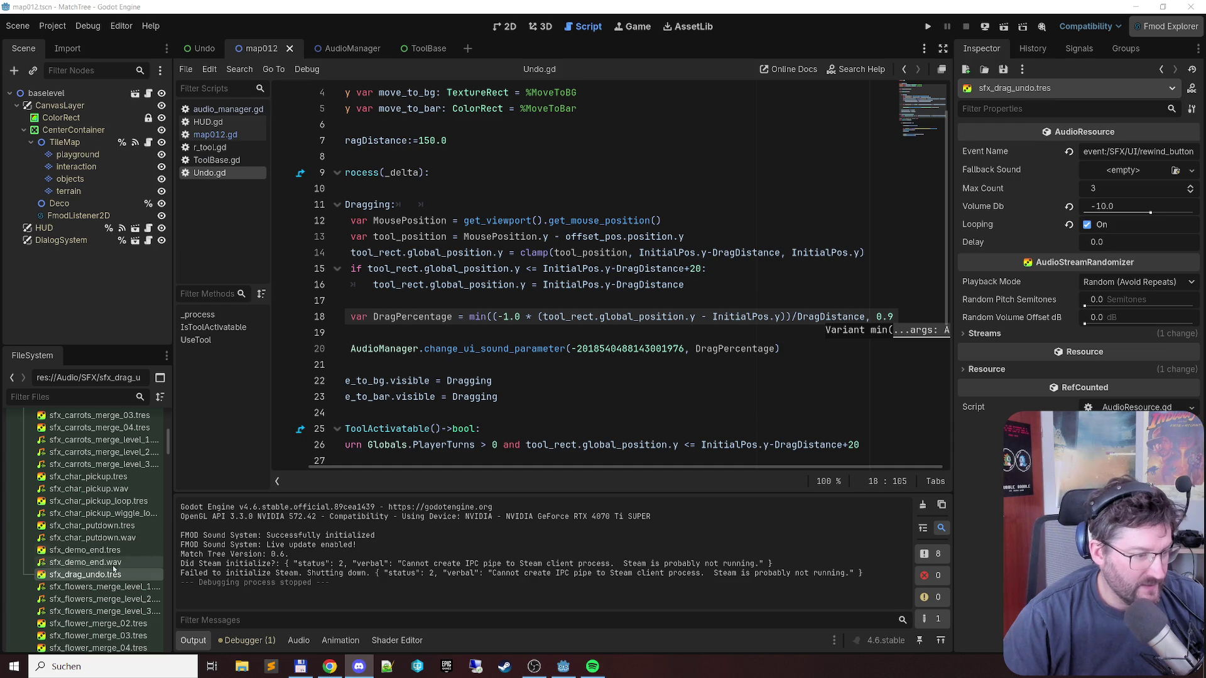
Duplicate sfx_use_magicwand.tres in Audio/SFX as sfx_use_undo.tres.
scroll(96, 593, down, 4)
scroll(96, 593, down, 10)
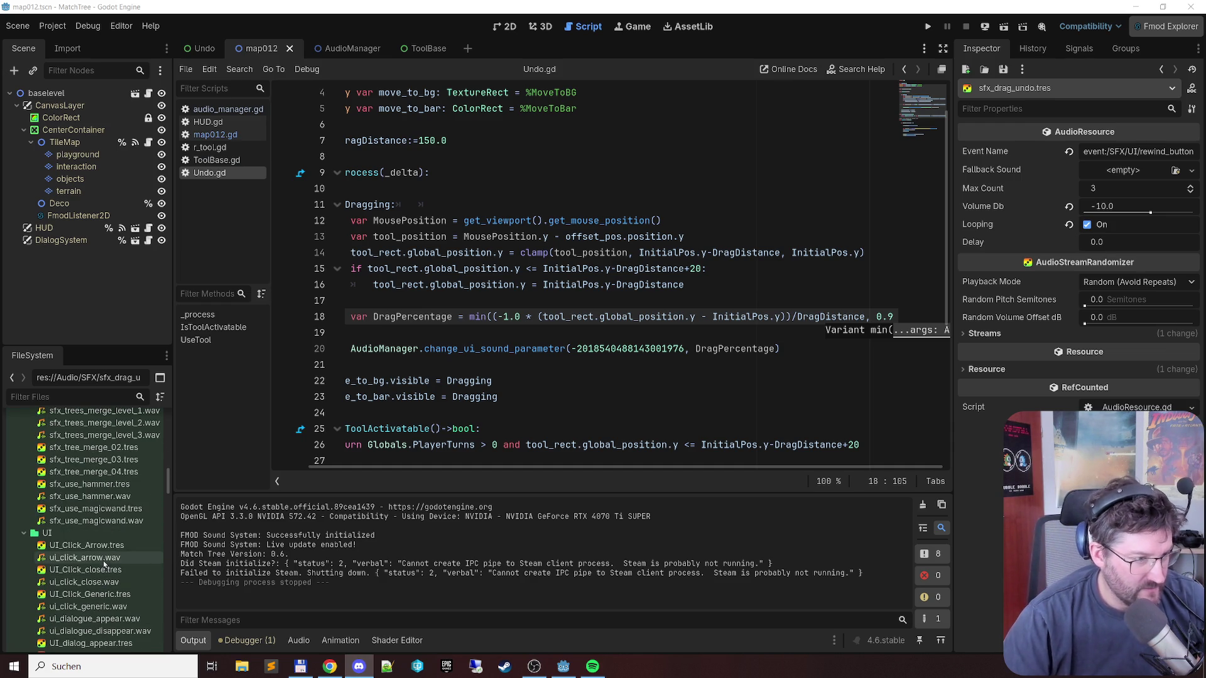
click(120, 510)
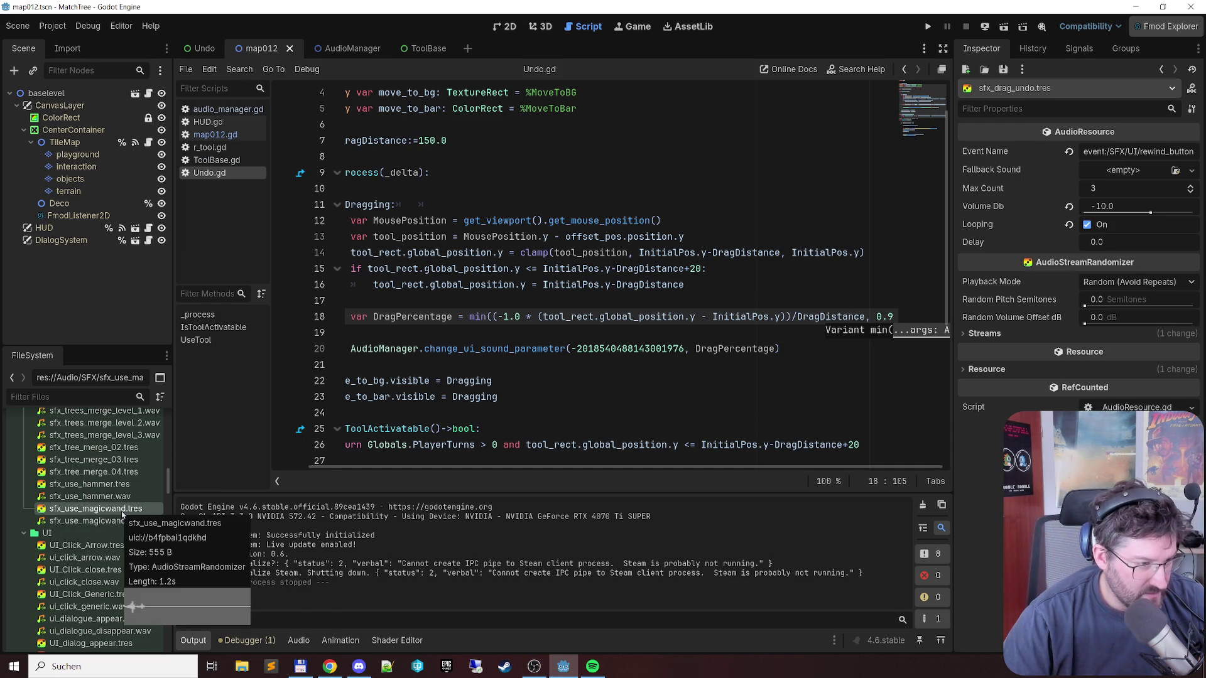
right_click(121, 512)
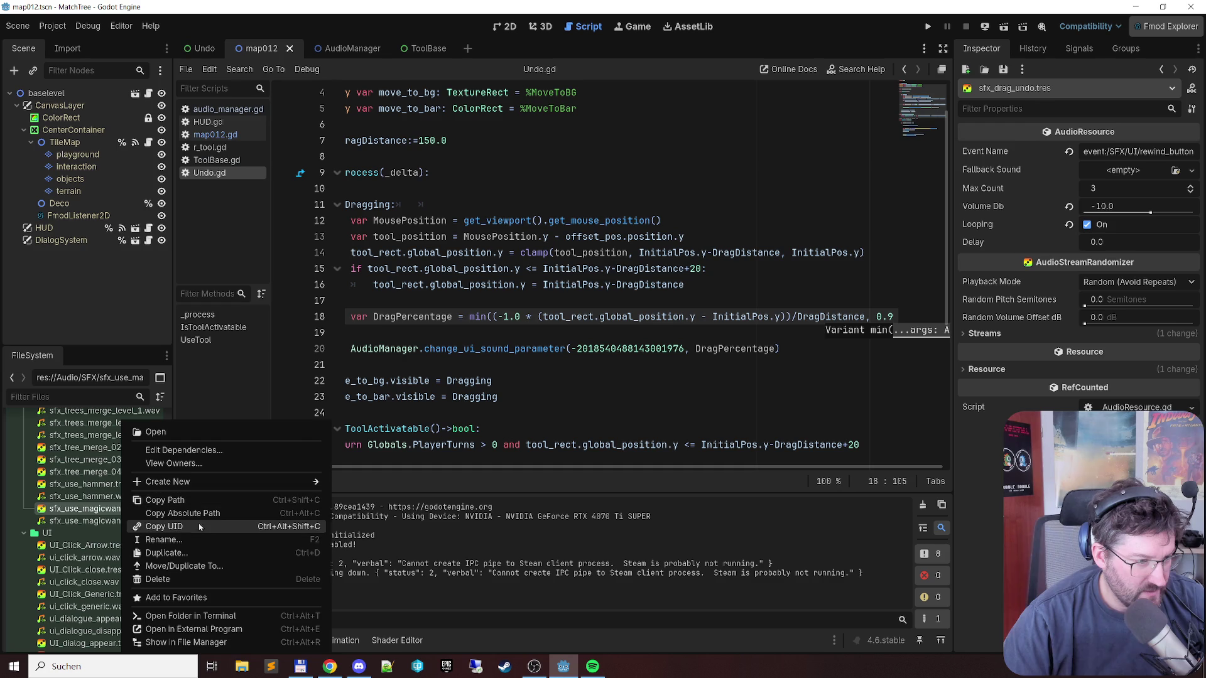
click(191, 552)
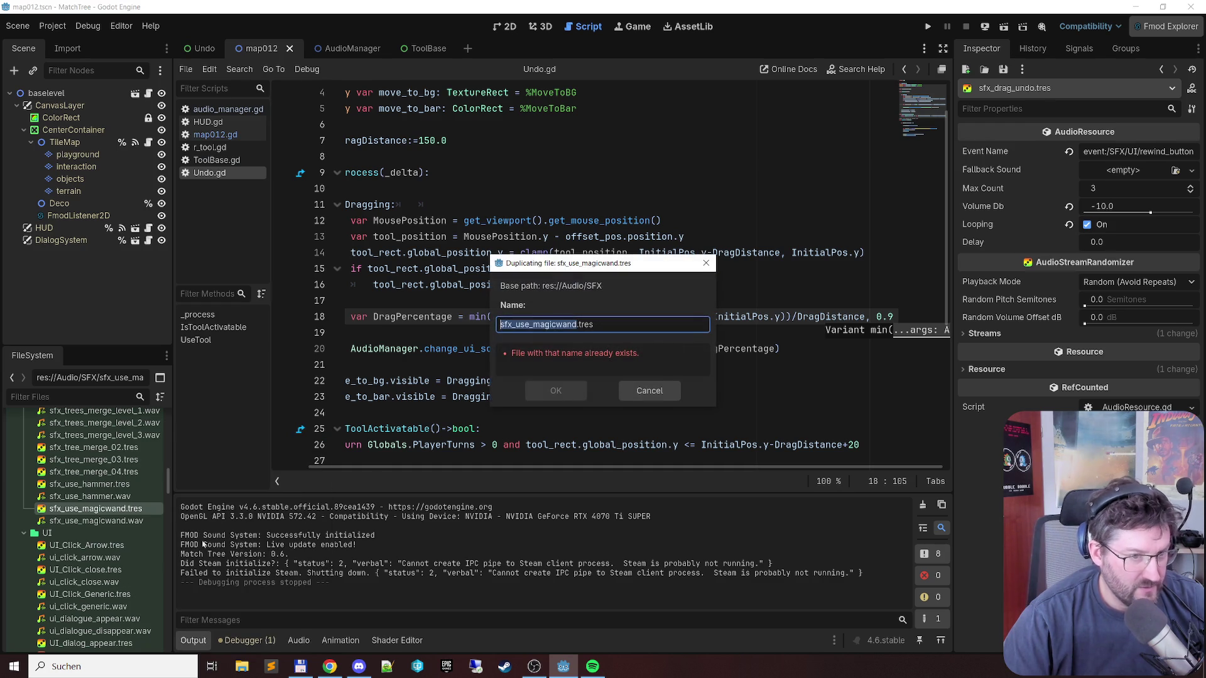
click(538, 324)
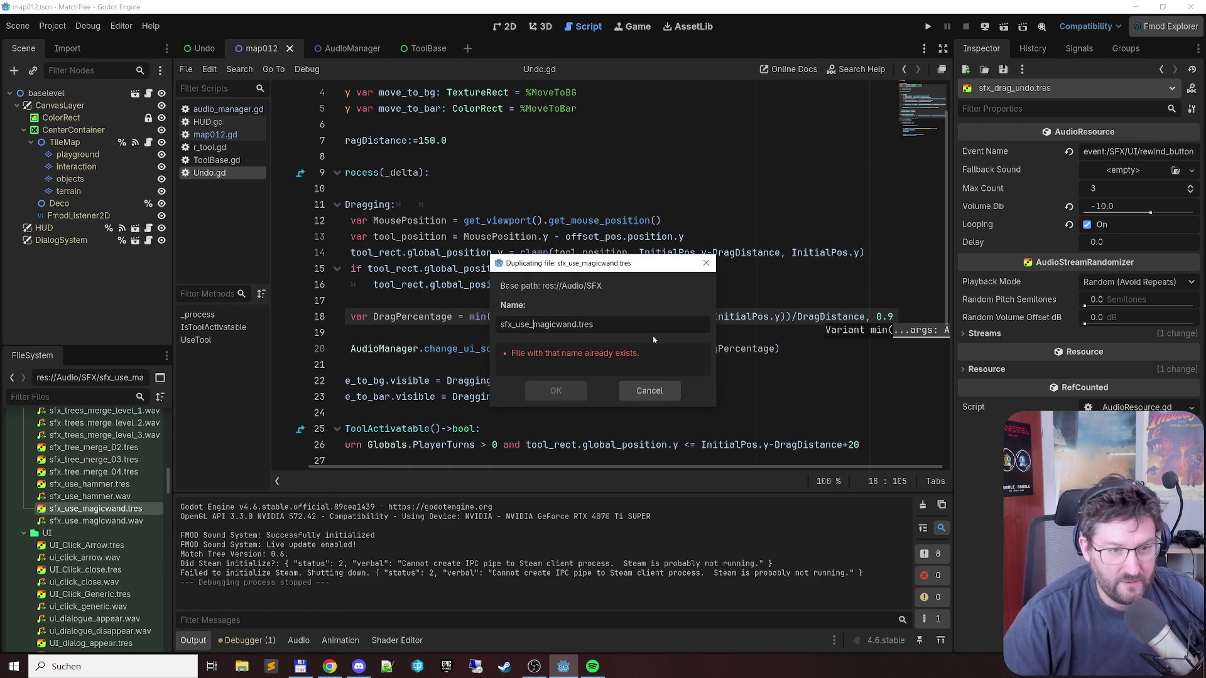
key(shift+Right)
key(shift+Right)
key(shift+Right)
key(shift+Right)
key(shift+Right)
key(shift+Right)
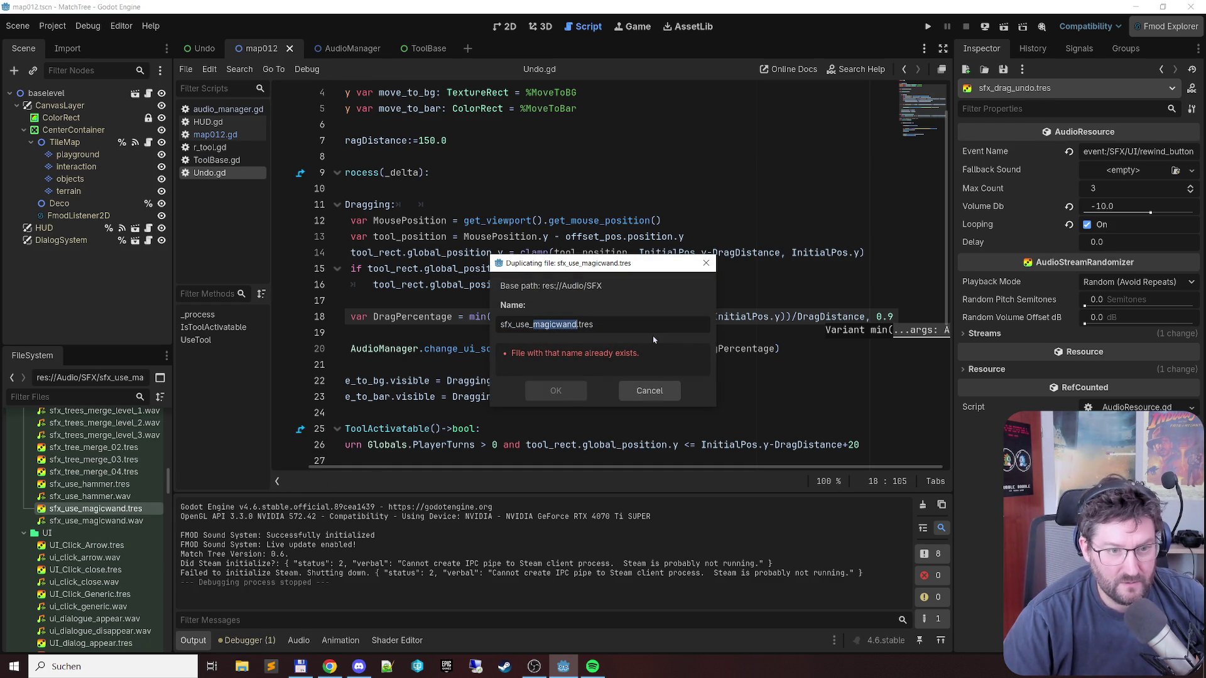
text(U)
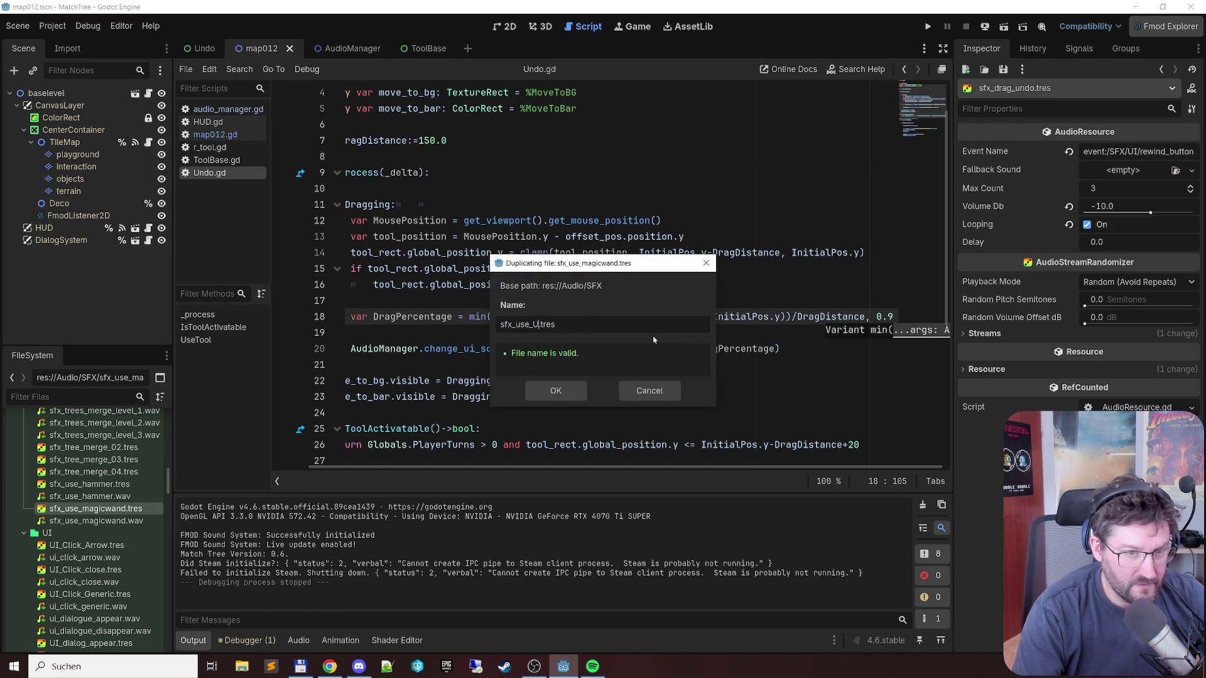
text(undo)
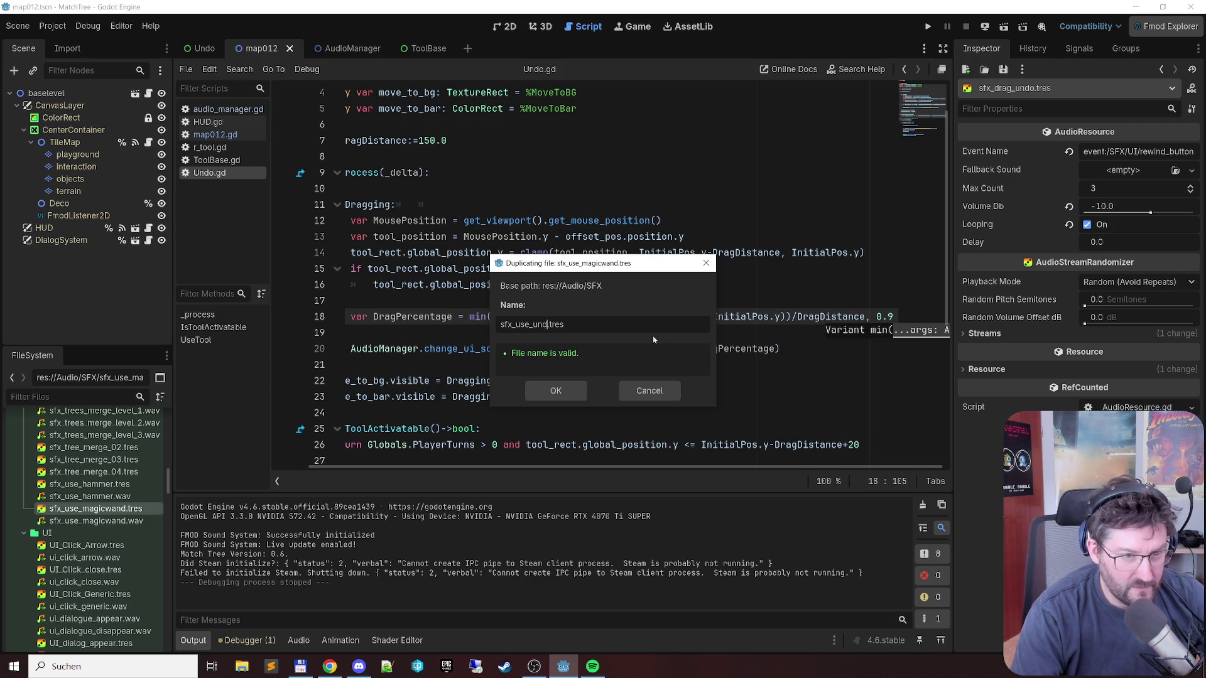
click(555, 391)
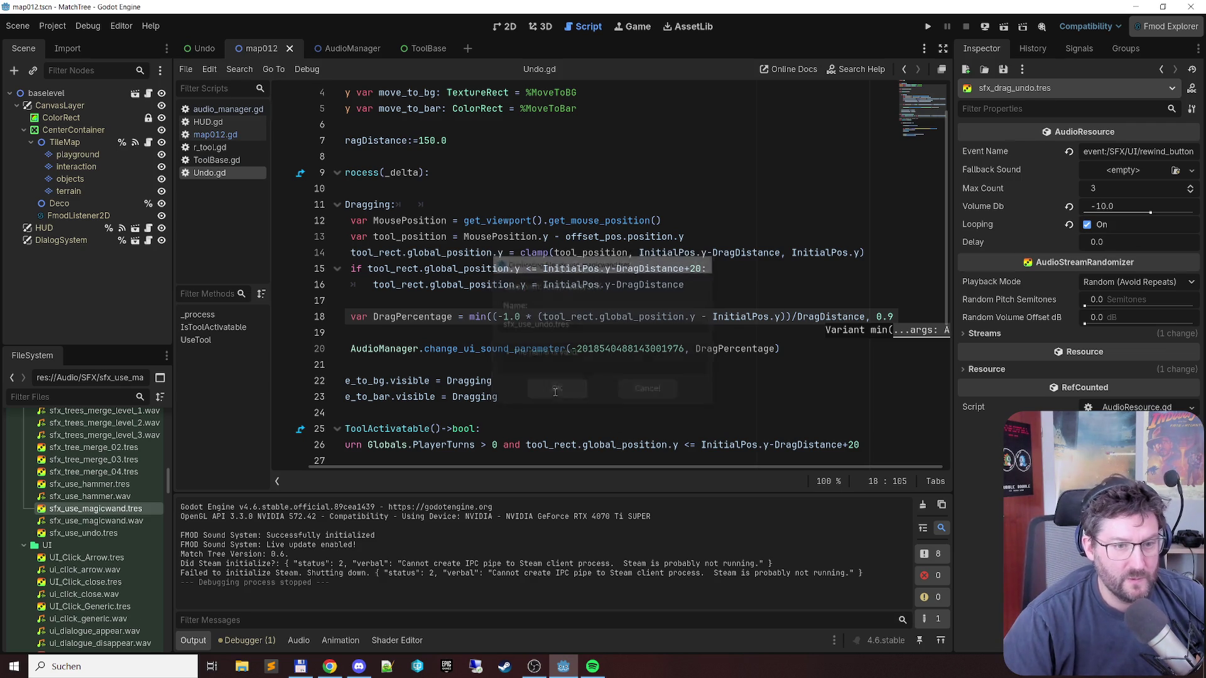
Open sfx_use_undo.tres in the inspector and start searching the FMOD banks explorer.
click(146, 531)
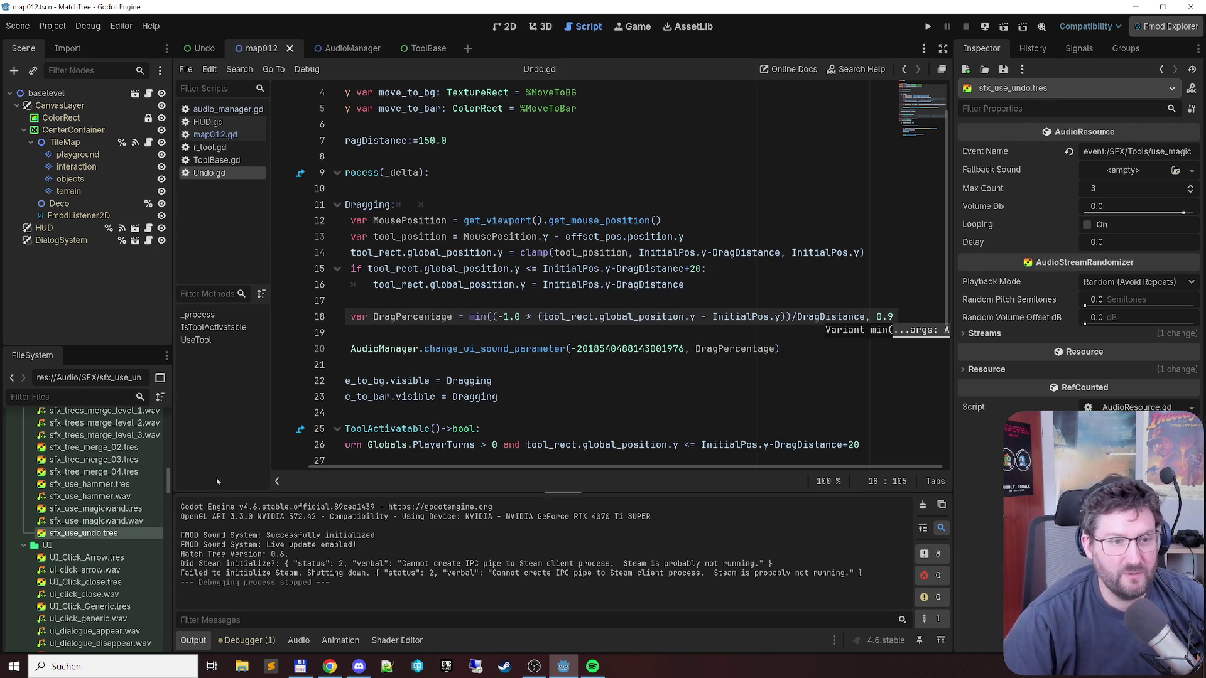
click(1167, 26)
click(404, 198)
text(rewind)
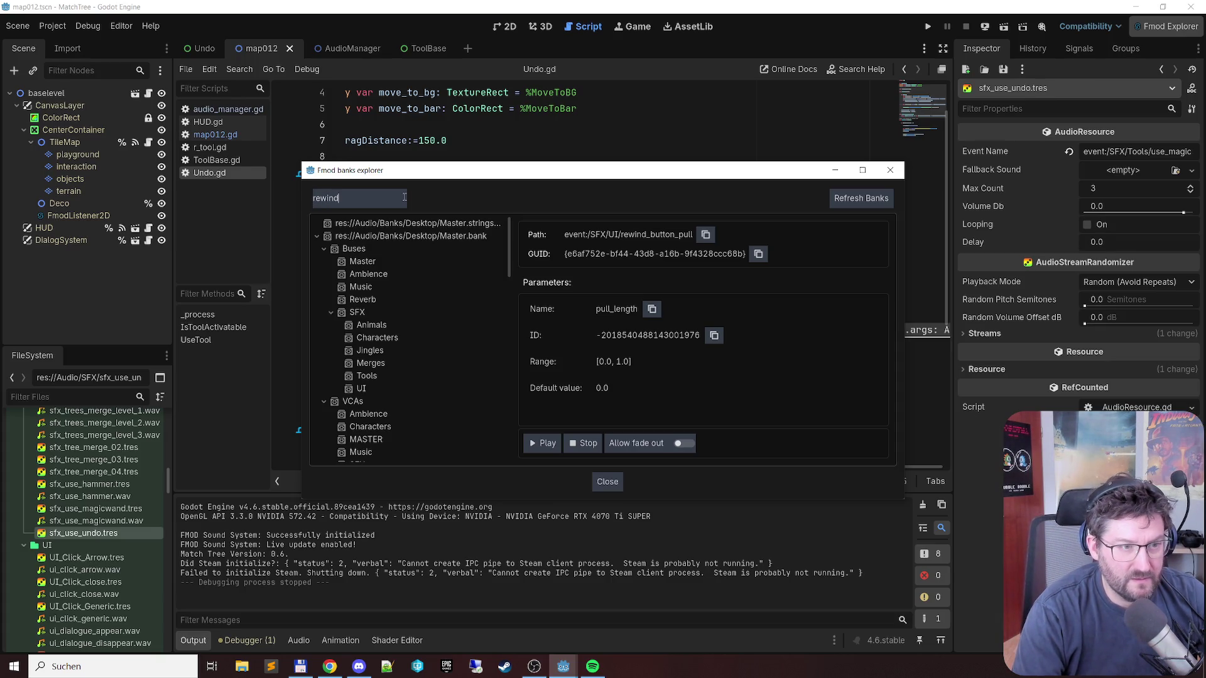
Find the rewind event in the FMOD banks explorer and copy its path.
key(Return)
click(377, 235)
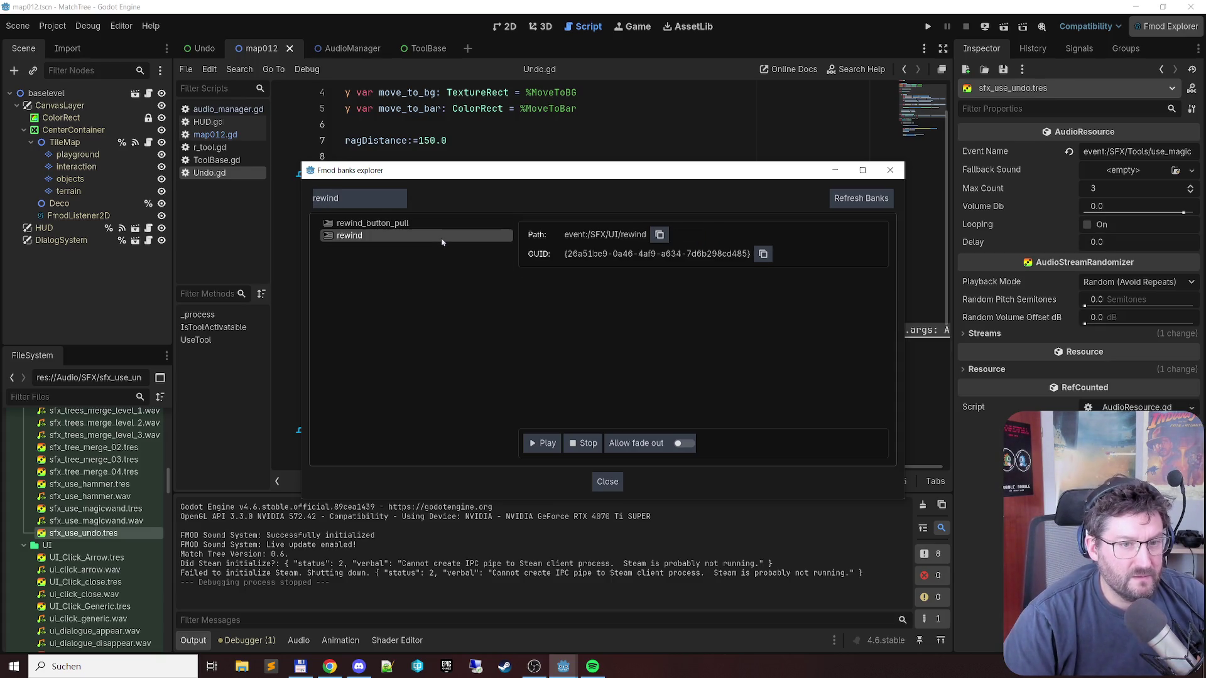
click(660, 235)
click(890, 170)
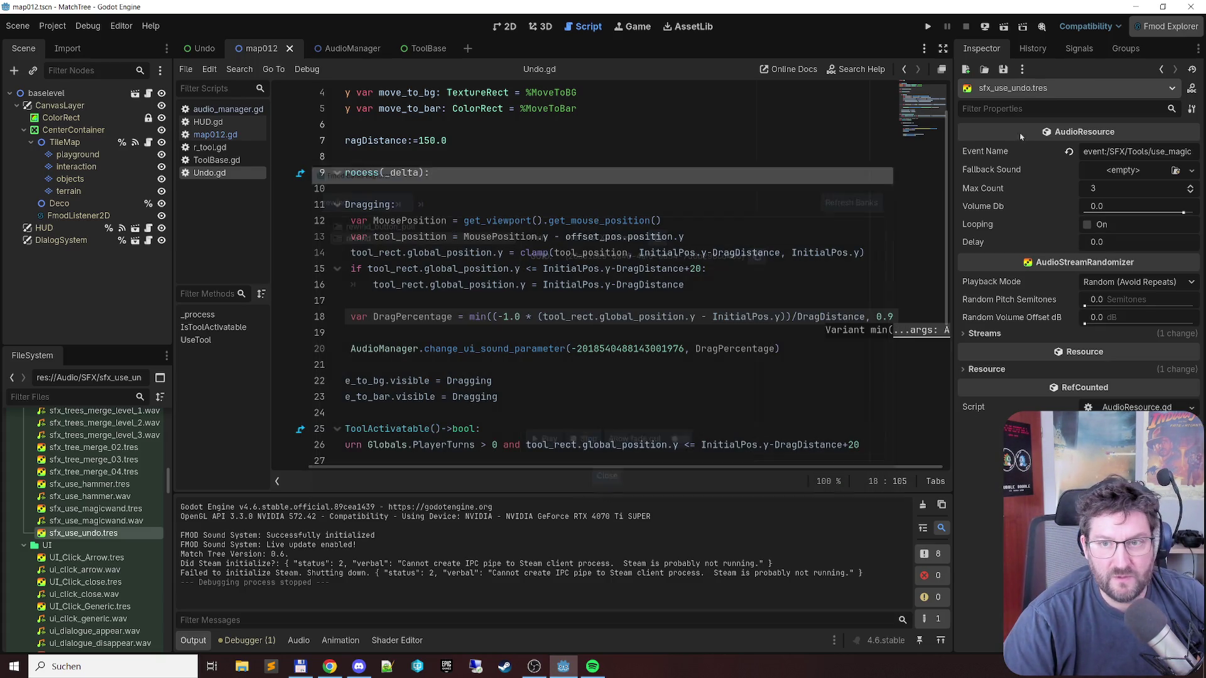
Replace the resource's Event Name with event:/SFX/UI/rewind and save.
click(1108, 151)
key(ctrl+a)
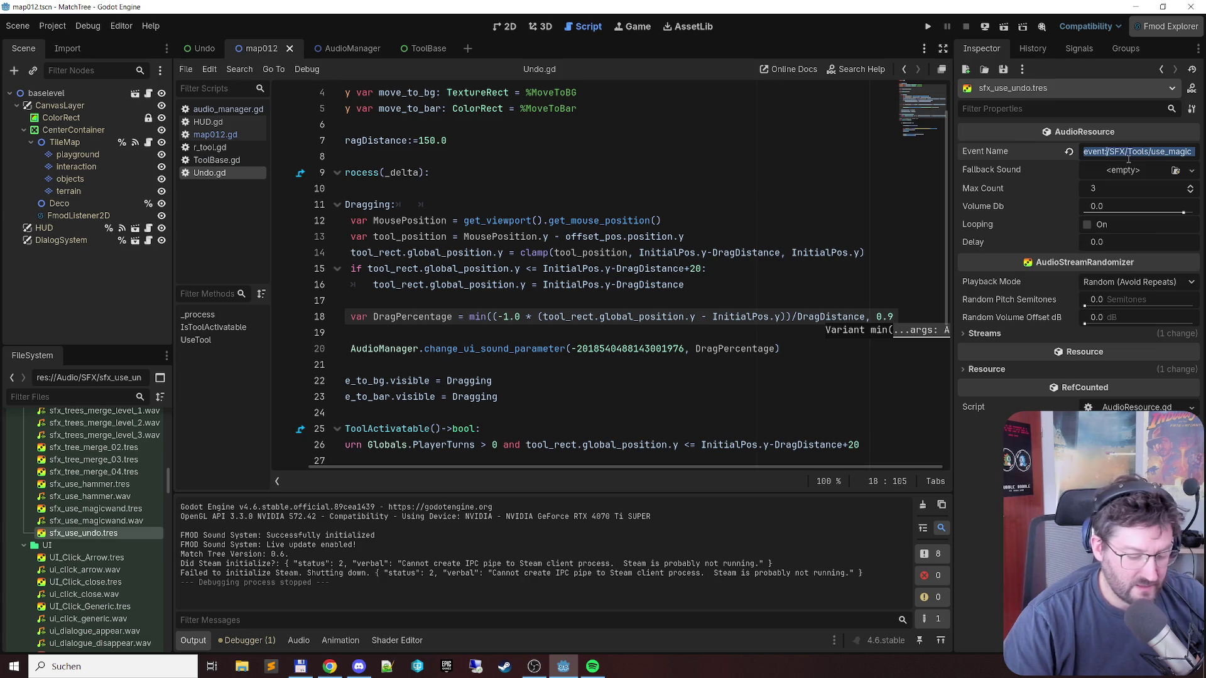
key(ctrl+v)
key(Return)
key(ctrl+s)
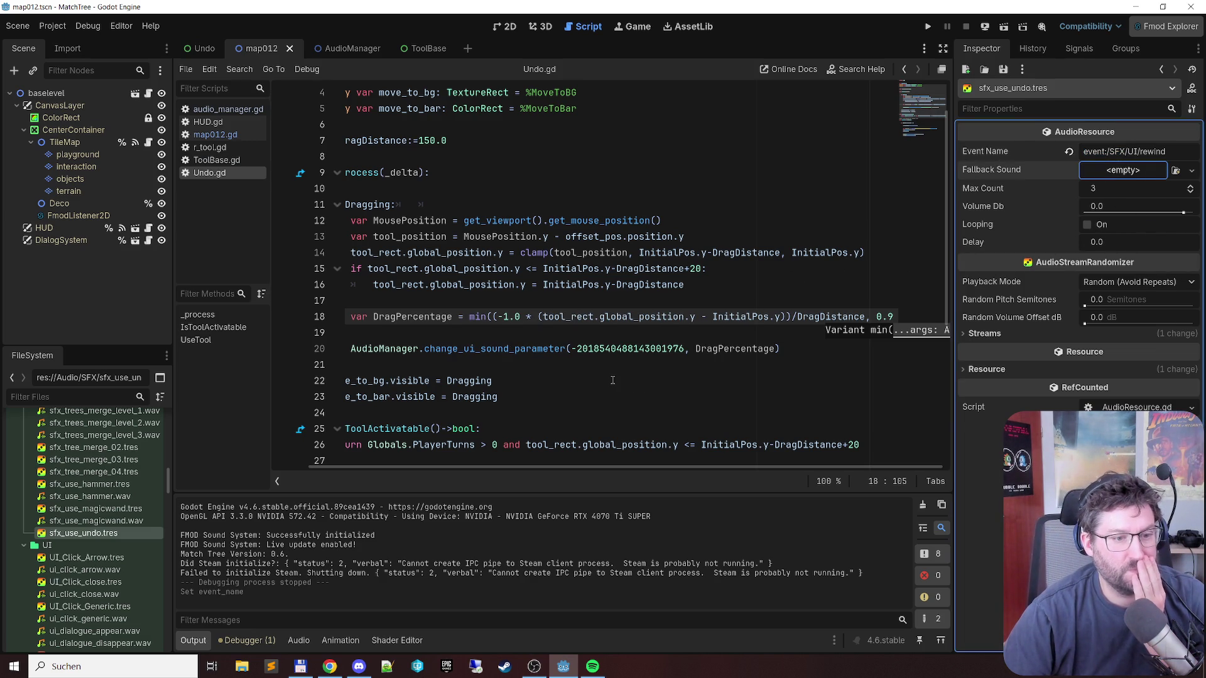
drag(489, 466, 452, 466)
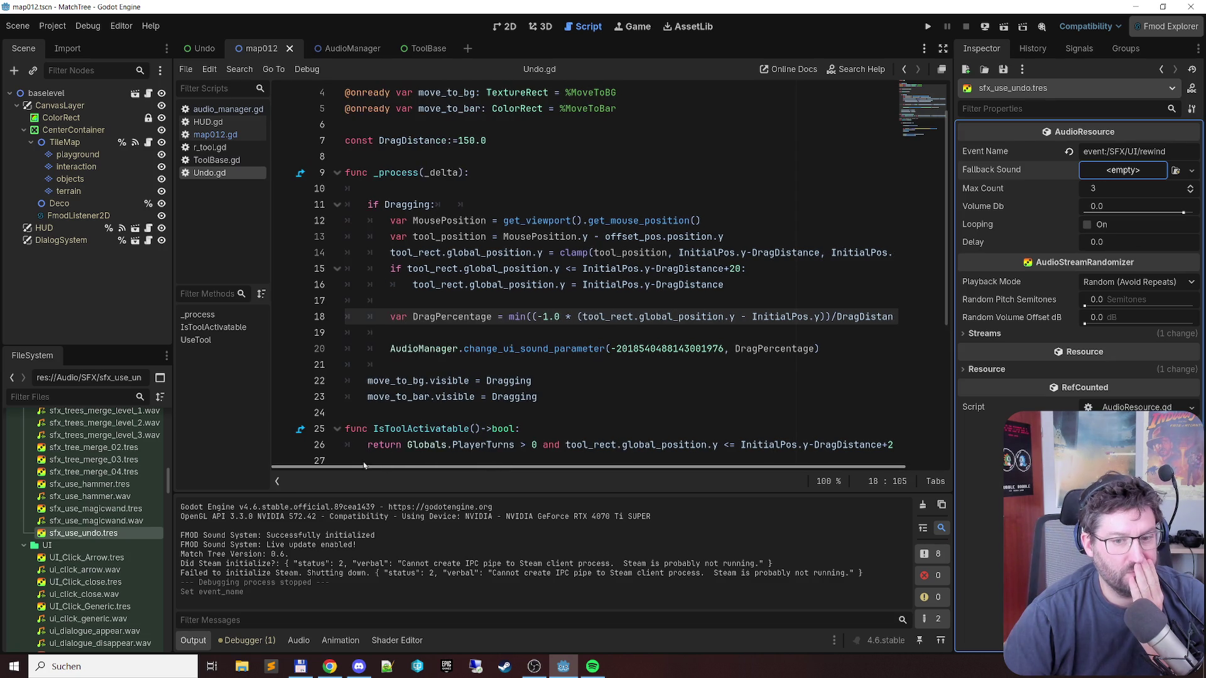
scroll(579, 333, down, 4)
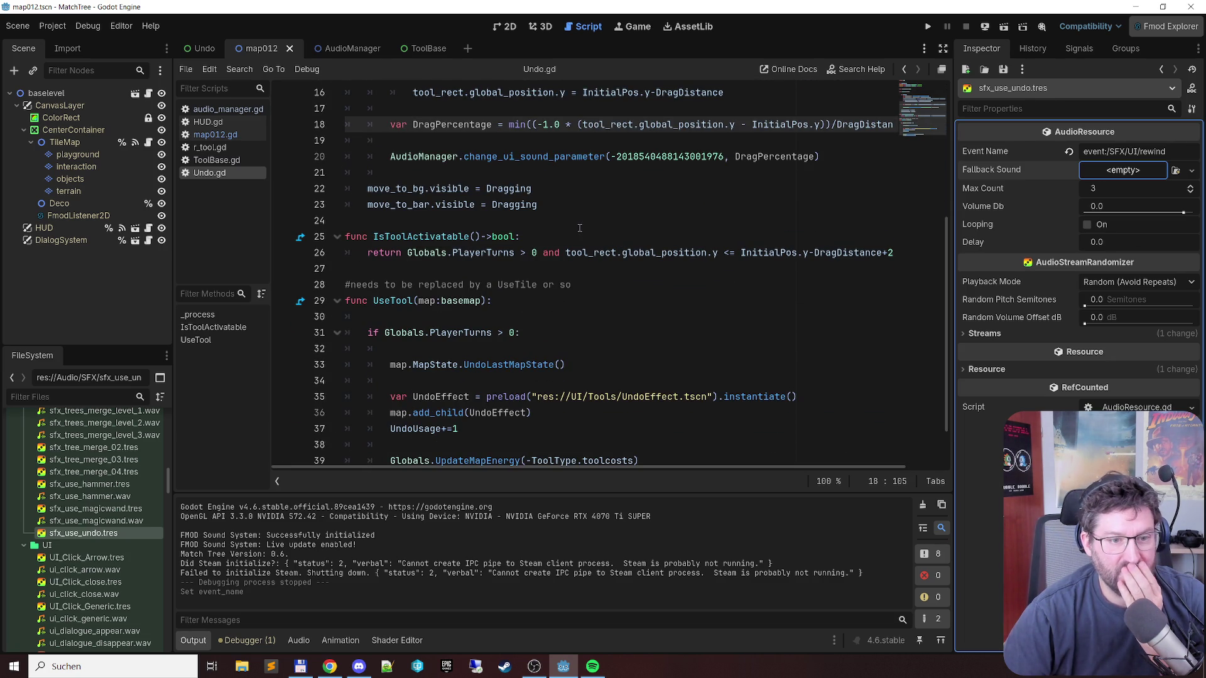
In ToolBase.gd, reword the line 73 start-sound comment to 'for tools that have a drag sound'.
click(217, 161)
scroll(626, 232, down, 1)
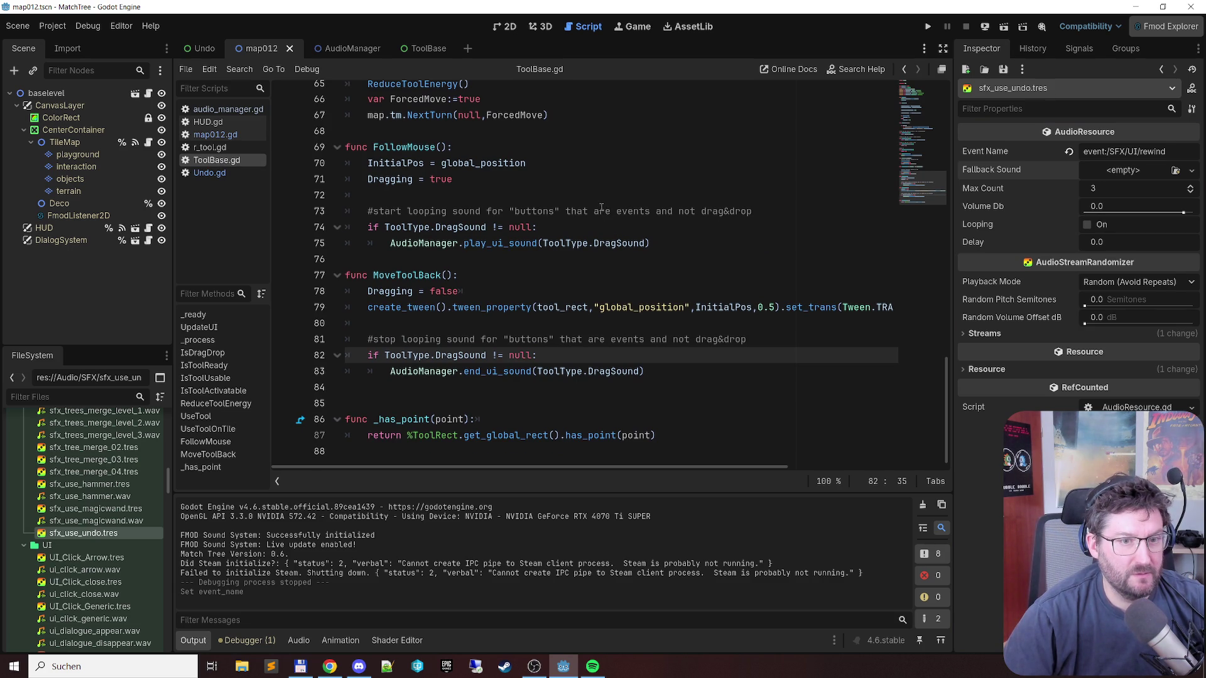
scroll(593, 197, up, 3)
scroll(522, 223, down, 3)
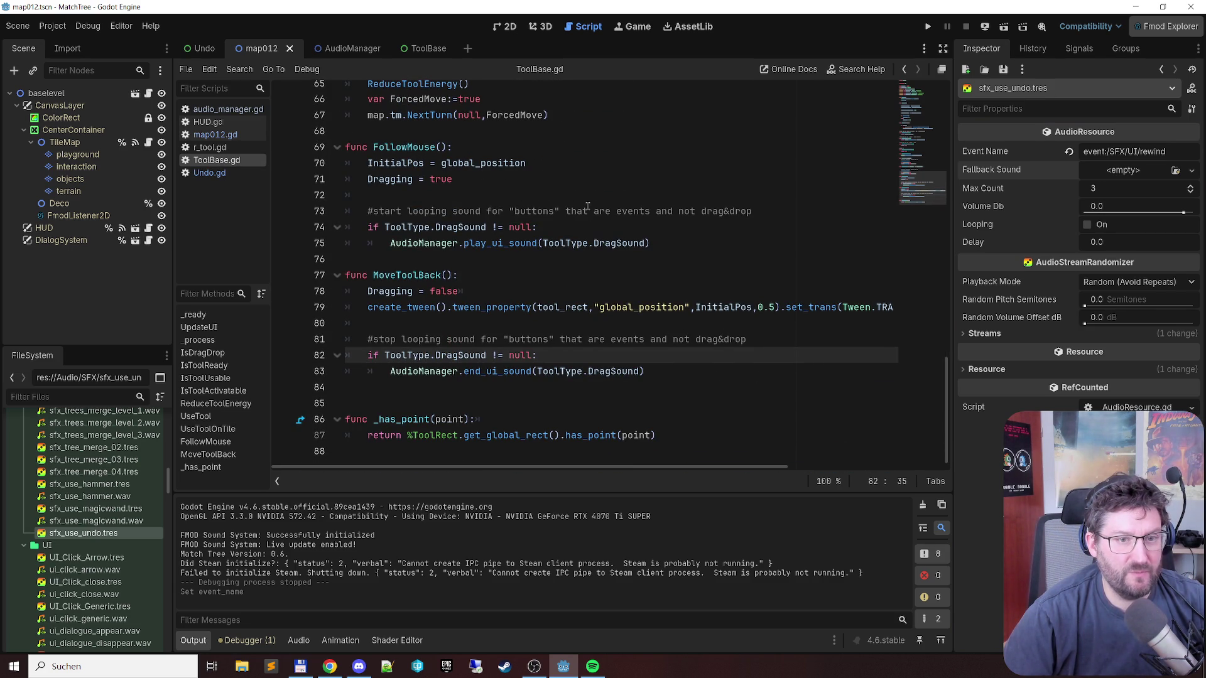
click(593, 211)
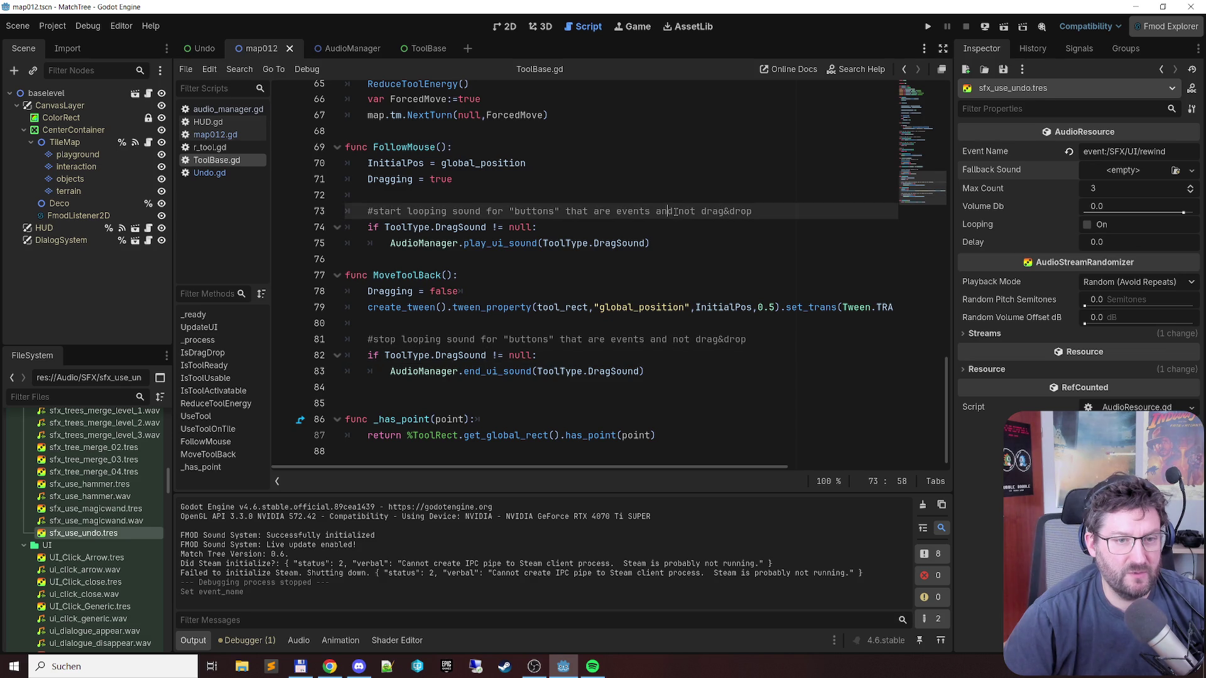
key(shift+End)
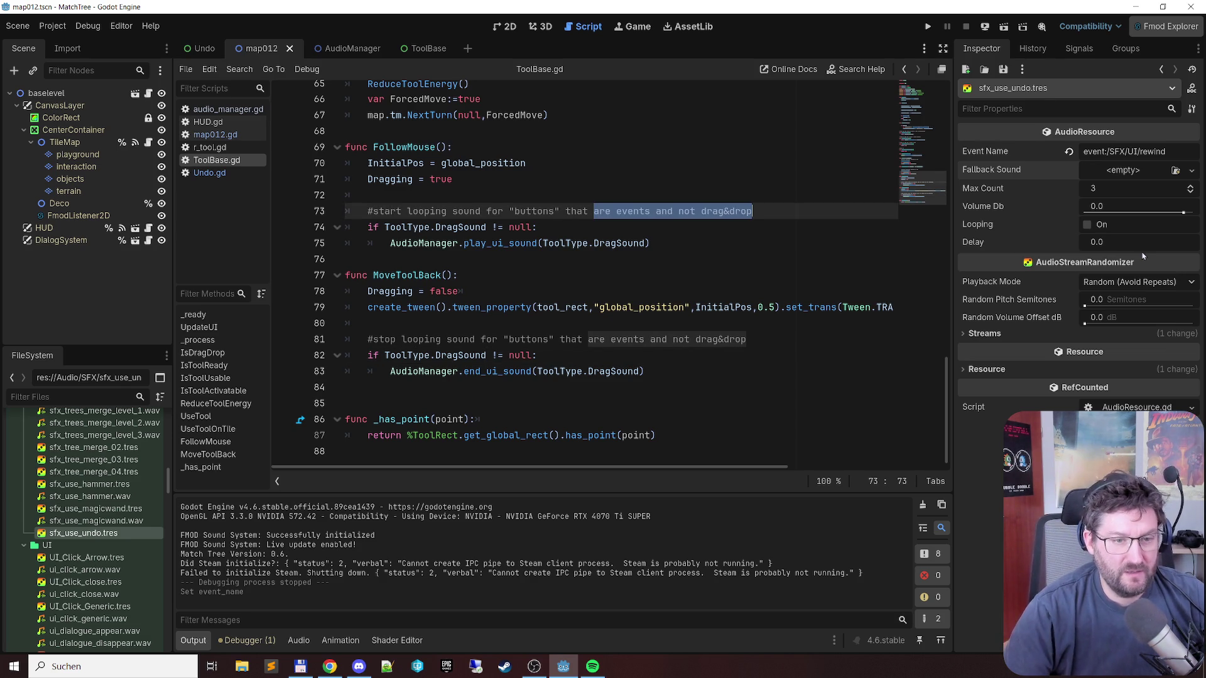
text(have a d)
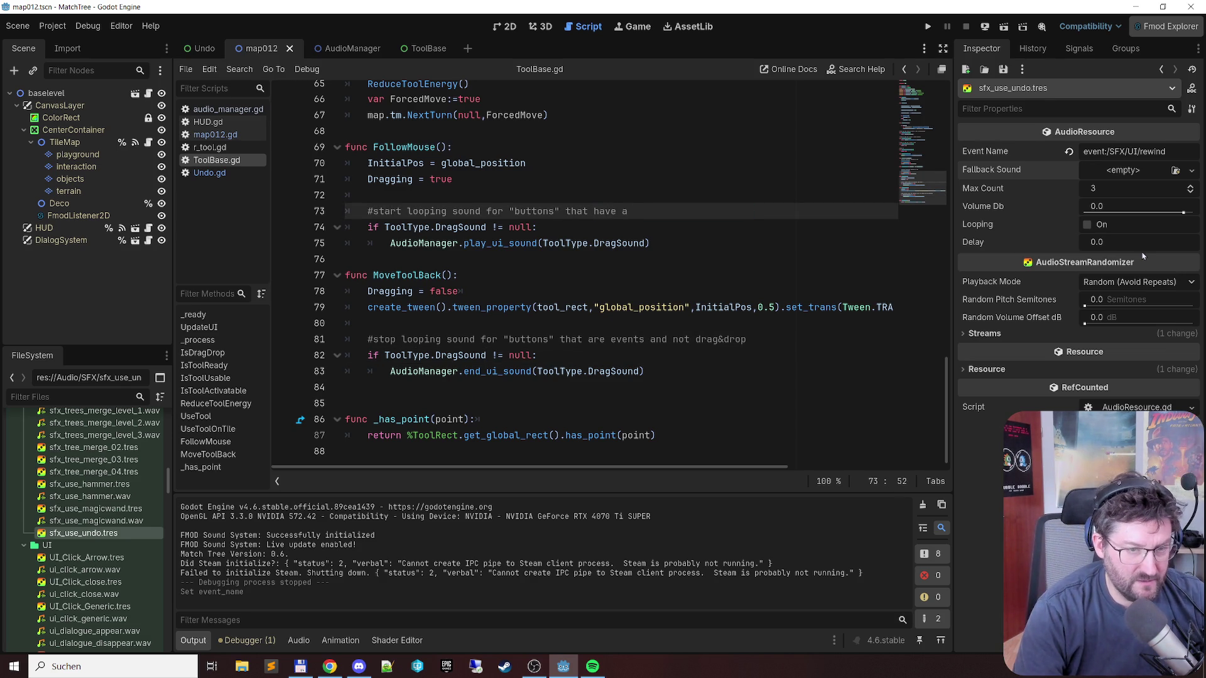
text(rag sound)
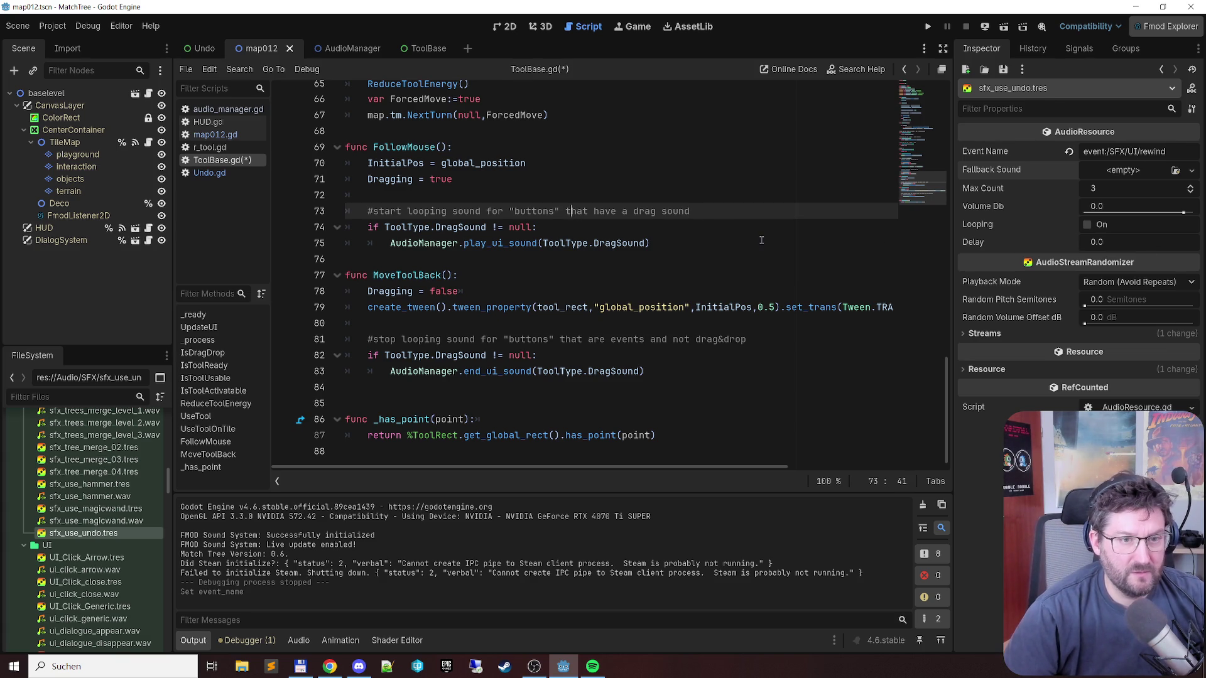
key(ctrl+shift+Left)
key(ctrl+shift+Left)
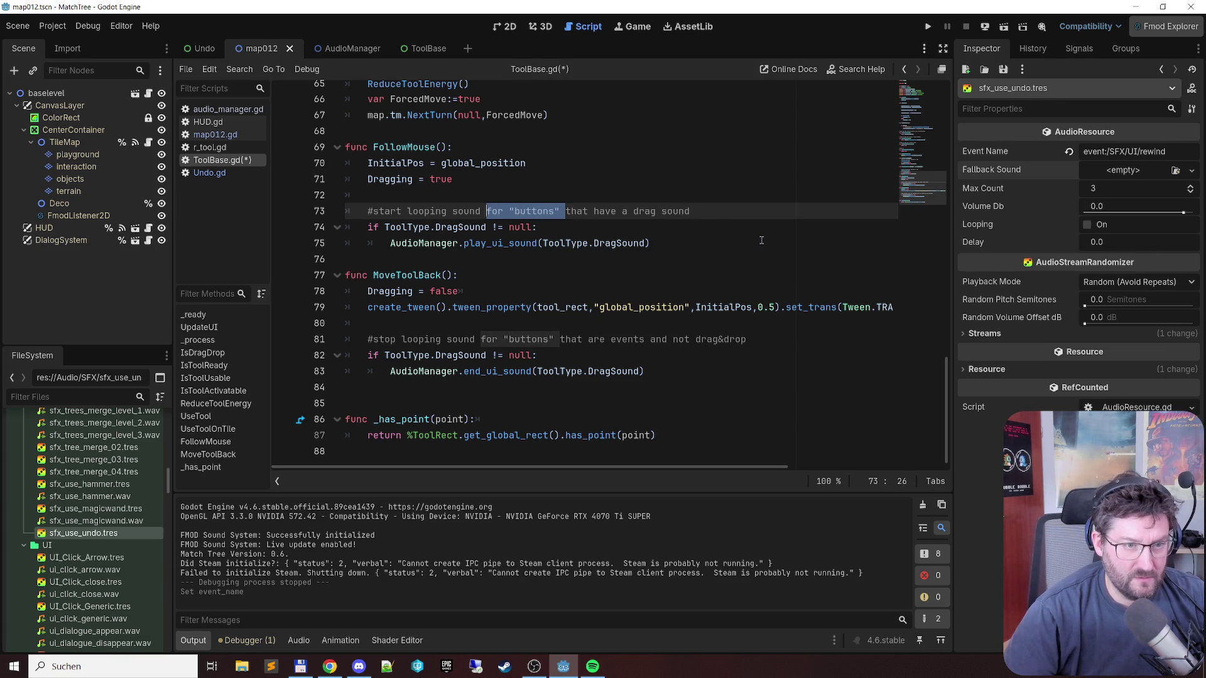
text(for too)
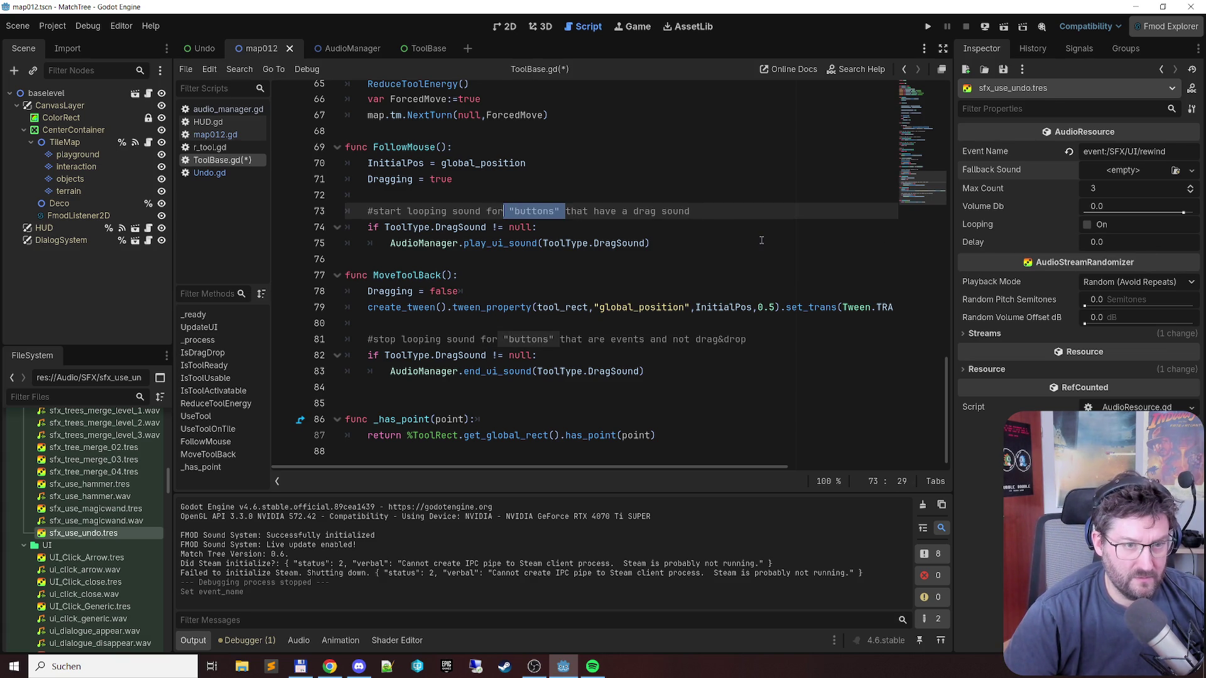
text(ls)
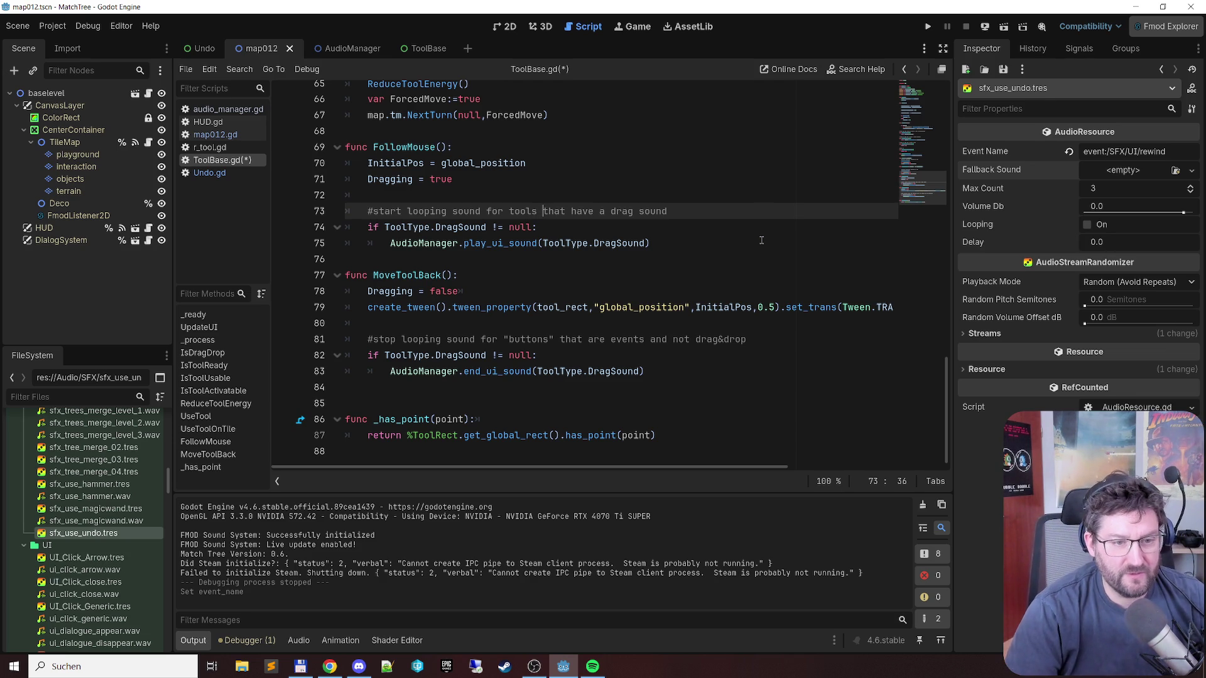
Reword the line 81 stop-sound comment to mention tools that have a drag sound, and save ToolBase.gd.
click(459, 340)
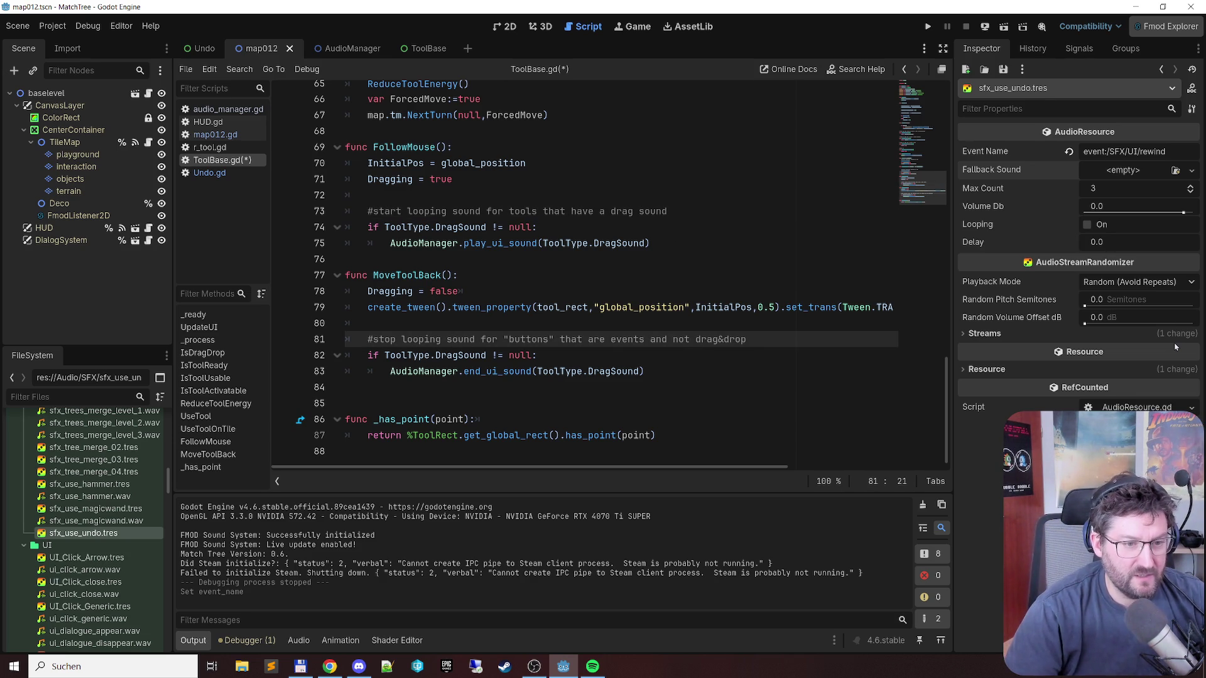
mouse_move(481, 339)
mouse_down()
mouse_move(584, 339)
mouse_move(481, 339)
mouse_move(584, 339)
mouse_move(558, 339)
mouse_up()
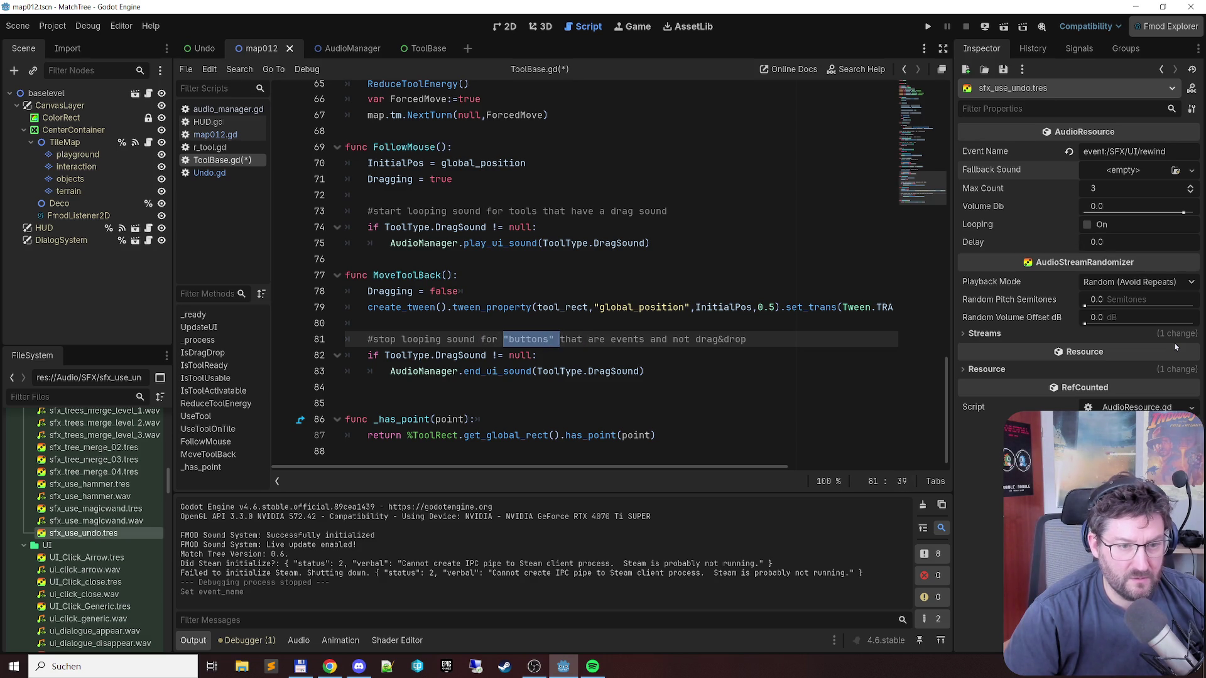
text(tools)
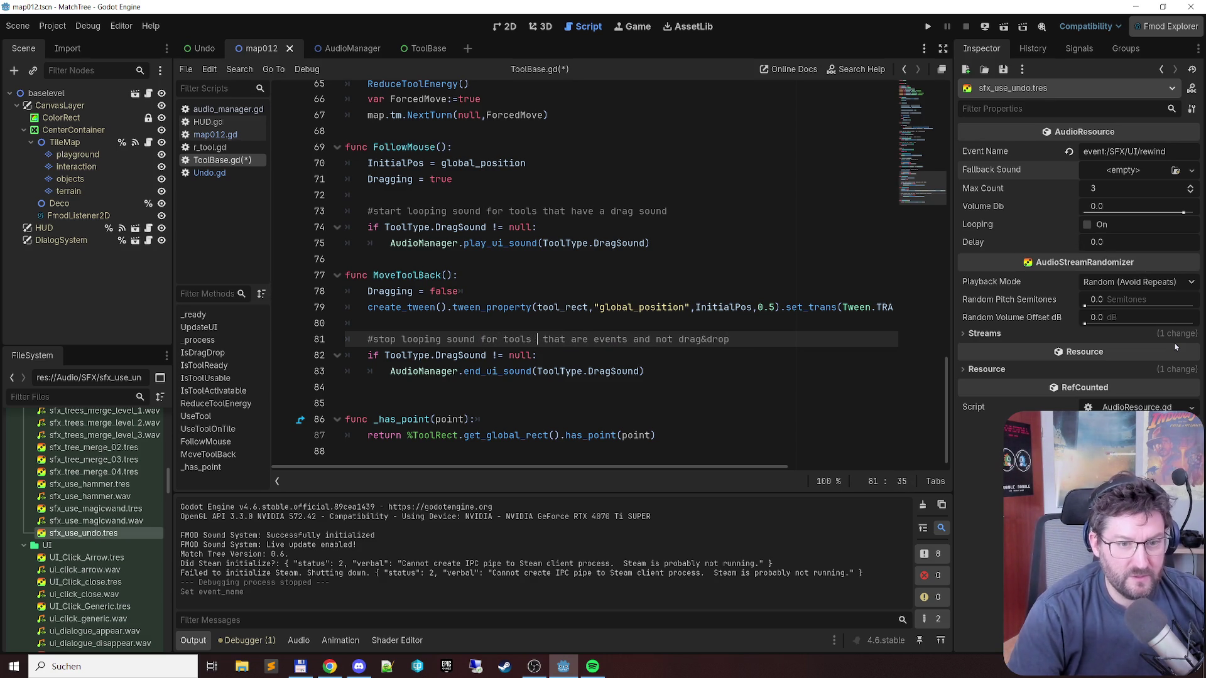
key(Delete)
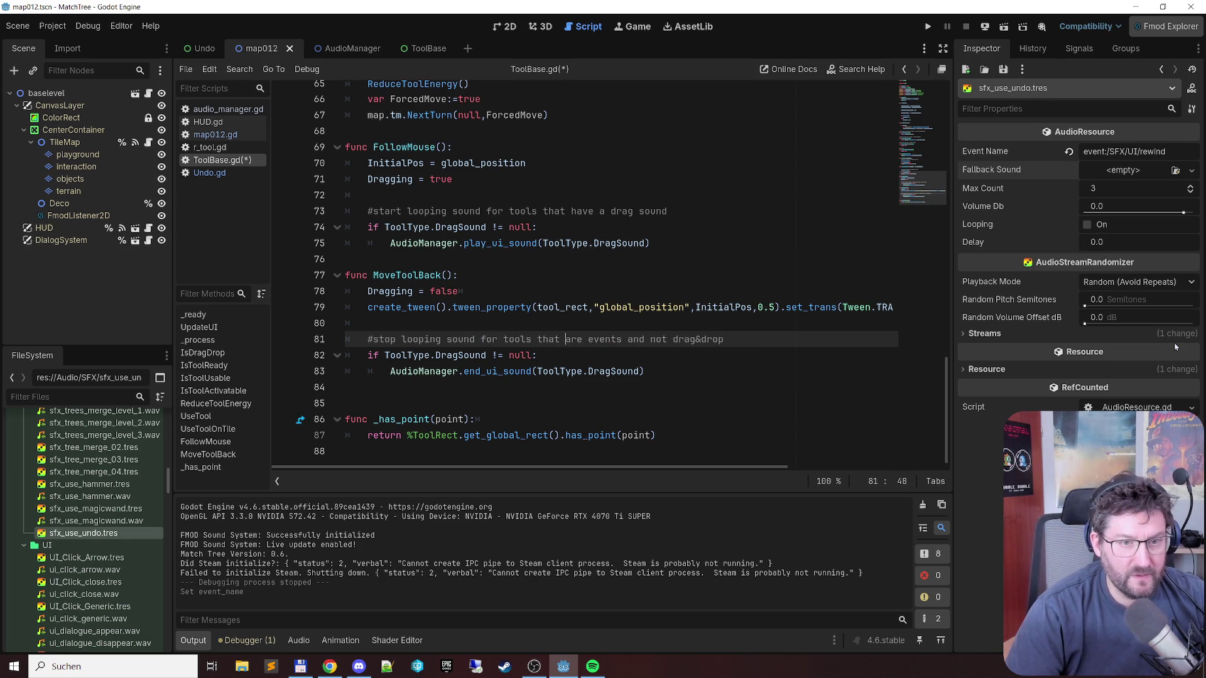
key(shift+End)
text(that hav)
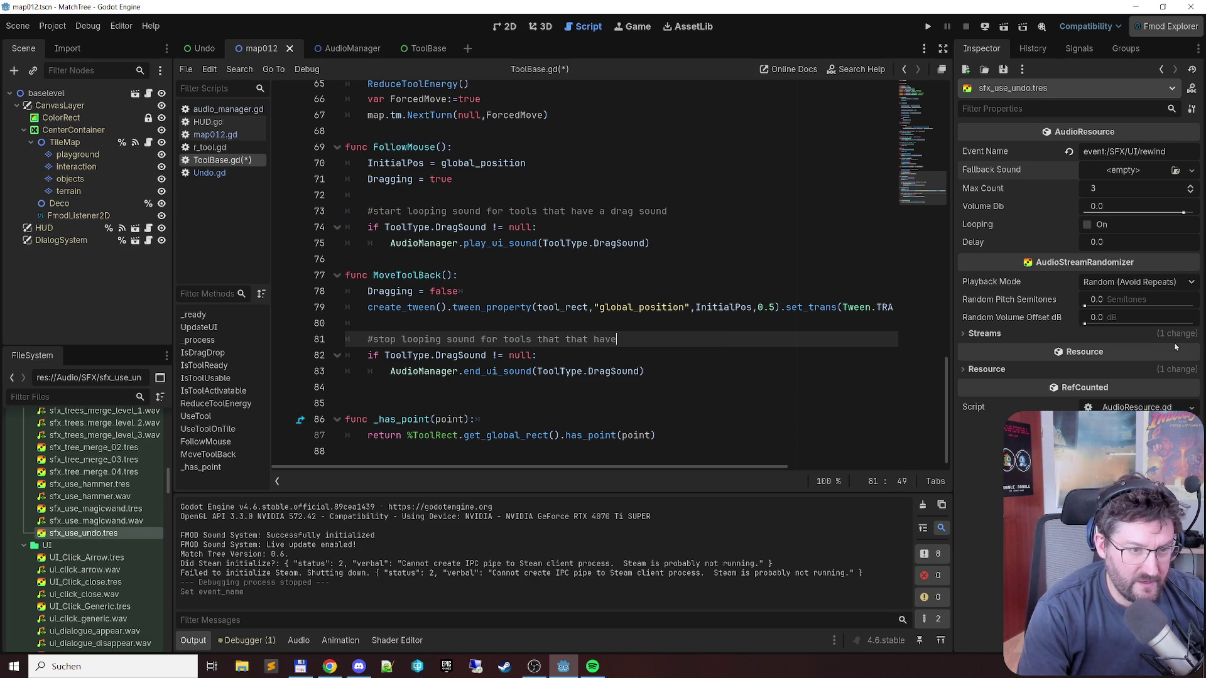
text(e a drag sound)
key(ctrl+s)
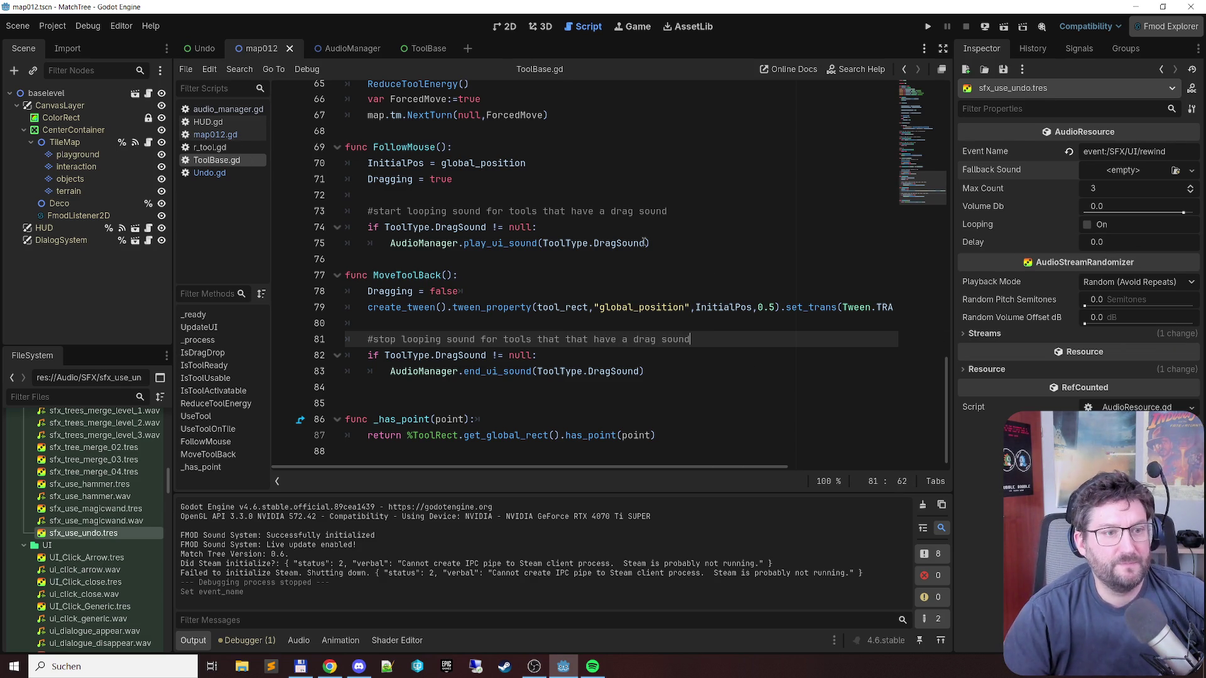
scroll(613, 199, up, 3)
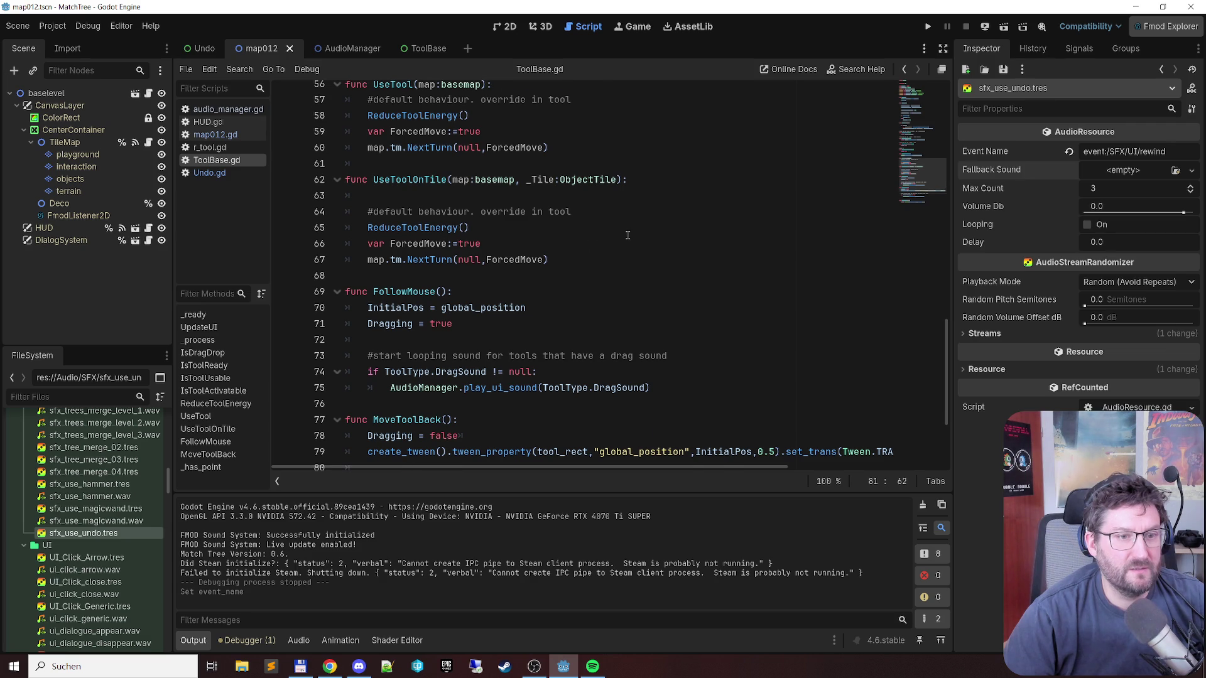
scroll(627, 236, up, 1)
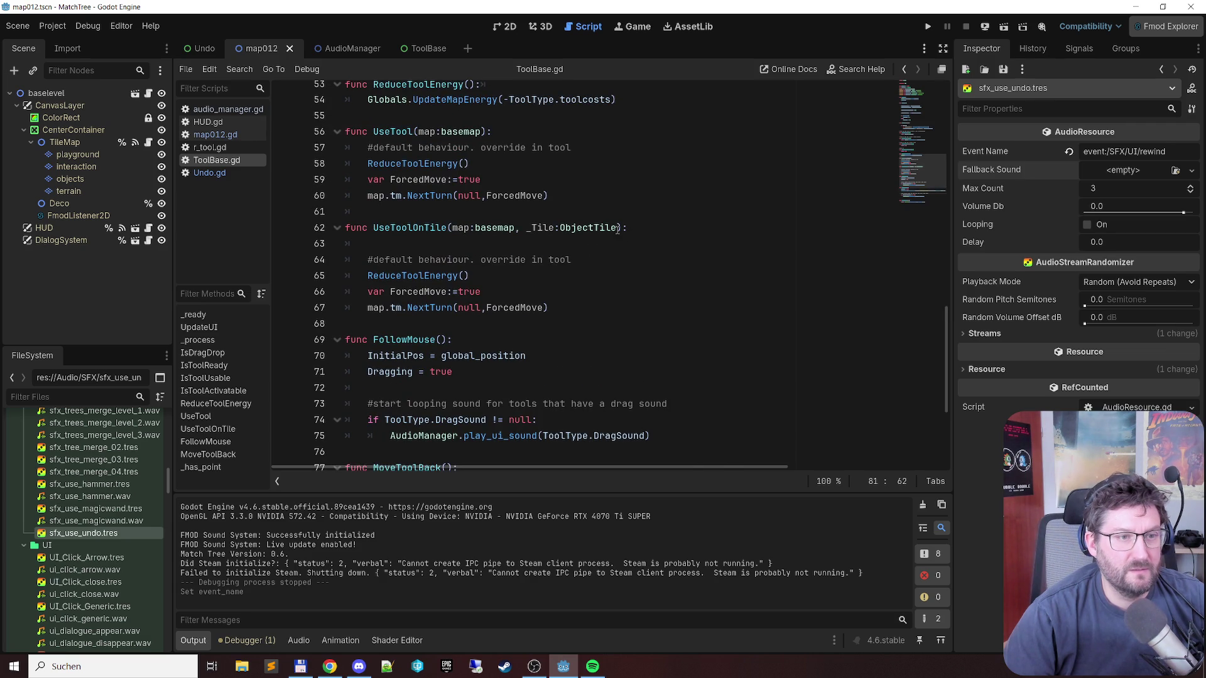
scroll(617, 230, up, 1)
scroll(600, 225, up, 7)
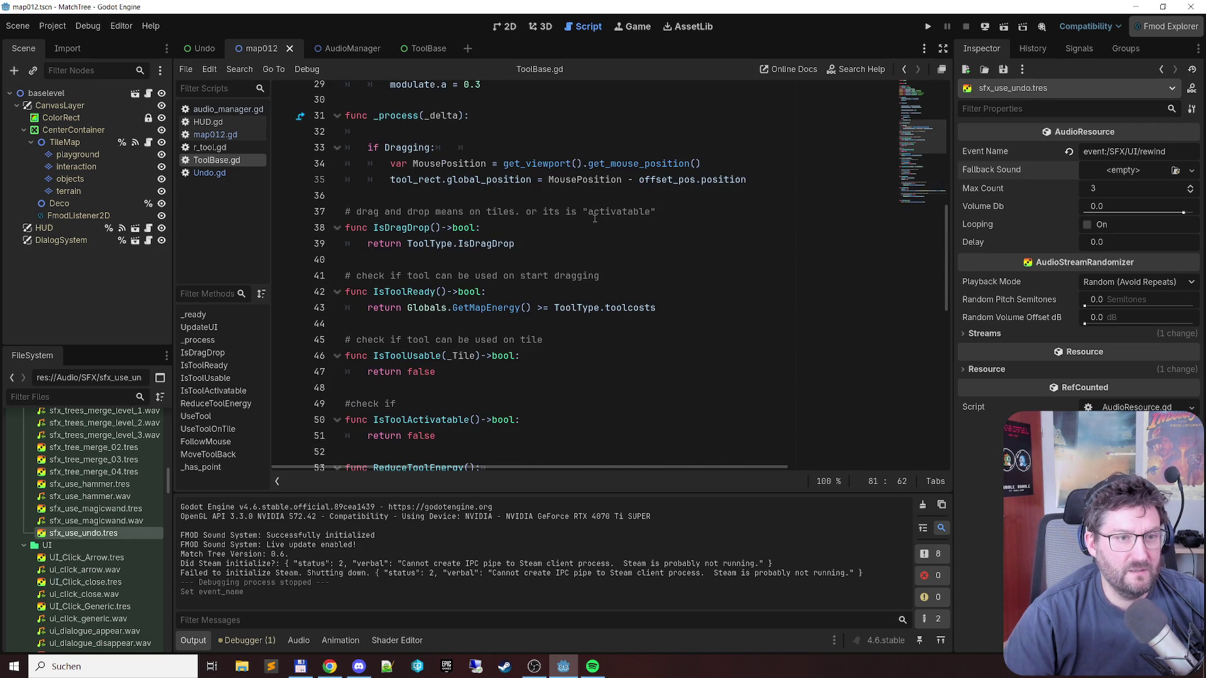
scroll(579, 217, up, 4)
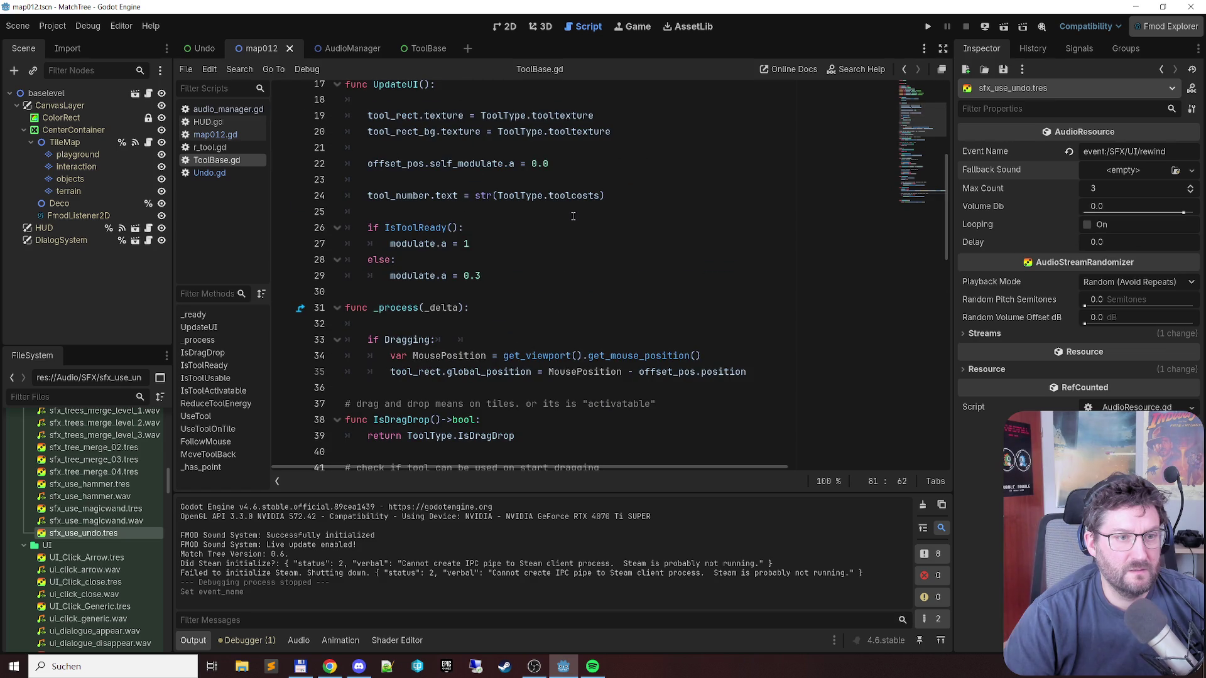
scroll(547, 209, up, 5)
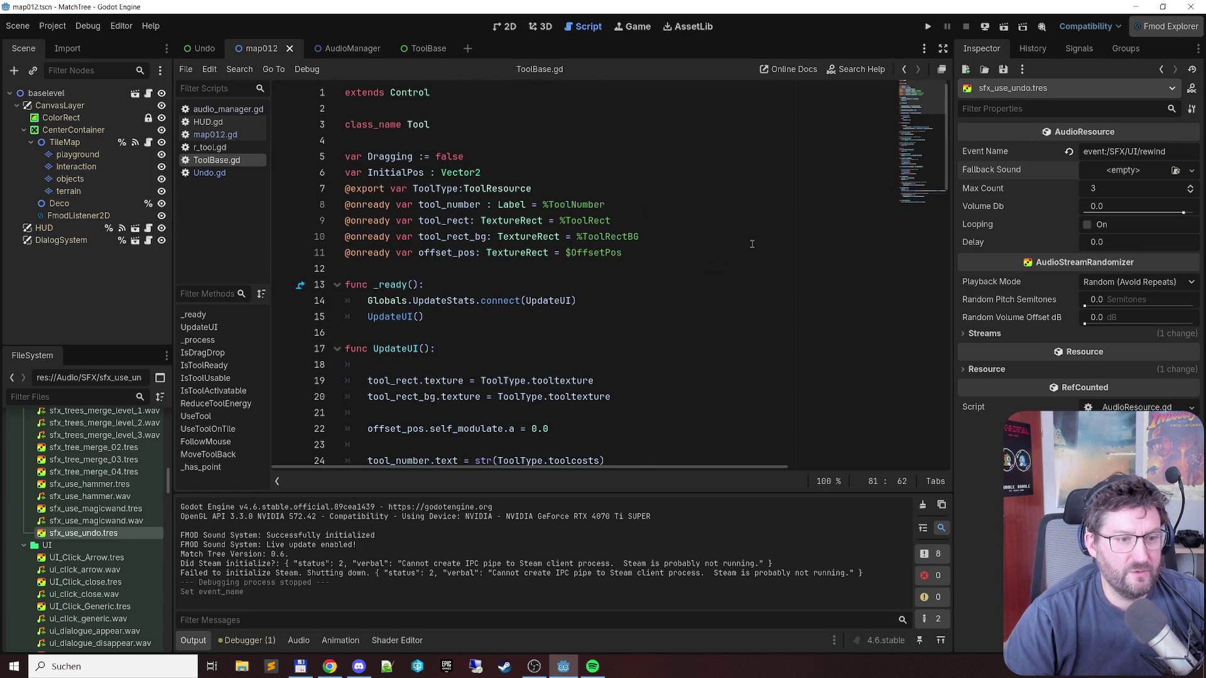
scroll(585, 235, down, 8)
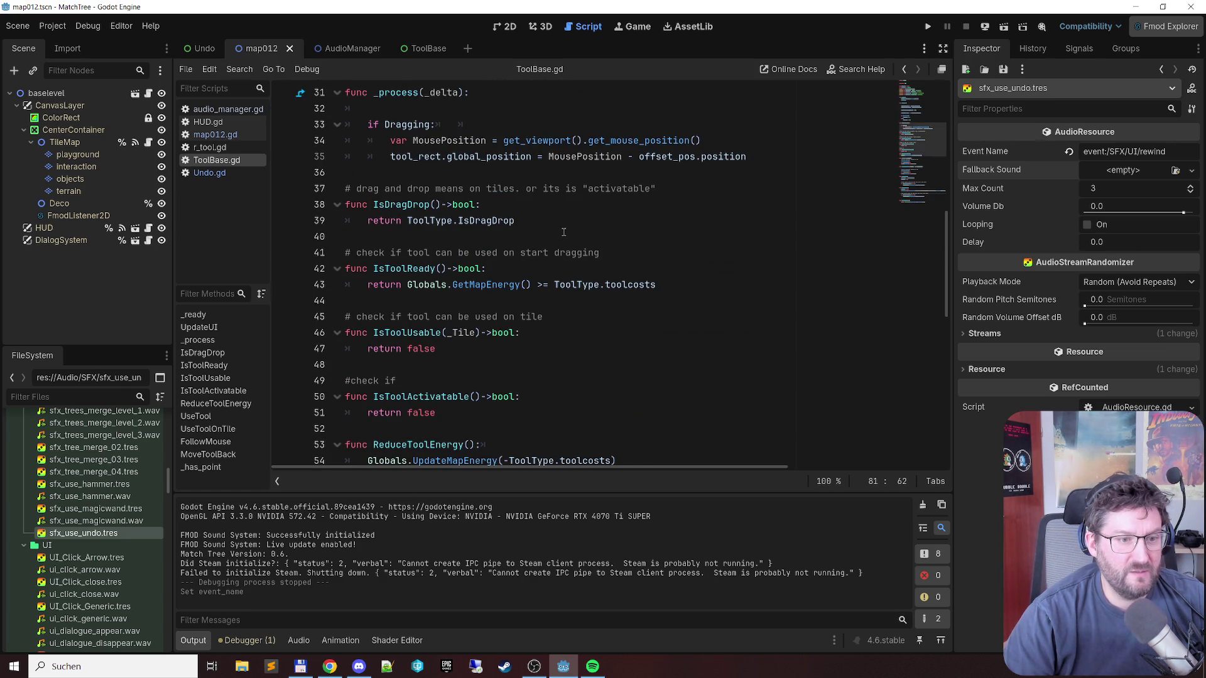
scroll(552, 229, down, 5)
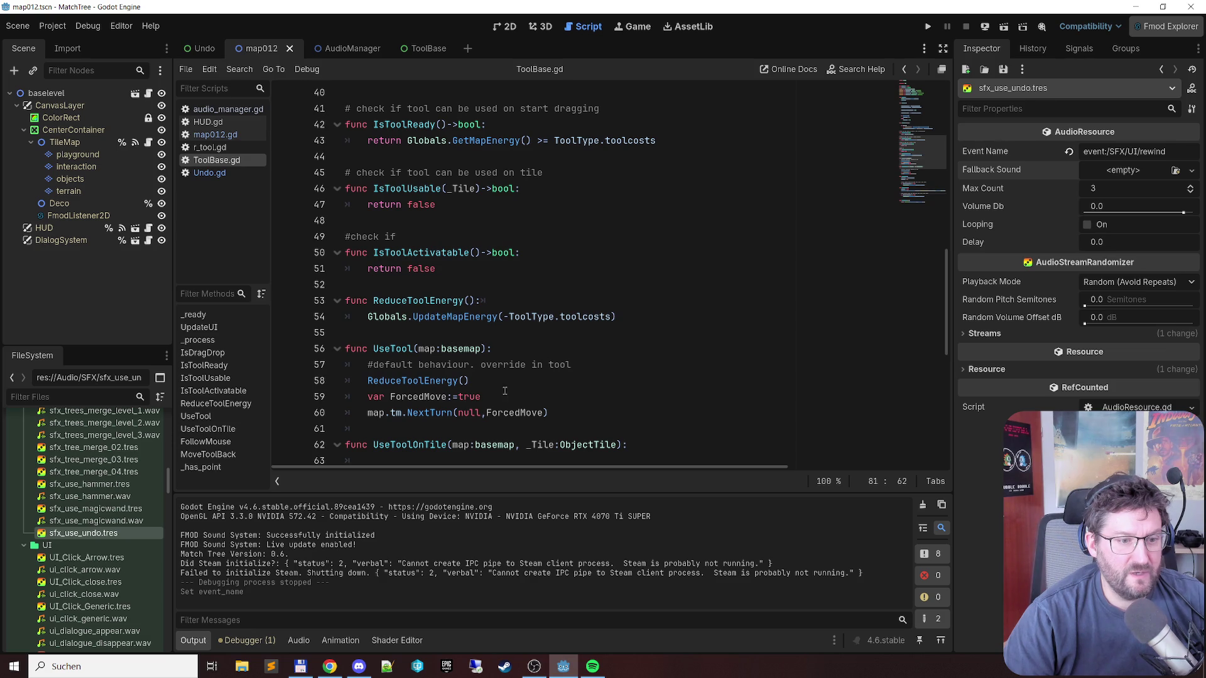
scroll(443, 303, down, 1)
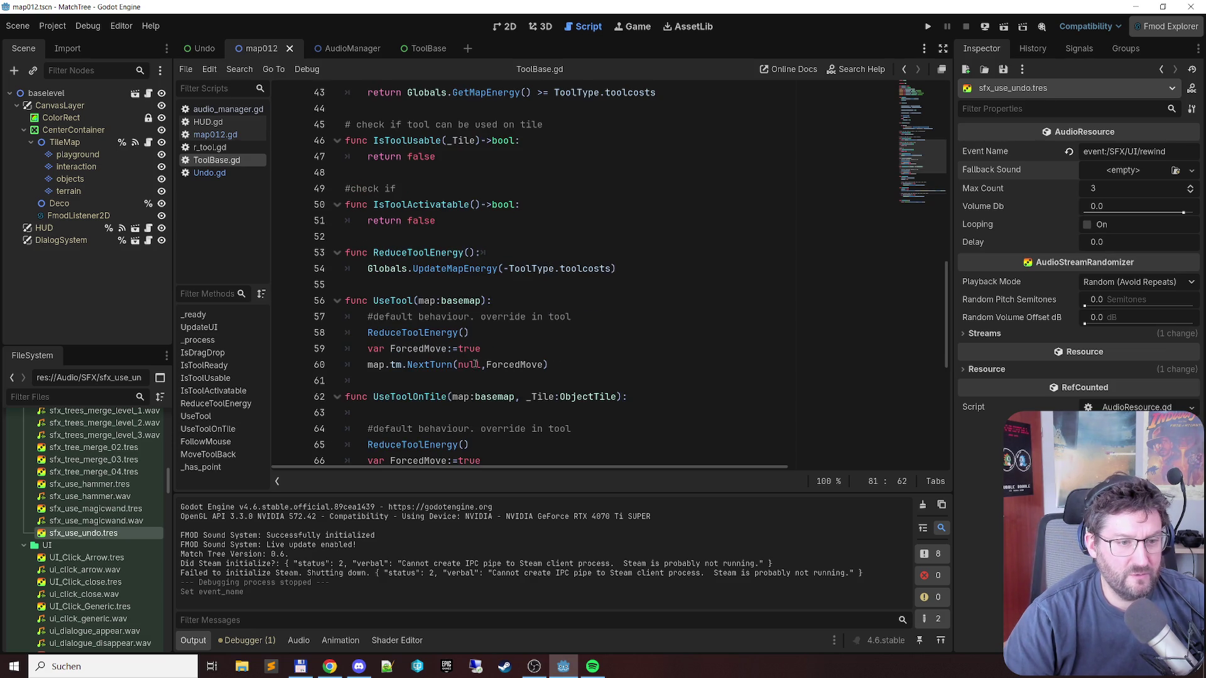
scroll(600, 275, down, 2)
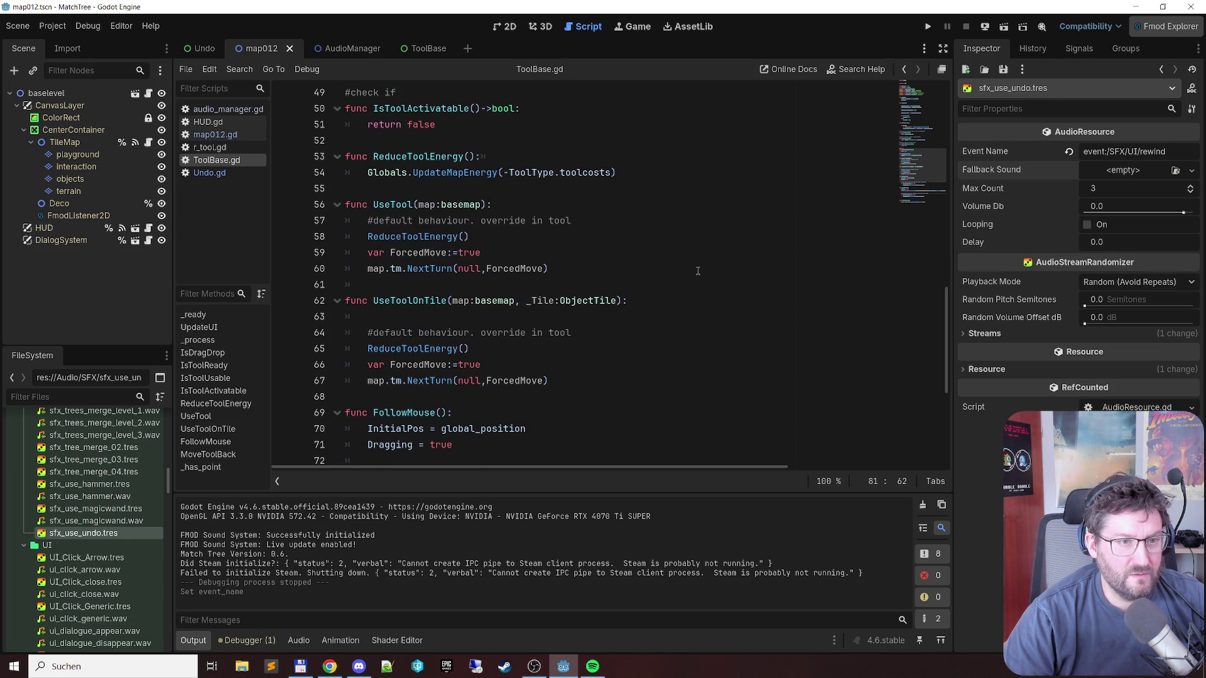
scroll(698, 270, up, 15)
click(213, 88)
text(basemap)
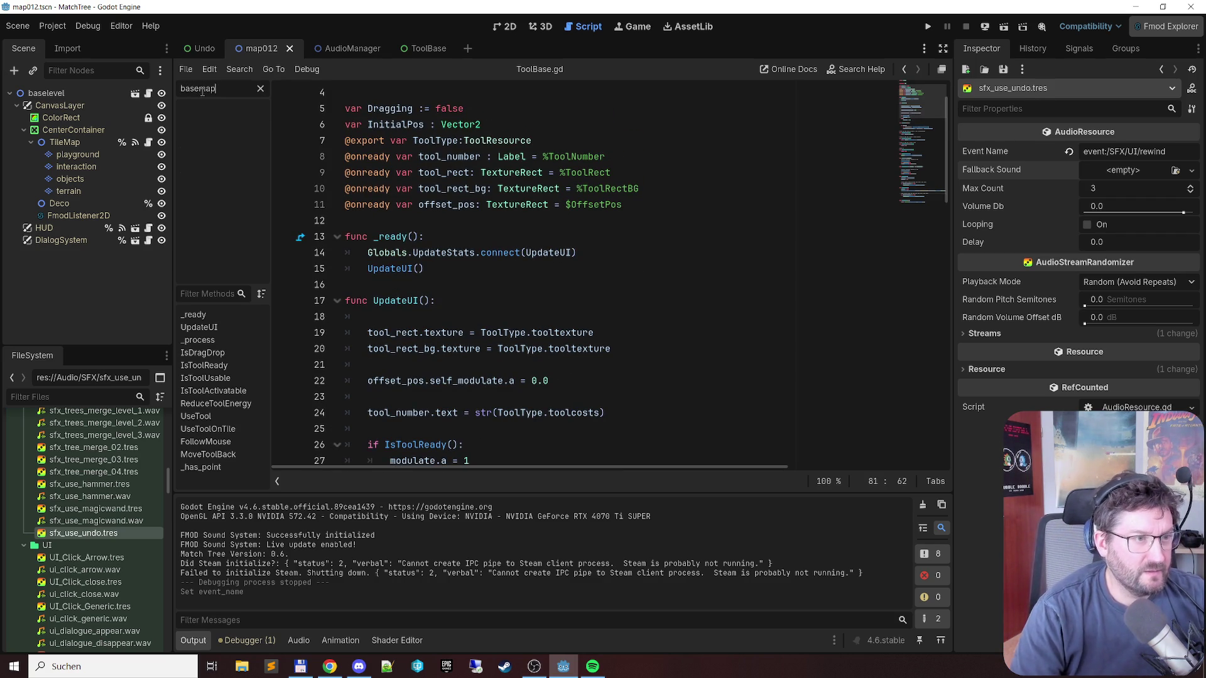
click(260, 88)
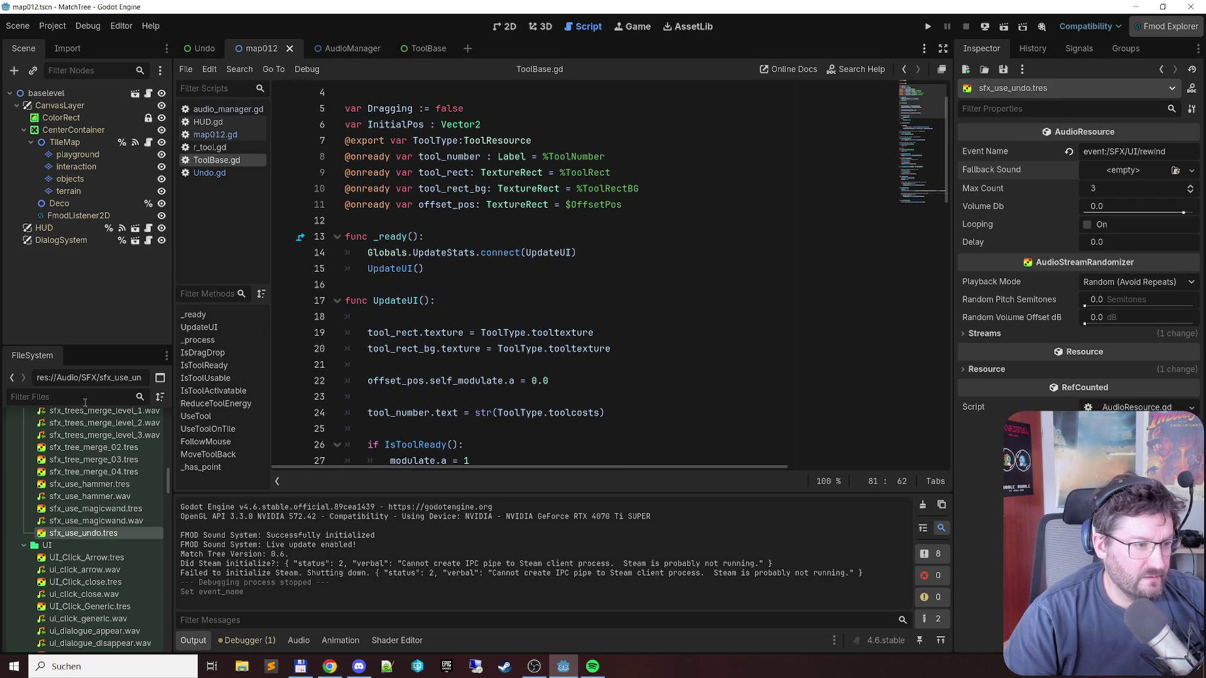
Filter FileSystem for 'basemap', open basemap.gd and scroll down through it.
text(basemap)
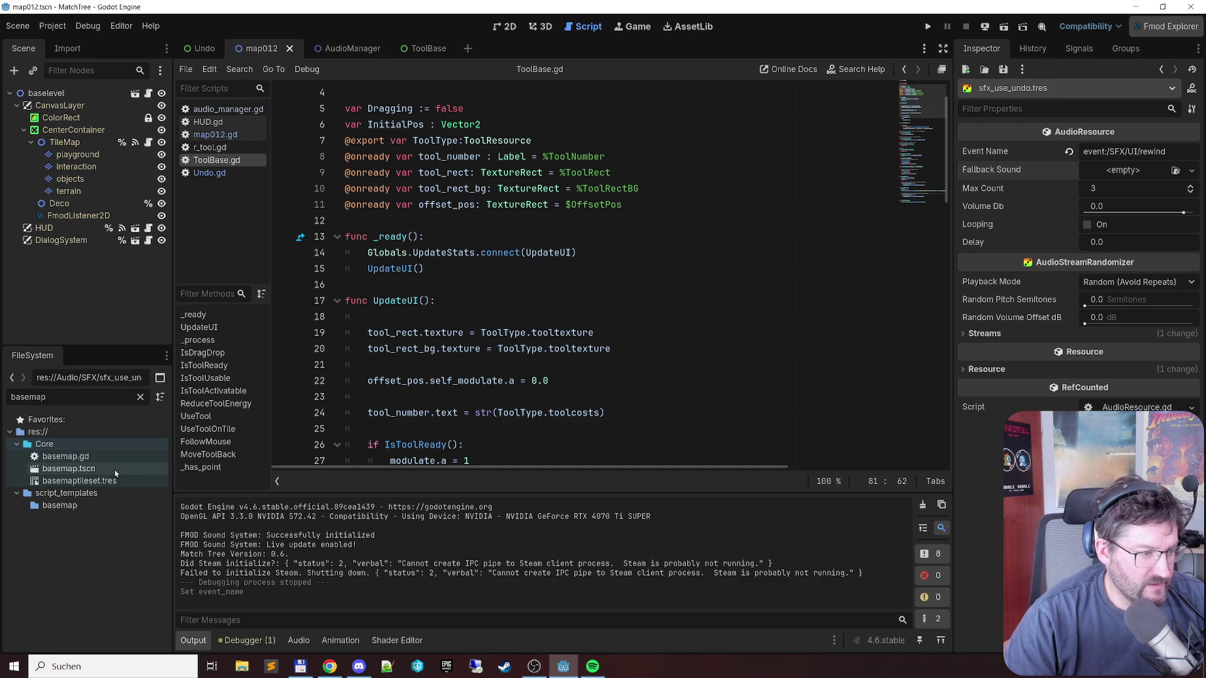
double_click(101, 456)
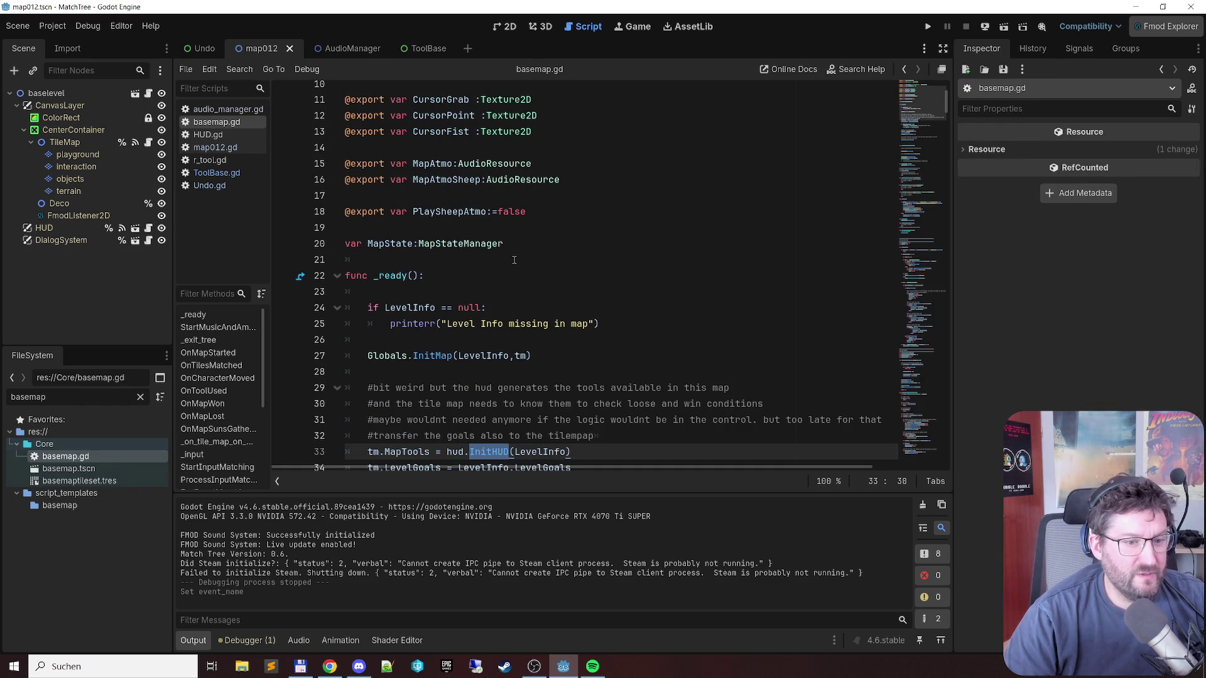
scroll(514, 260, down, 1)
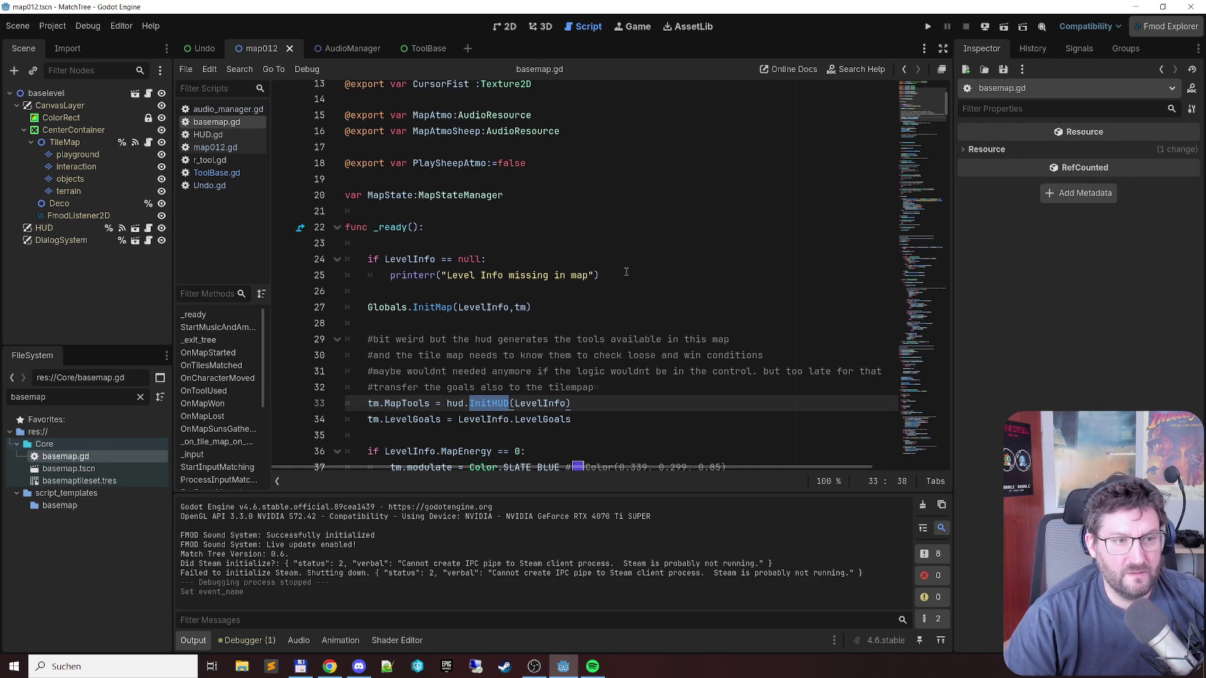
scroll(626, 271, down, 20)
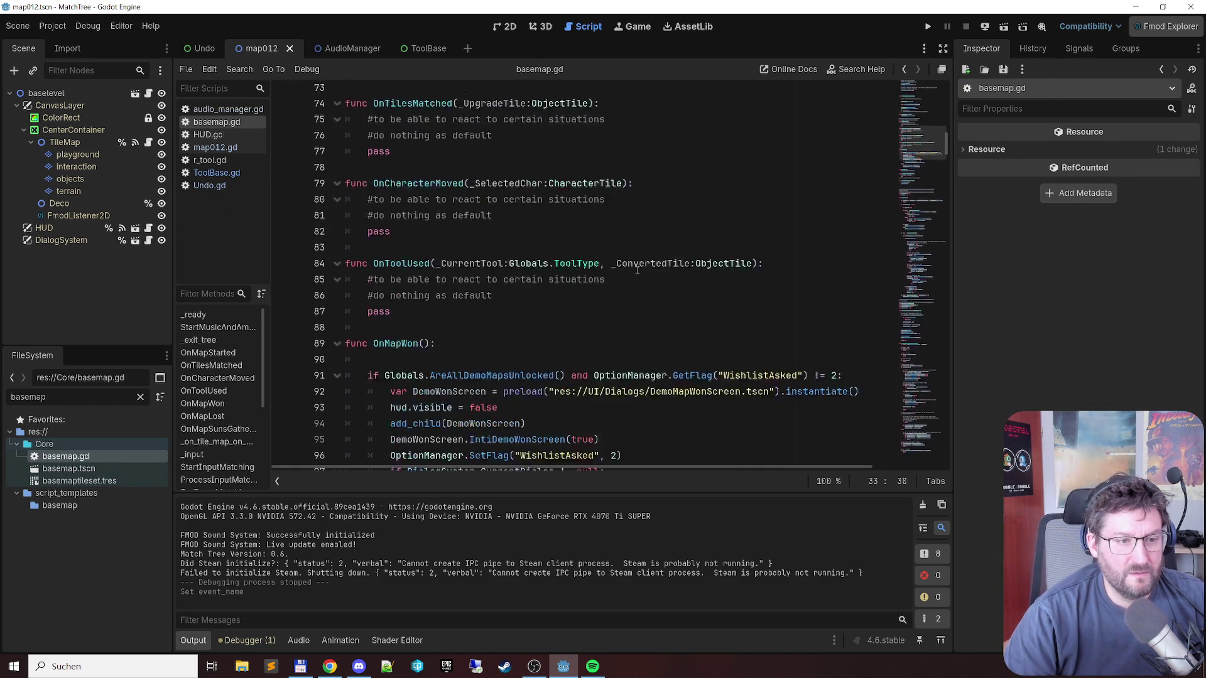
scroll(635, 272, down, 16)
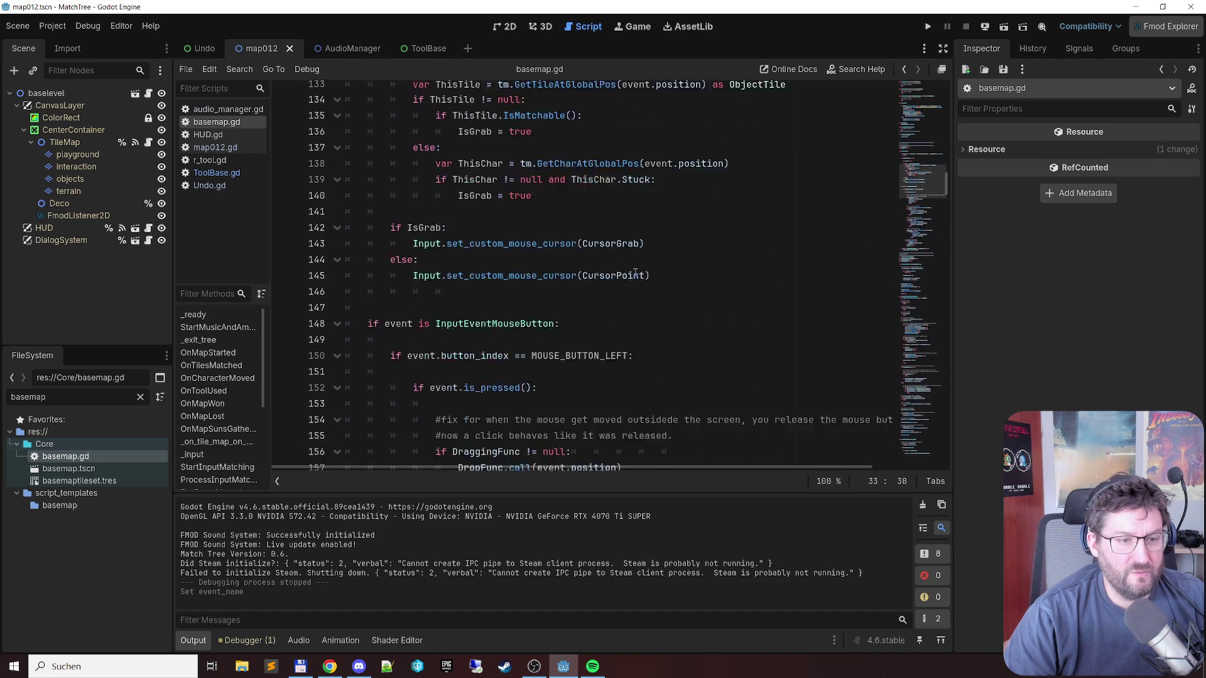
scroll(633, 272, down, 14)
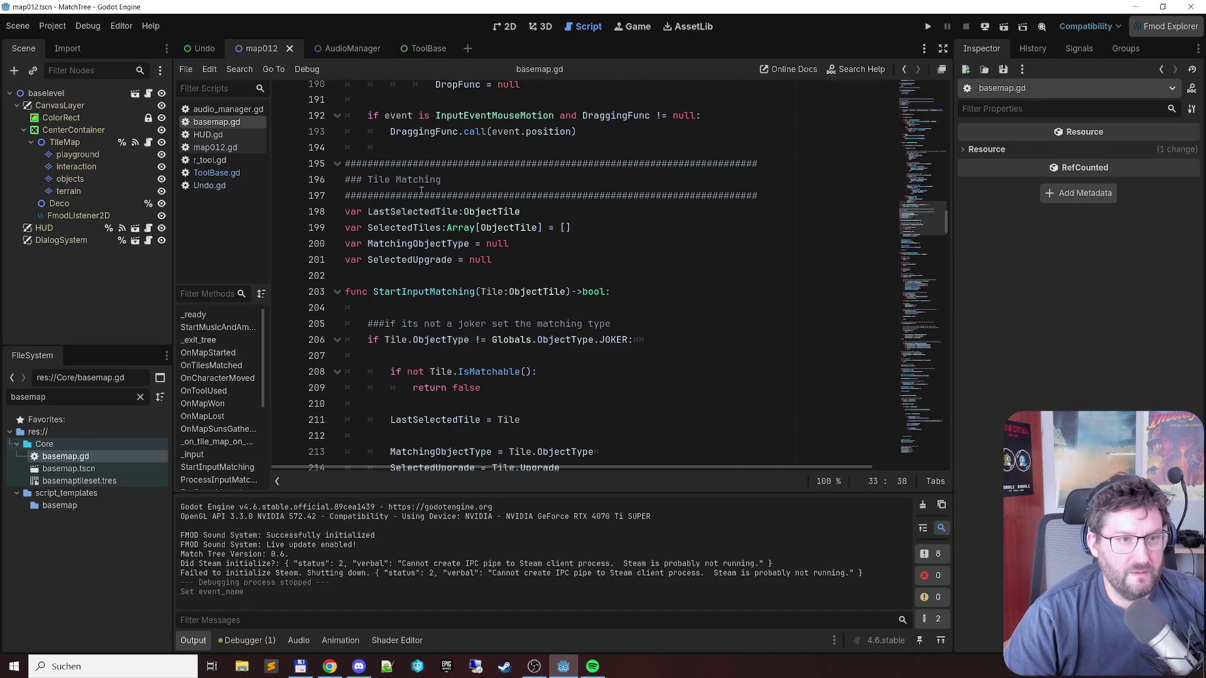
scroll(427, 192, up, 4)
scroll(557, 227, up, 2)
scroll(557, 227, down, 5)
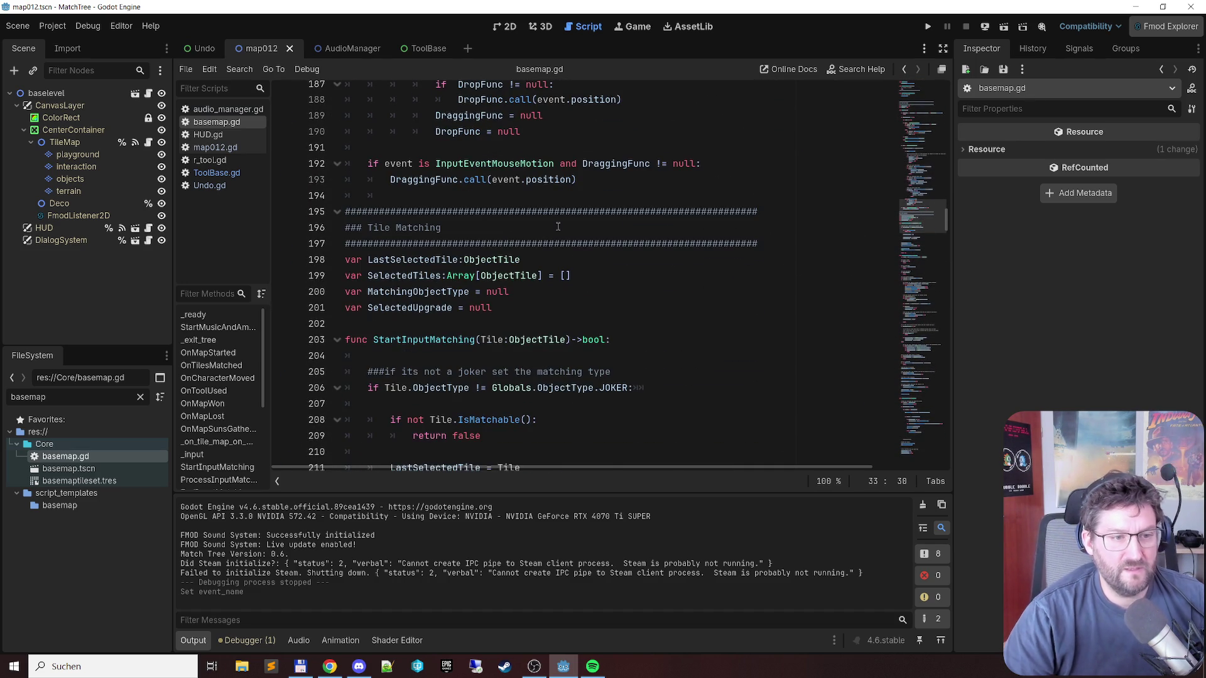
scroll(557, 227, down, 5)
Scroll to the EndInputTool code and jump to the UseTool definition.
scroll(558, 227, down, 20)
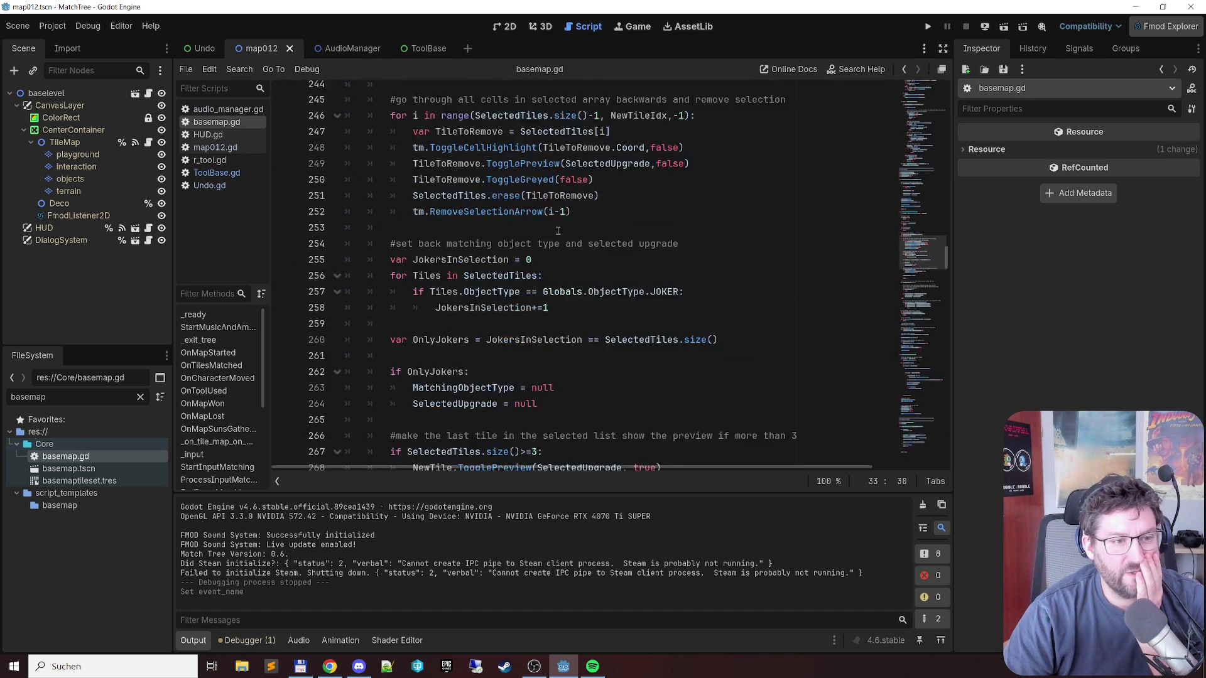
scroll(560, 247, down, 20)
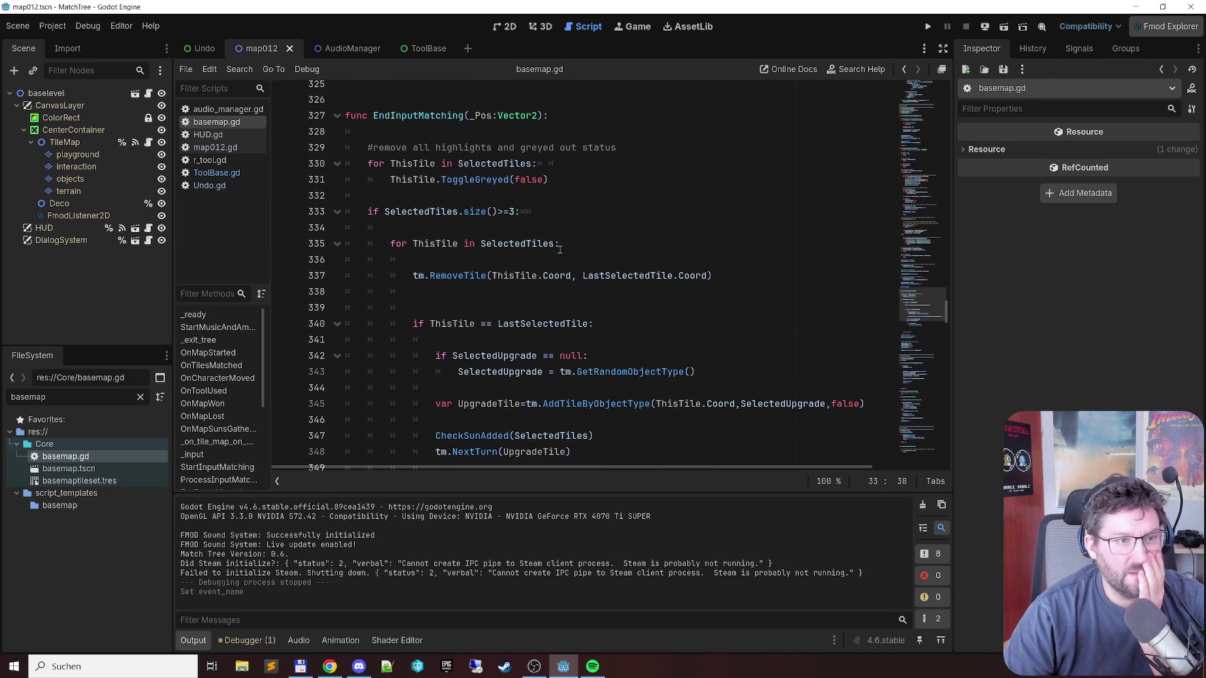
scroll(560, 250, down, 14)
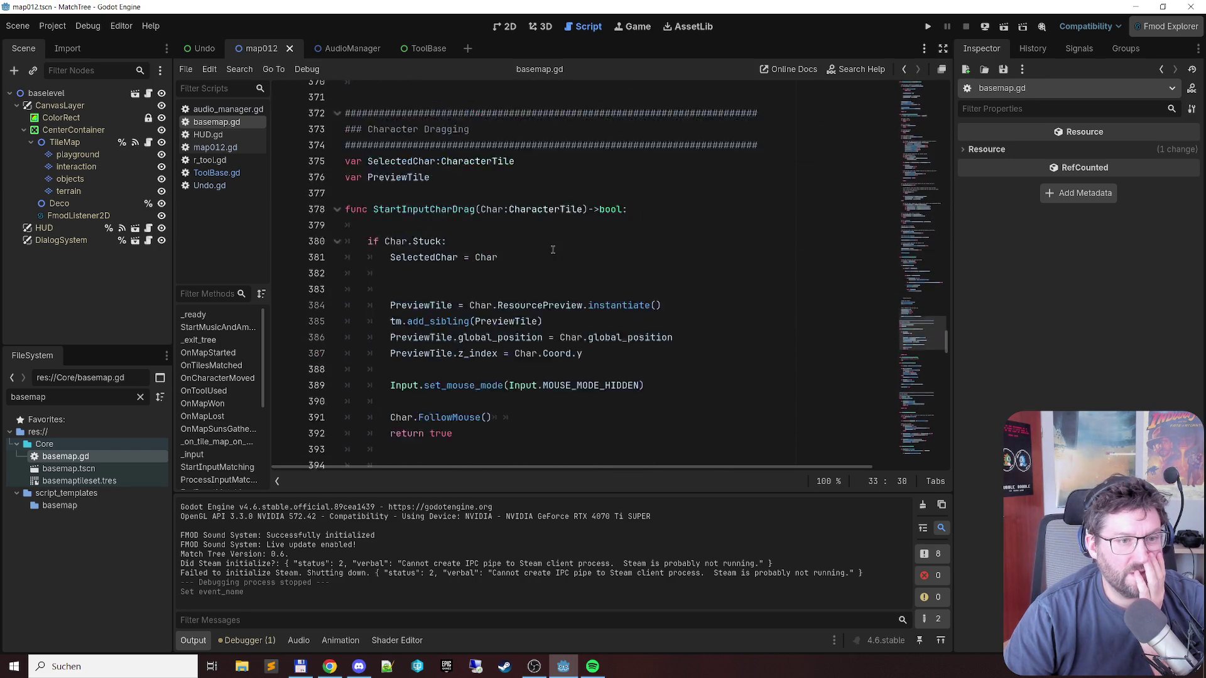
scroll(548, 250, down, 12)
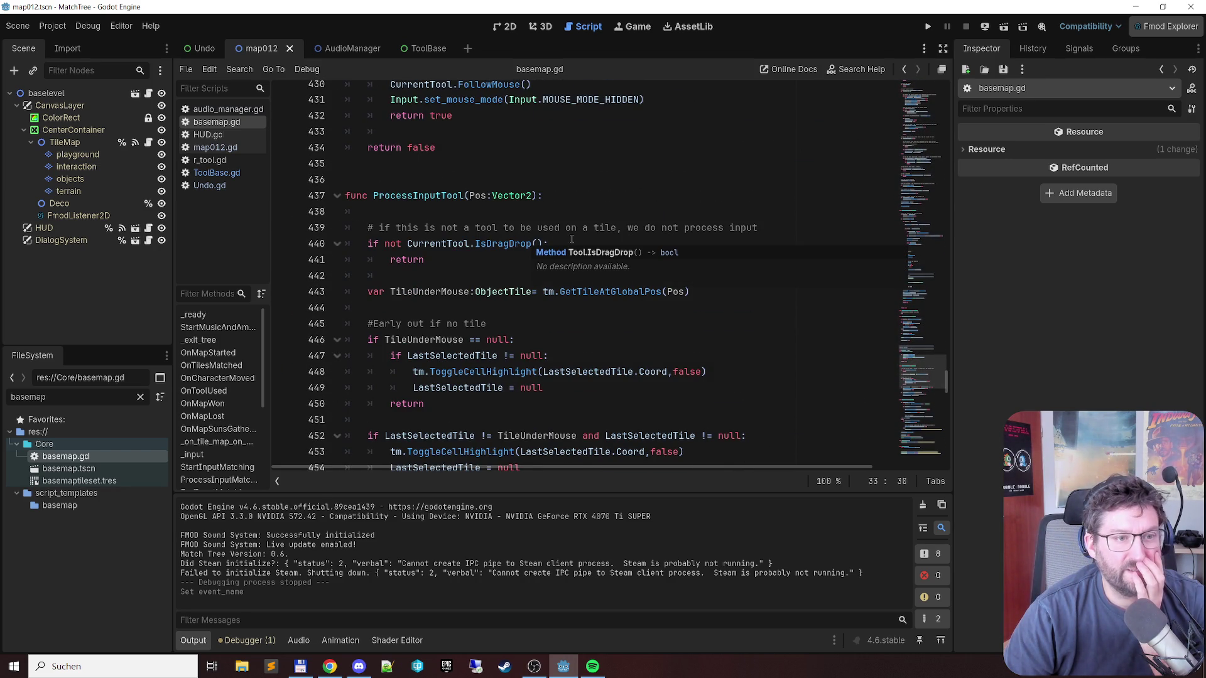
scroll(506, 282, down, 3)
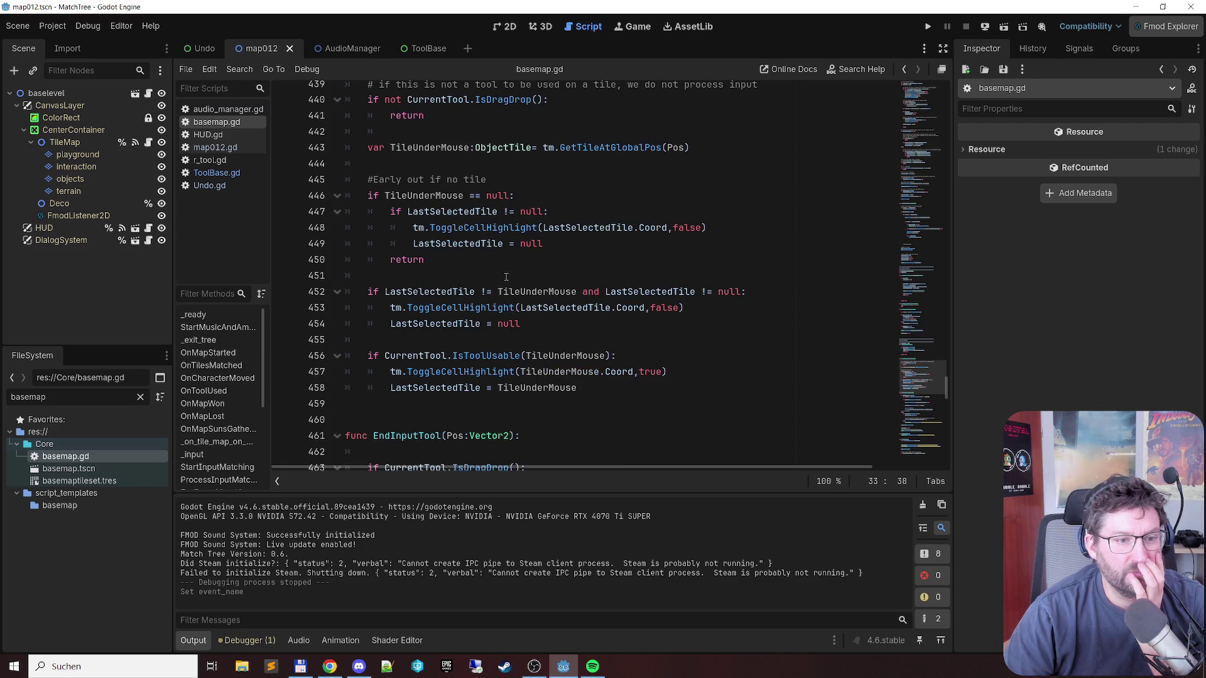
scroll(506, 277, down, 3)
scroll(499, 255, down, 3)
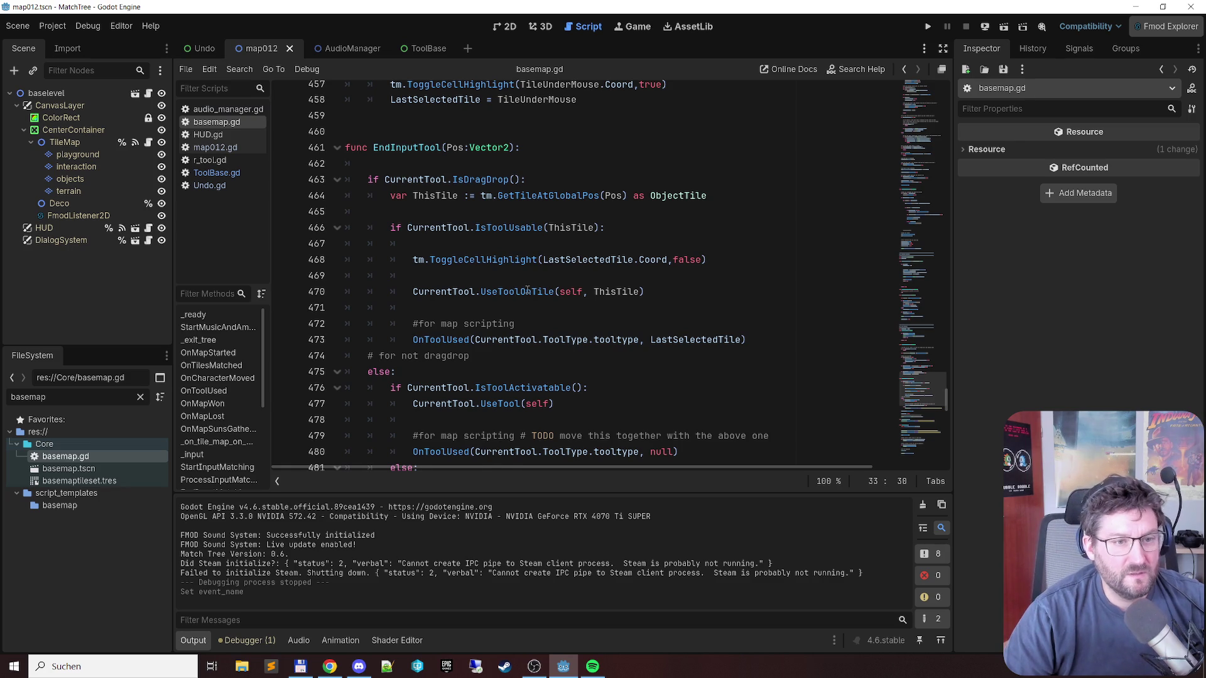
scroll(538, 281, down, 1)
mouse_move(518, 248)
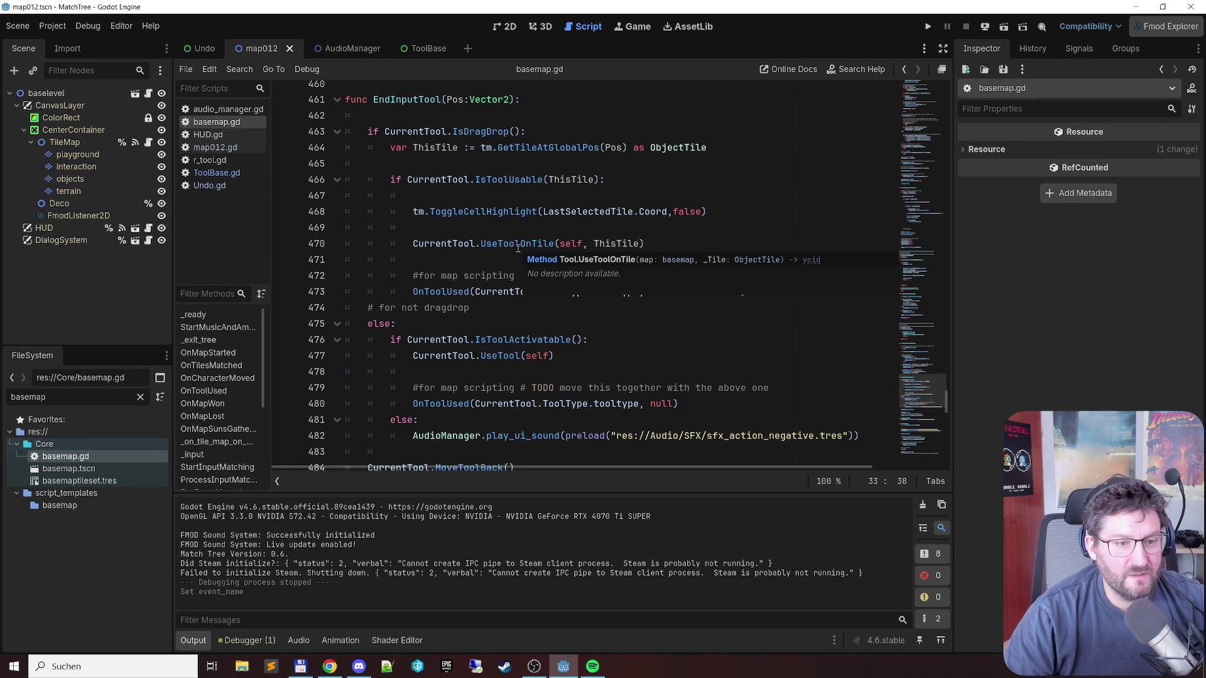
scroll(493, 234, down, 1)
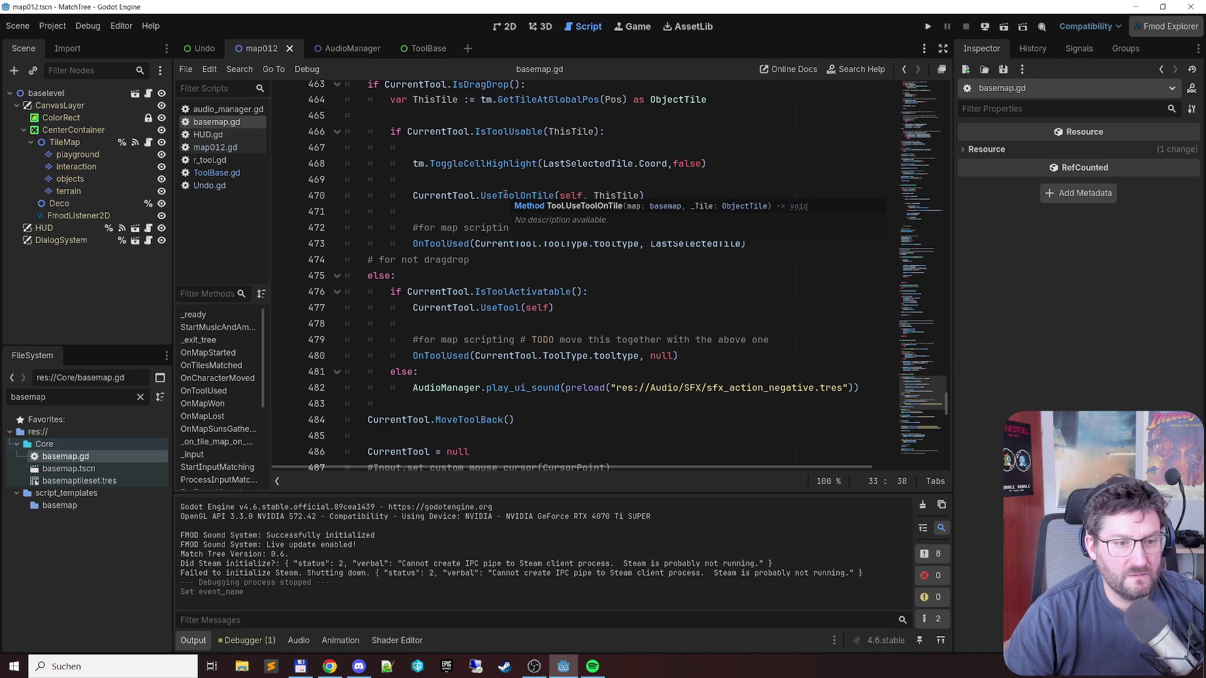
scroll(669, 288, down, 1)
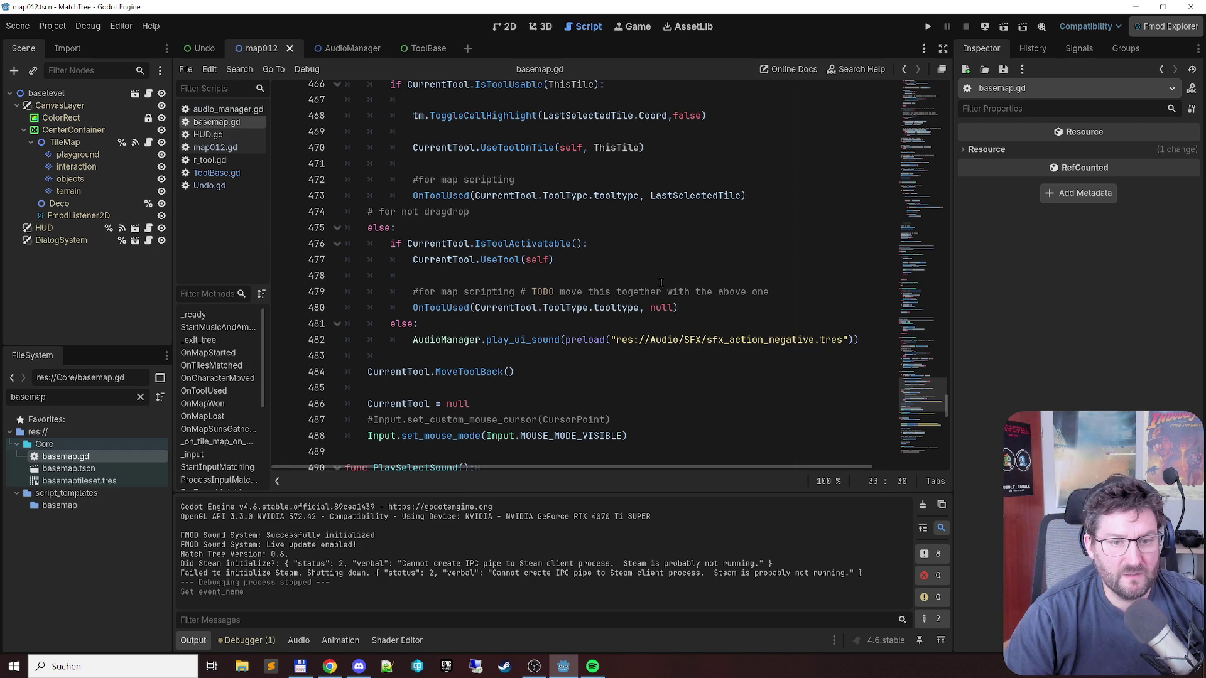
mouse_move(519, 342)
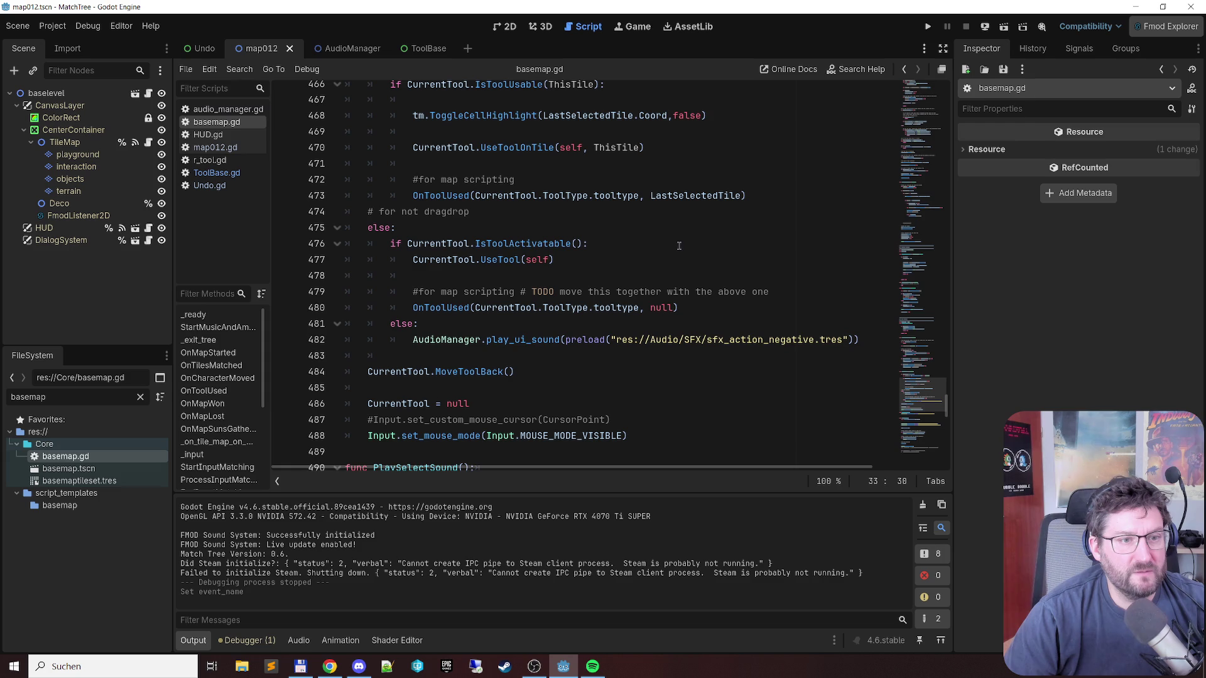
scroll(660, 245, down, 1)
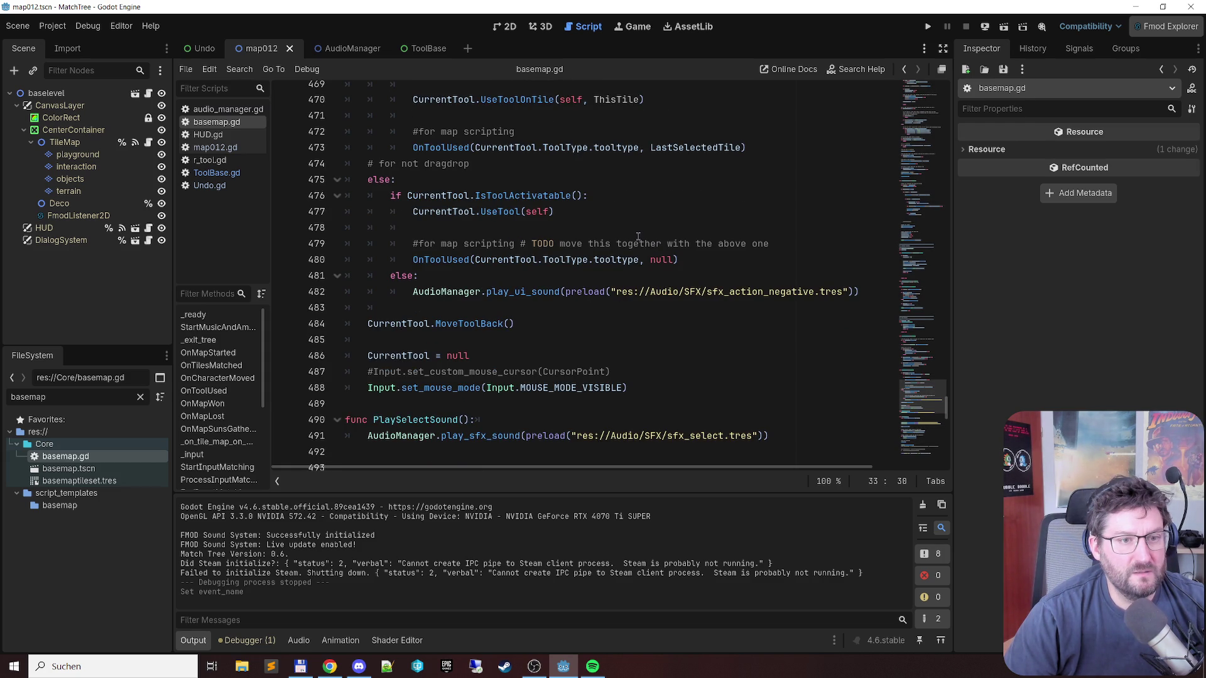
scroll(637, 237, up, 1)
ctrl+click(502, 262)
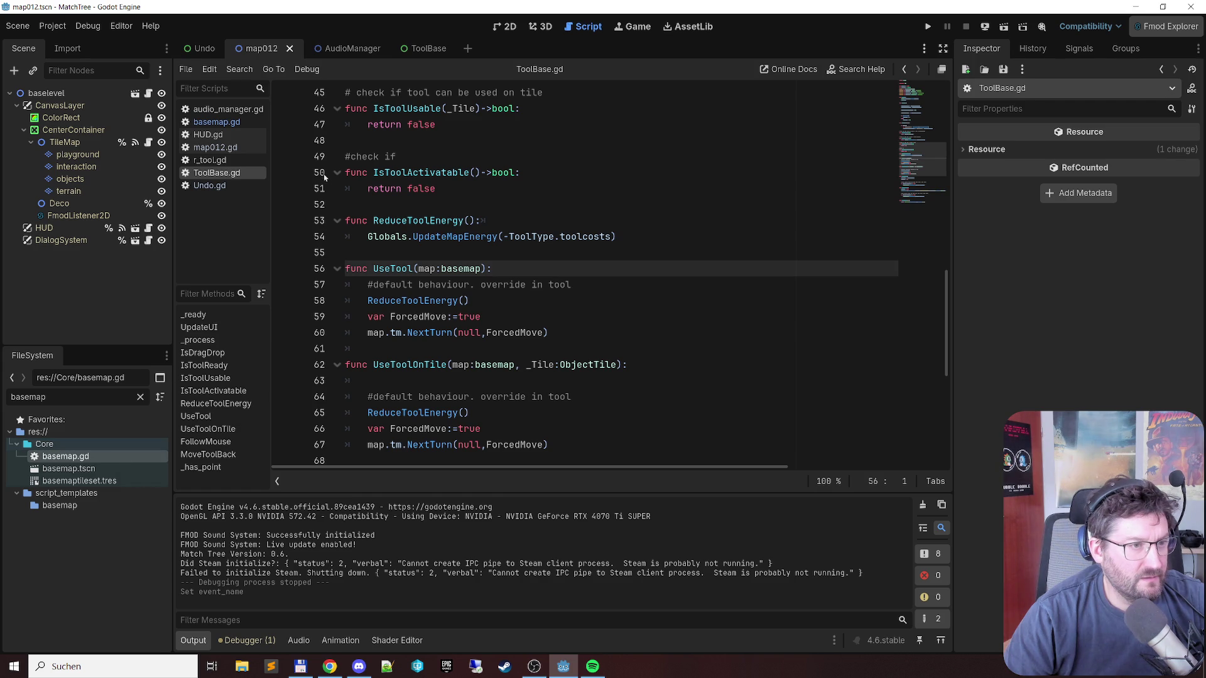
Open MagicWand.gd via a 'magic' filter, select its line 7 play_sfx_sound call, then return to Undo.gd.
double_click(69, 397)
text(magic wa)
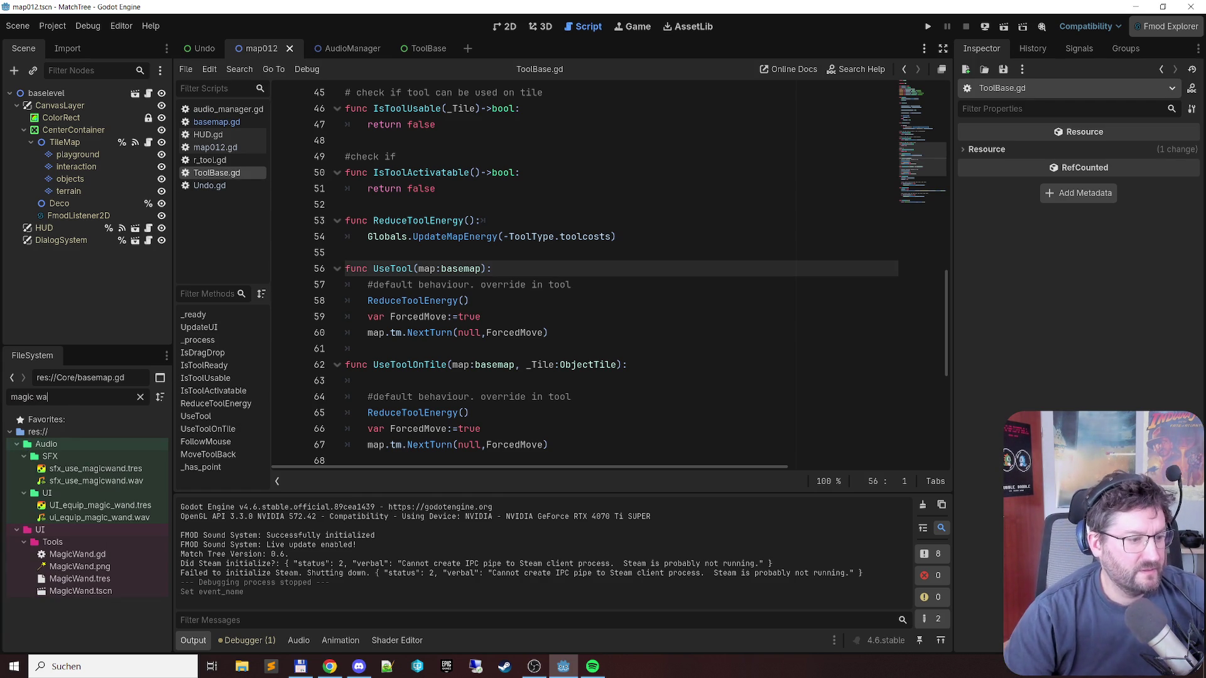
double_click(99, 555)
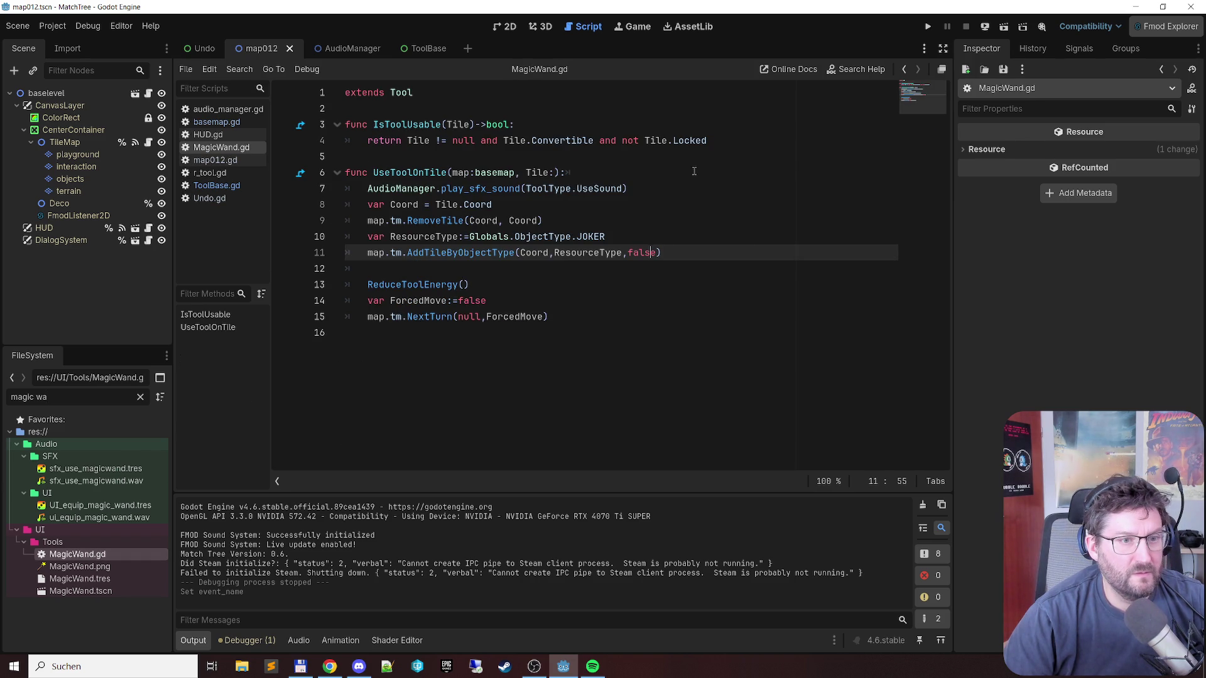
click(642, 196)
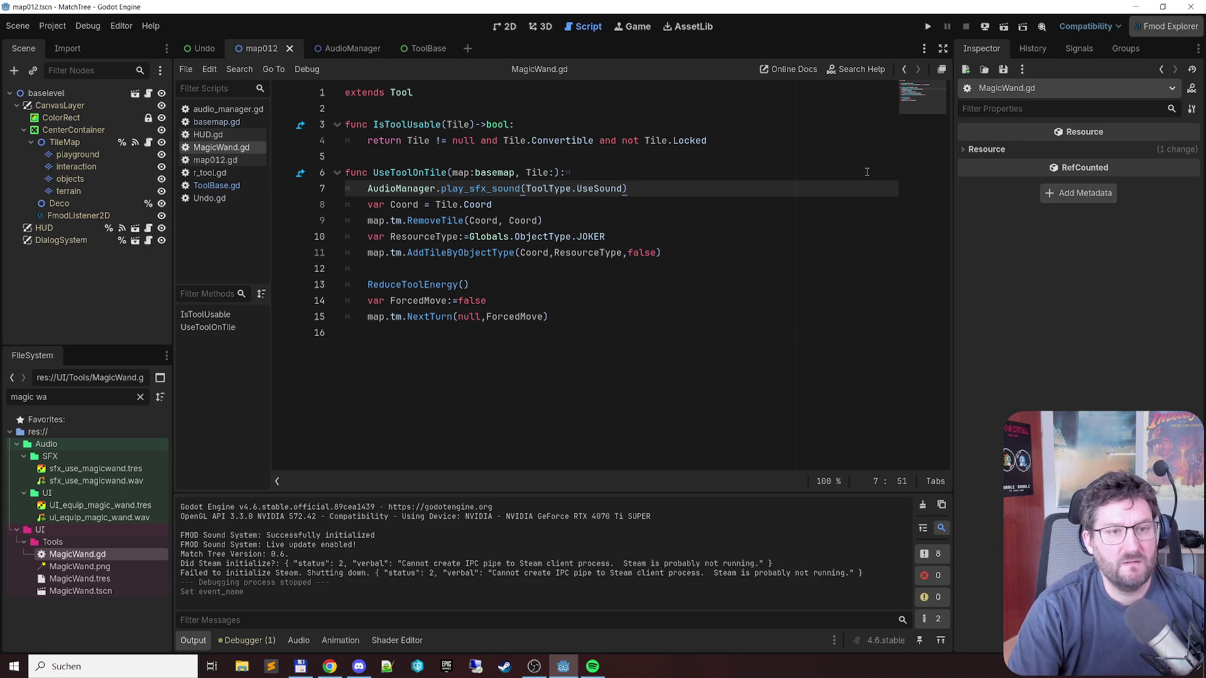
key(shift+Home)
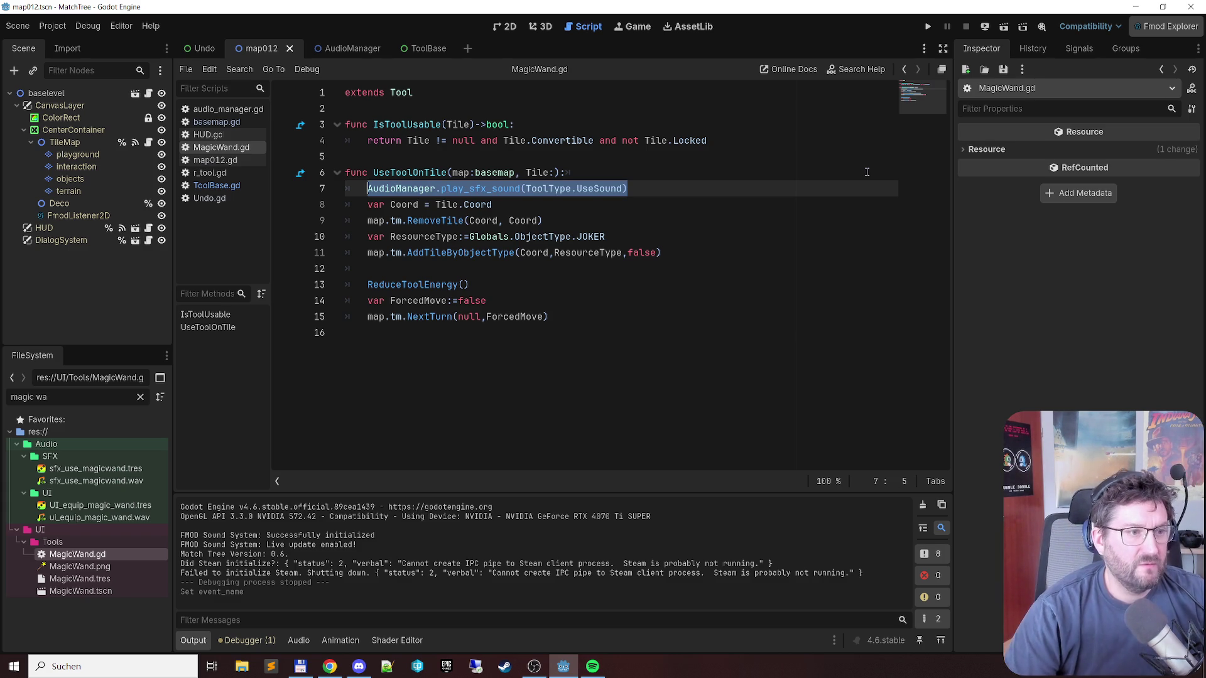
click(209, 197)
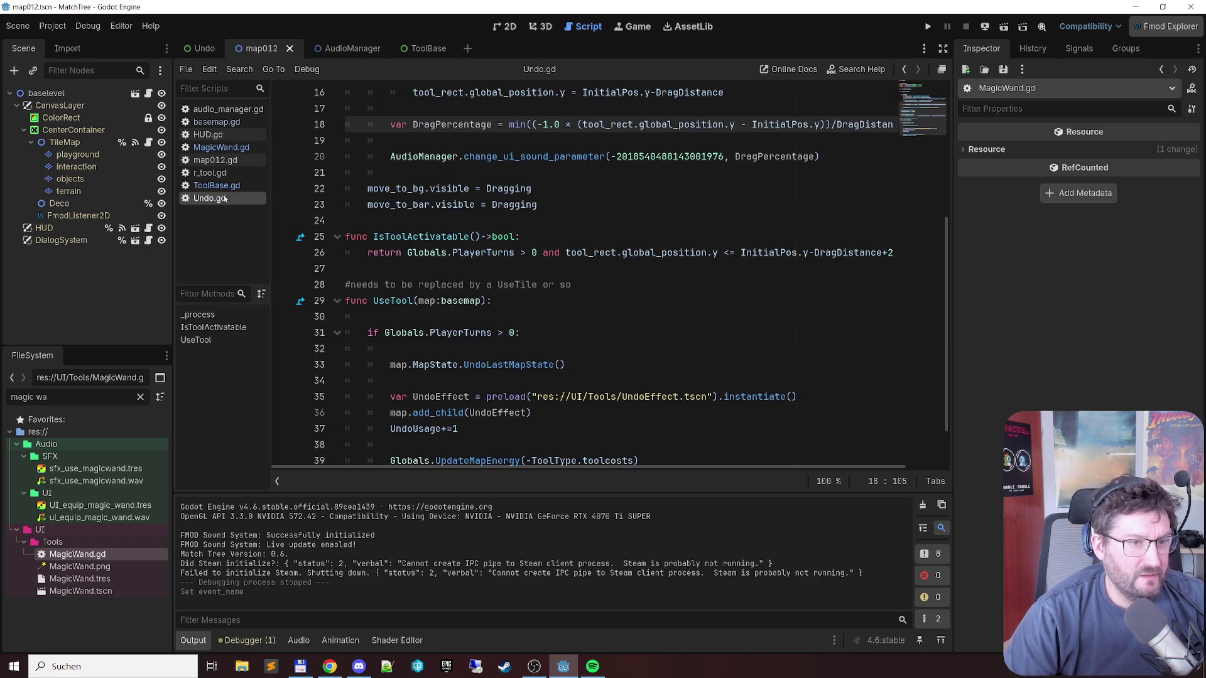
Insert AudioManager.play_sfx_sound(ToolType.UseSound) after UndoUsage += 1 in Undo.gd, then open the Undo scene.
scroll(587, 251, down, 1)
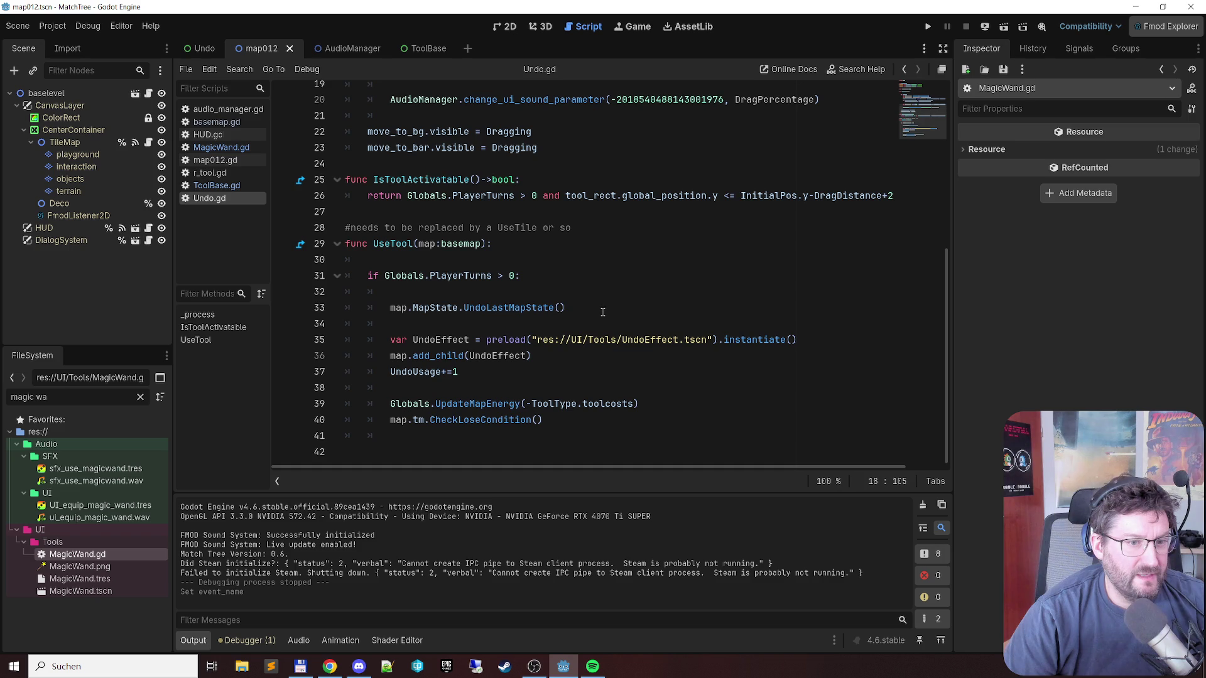
click(566, 339)
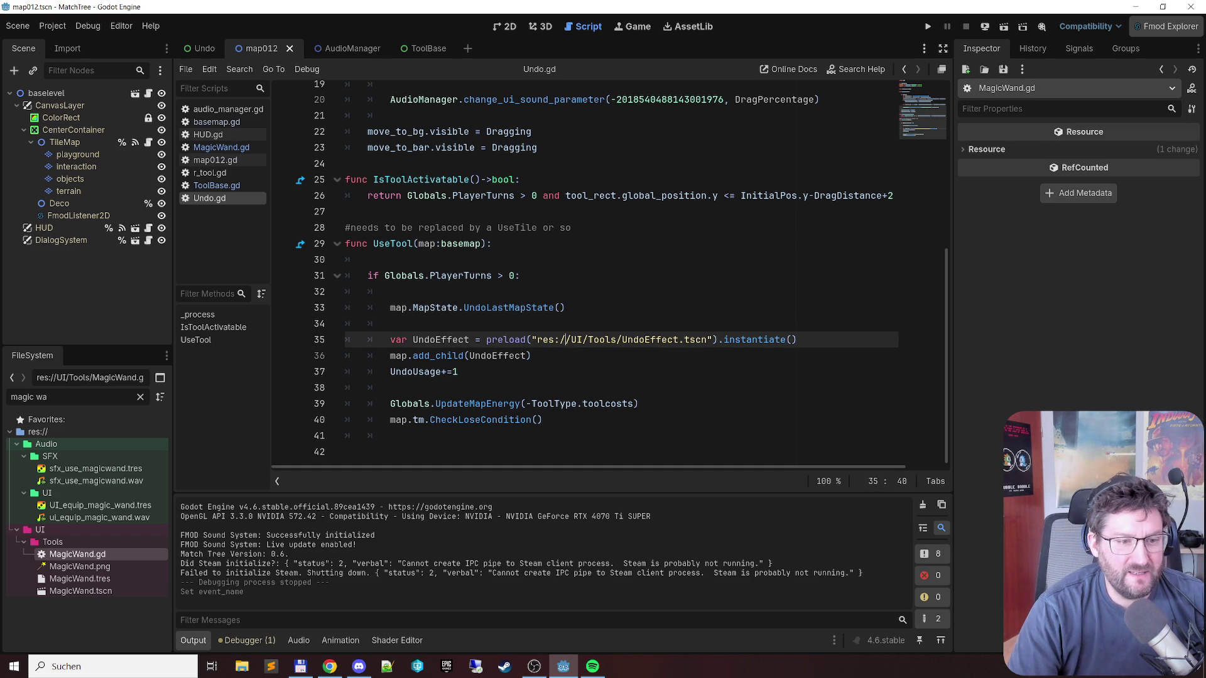
click(459, 371)
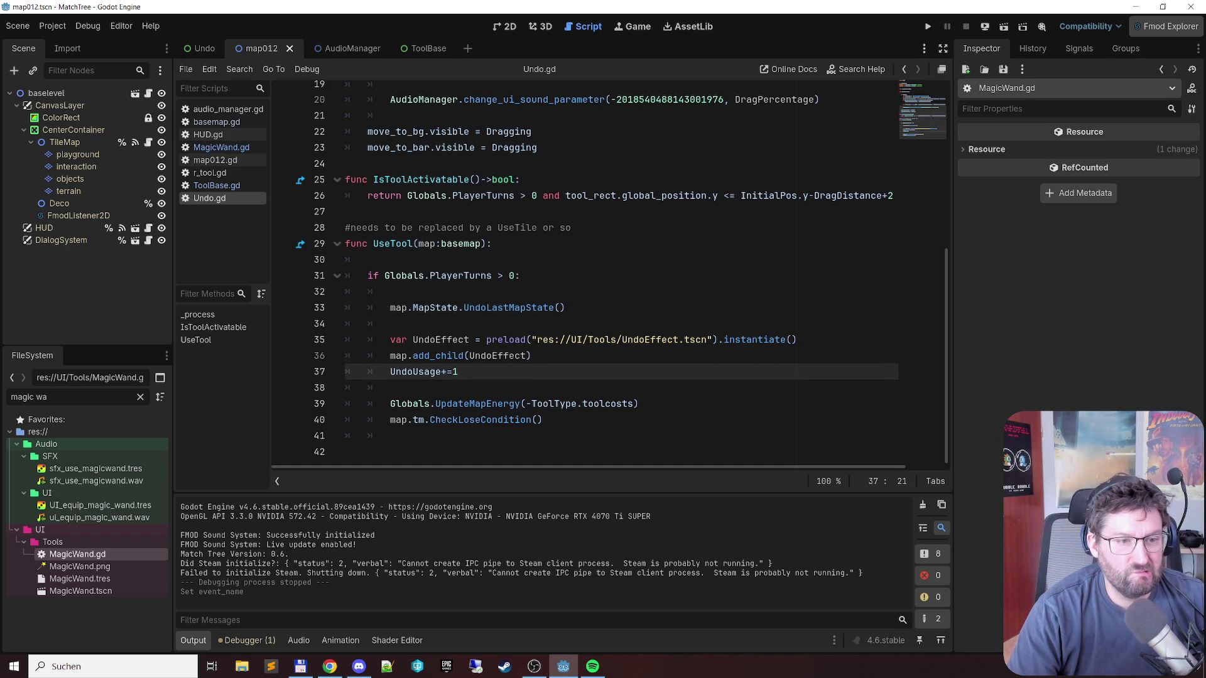
click(390, 387)
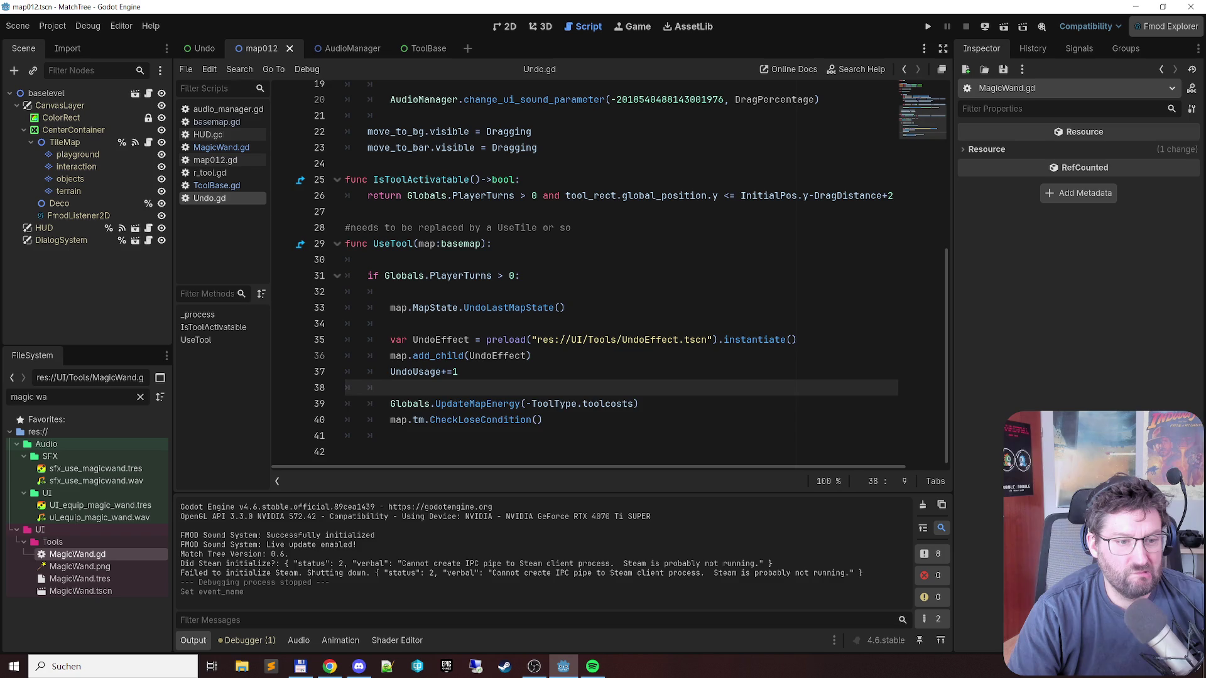
click(542, 419)
key(Up)
text(AudioManager.play_sfx_sound(ToolType.UseSound))
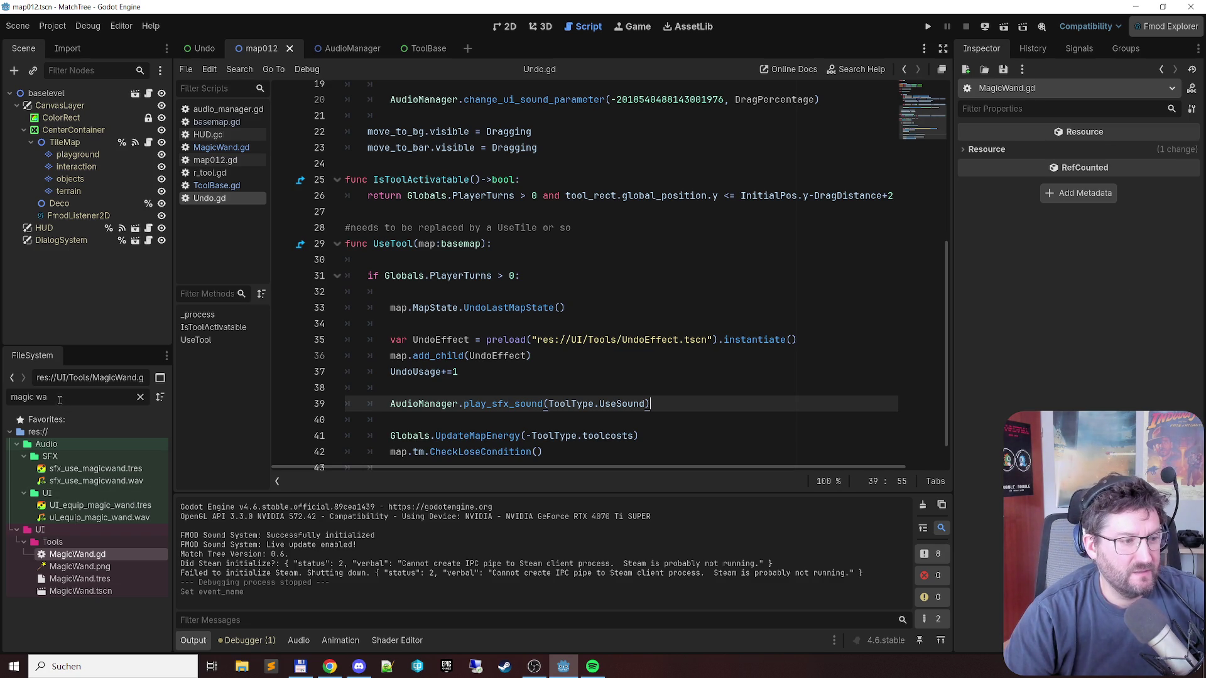
click(202, 48)
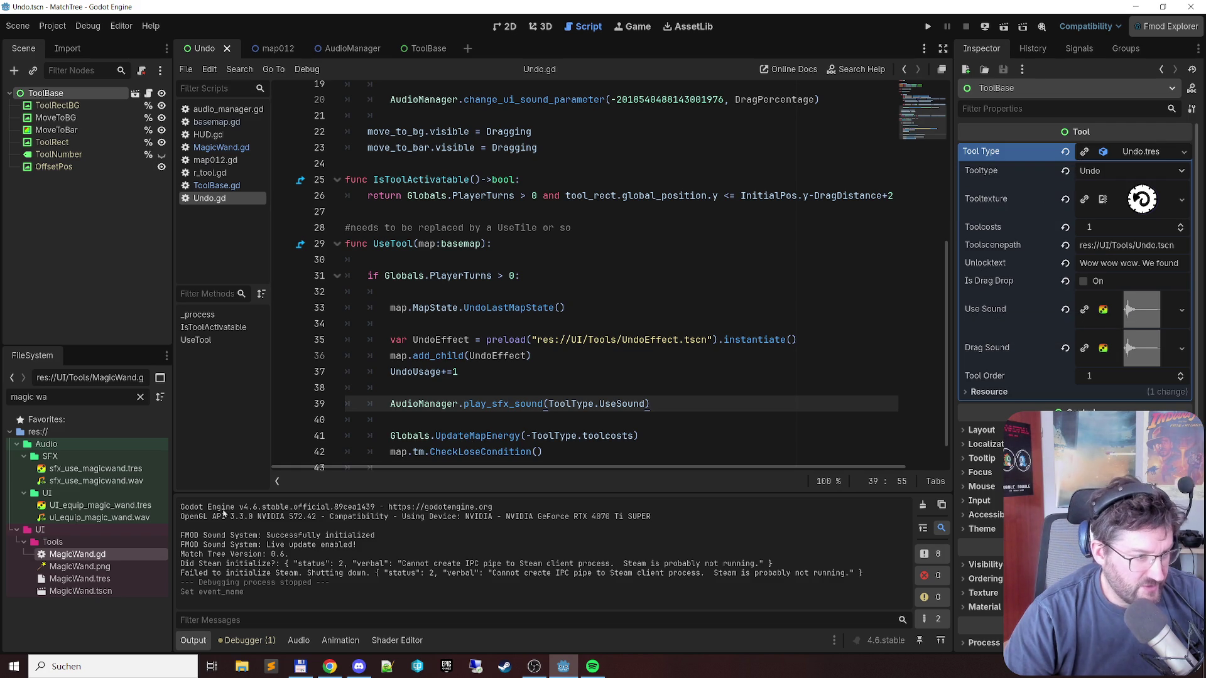
Filter FileSystem for 'undo' and assign sfx_use_undo.tres to the Undo tool's Use Sound slot.
drag(48, 397, 10, 397)
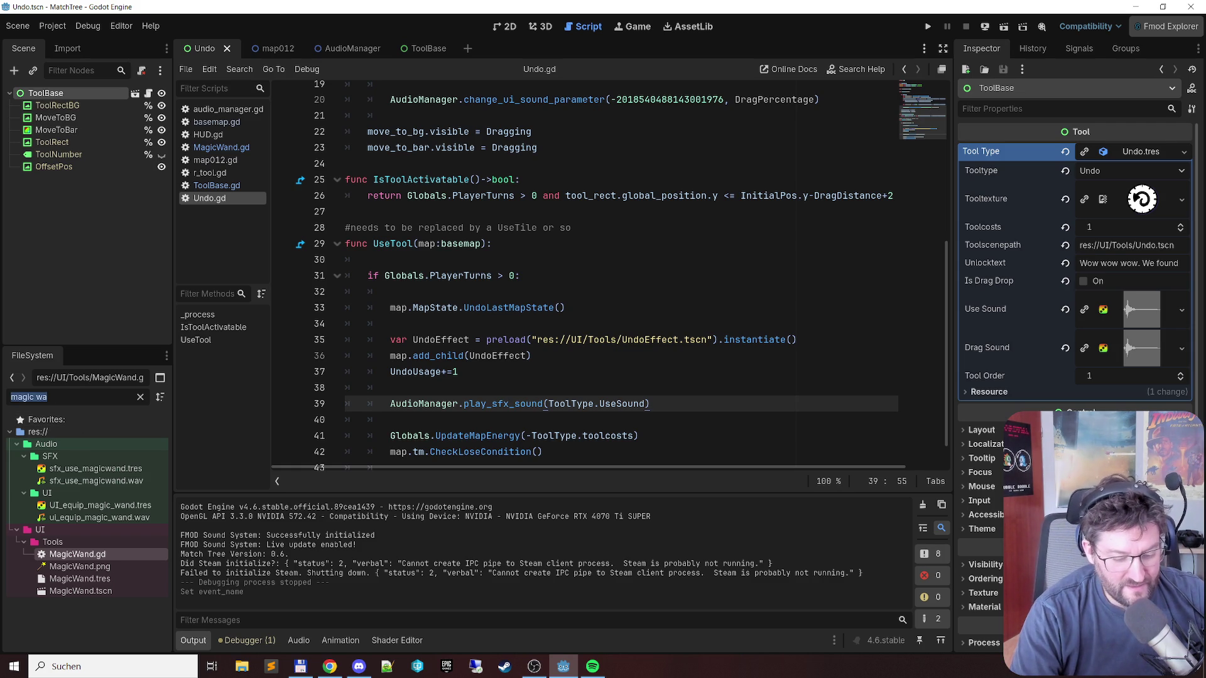
text(undo)
click(84, 481)
mouse_move(84, 481)
mouse_down()
mouse_move(662, 419)
mouse_move(1138, 311)
mouse_up()
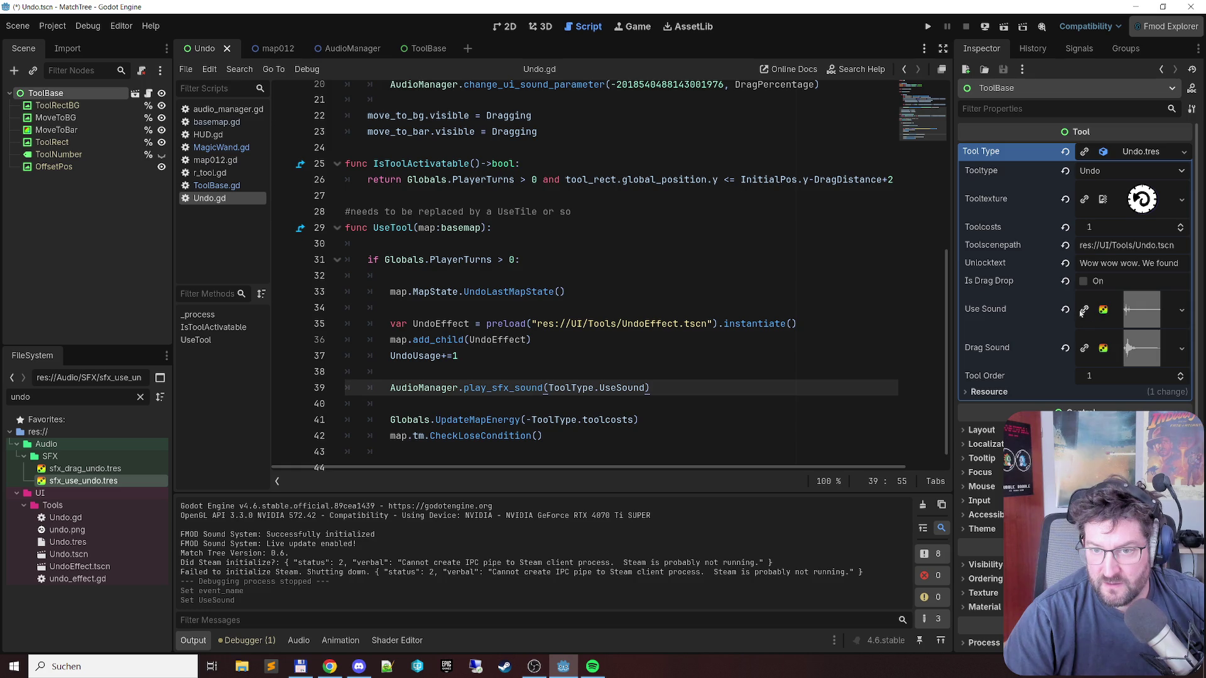
Inspect the Use Sound resource to confirm event:/SFX/UI/rewind, then return to map012.gd.
click(1141, 311)
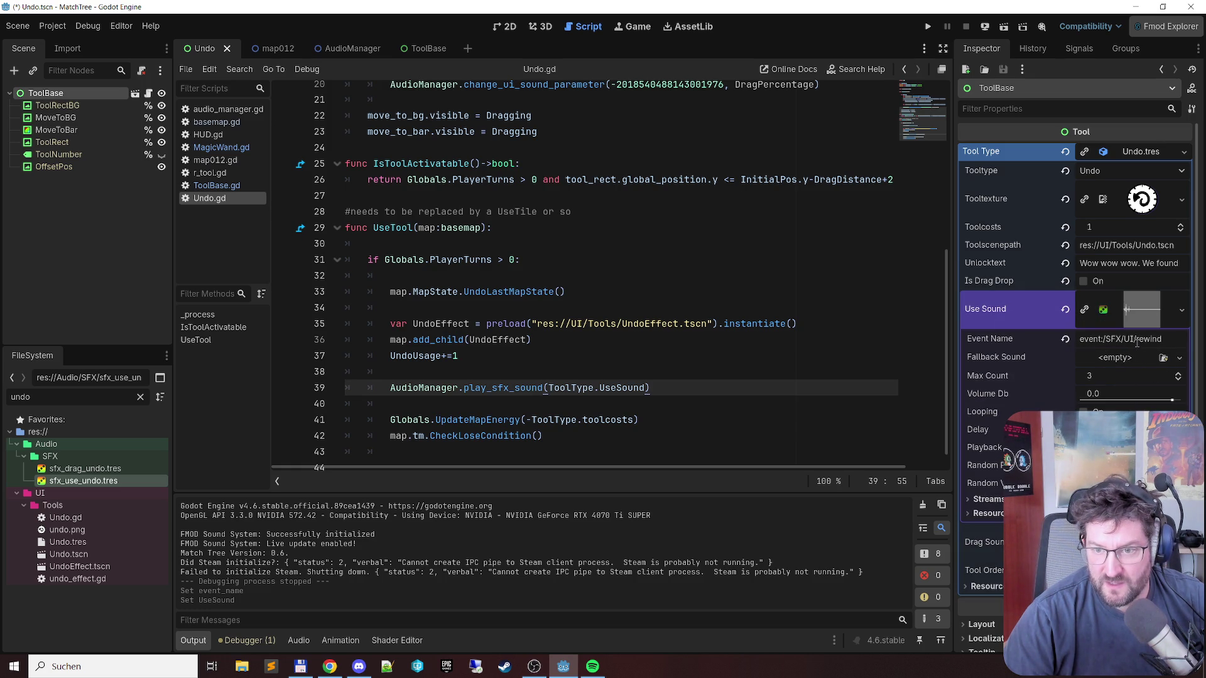
click(1139, 301)
click(1140, 304)
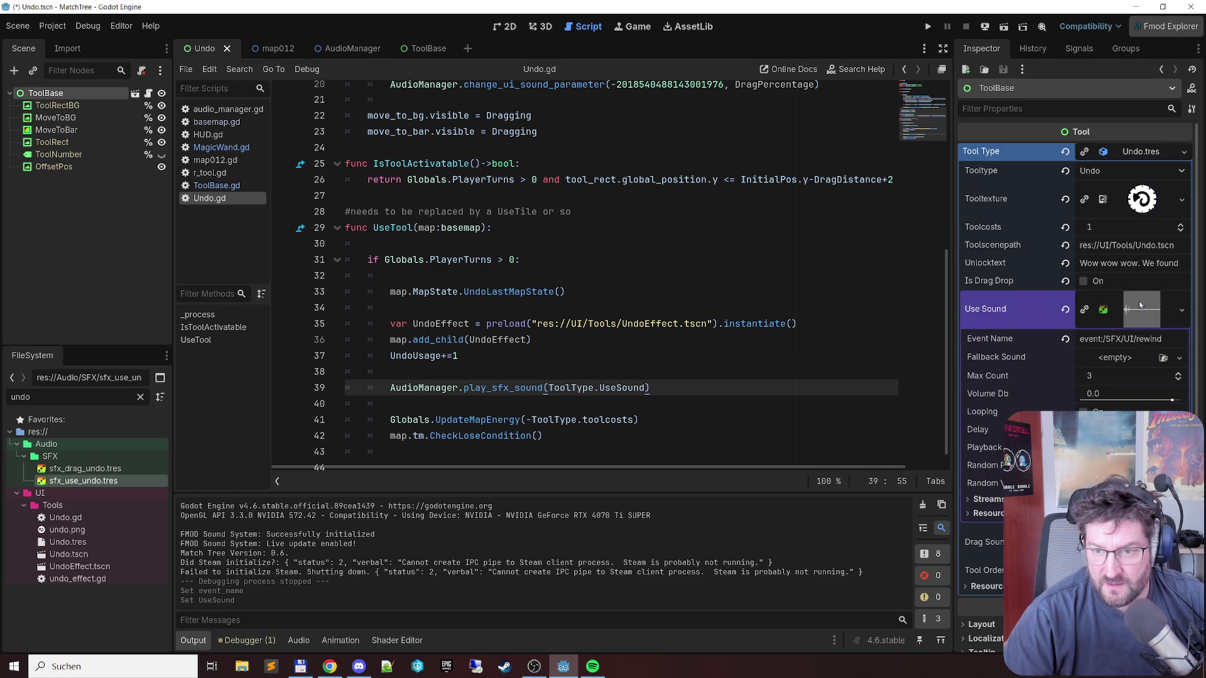
key(ctrl+d)
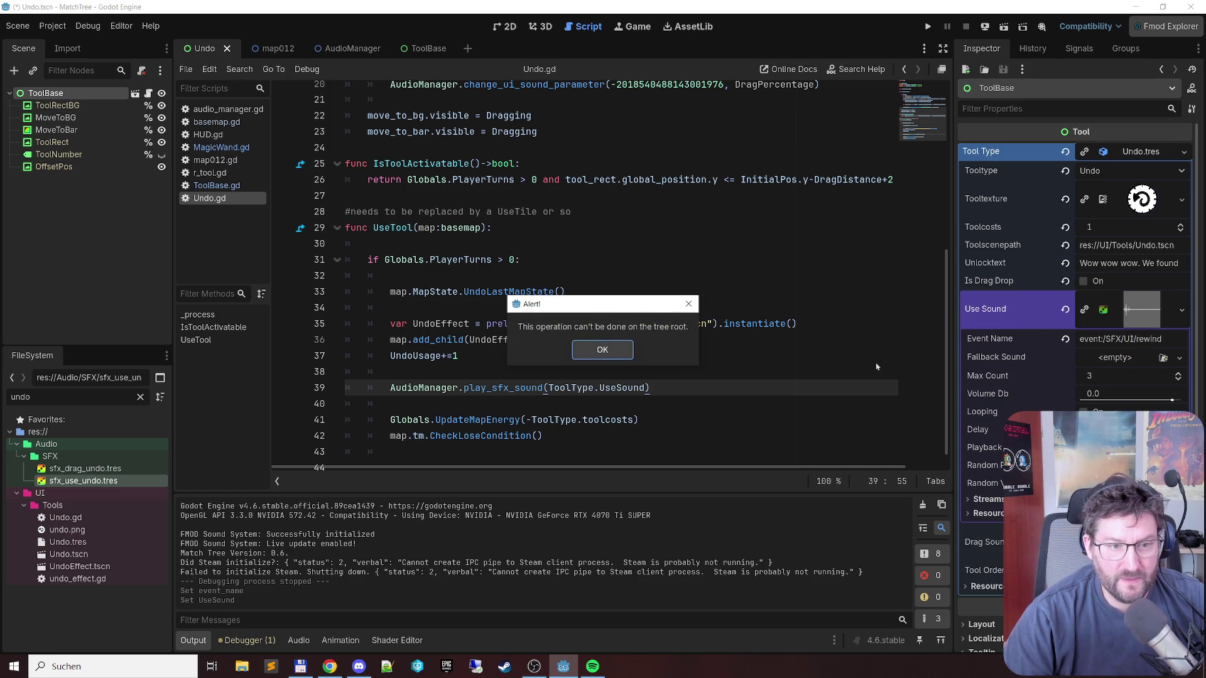
click(612, 344)
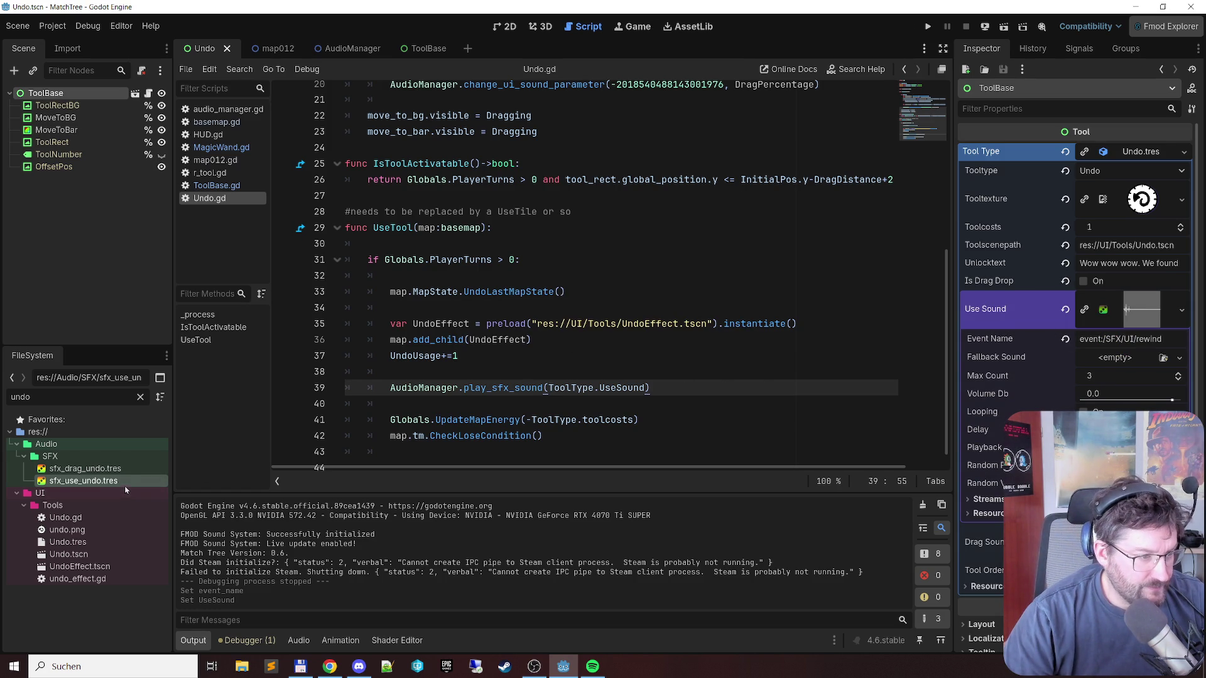
double_click(83, 480)
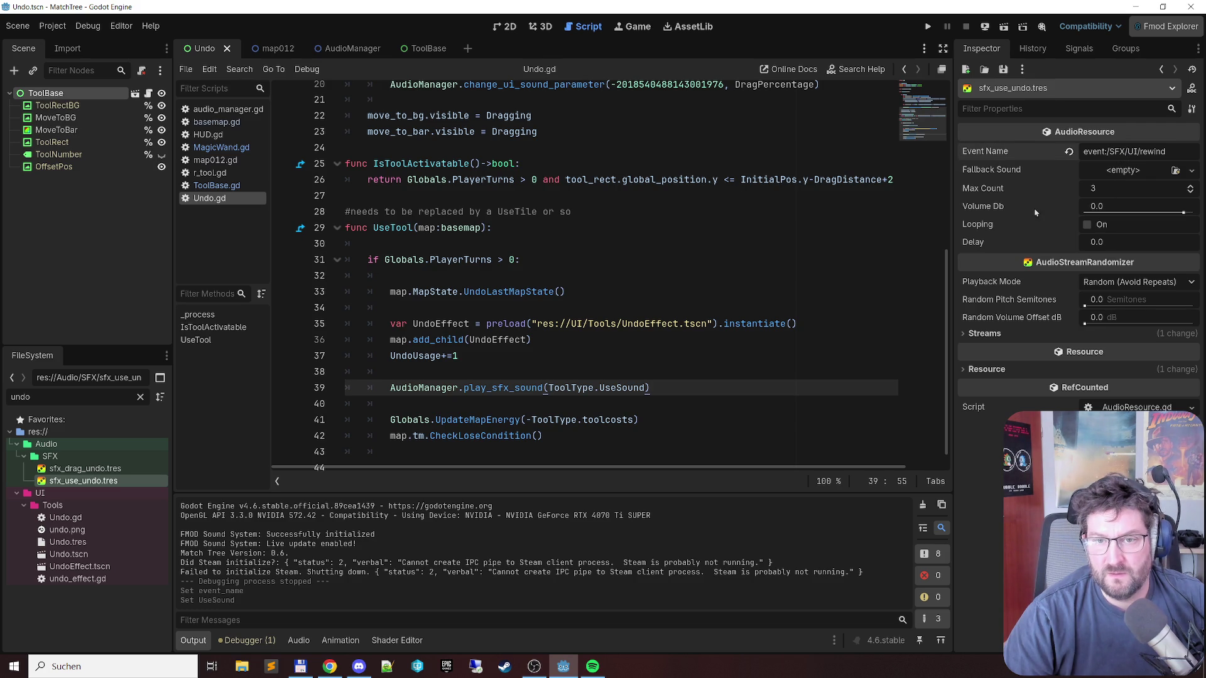
click(265, 50)
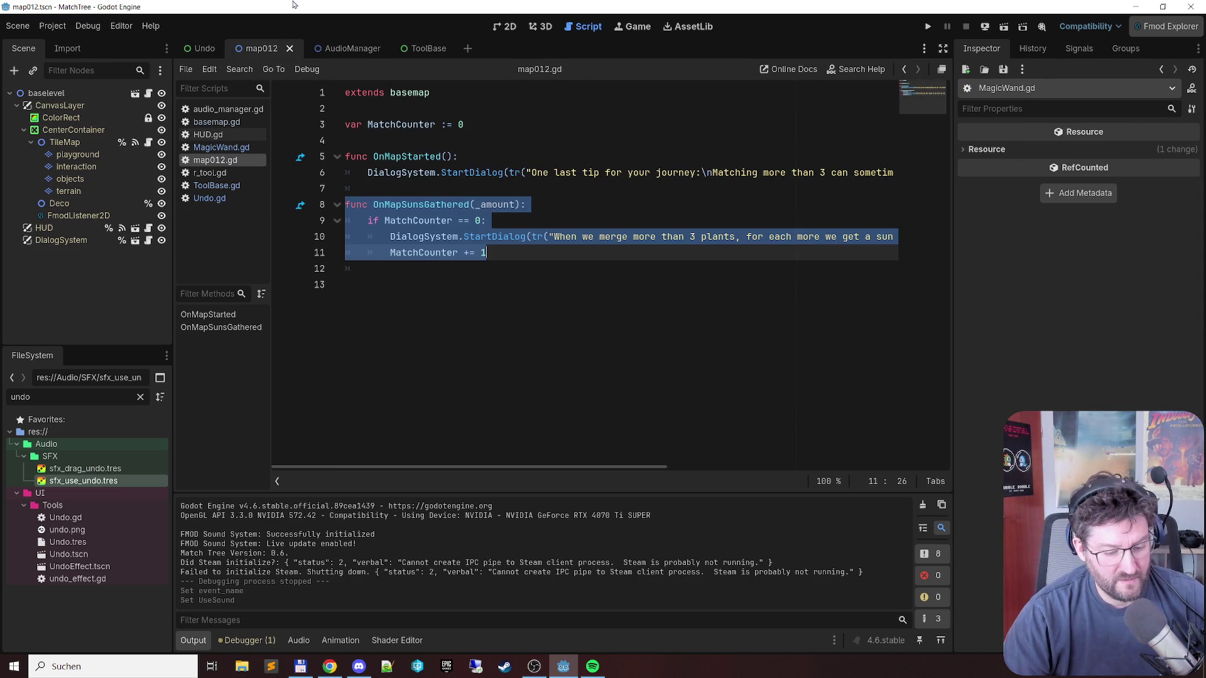
Run the scene with F6, merge yellow tulips, and undo that merge.
key(F6)
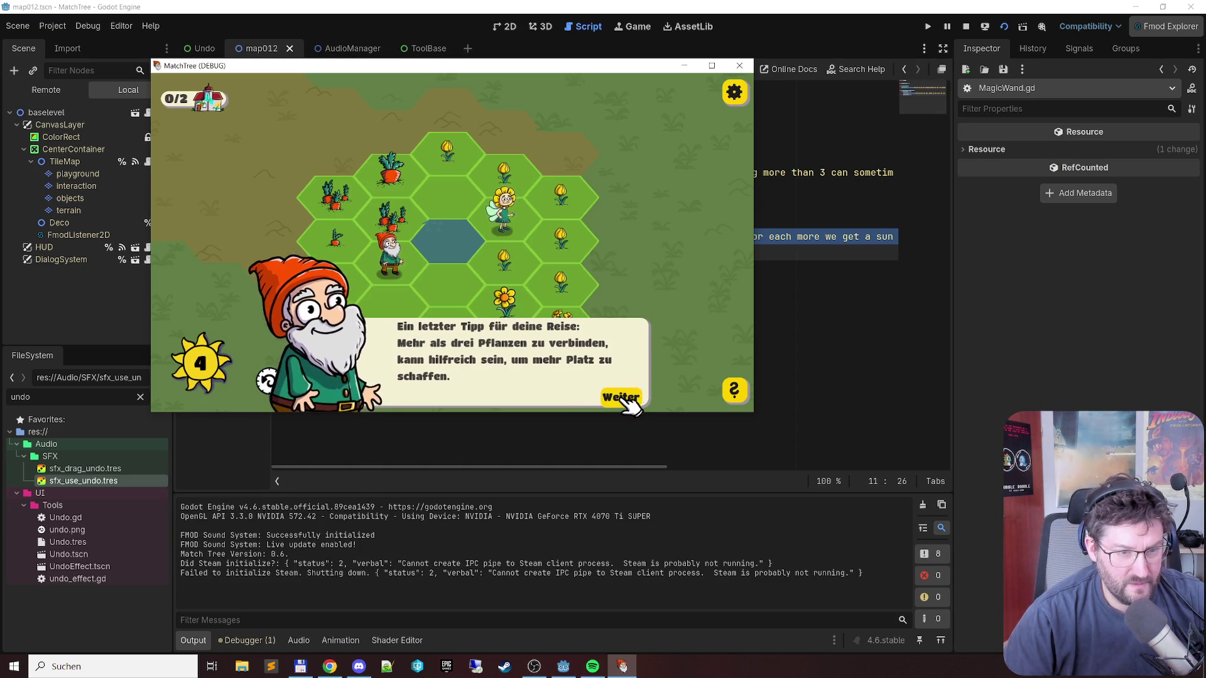
click(618, 394)
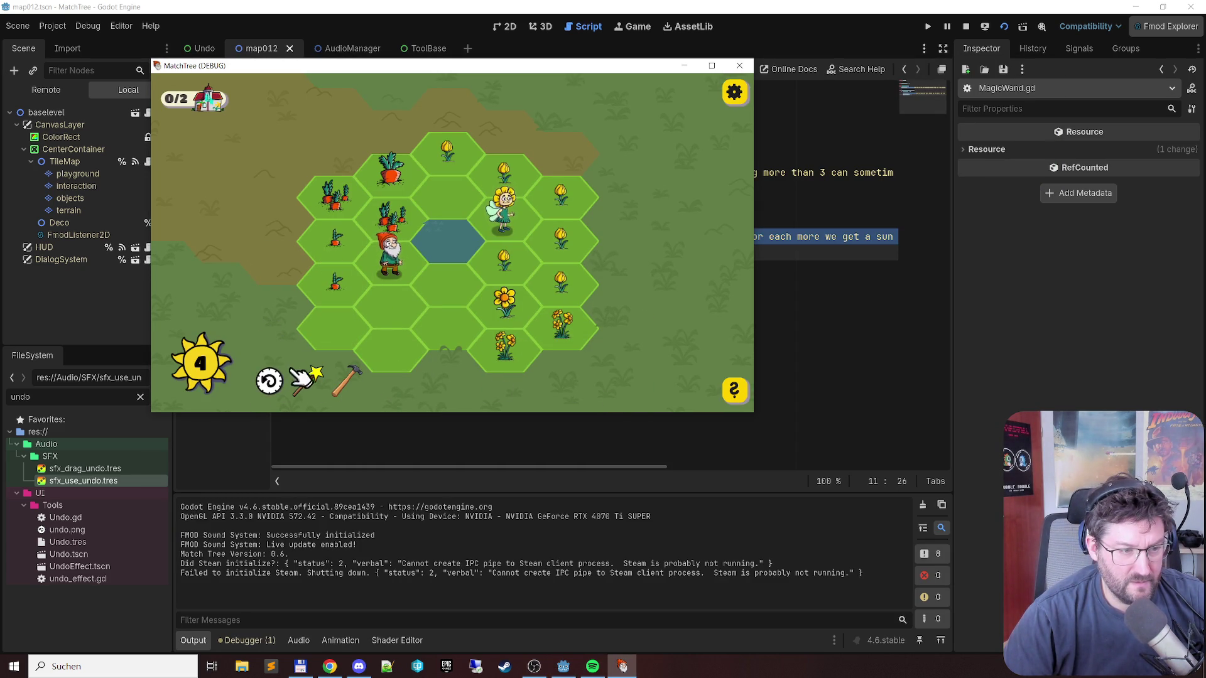
mouse_move(447, 150)
mouse_down()
mouse_move(561, 282)
mouse_move(504, 258)
mouse_up()
click(619, 395)
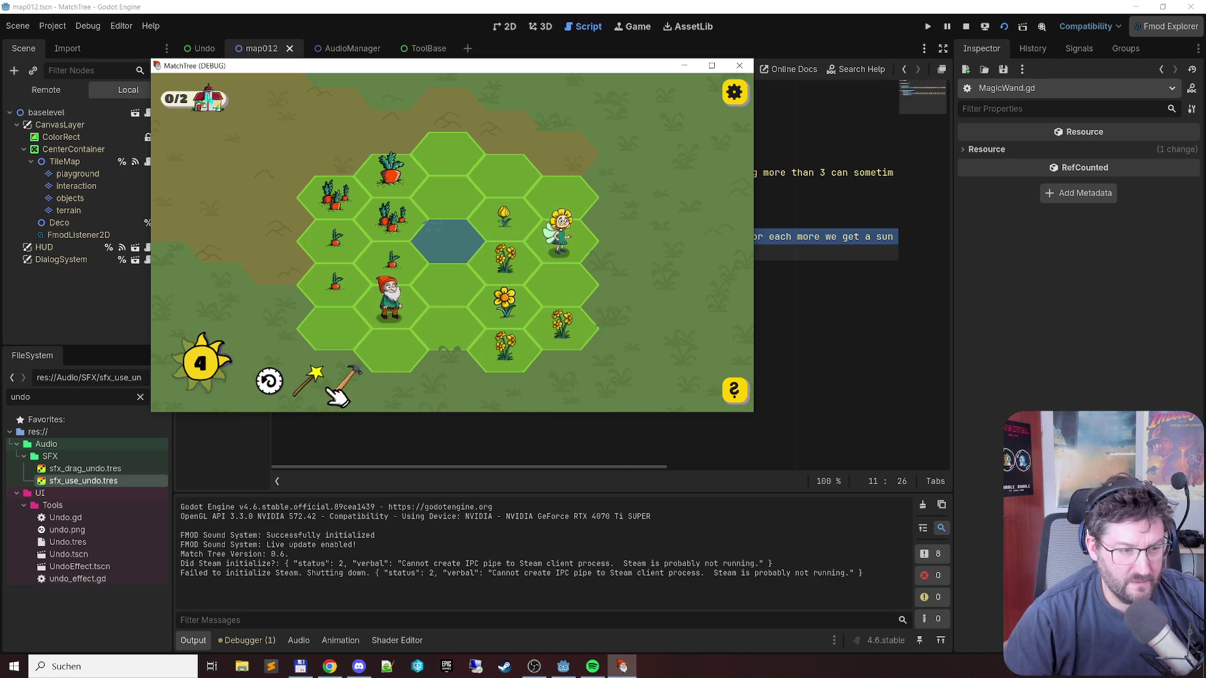
mouse_move(284, 385)
mouse_down()
mouse_move(270, 334)
mouse_move(287, 310)
mouse_up()
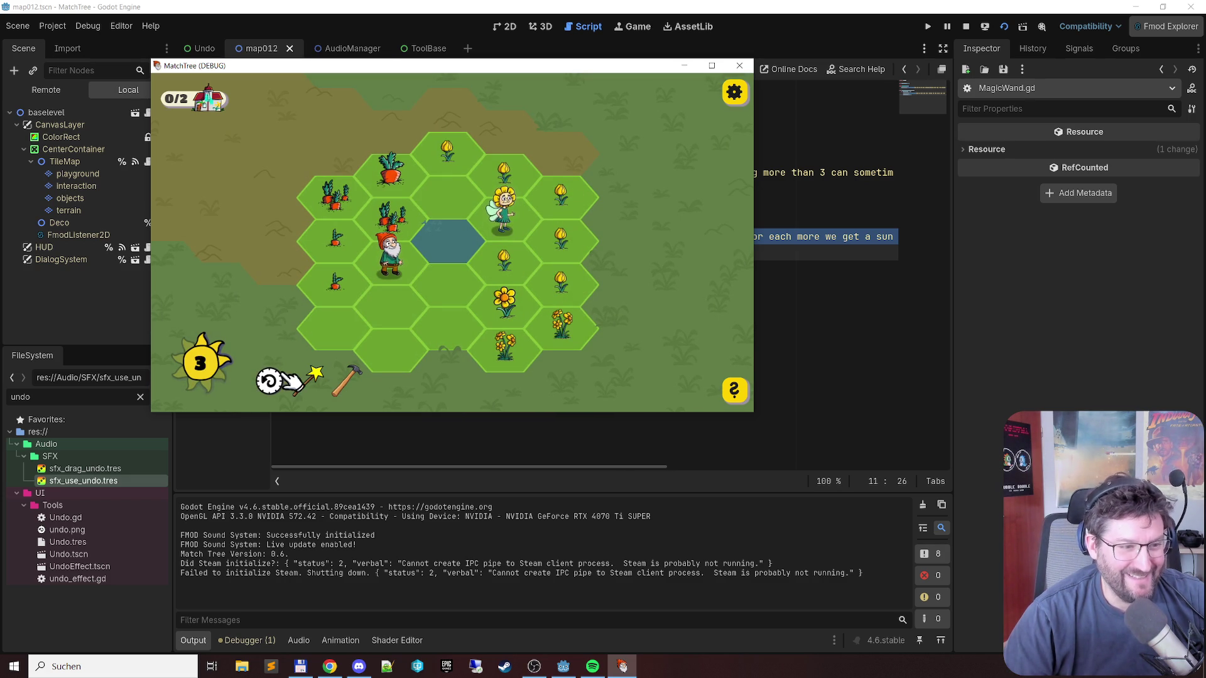
Make more tulip and carrot merges, undoing several of them with the undo tool.
drag(451, 153, 546, 317)
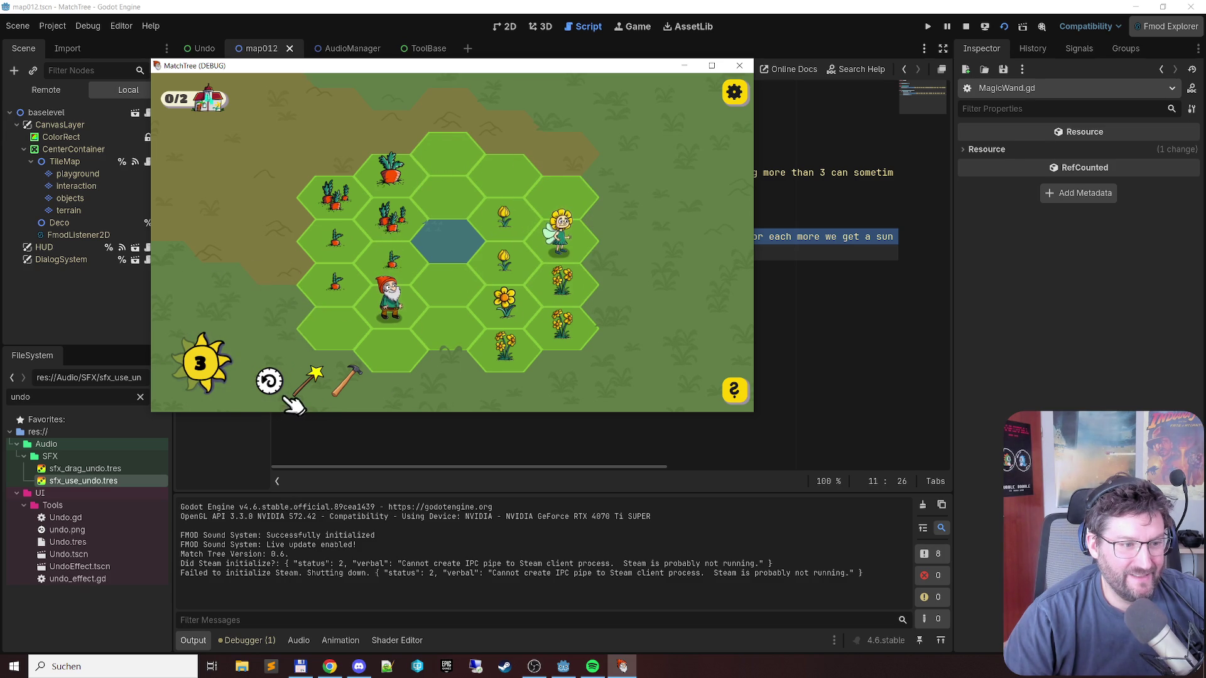
mouse_move(269, 381)
mouse_down()
mouse_move(268, 331)
mouse_move(408, 258)
mouse_up()
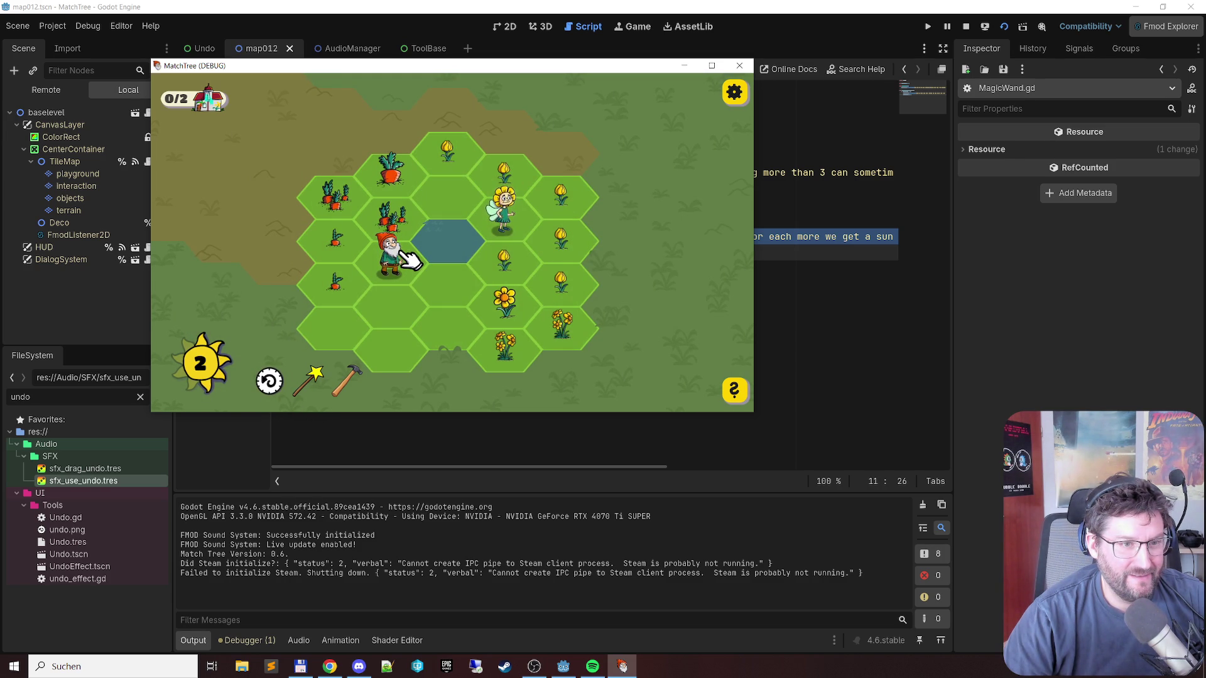
drag(447, 154, 568, 195)
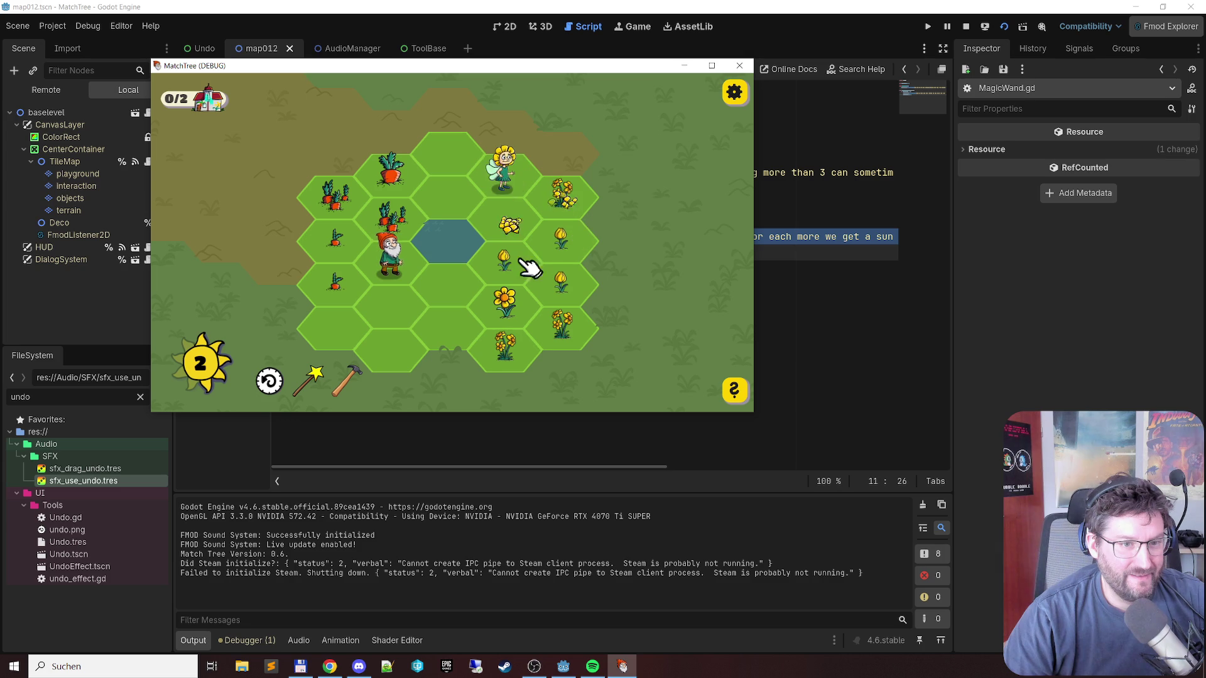
drag(504, 216, 569, 287)
drag(390, 304, 334, 250)
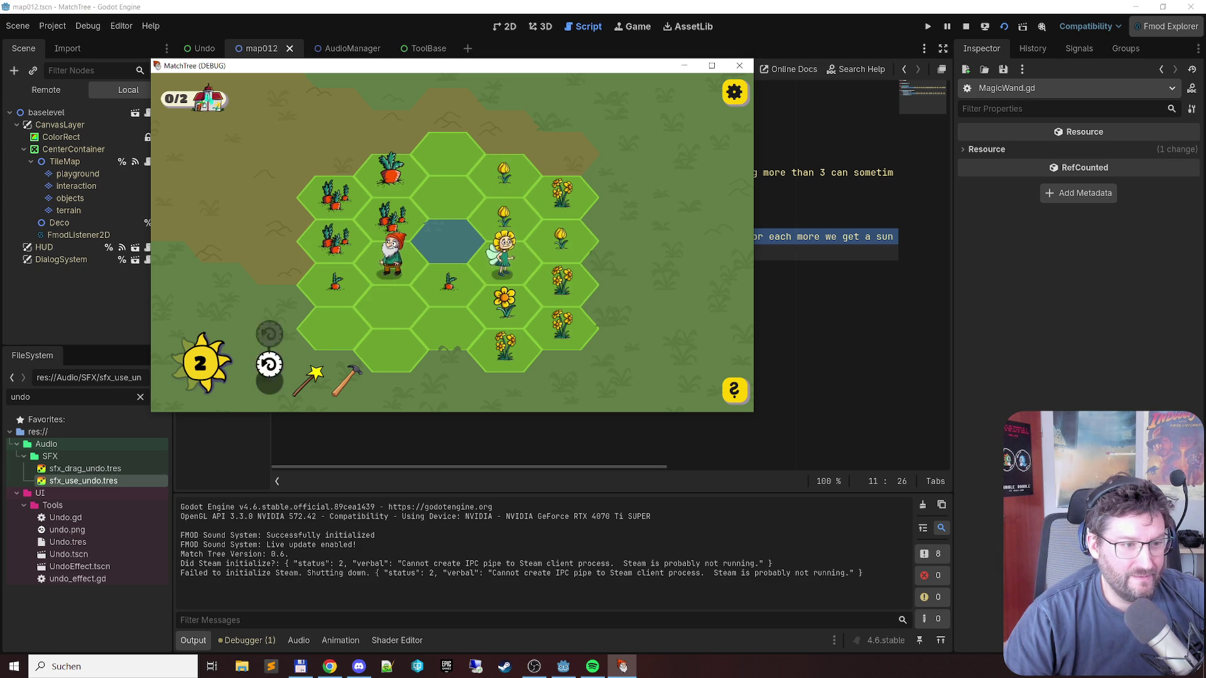
click(269, 382)
mouse_move(281, 383)
mouse_down()
mouse_move(270, 334)
mouse_move(290, 247)
mouse_up()
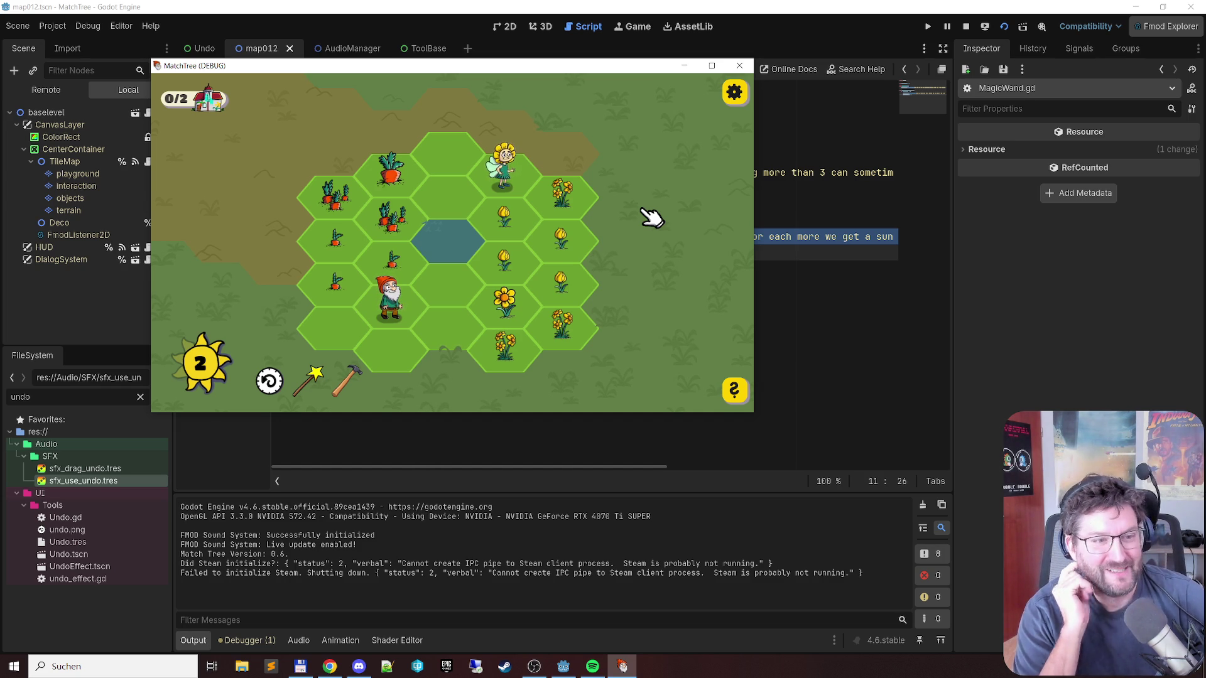
Chain three flowers and four carrots, then undo three times until the suns hit 0.
drag(507, 223, 558, 298)
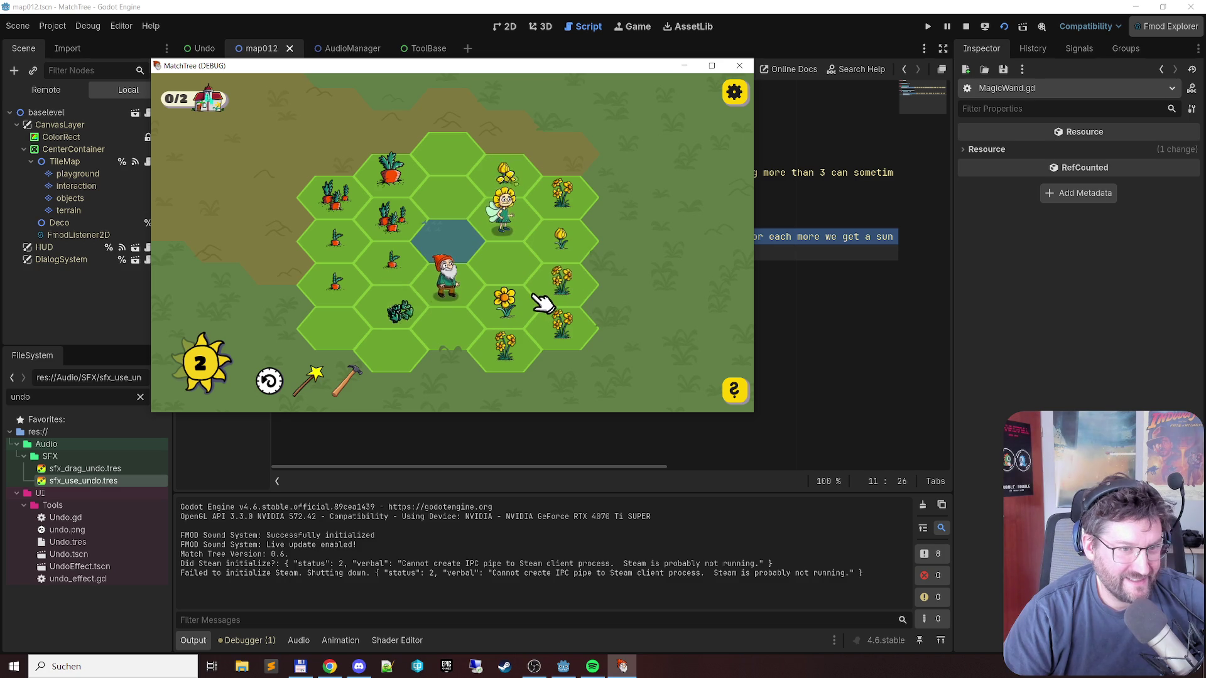
drag(391, 317, 324, 238)
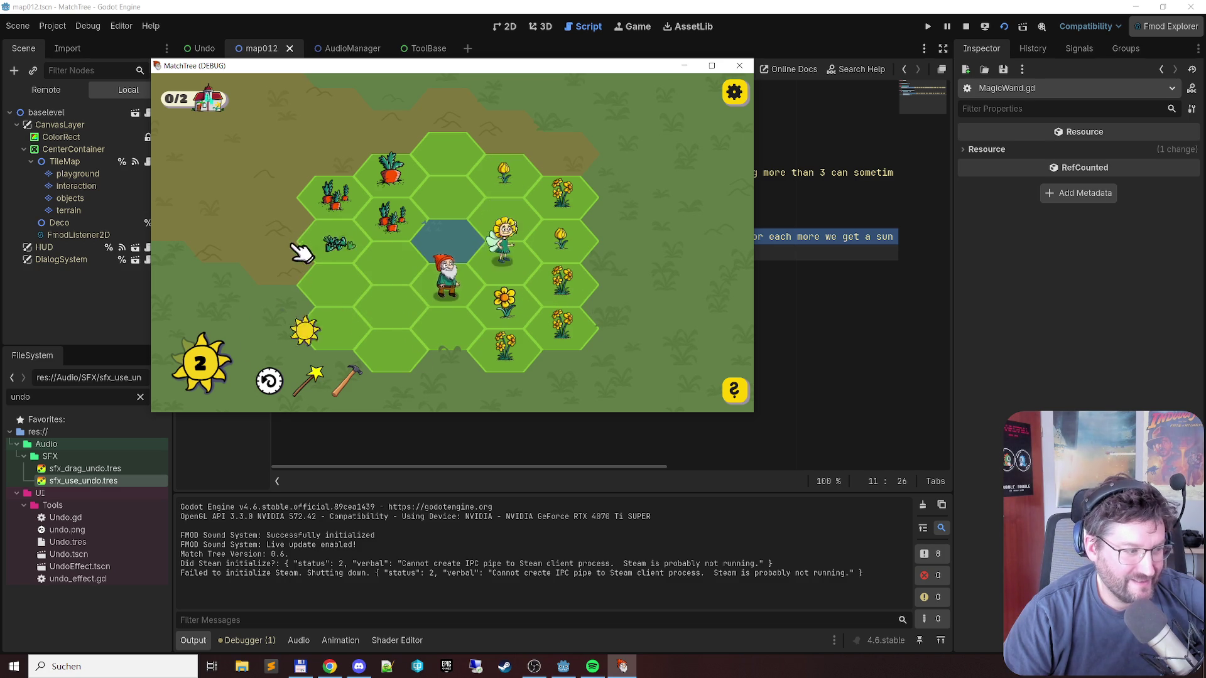
click(270, 382)
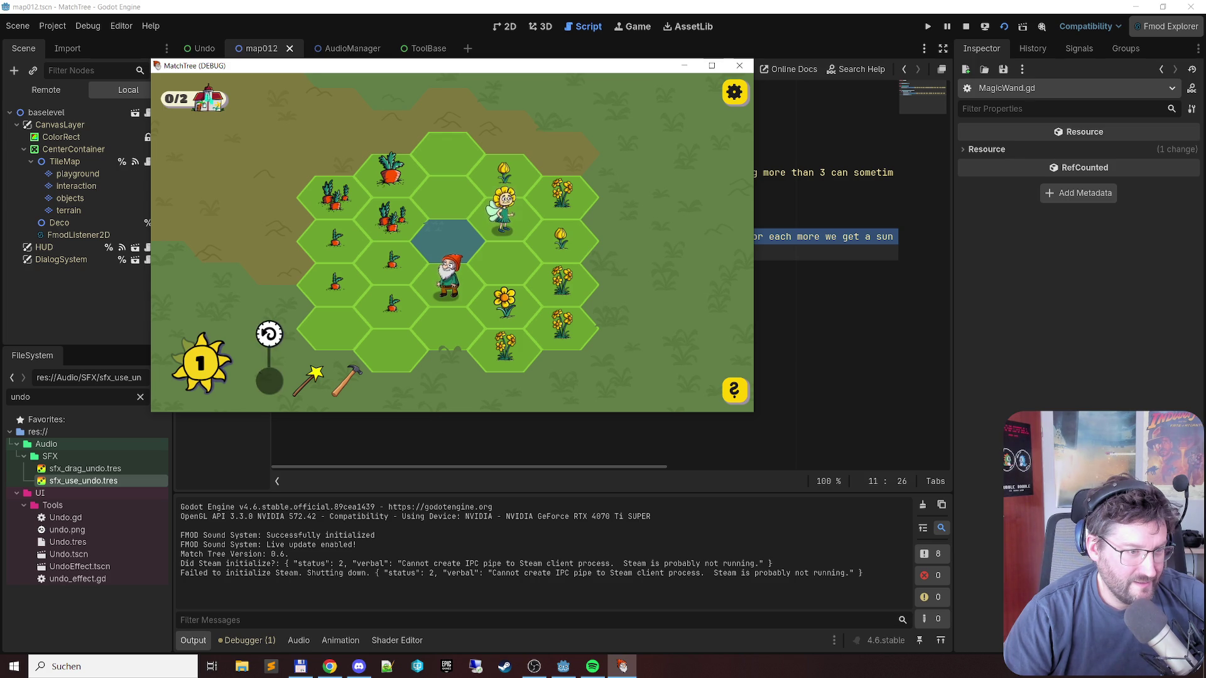
click(269, 332)
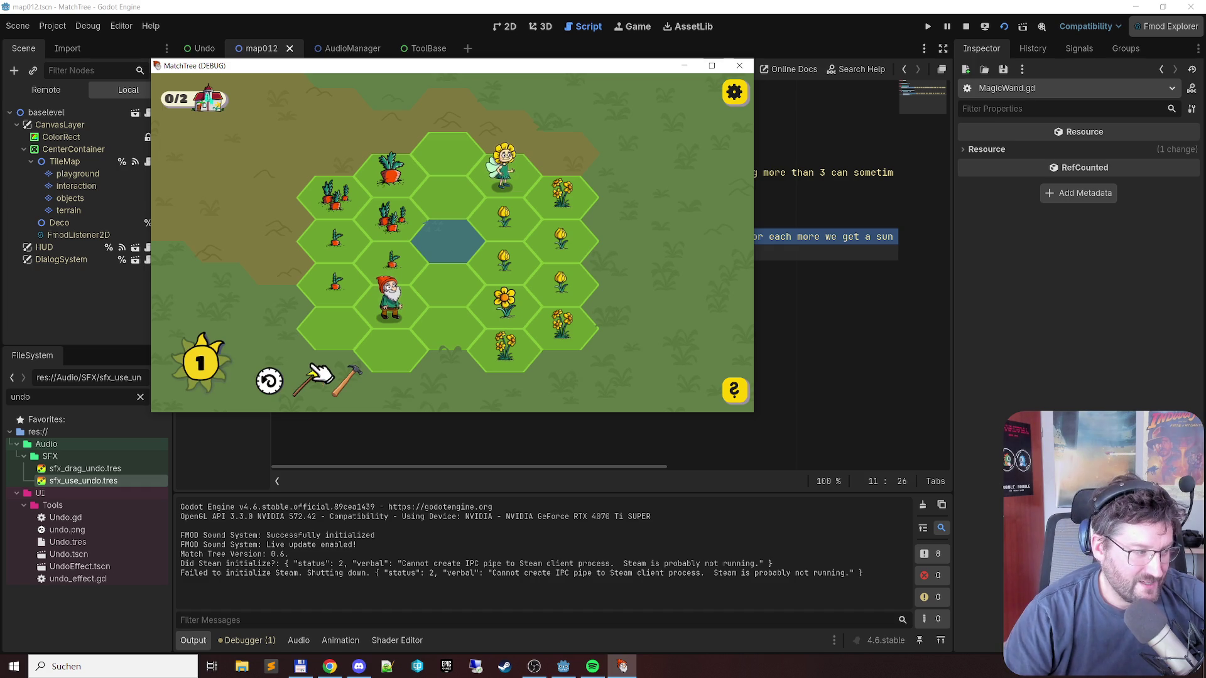
click(268, 380)
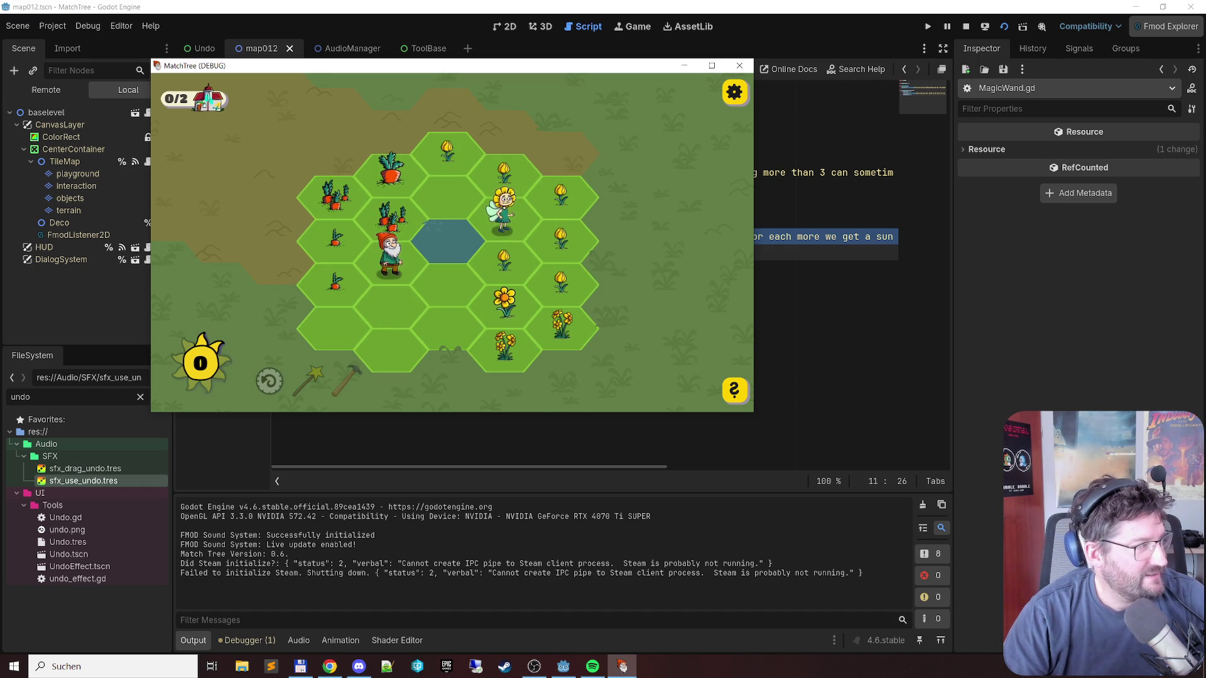
Refocus the game, merge the top flower into the upper-right cluster, then undo twice.
key(alt+Tab)
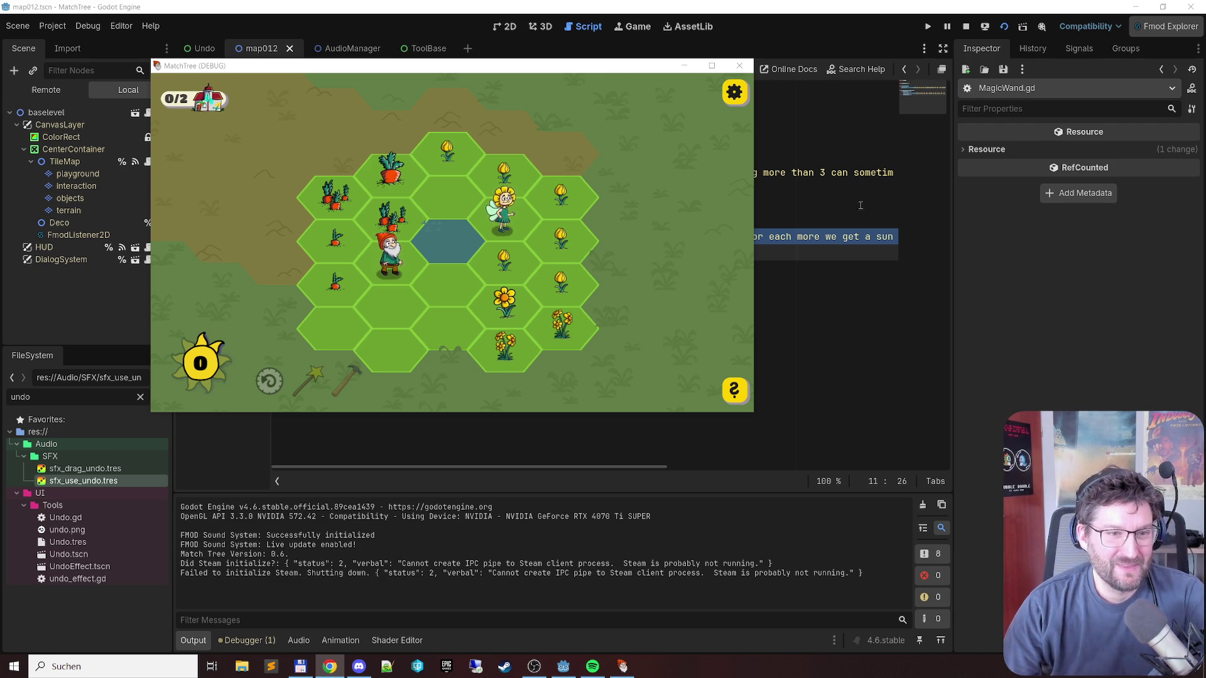
click(452, 148)
drag(452, 148, 579, 203)
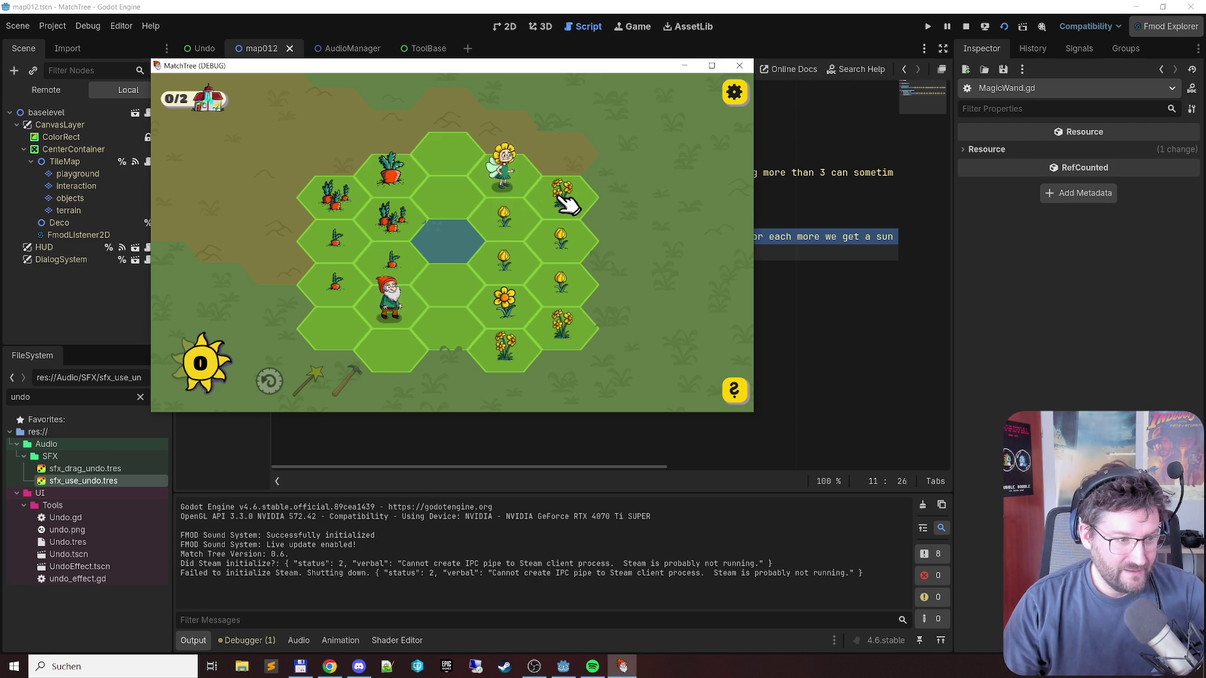
drag(277, 380, 296, 299)
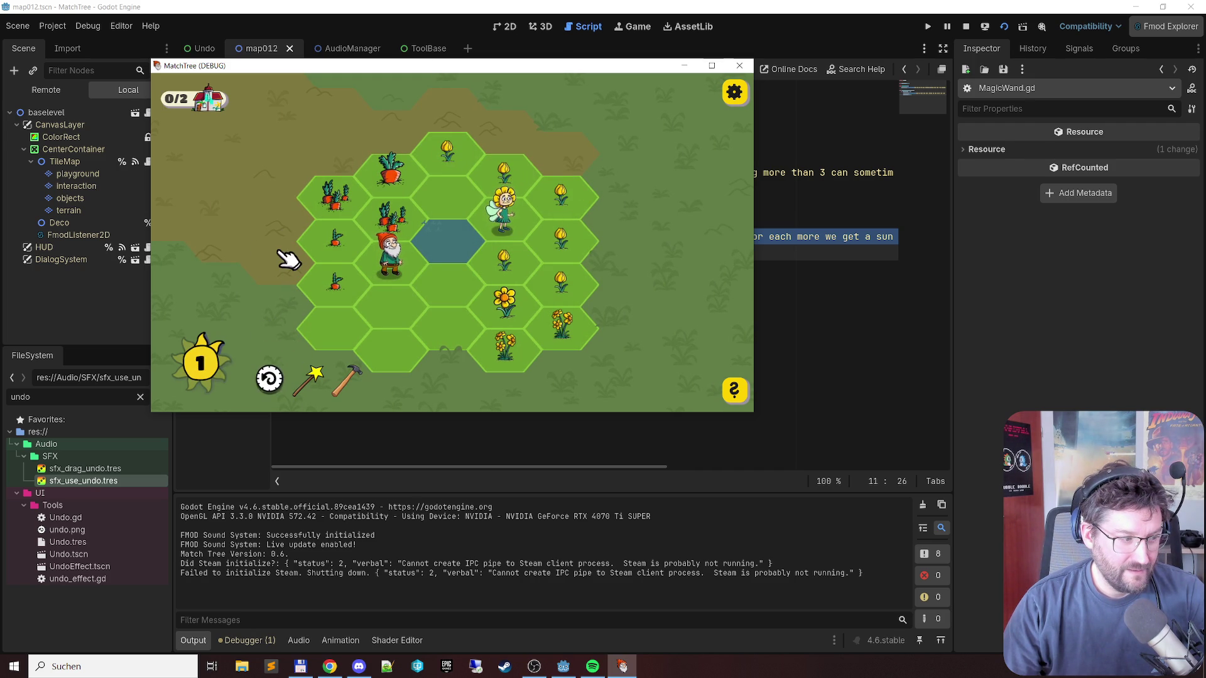
drag(269, 376, 278, 292)
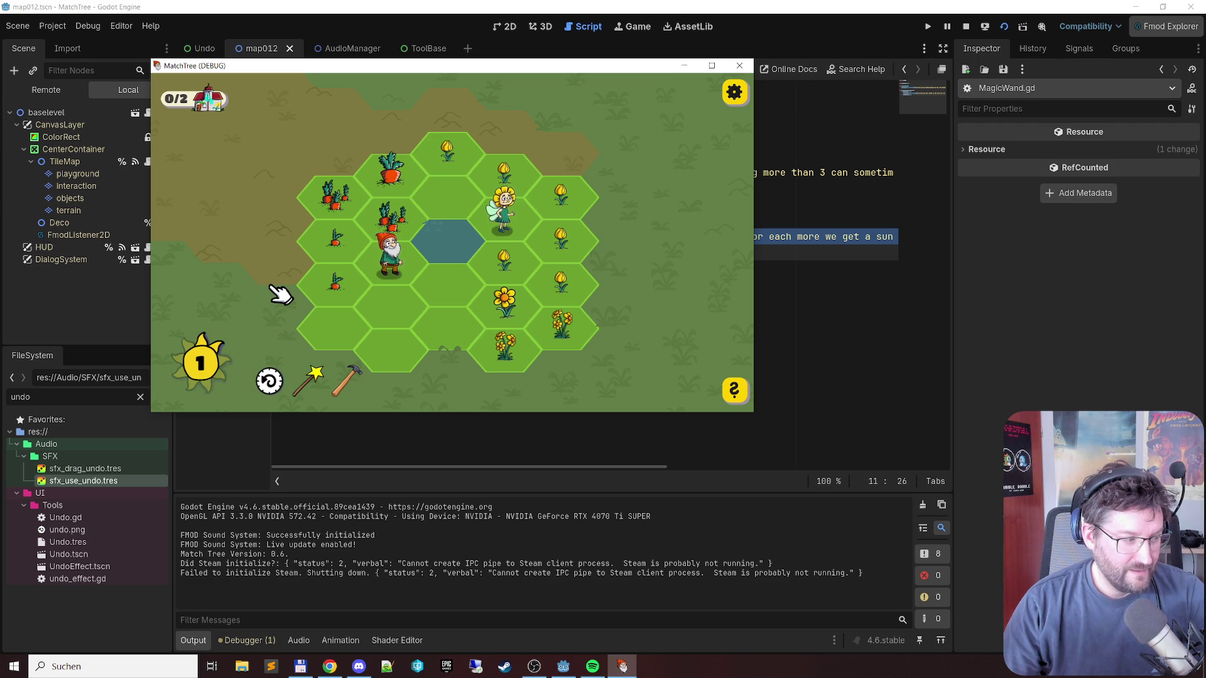
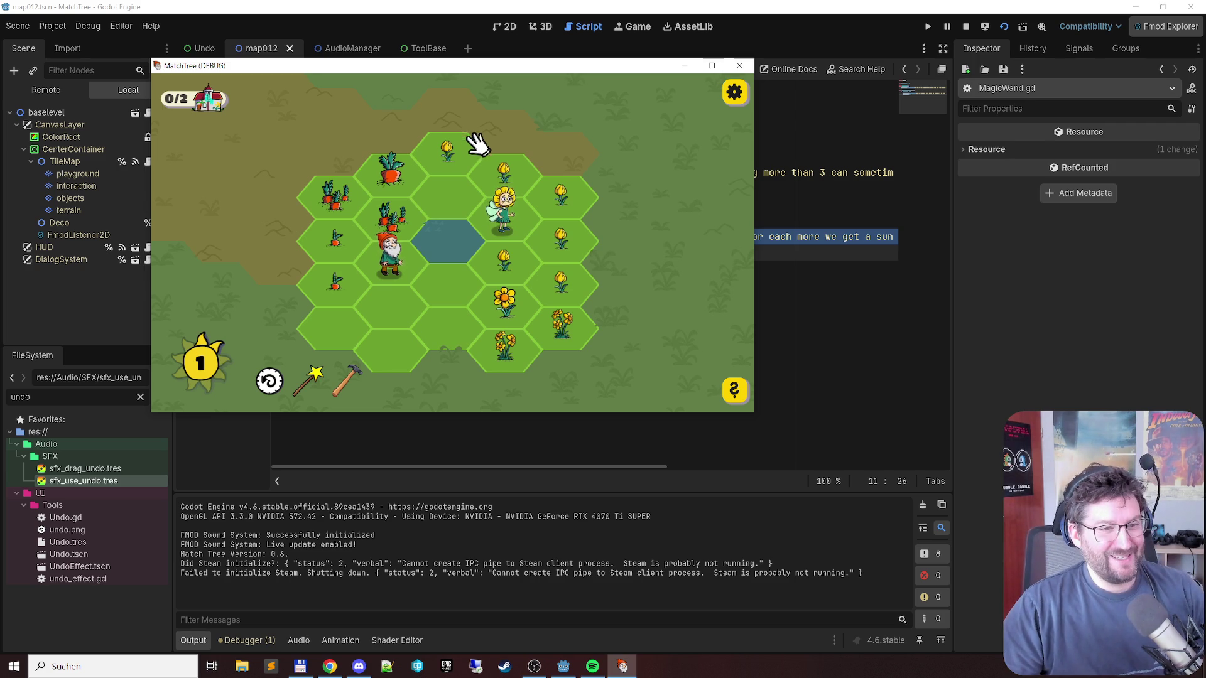
Merge three top flowers, undo it, chain the right-column tulips and merge three carrot sprouts.
drag(274, 382, 288, 209)
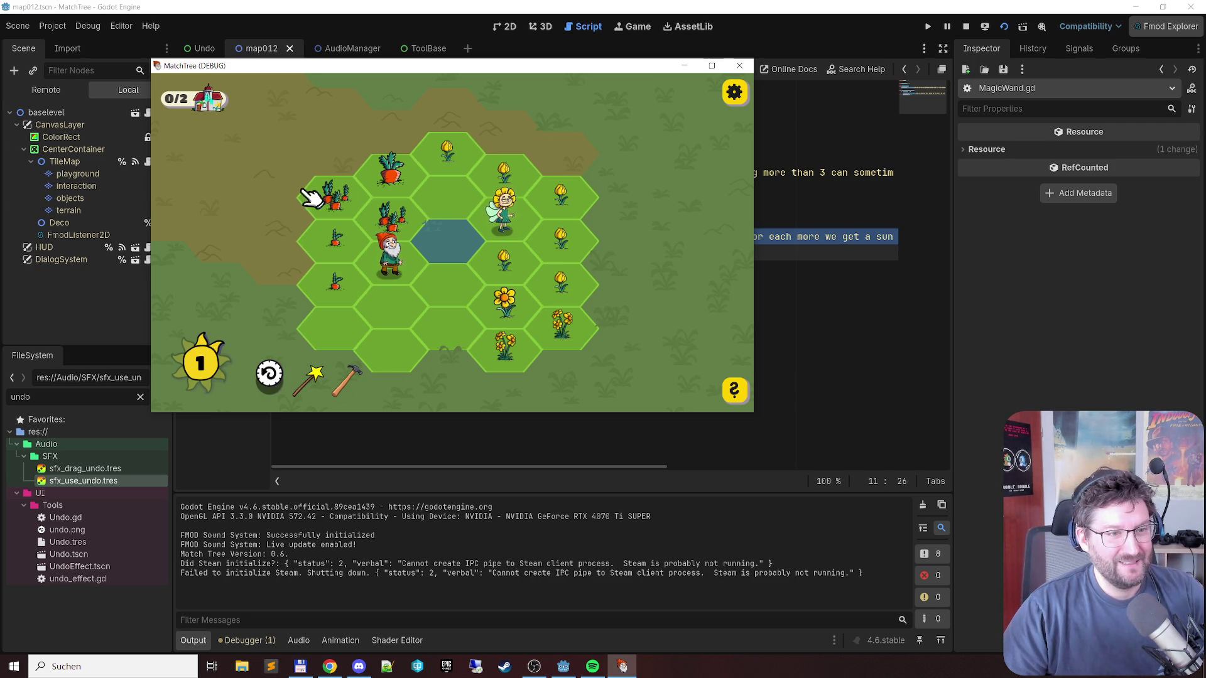
click(444, 162)
click(565, 190)
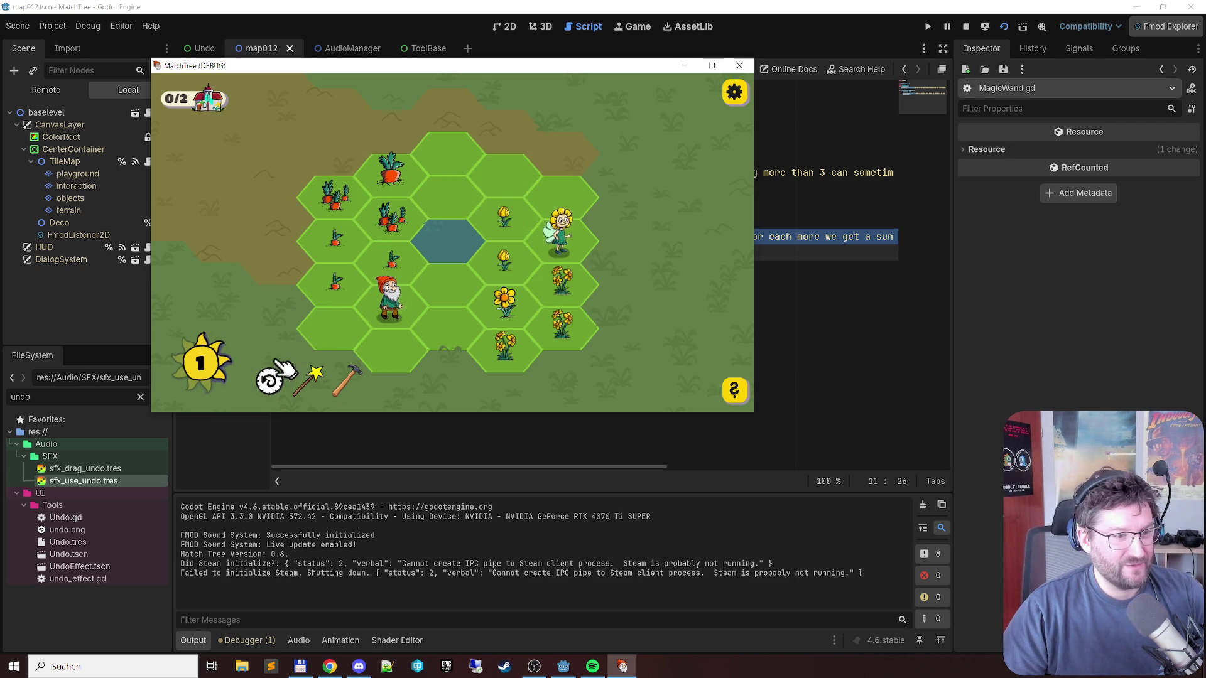
drag(269, 381, 296, 237)
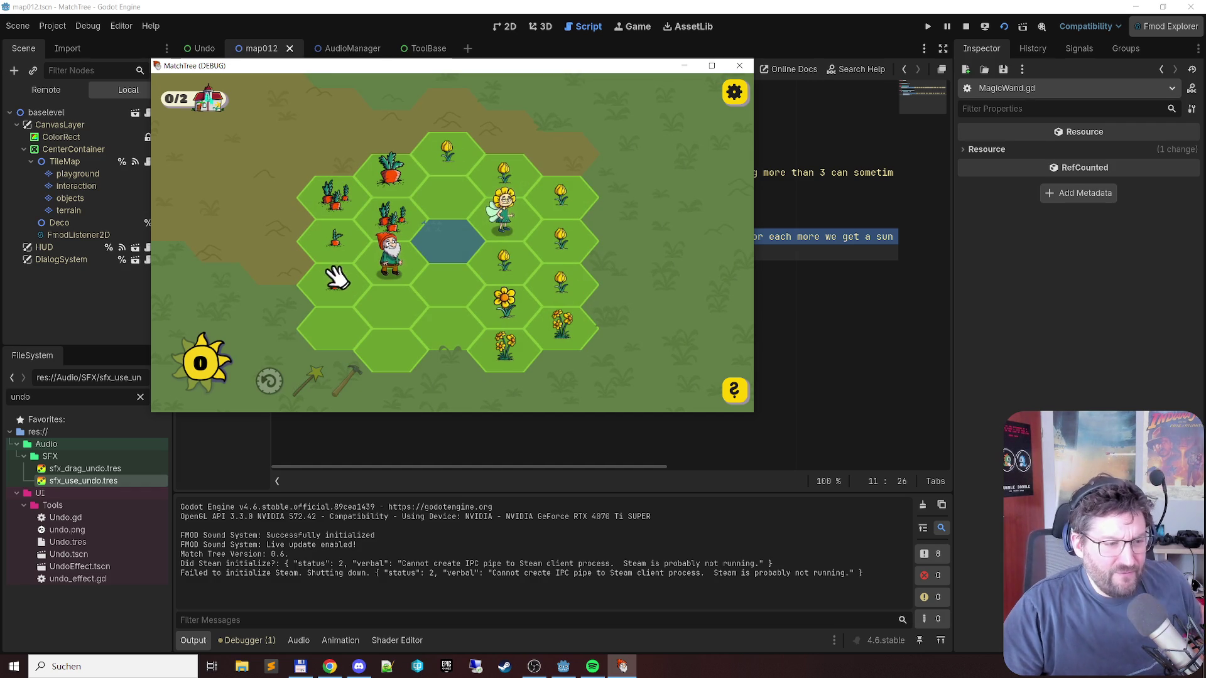
mouse_move(447, 152)
mouse_down()
mouse_move(552, 194)
mouse_move(564, 260)
mouse_move(533, 277)
mouse_move(553, 290)
mouse_up()
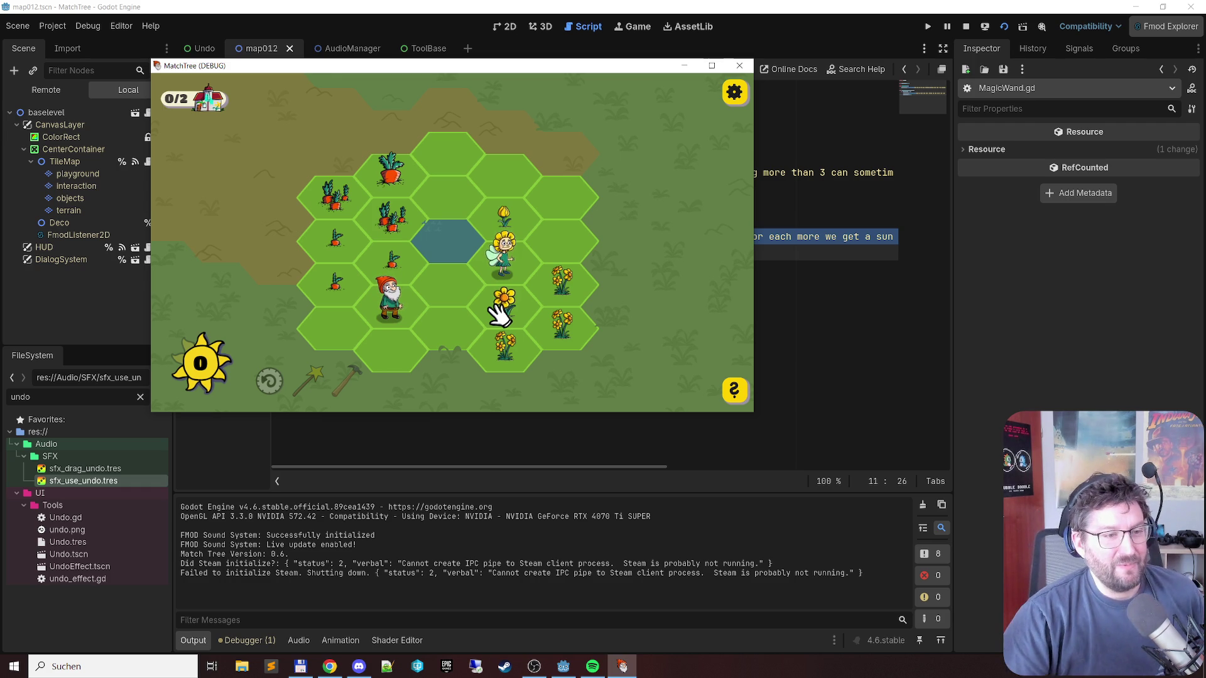
mouse_move(393, 261)
mouse_down()
mouse_move(336, 282)
mouse_move(324, 233)
mouse_up()
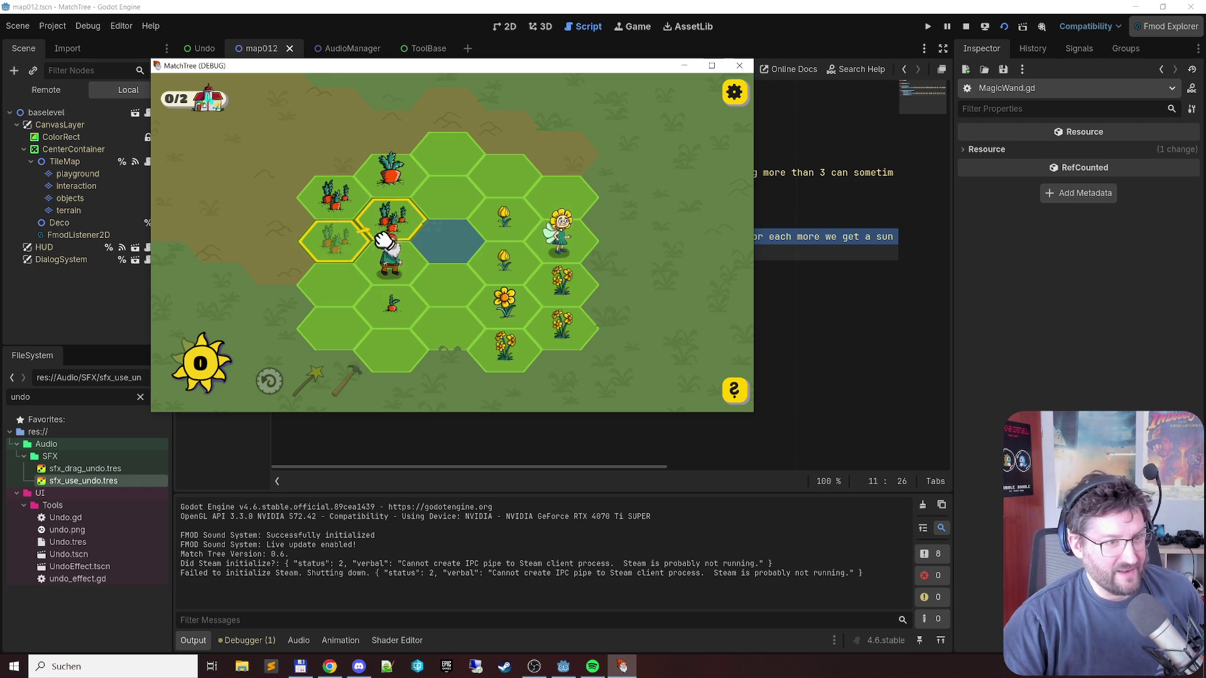
Chain the right-column tulips and flowers, then merge the carrot sprouts to bring suns to 1.
drag(349, 258, 336, 253)
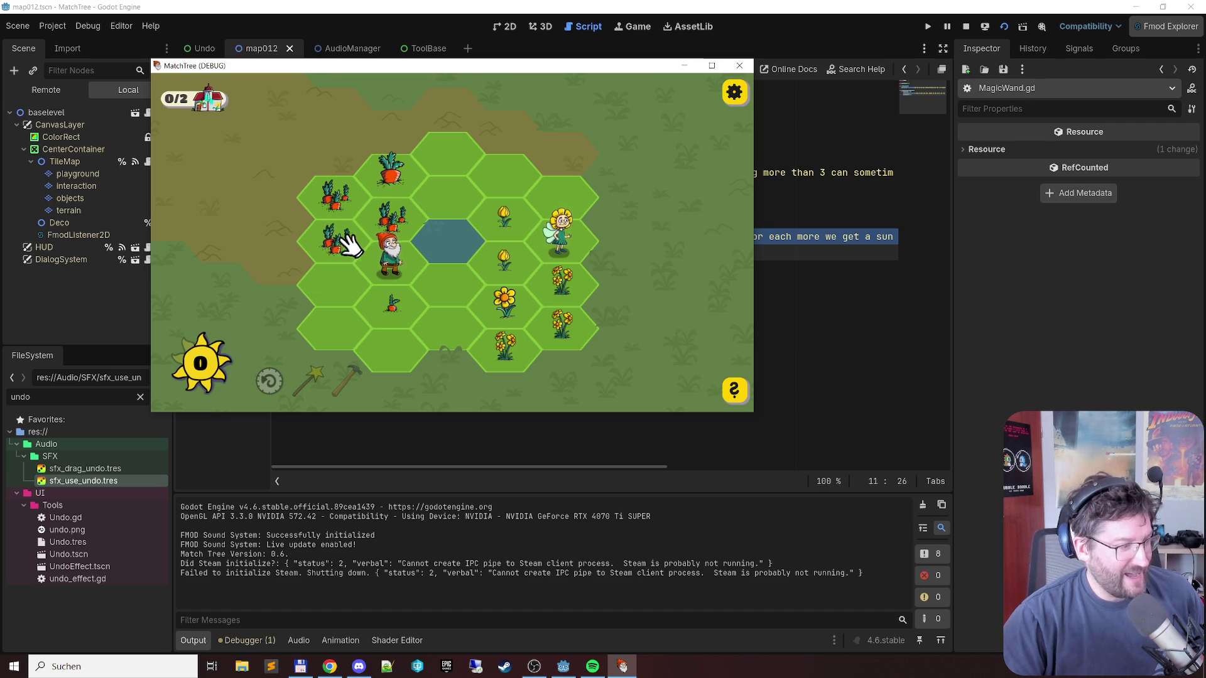
mouse_move(336, 240)
mouse_down()
mouse_move(388, 216)
mouse_move(356, 203)
mouse_up()
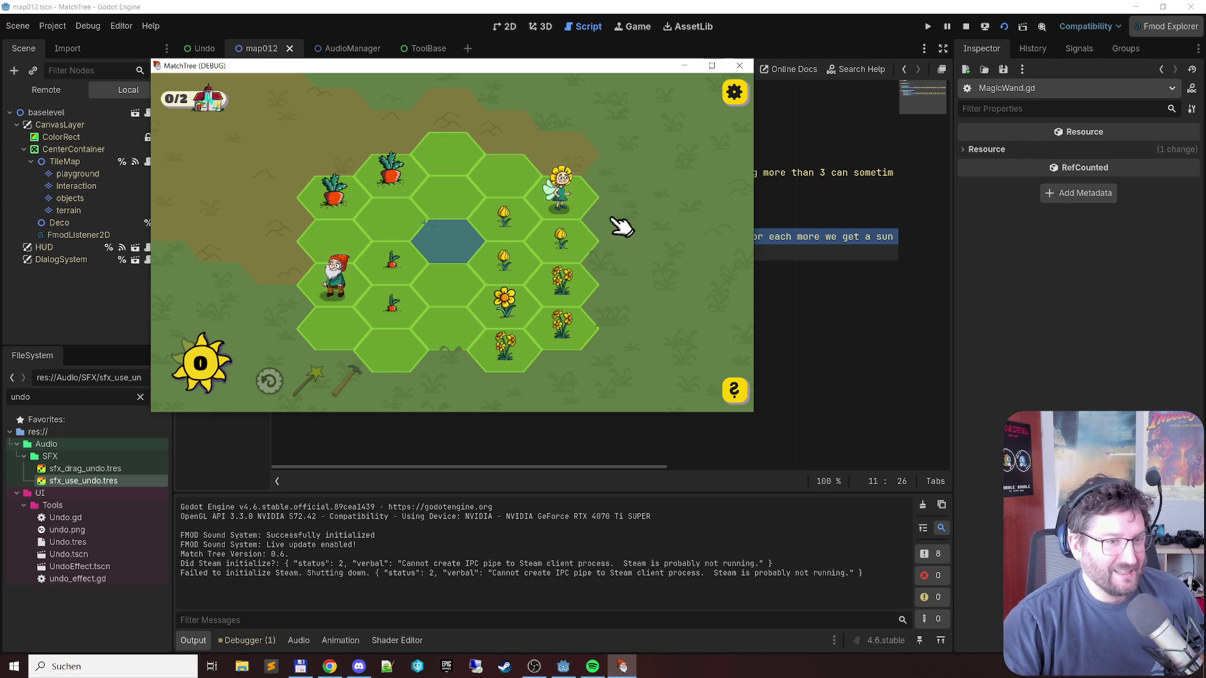
mouse_move(505, 216)
mouse_down()
mouse_move(516, 279)
mouse_move(573, 257)
mouse_up()
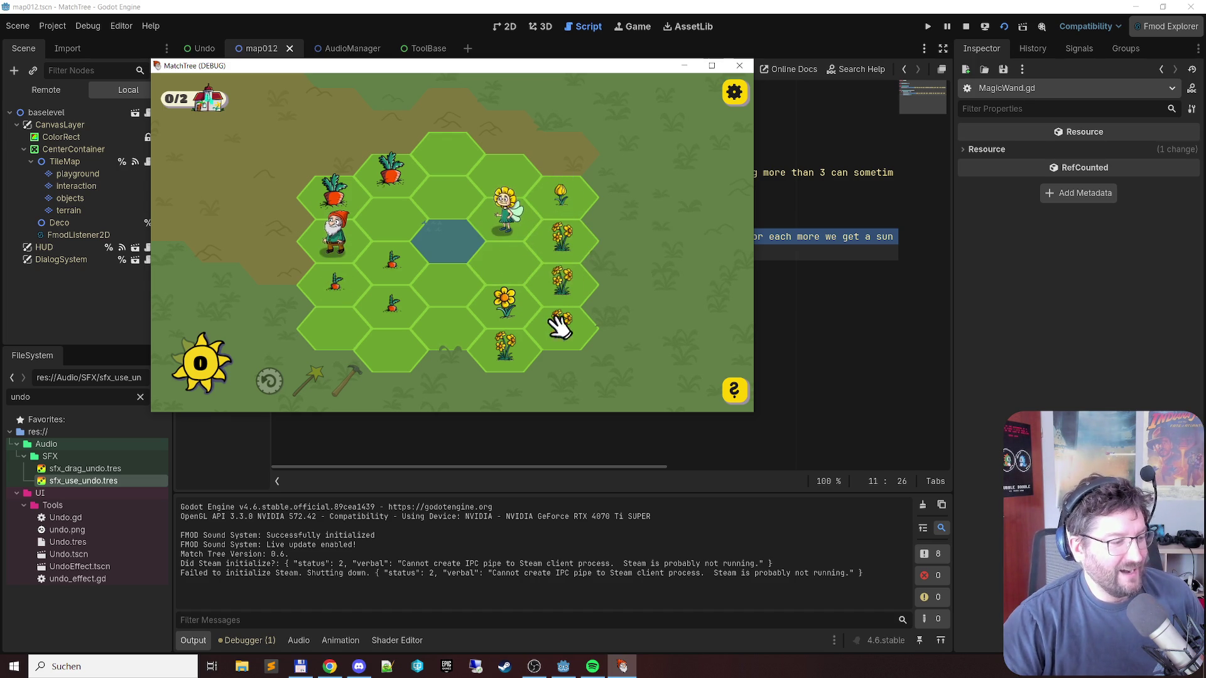
mouse_move(565, 239)
mouse_down()
mouse_move(559, 335)
mouse_move(519, 369)
mouse_up()
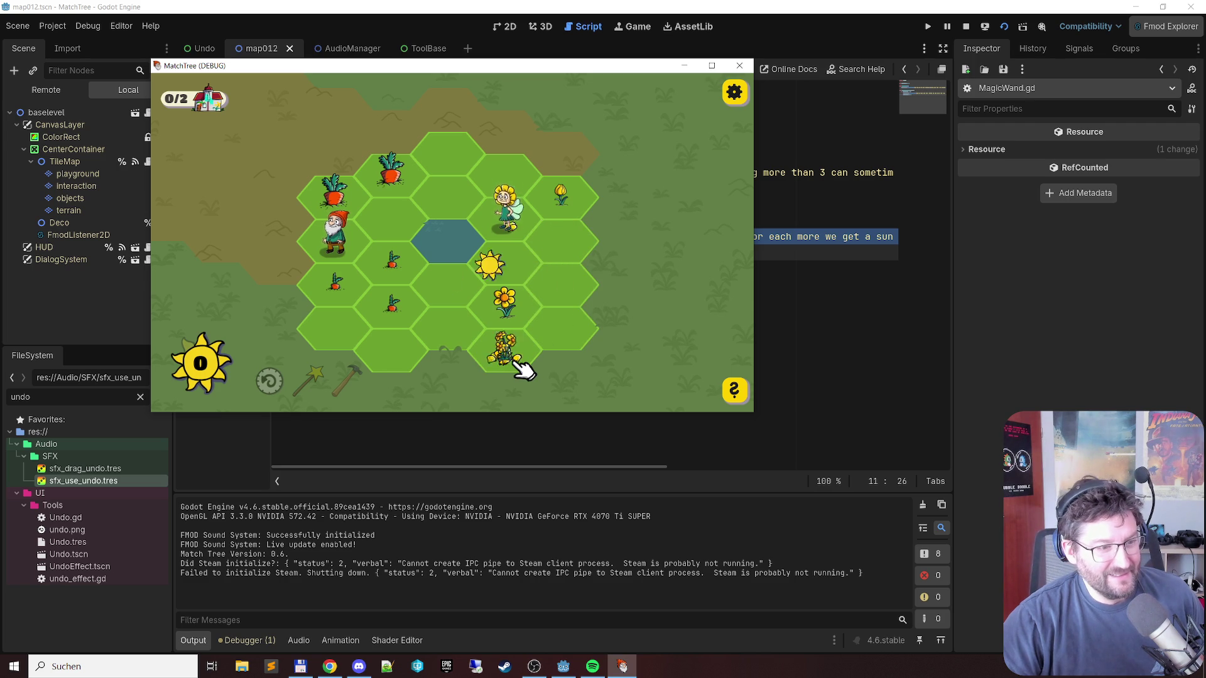
mouse_move(388, 318)
mouse_down()
mouse_move(328, 282)
mouse_move(338, 239)
mouse_up()
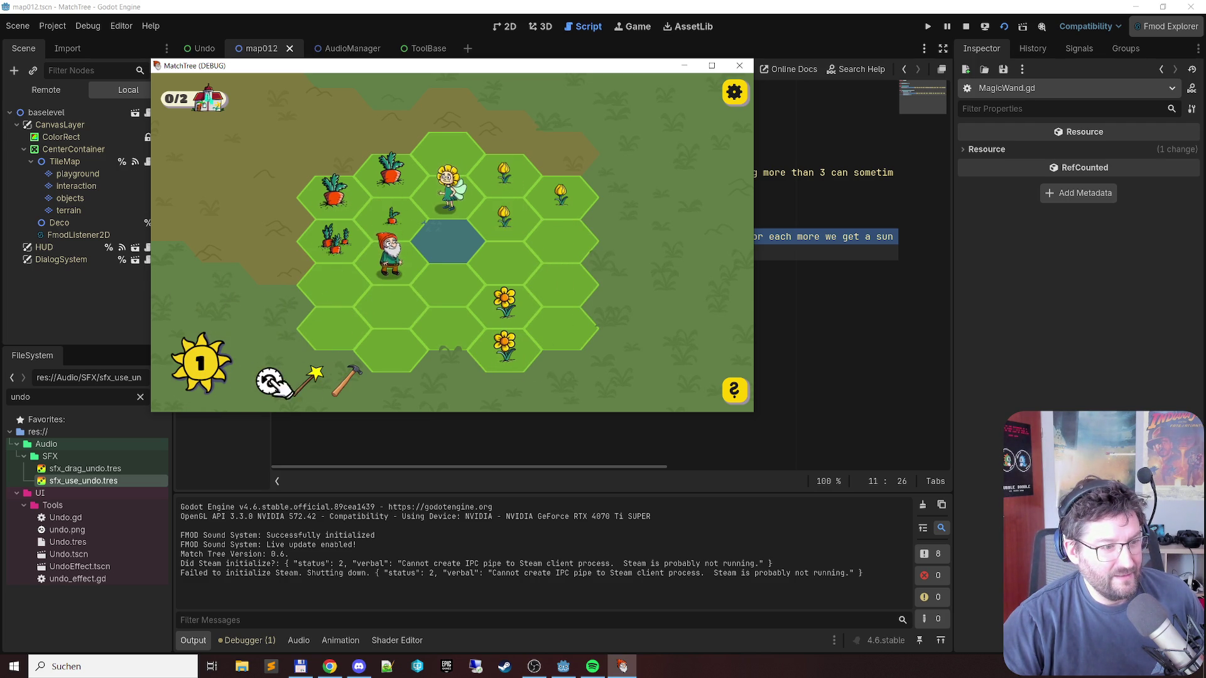
Undo the carrot merge, then merge four carrot sprouts, the flower set and three more carrots.
click(269, 381)
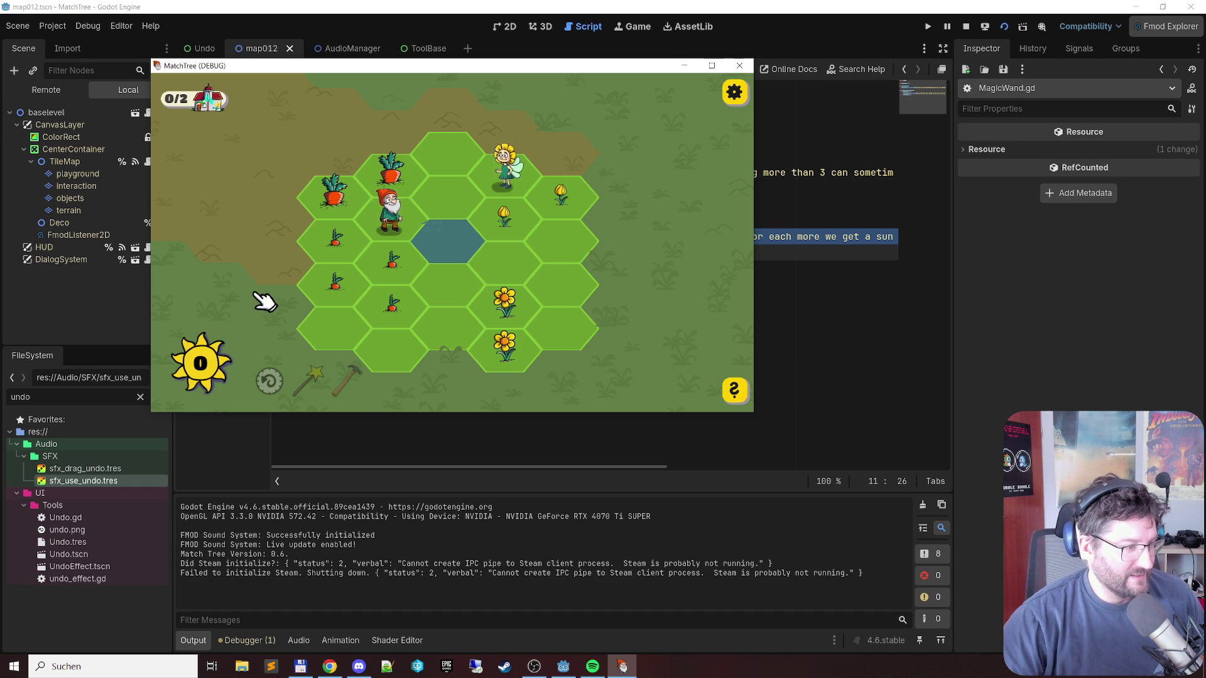
click(399, 301)
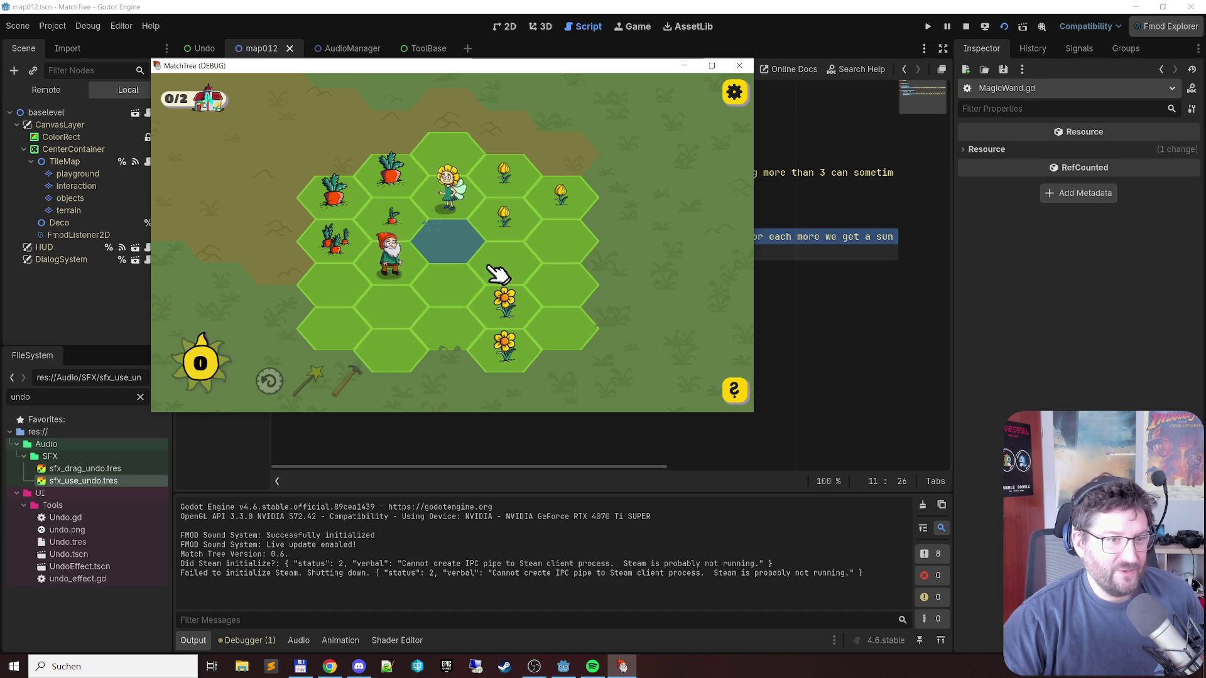
click(520, 169)
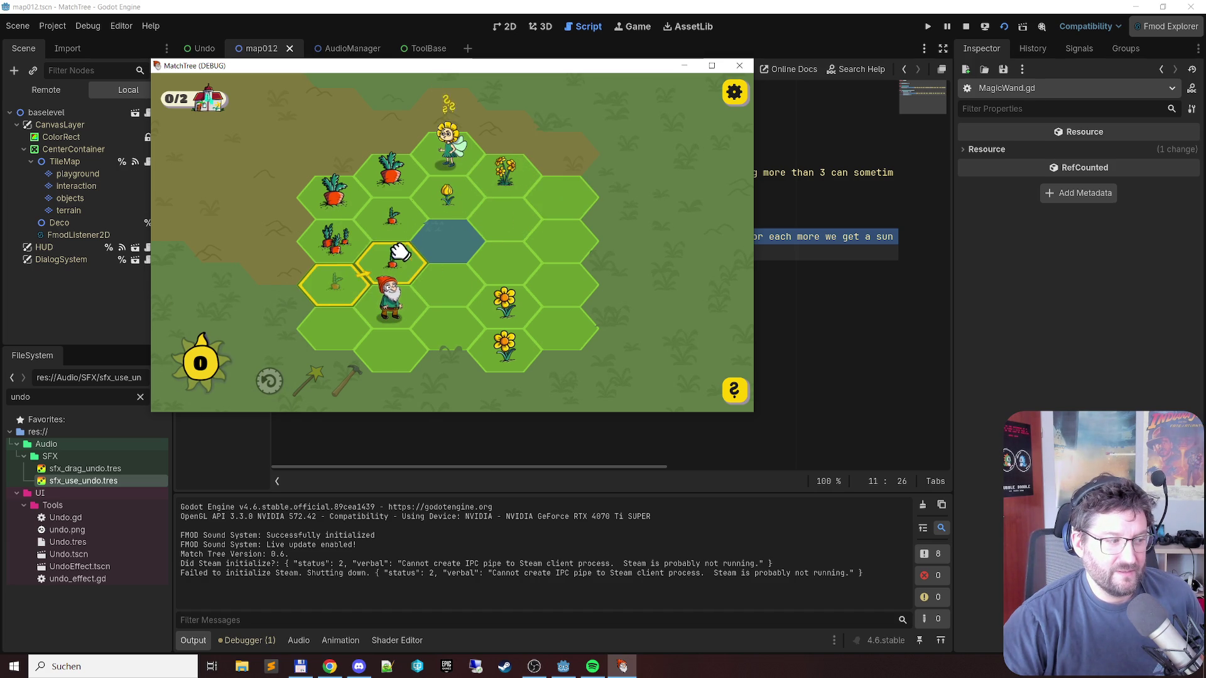
click(405, 214)
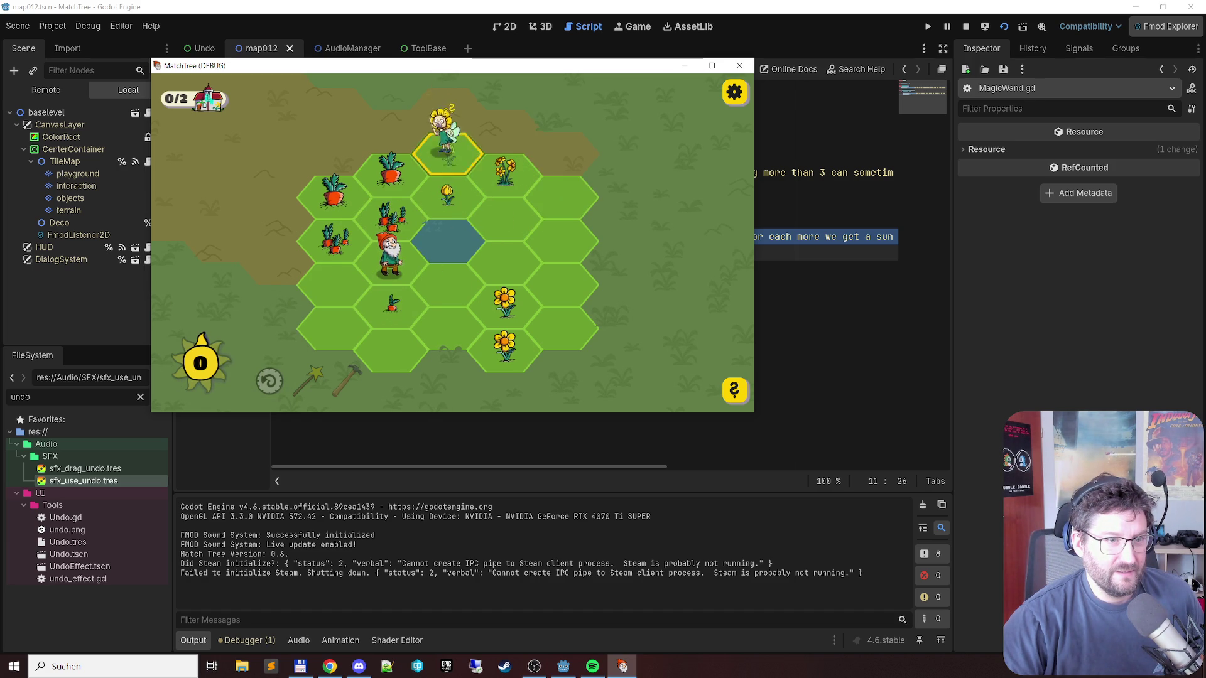
Merge the yellow flowers and left carrot sprouts, undo the last merge, and open Optionen.
click(444, 153)
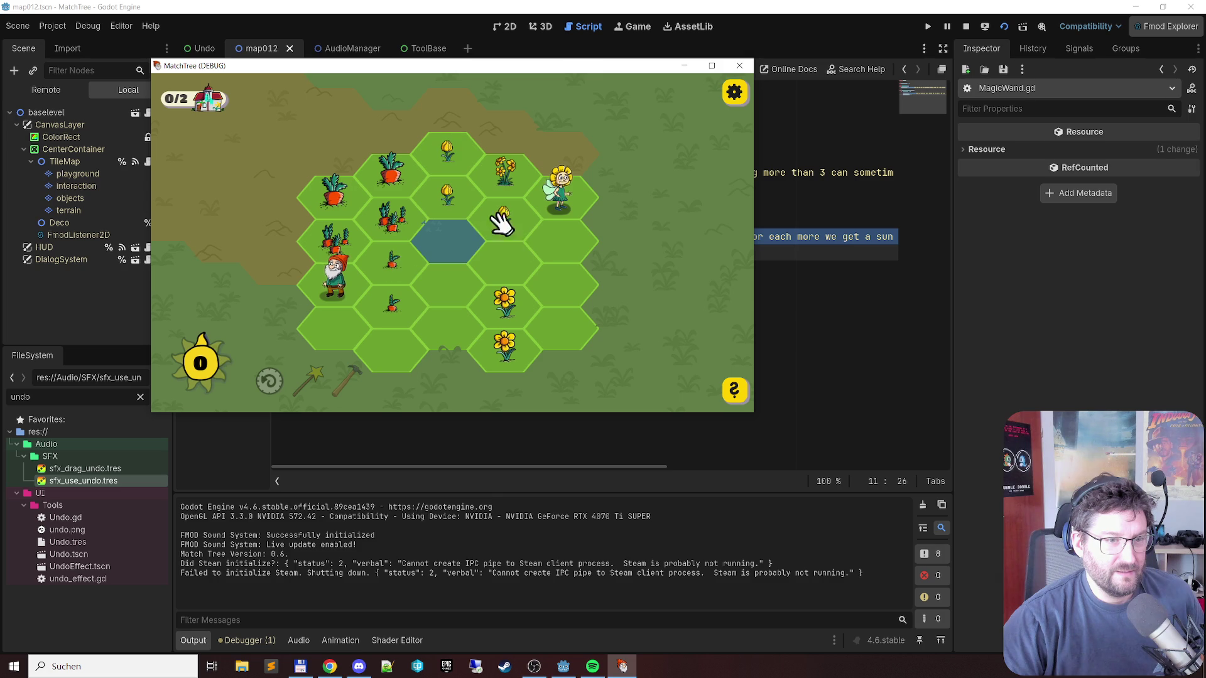
click(339, 273)
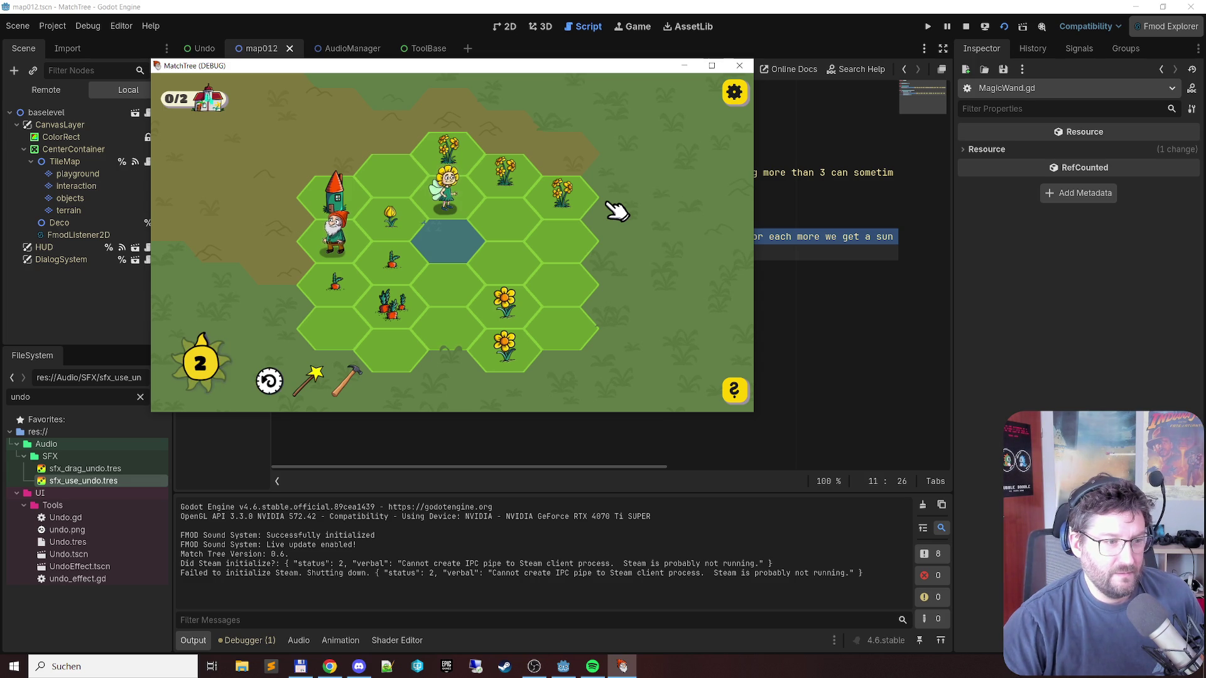
drag(275, 375, 256, 256)
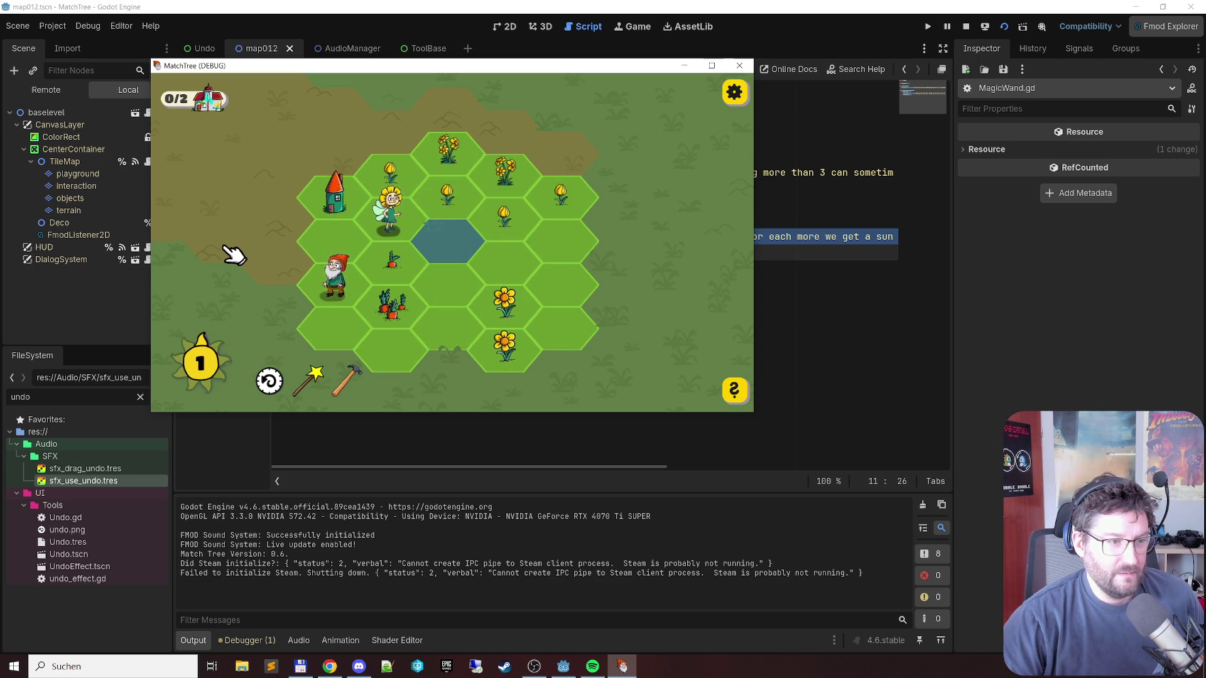
click(733, 94)
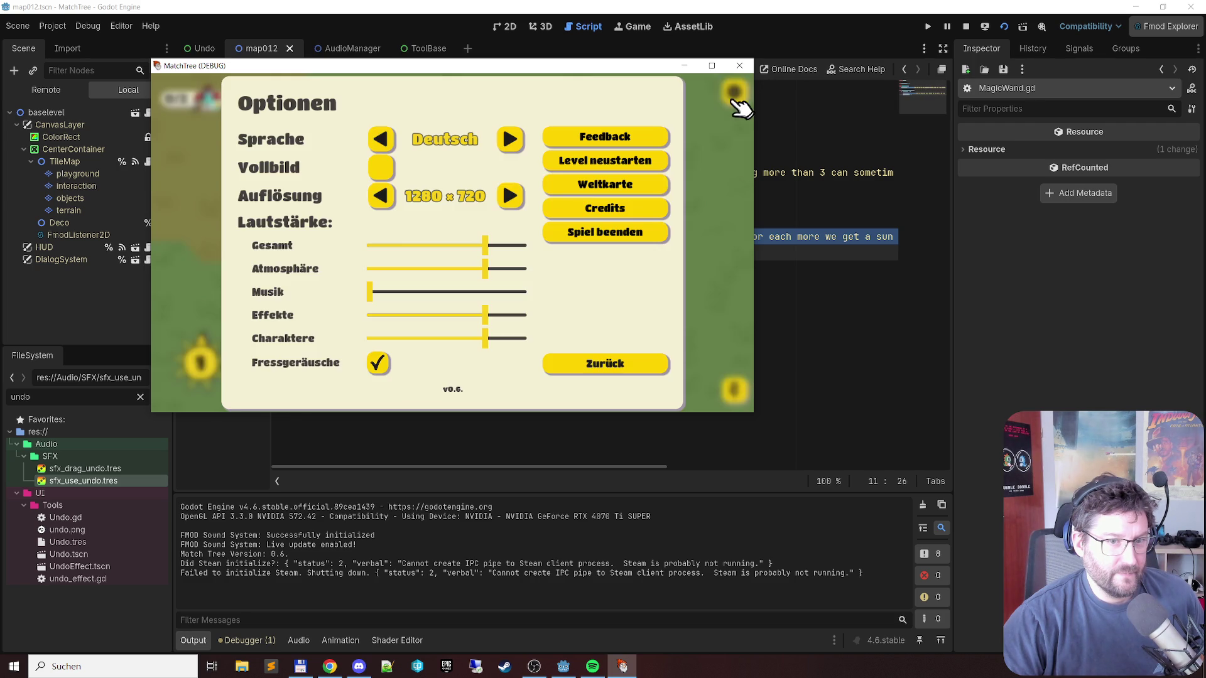
Restart the level, dismissing the gnome's two hints and chaining the tulips into a flower.
click(654, 164)
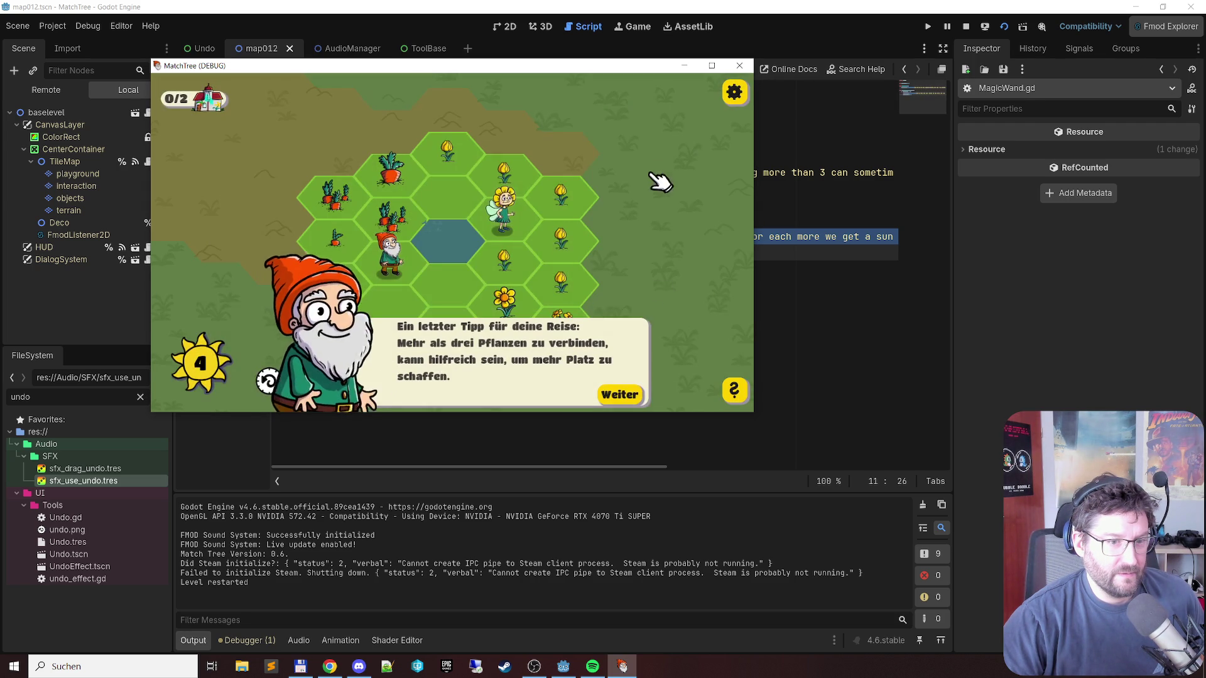
click(621, 394)
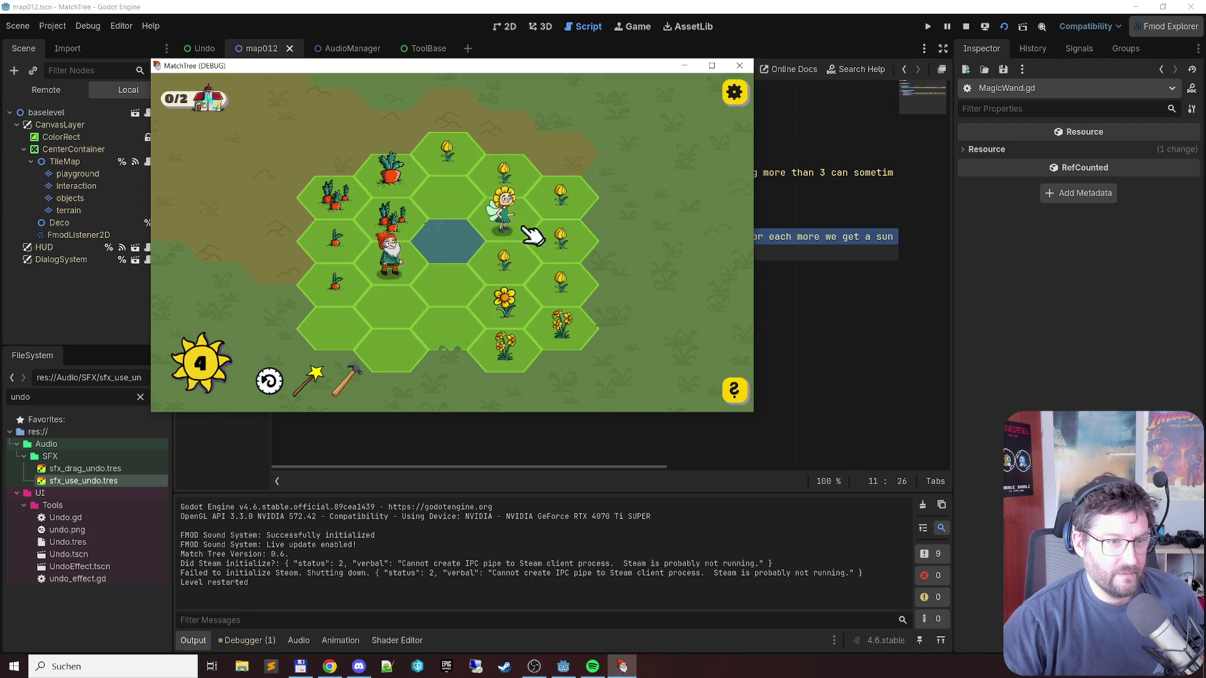
mouse_move(458, 154)
mouse_down()
mouse_move(565, 197)
mouse_move(567, 250)
mouse_up()
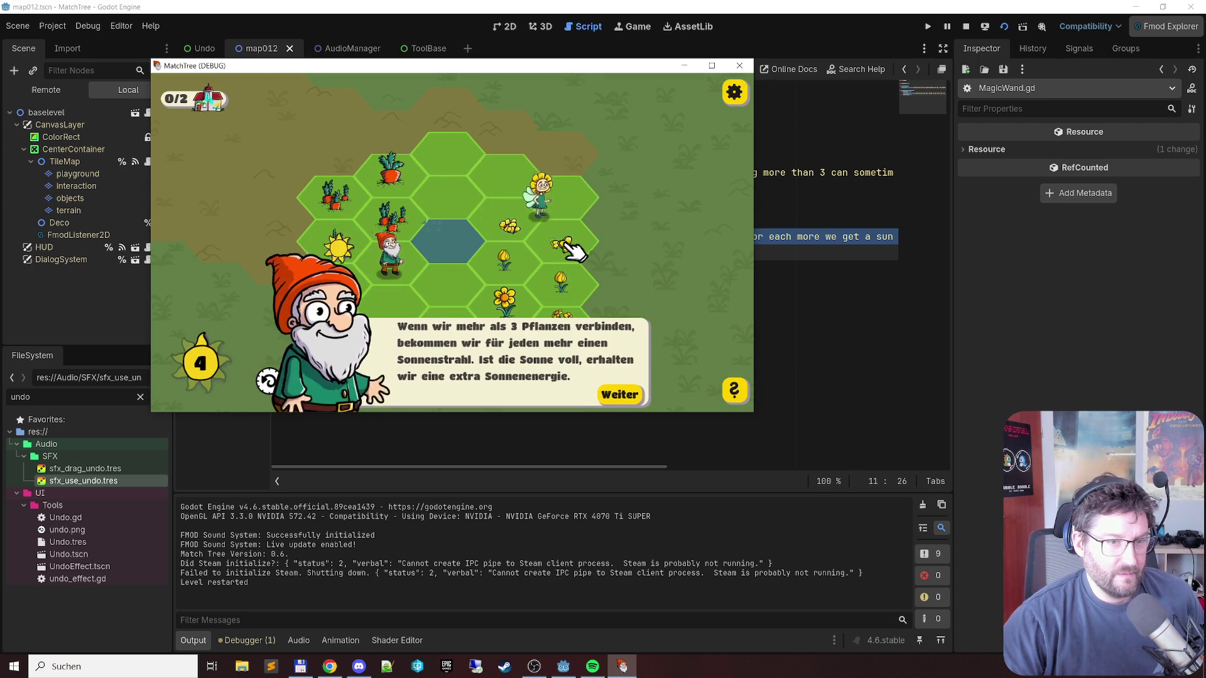
click(621, 395)
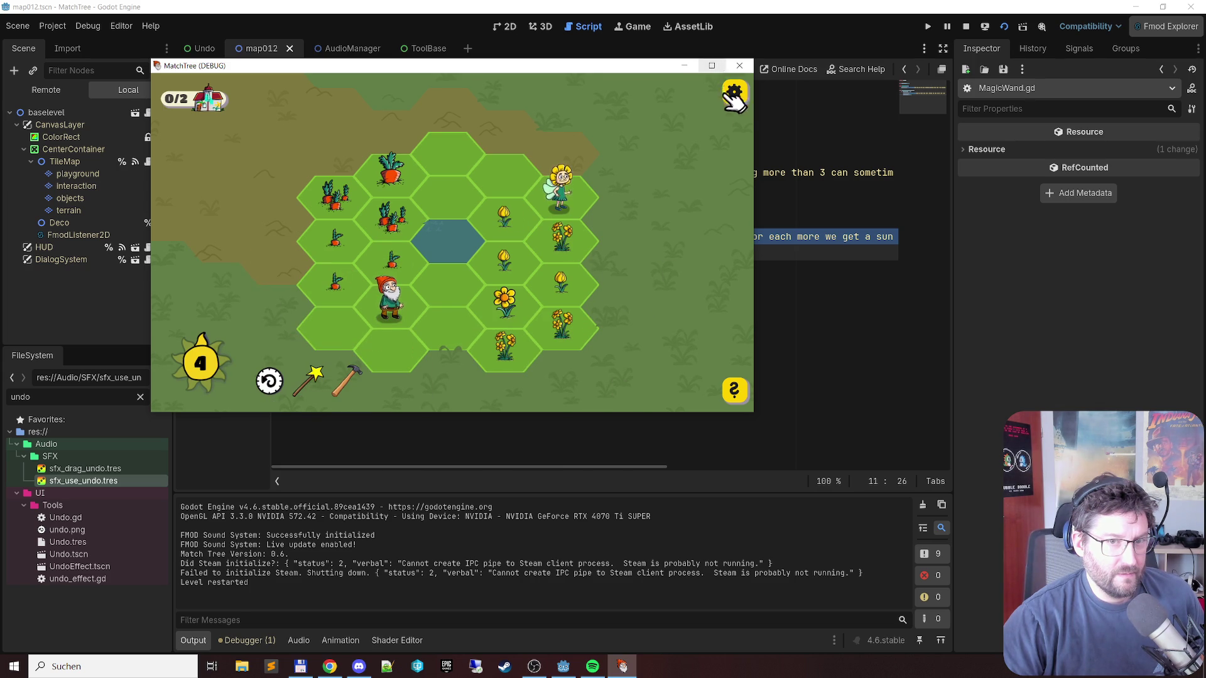
Check the Optionen screen, chain six flower tiles, and stop the running game.
click(729, 91)
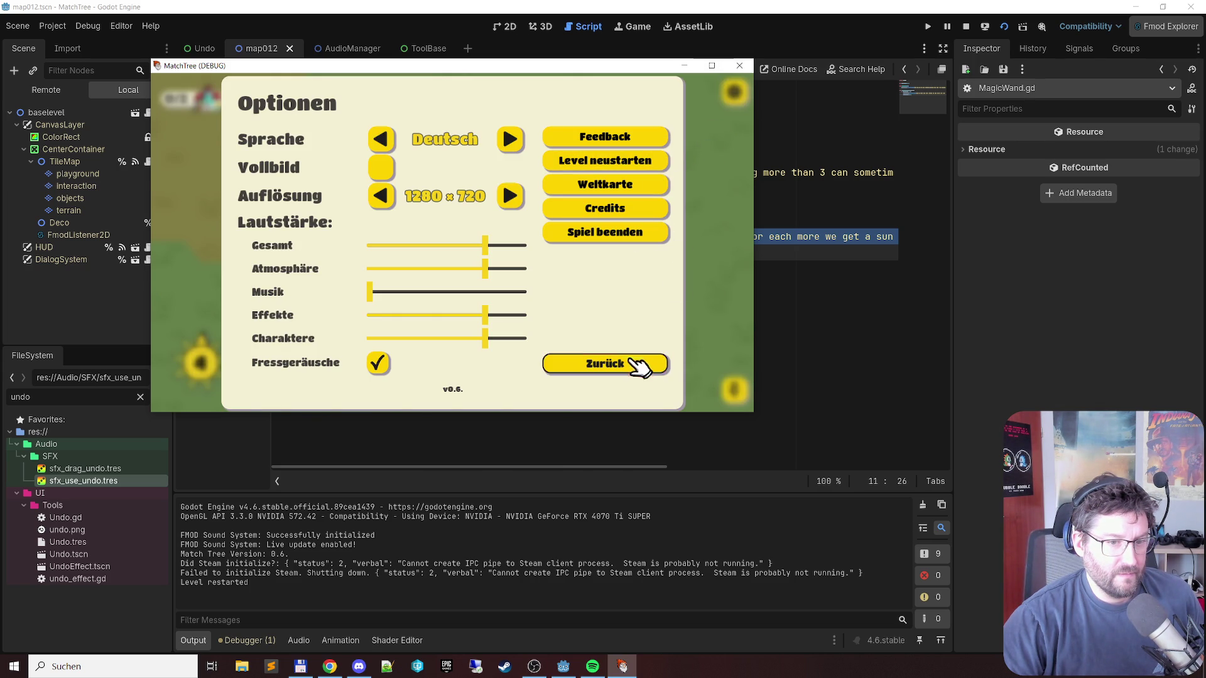
click(637, 359)
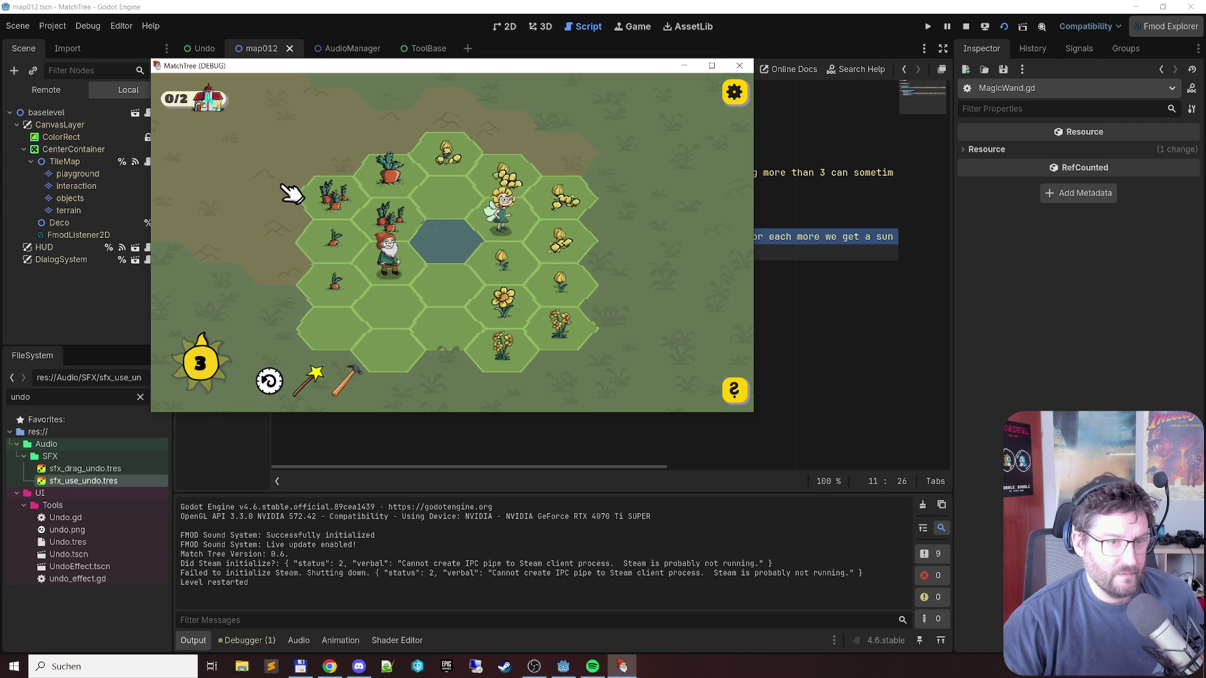
mouse_move(449, 150)
mouse_down()
mouse_move(552, 251)
mouse_move(571, 299)
mouse_up()
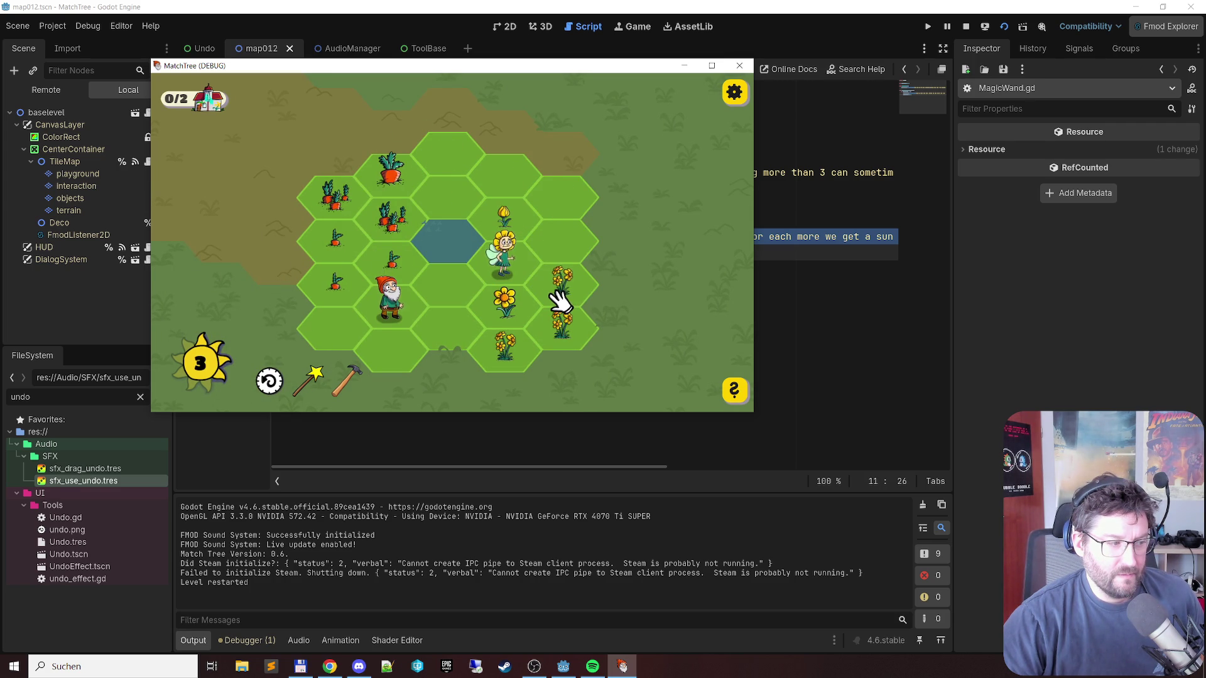
click(740, 66)
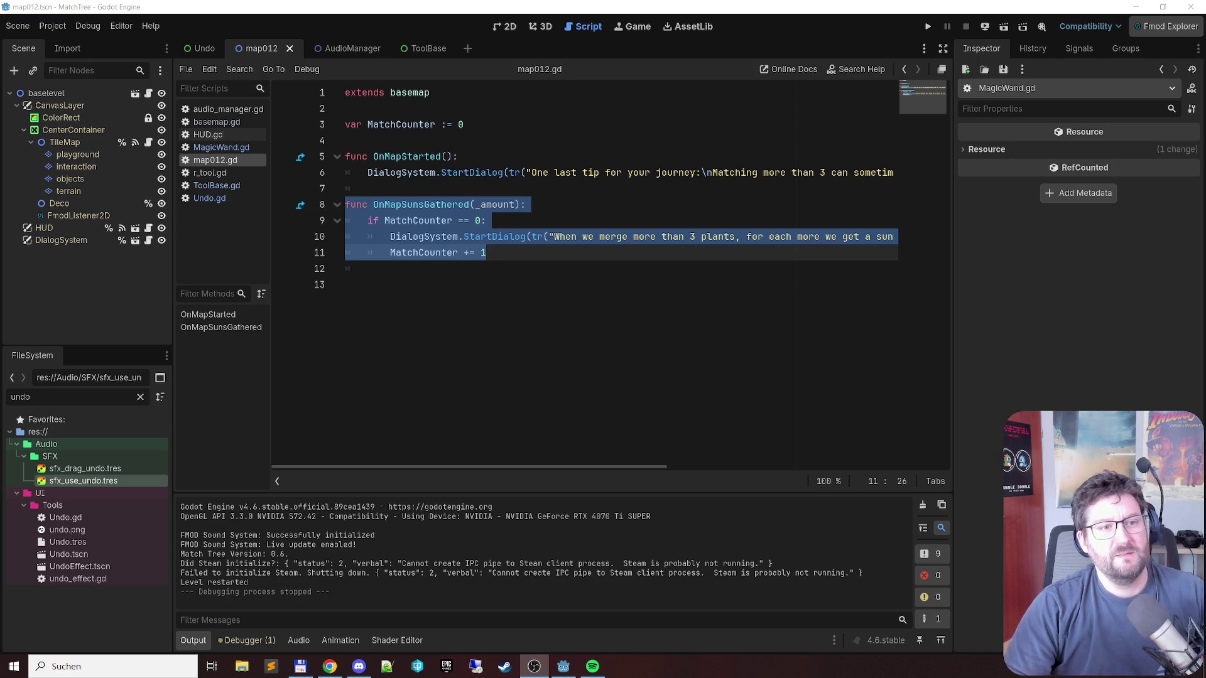
Search the project for OnMapSunsGathered and jump to its call in basemap.gd.
click(587, 172)
double_click(470, 200)
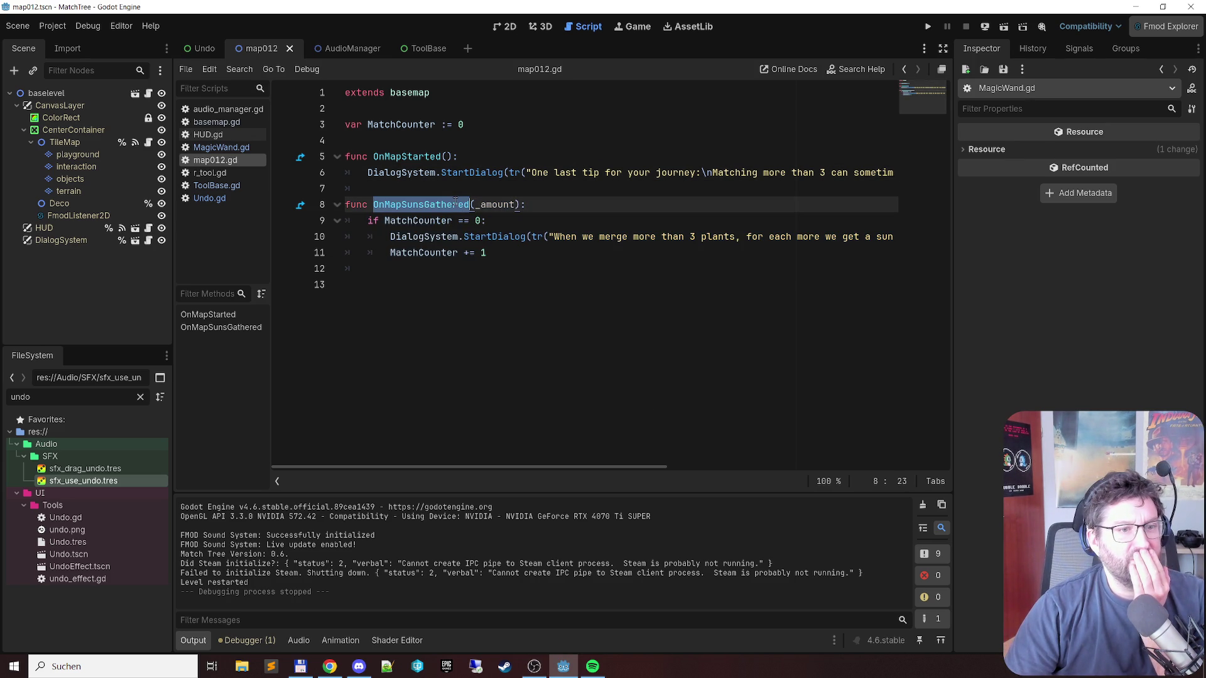
key(ctrl+shift+f)
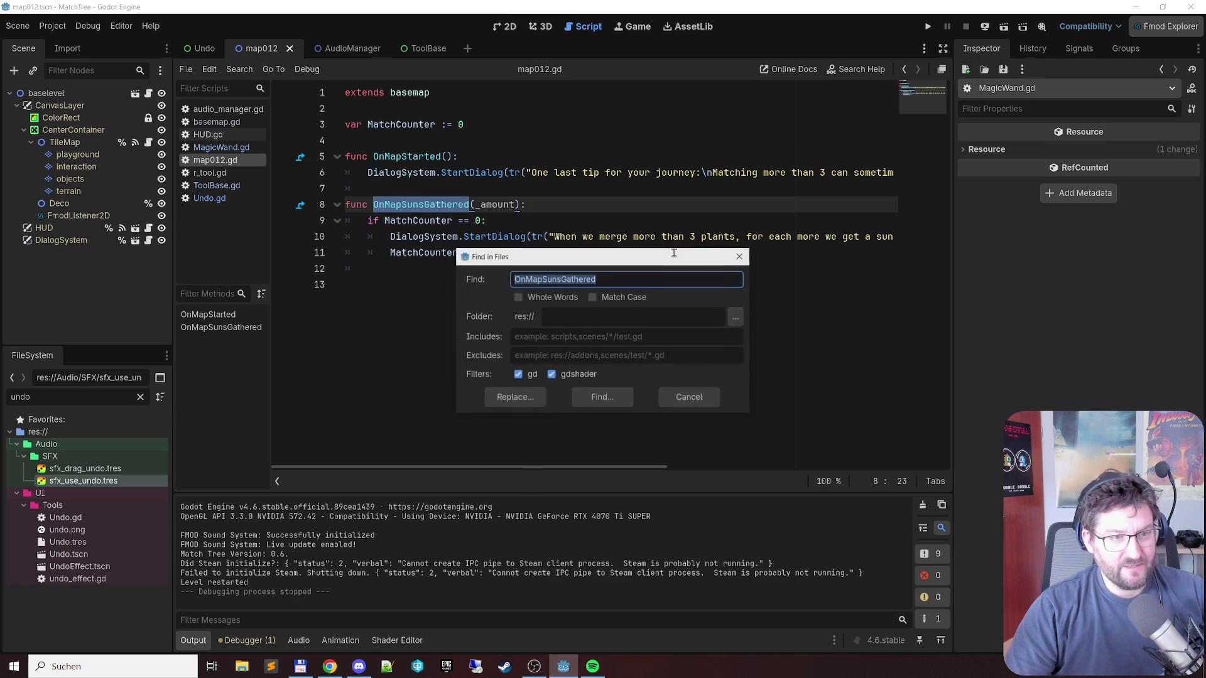
click(598, 396)
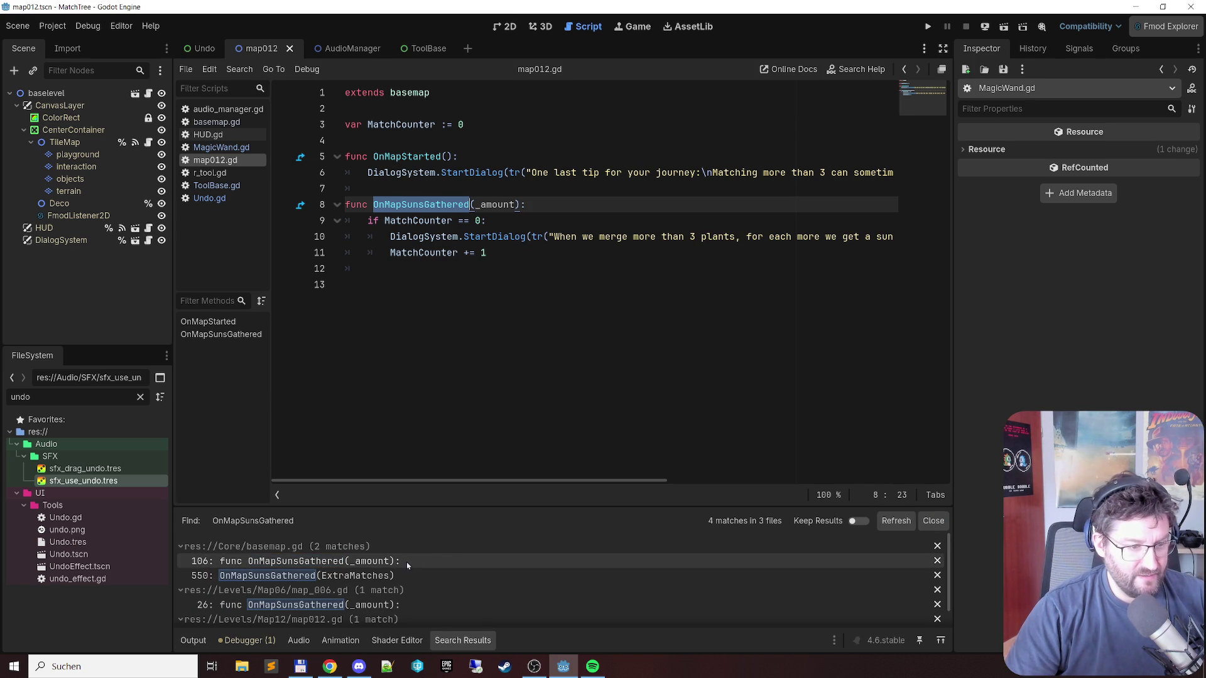
click(396, 576)
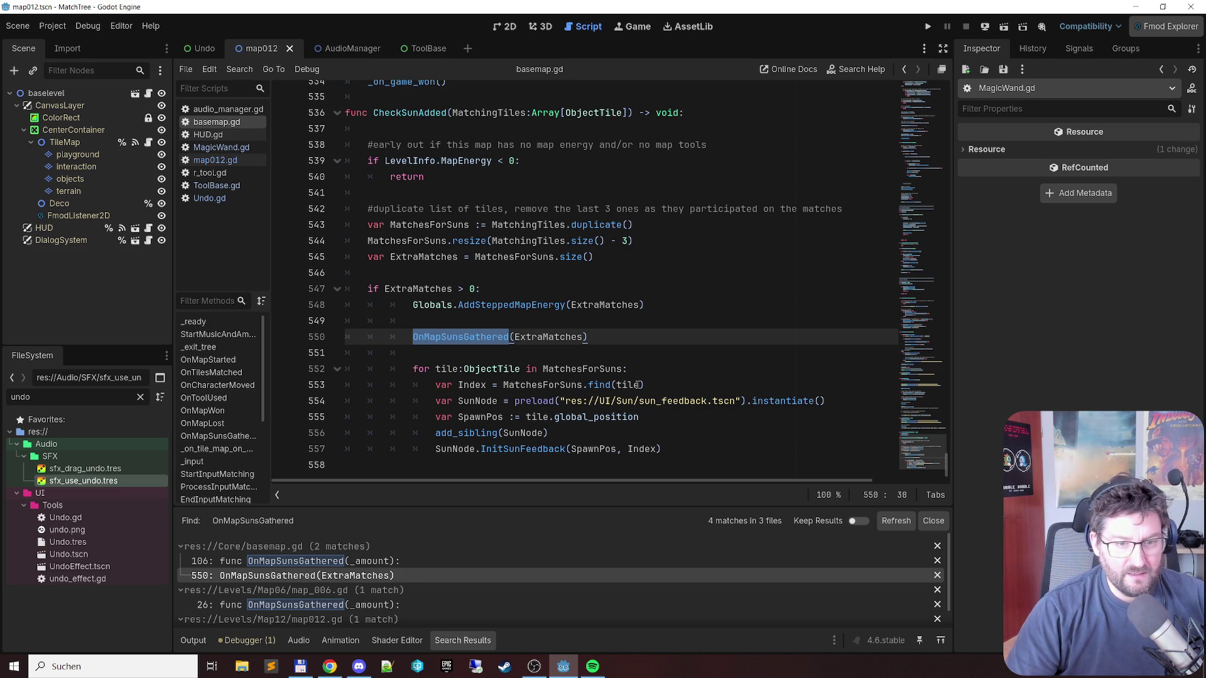
Filter the FileSystem dock for 'sun_fe' and open sun_feedback.tscn.
double_click(71, 398)
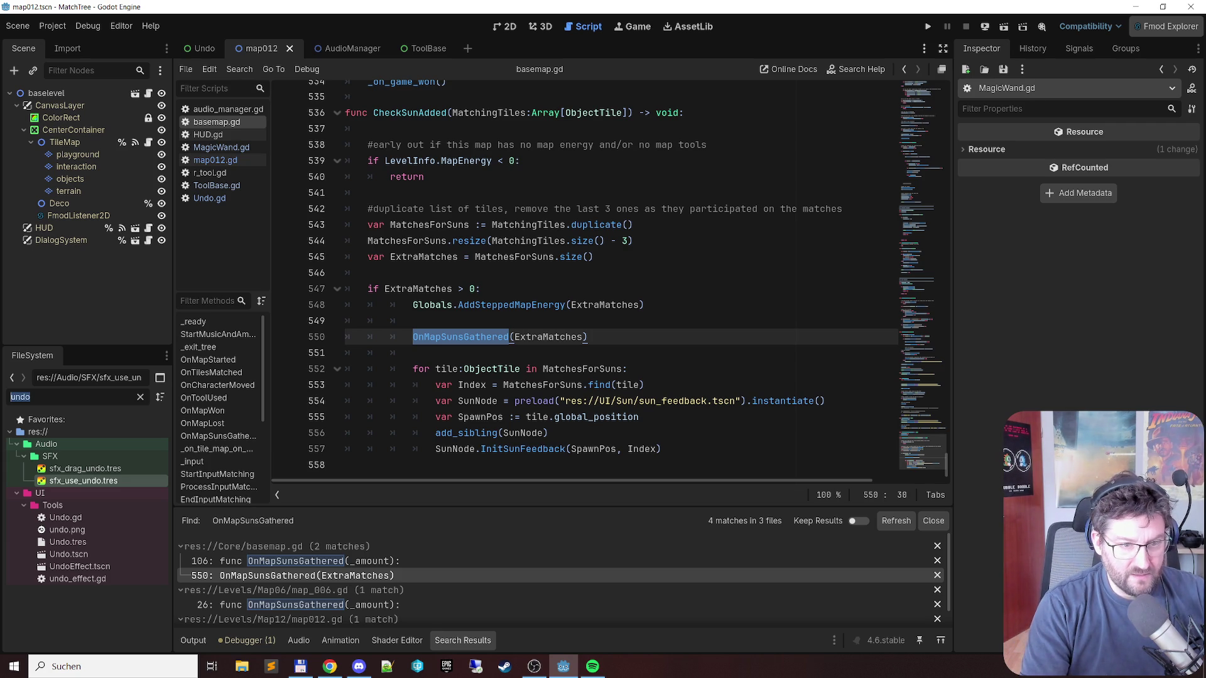
text(sun_fe)
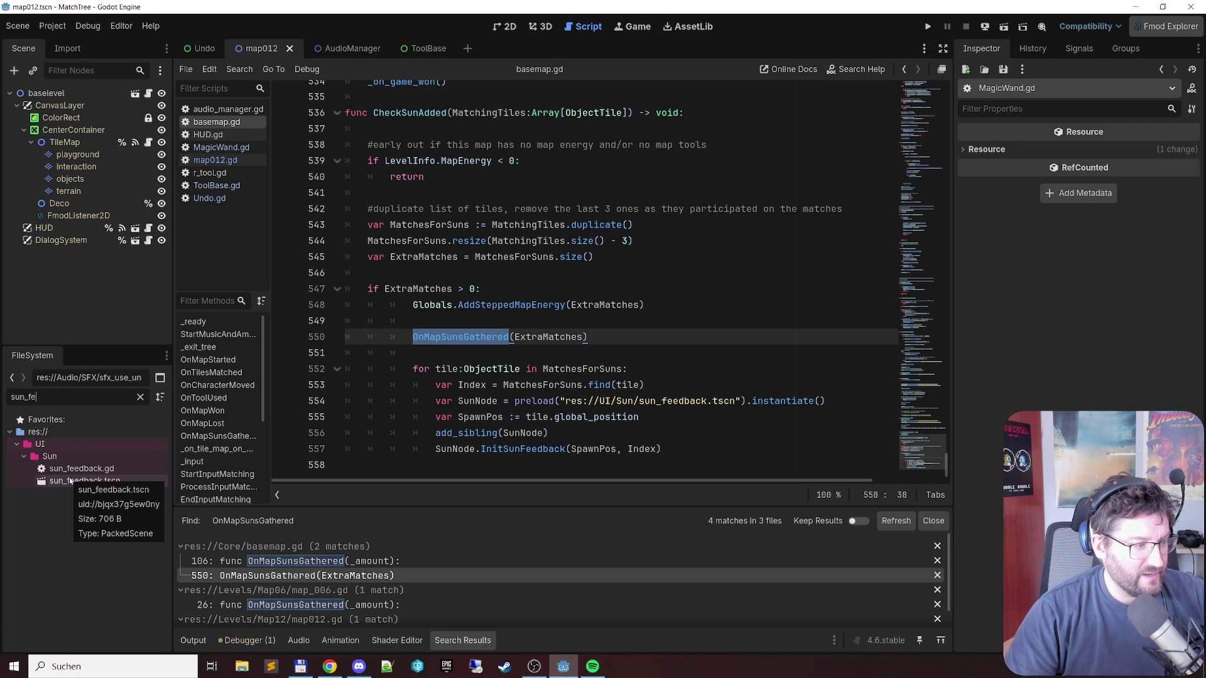
double_click(70, 481)
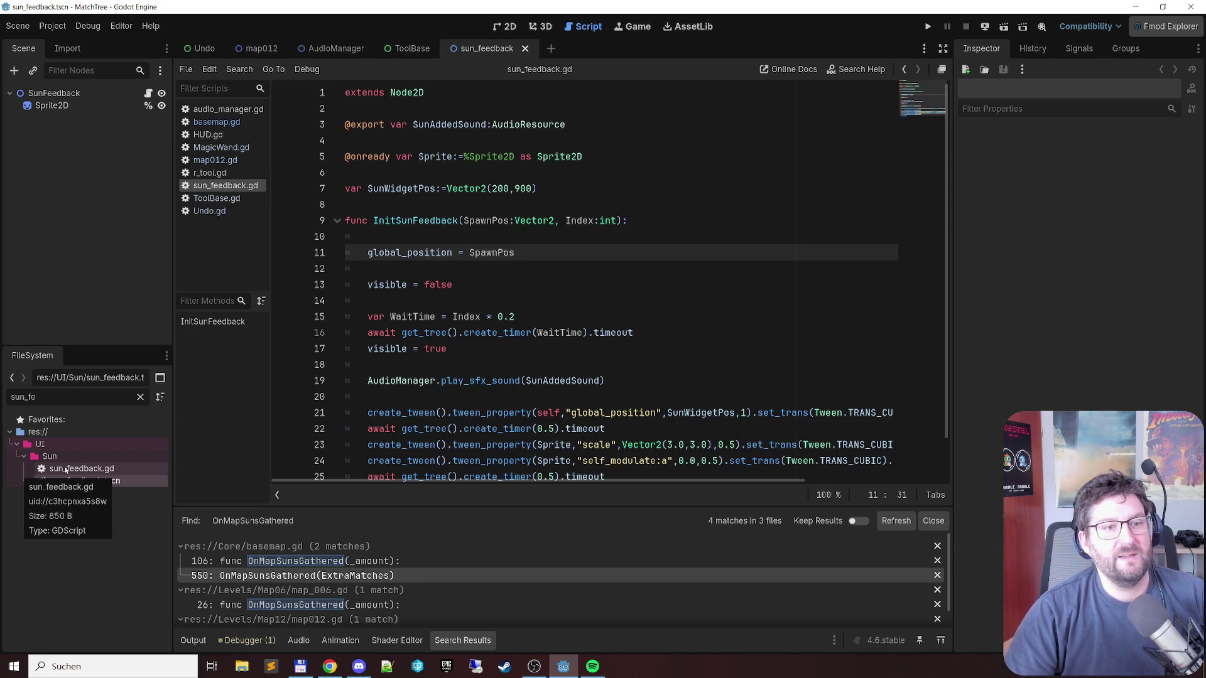
Review the sun-added sound play call and the SunAddedSound export in sun_feedback.gd.
scroll(568, 411, down, 2)
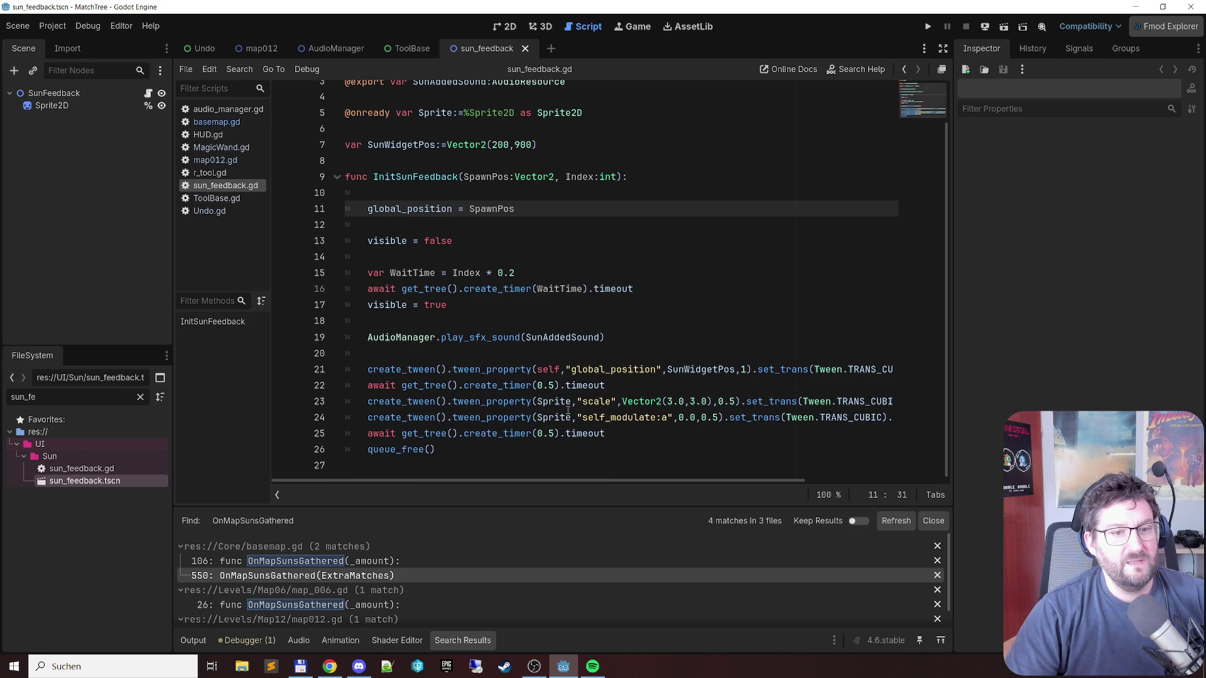
click(612, 338)
scroll(628, 352, up, 2)
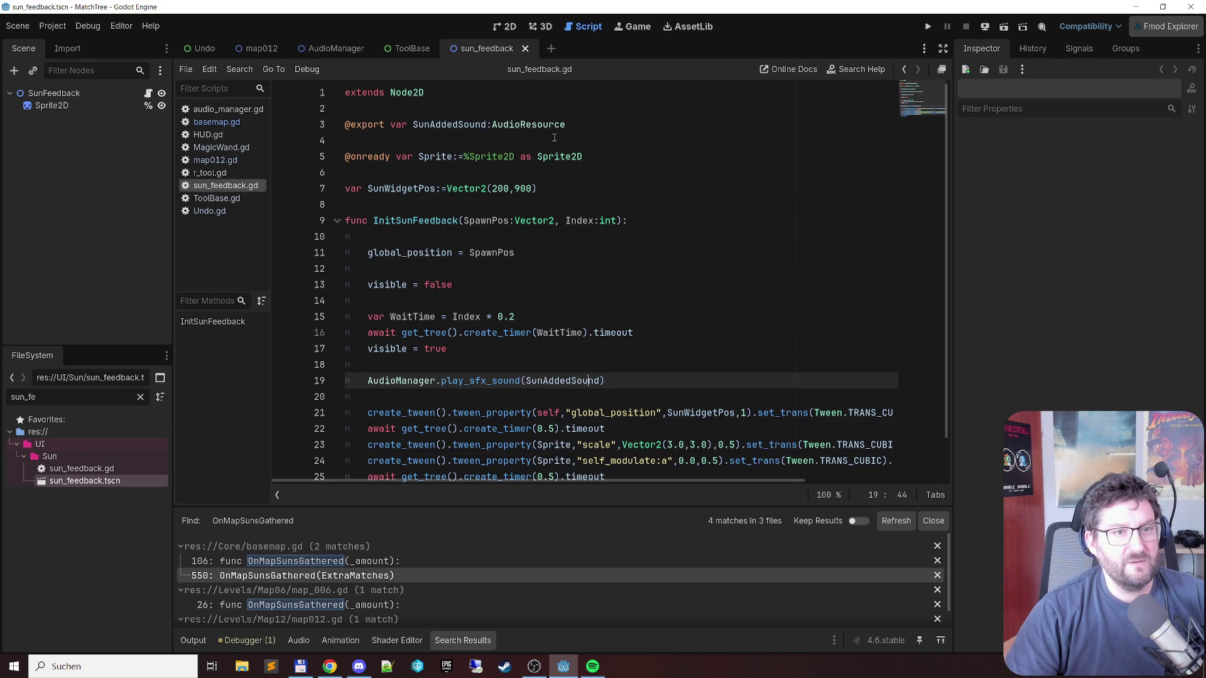
click(463, 124)
Select the SunFeedback root node and clear the FileSystem filter to show all files.
click(45, 97)
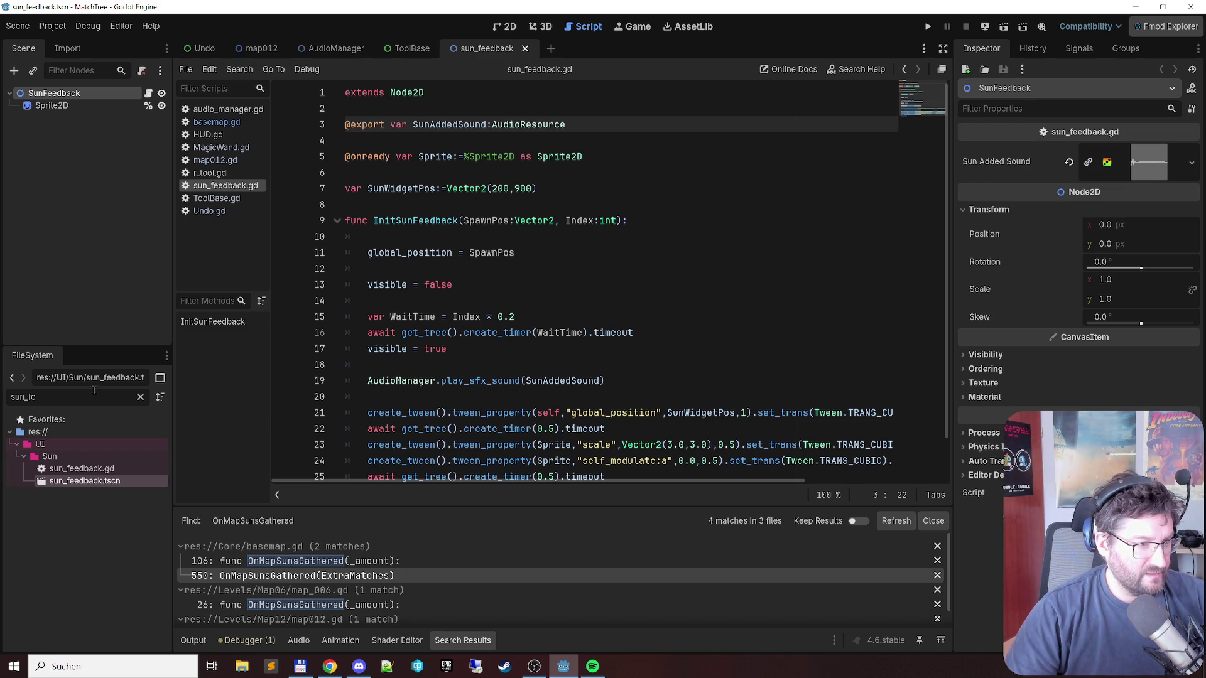
click(141, 397)
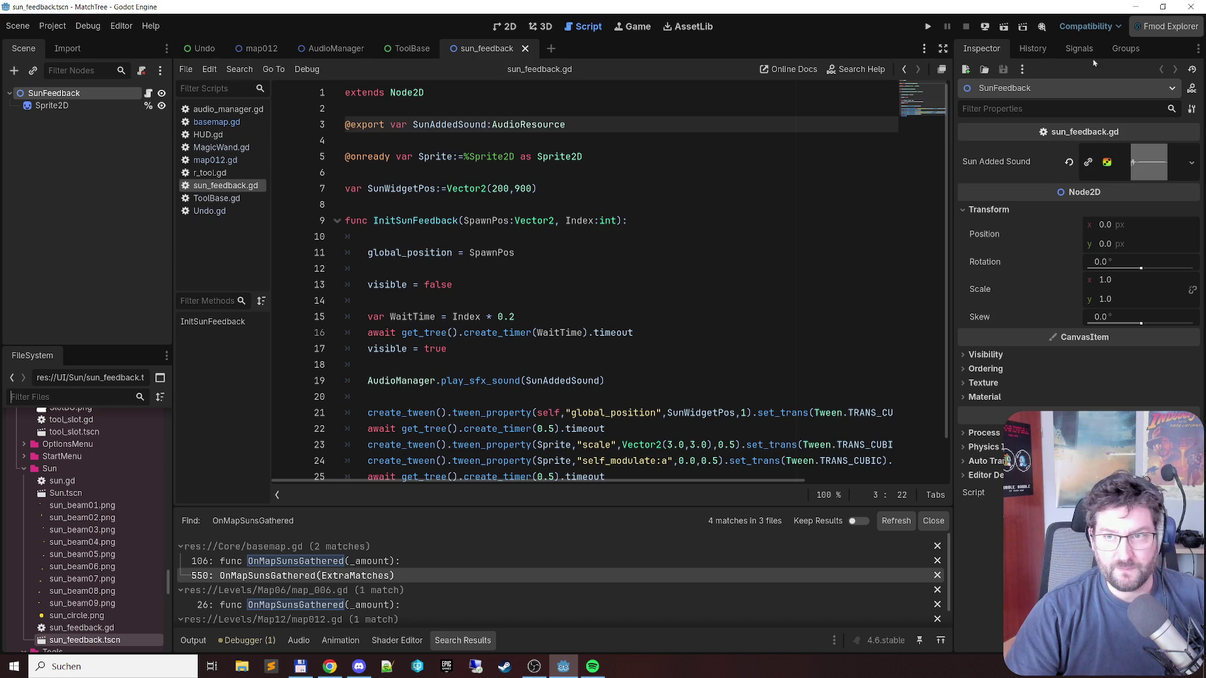
click(1140, 32)
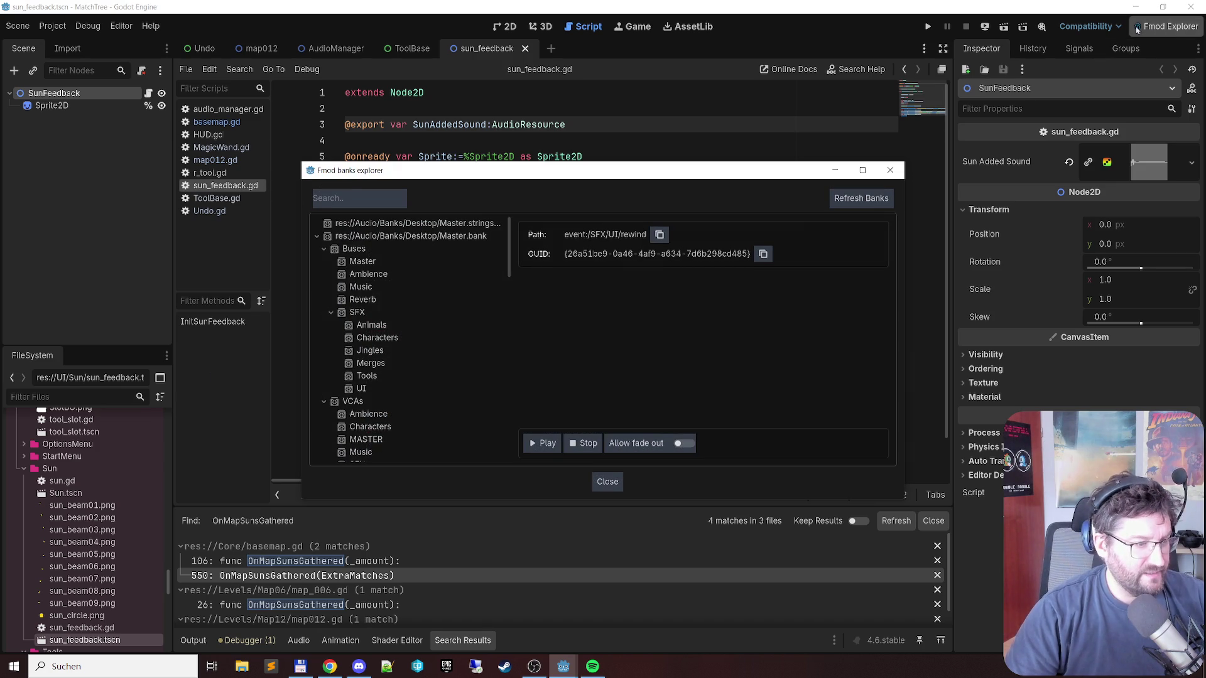
Search the FMOD event list for 'shard'.
click(368, 202)
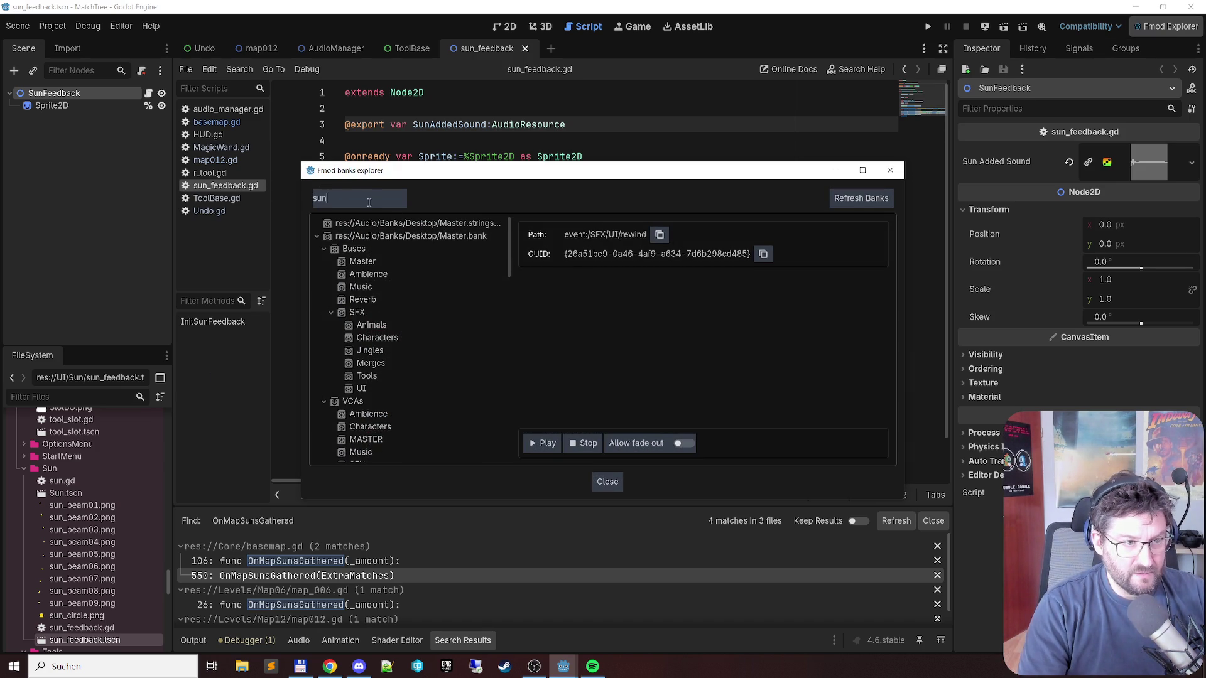
key(ctrl+a)
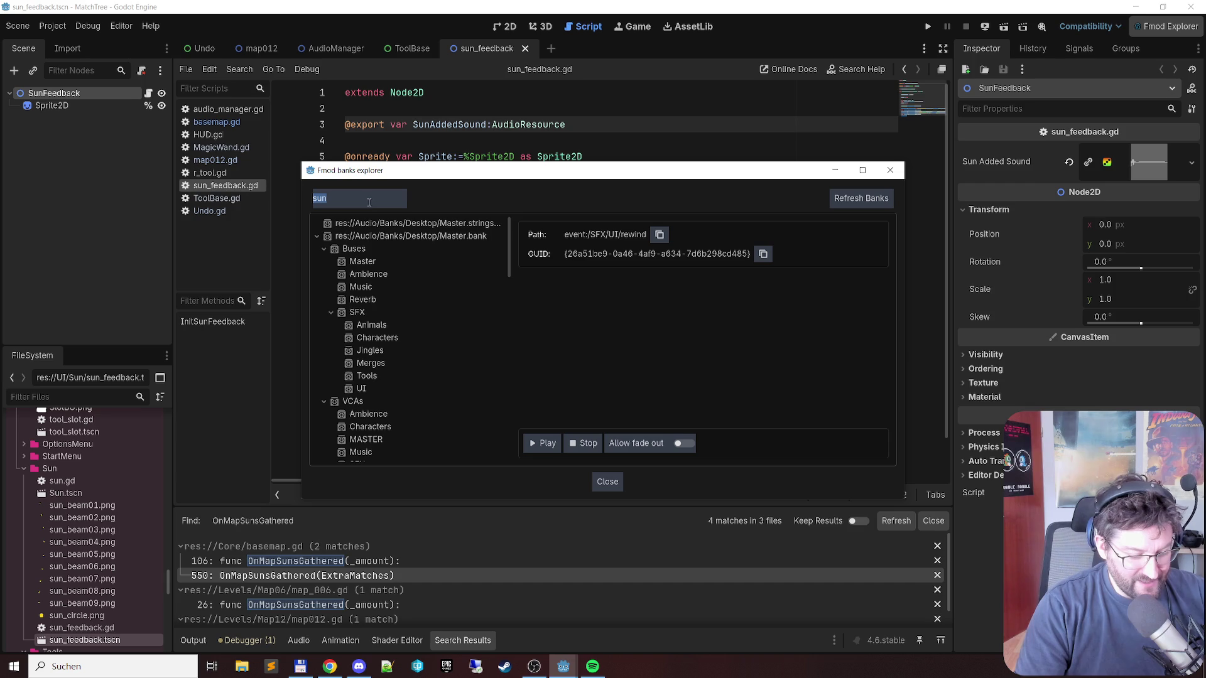
text(shared)
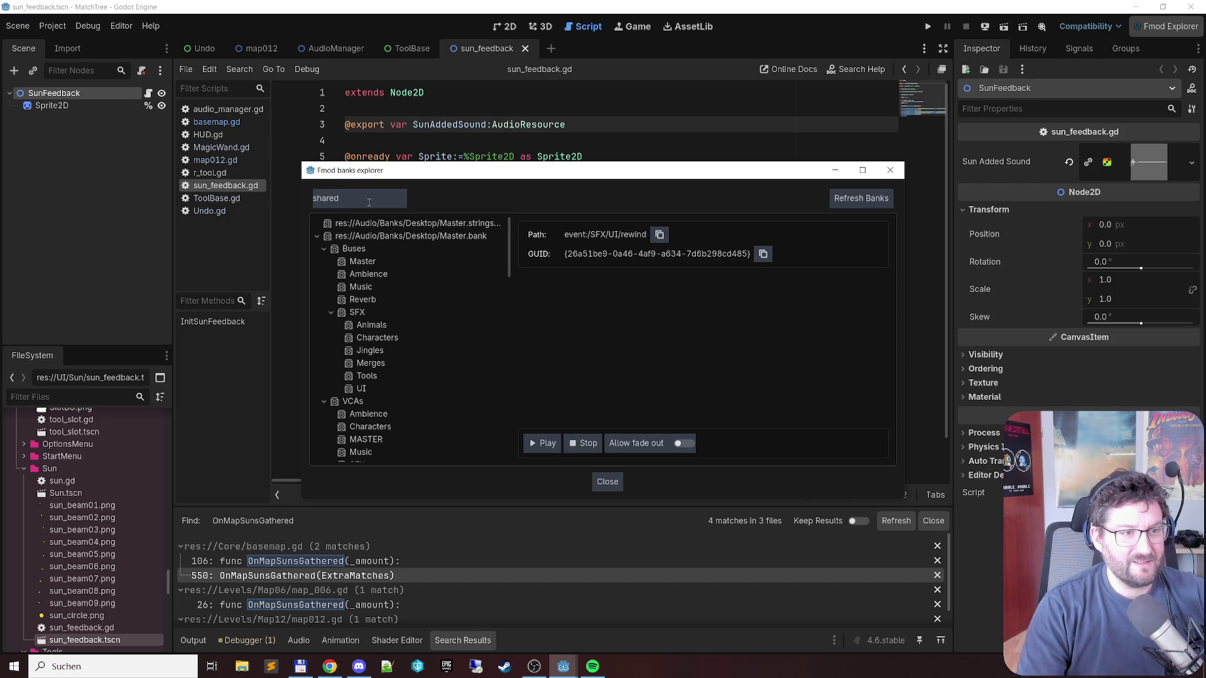
key(Return)
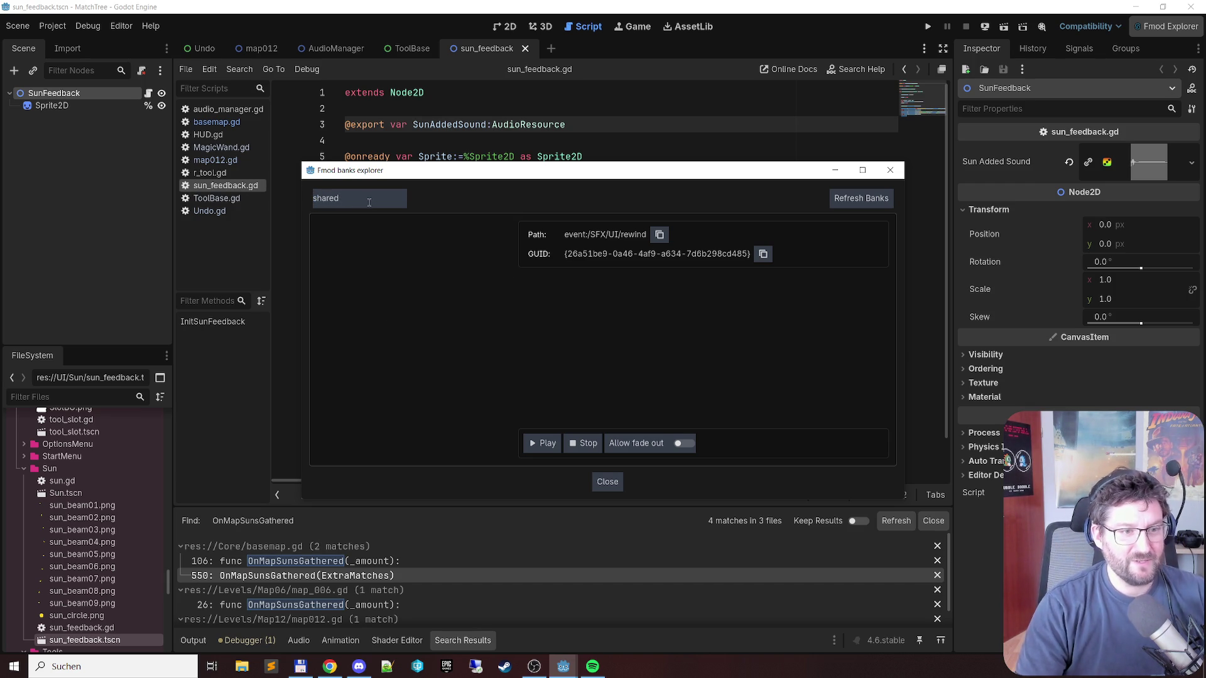
key(ctrl+a)
key(BackSpace)
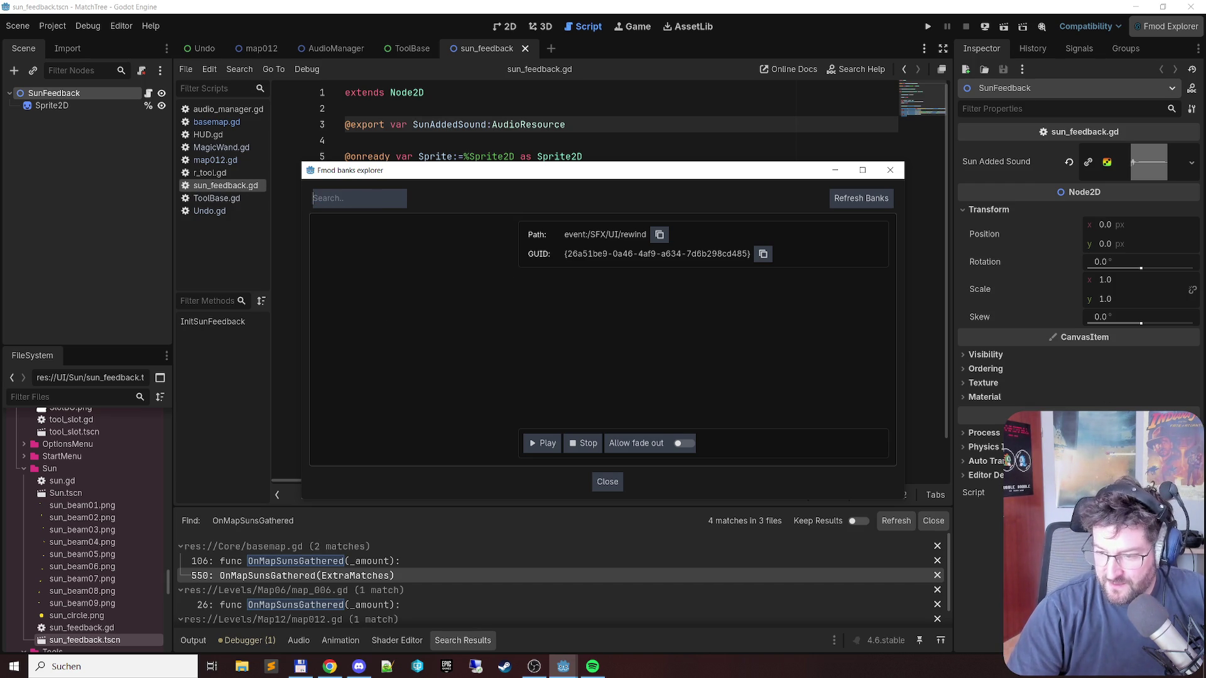
text(shard)
key(Return)
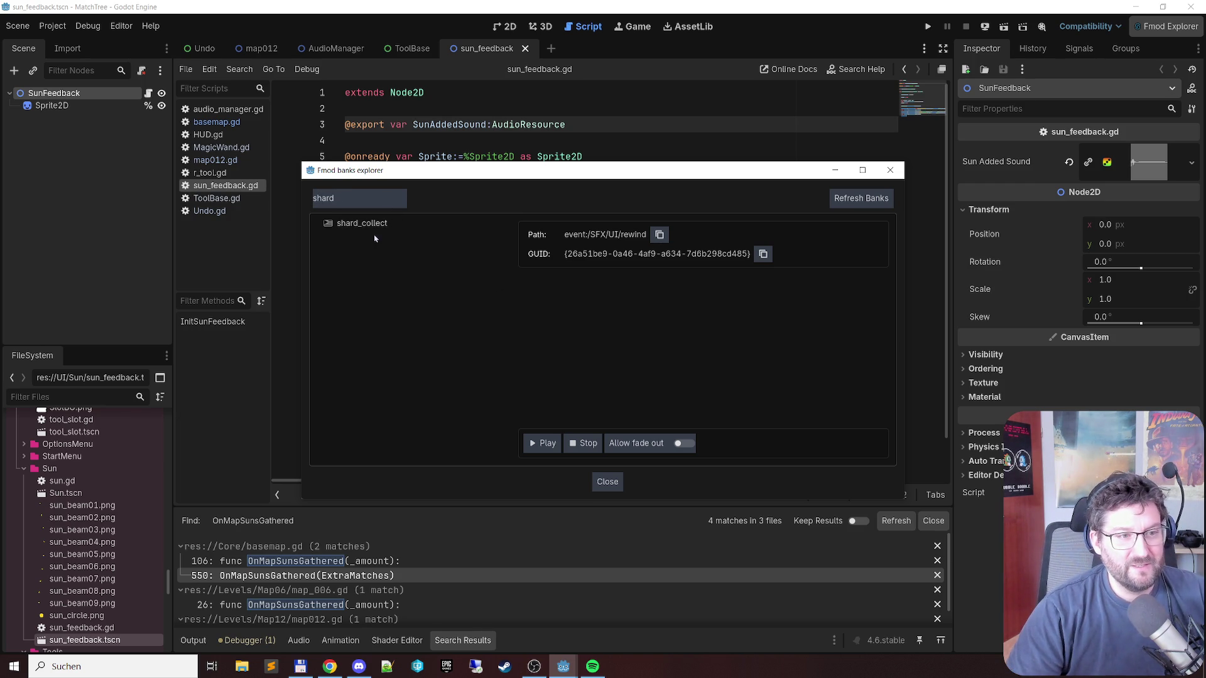
Select shard_collect to read its event:/SFX/UI/Sun/shard_collect path, then close the browser.
click(379, 223)
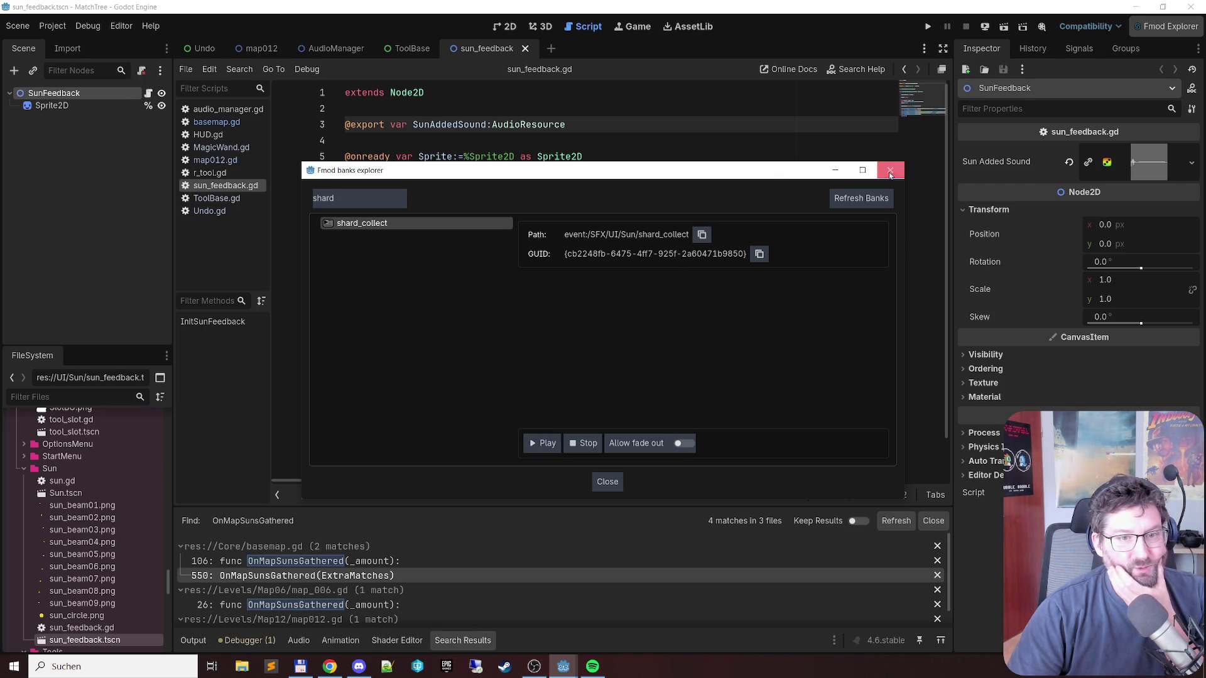
click(893, 170)
scroll(87, 496, up, 5)
Start duplicating sfx_drag_undo.tres, then cancel the copy.
scroll(87, 496, up, 10)
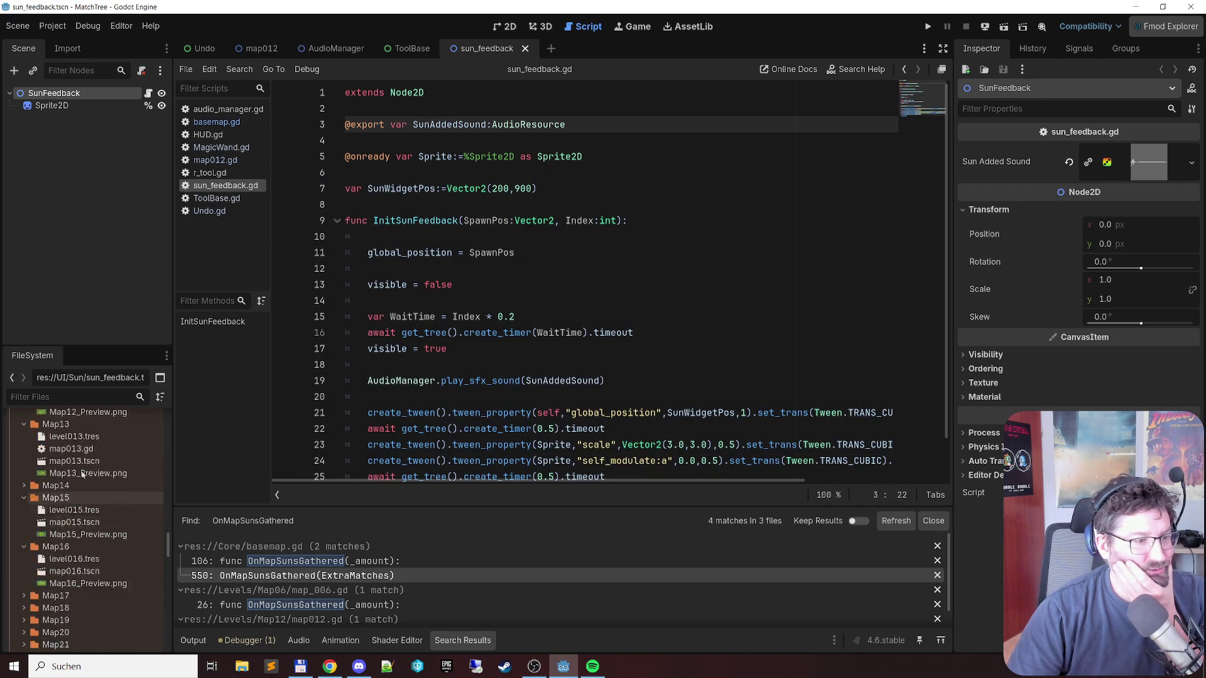
scroll(37, 490, up, 15)
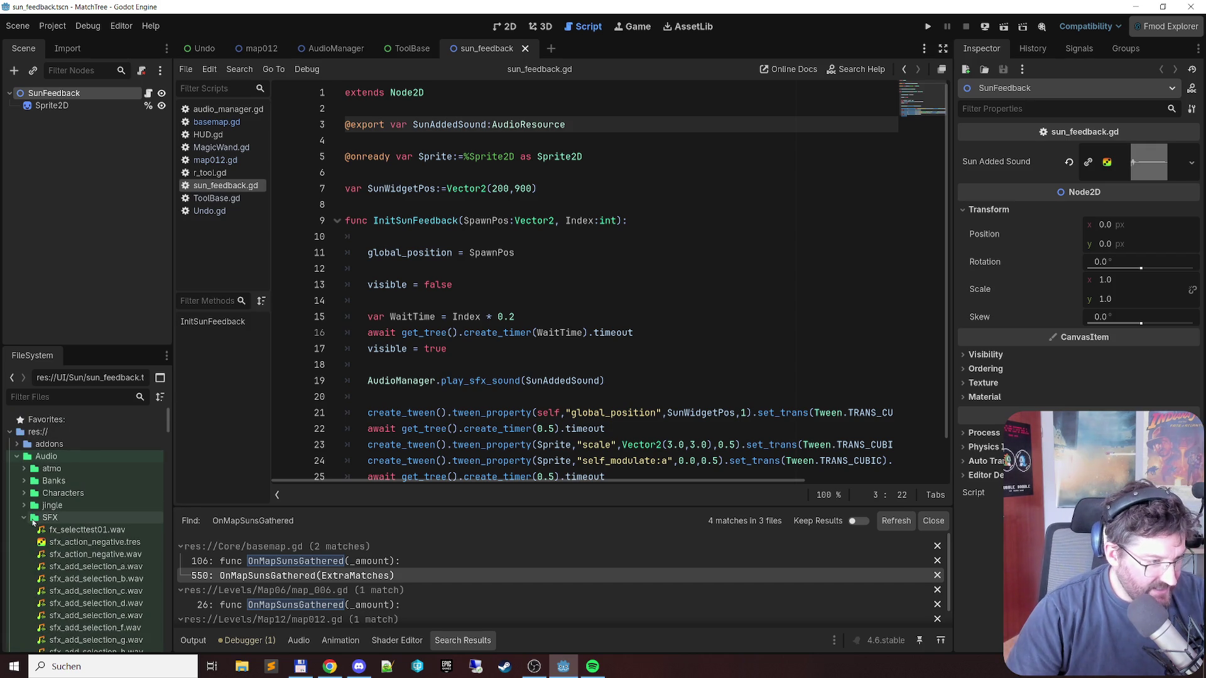
scroll(98, 537, down, 10)
scroll(99, 544, down, 2)
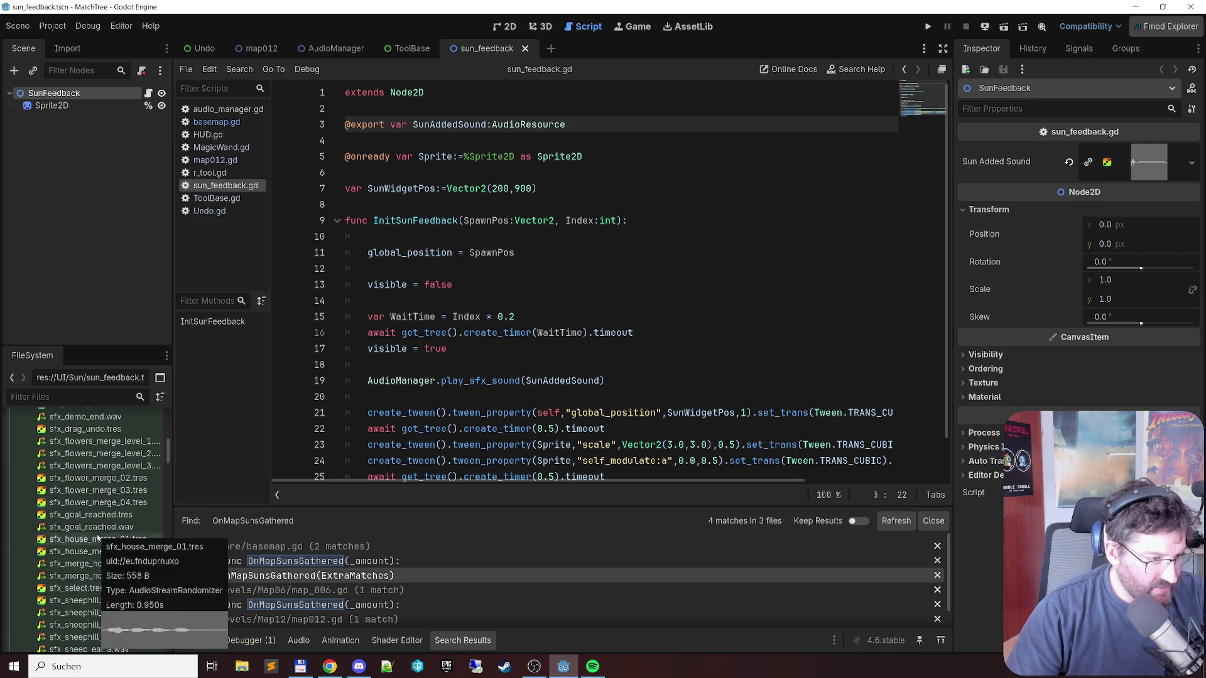
scroll(124, 510, up, 5)
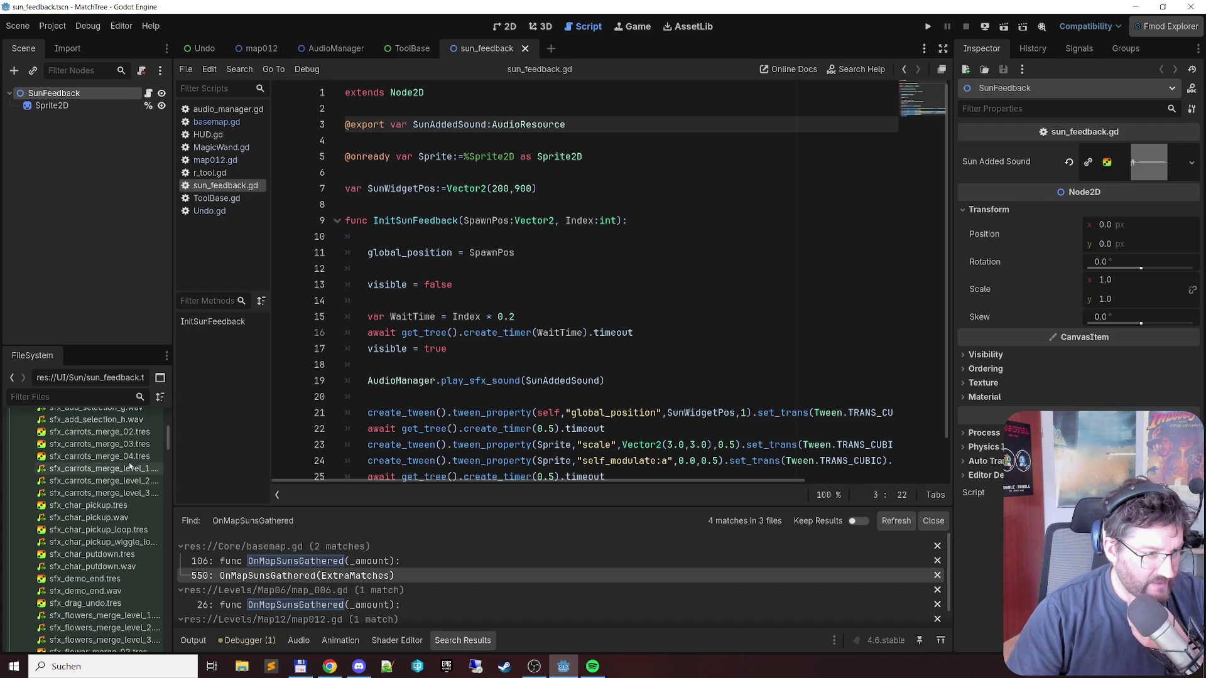
mouse_move(126, 448)
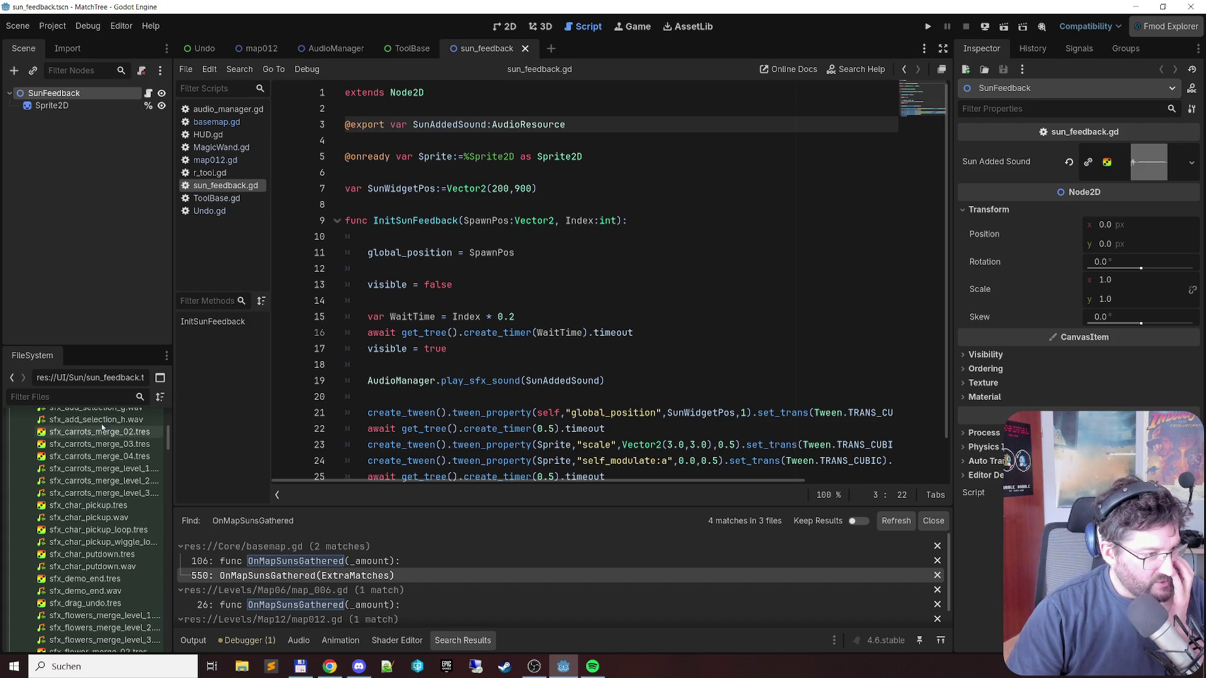
scroll(93, 461, up, 2)
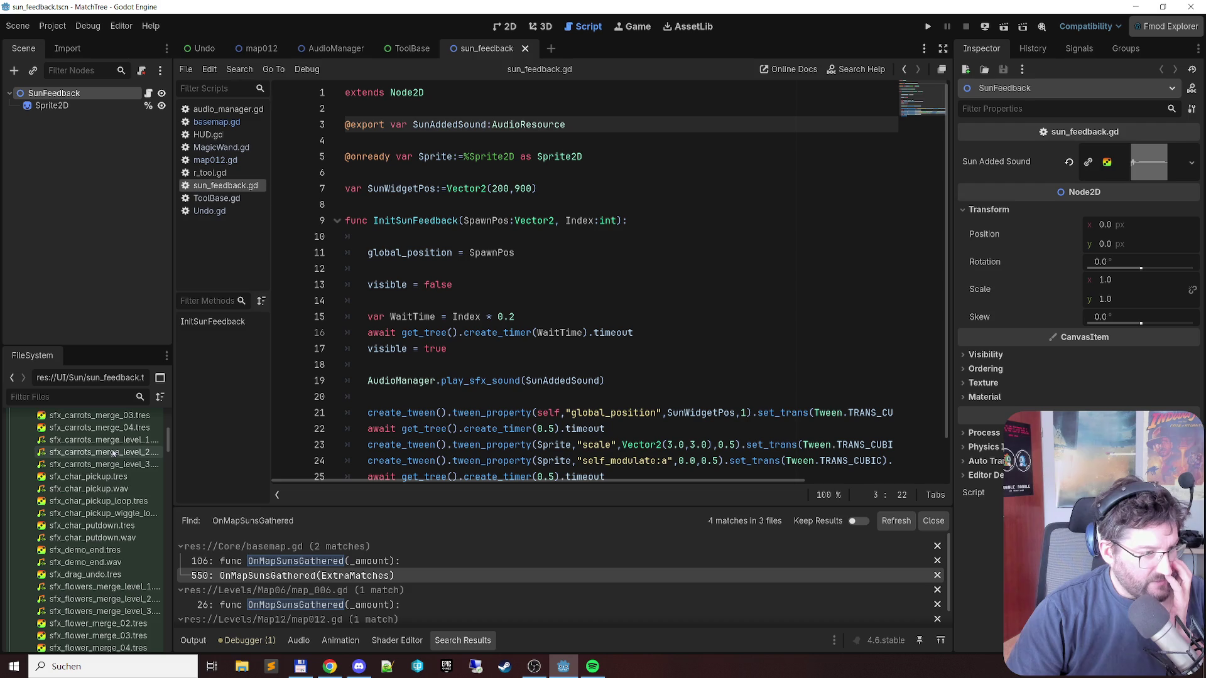
scroll(110, 511, down, 4)
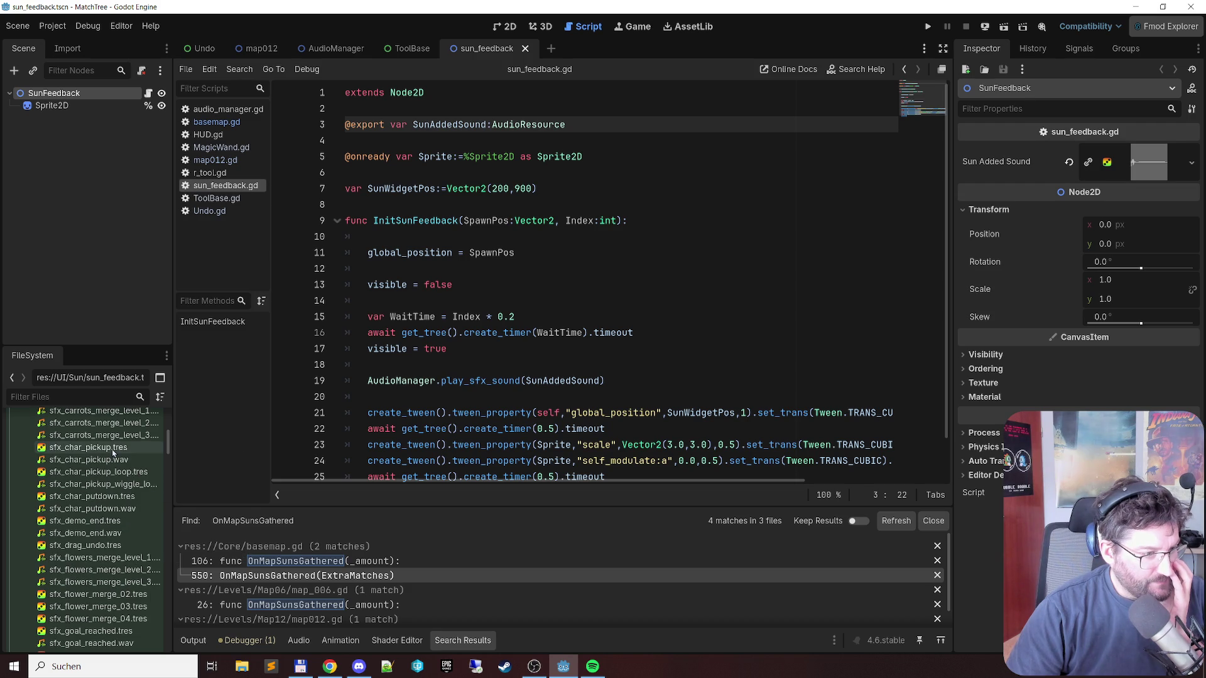
right_click(105, 546)
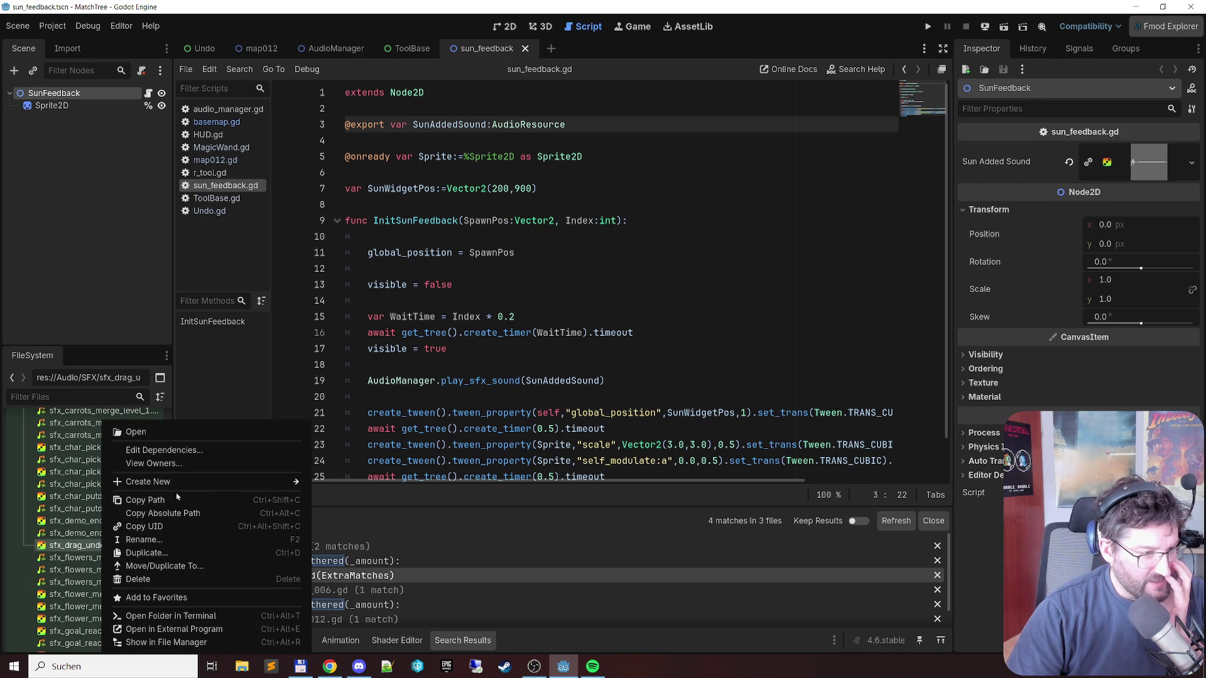
click(183, 552)
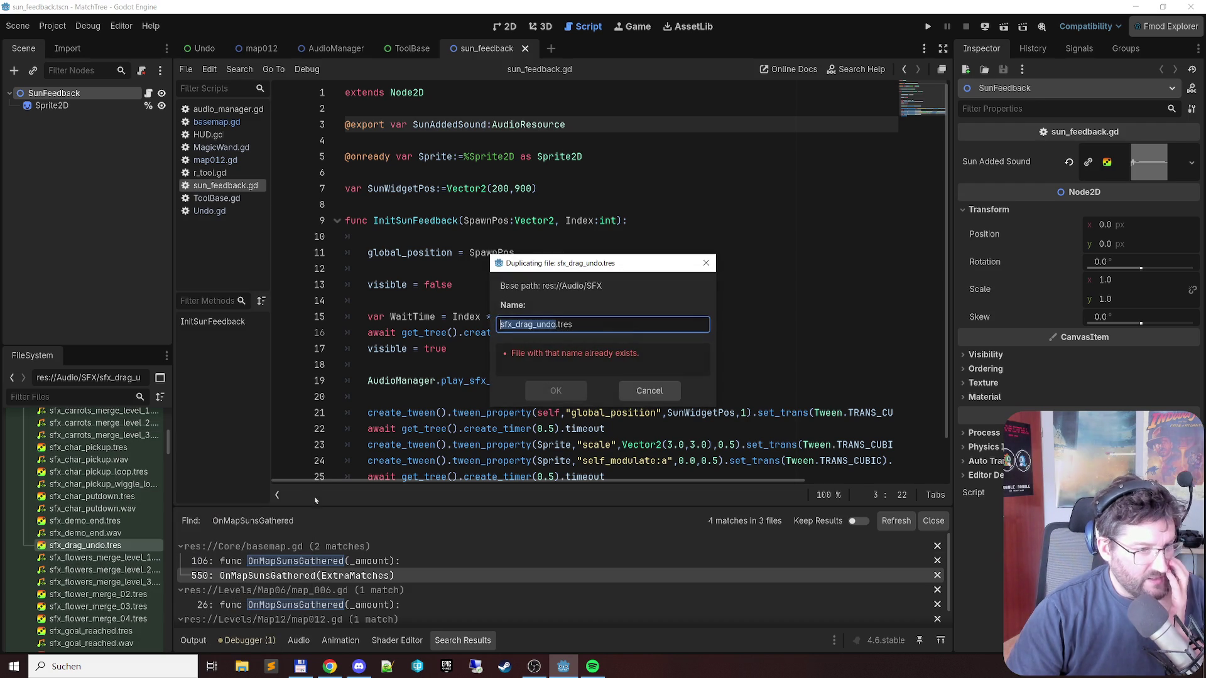
click(649, 391)
Browse the Audio/UI sounds and bring up file actions for UI_Click_Arrow.tres.
scroll(83, 532, down, 5)
scroll(83, 532, down, 10)
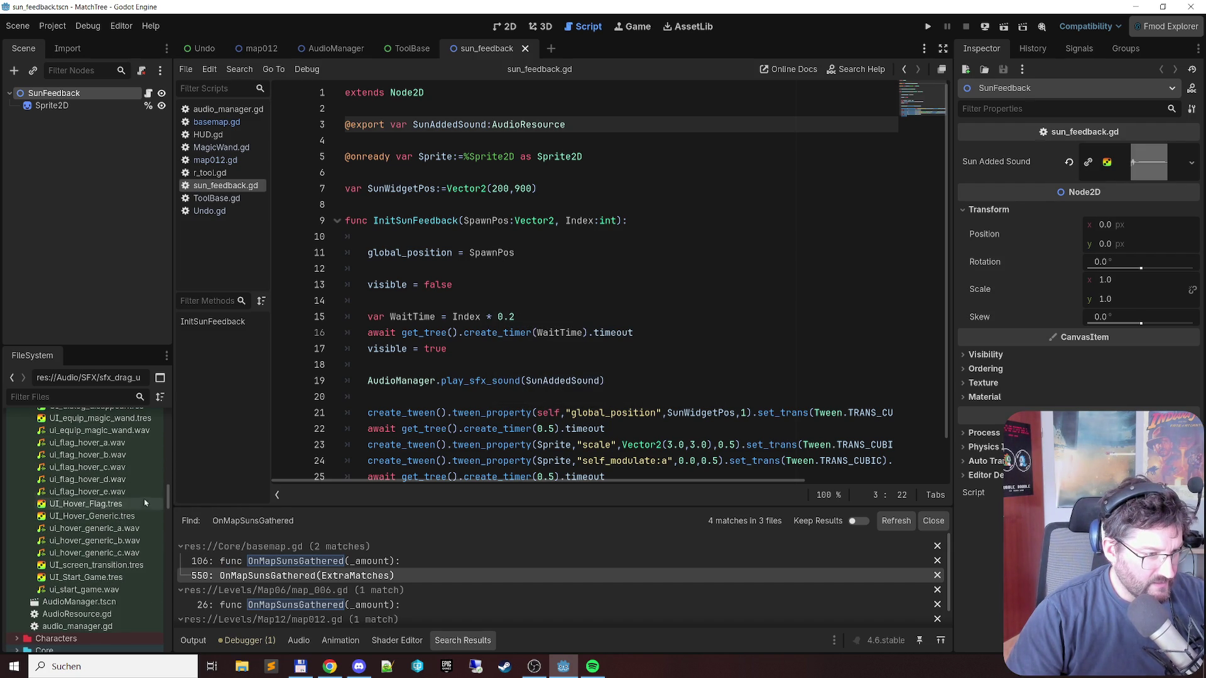
click(117, 503)
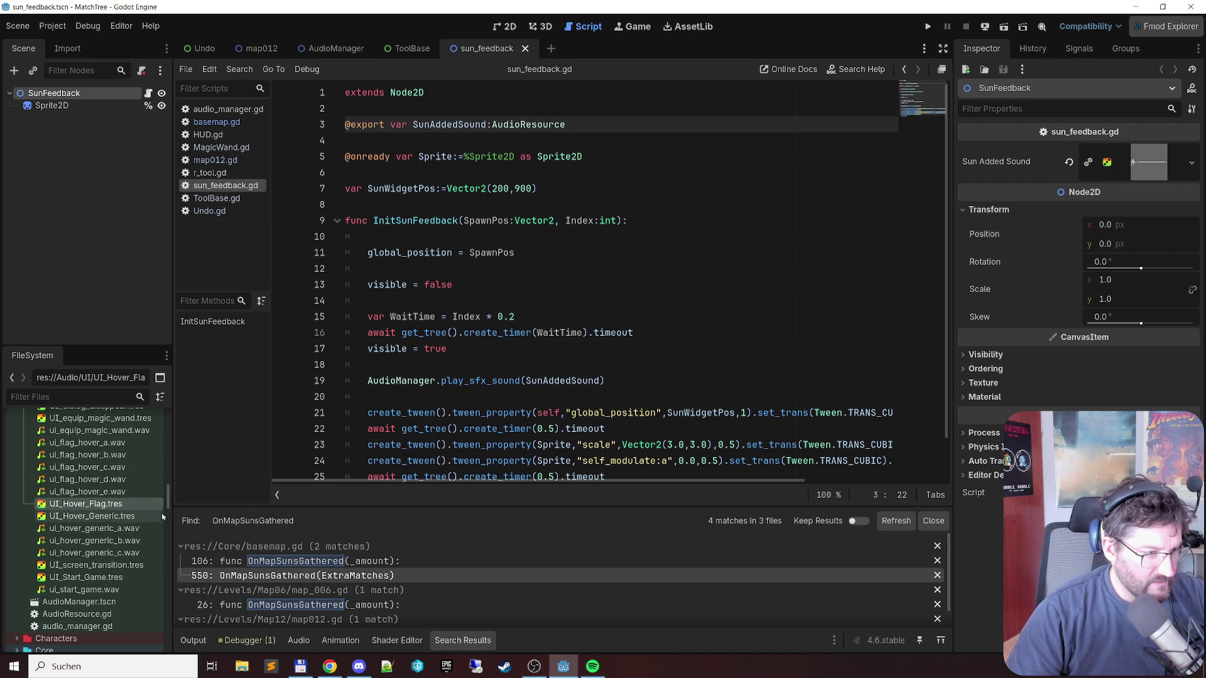
scroll(119, 533, up, 4)
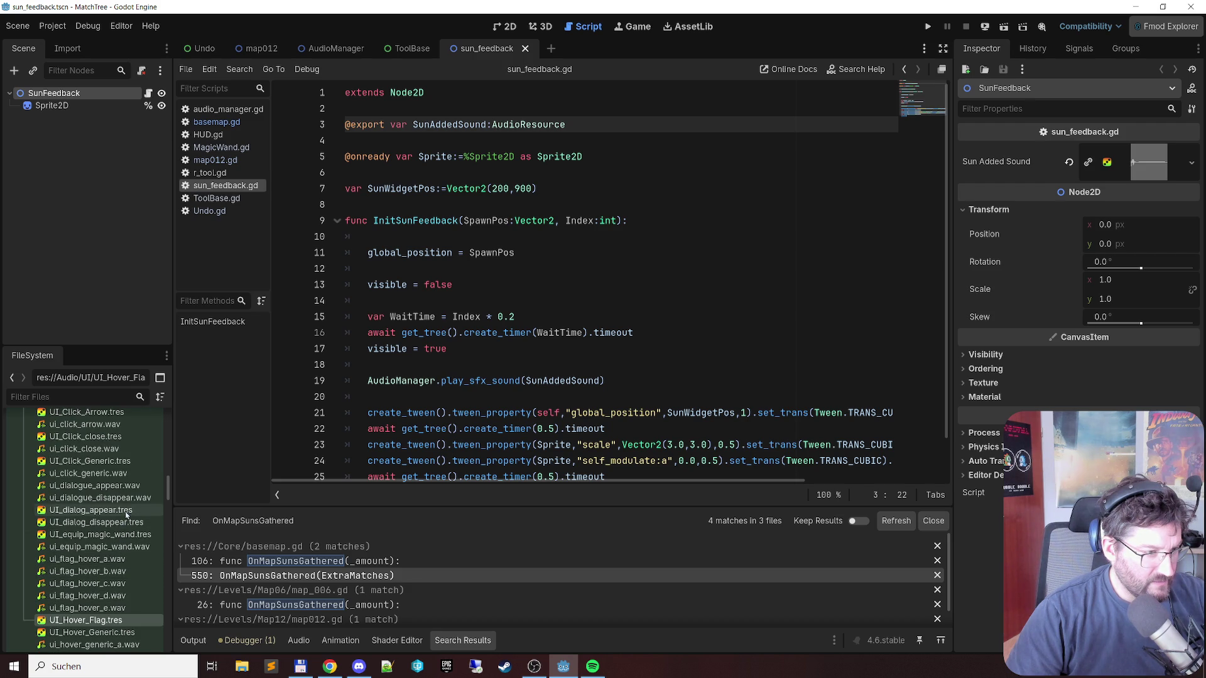
click(128, 514)
scroll(126, 496, up, 1)
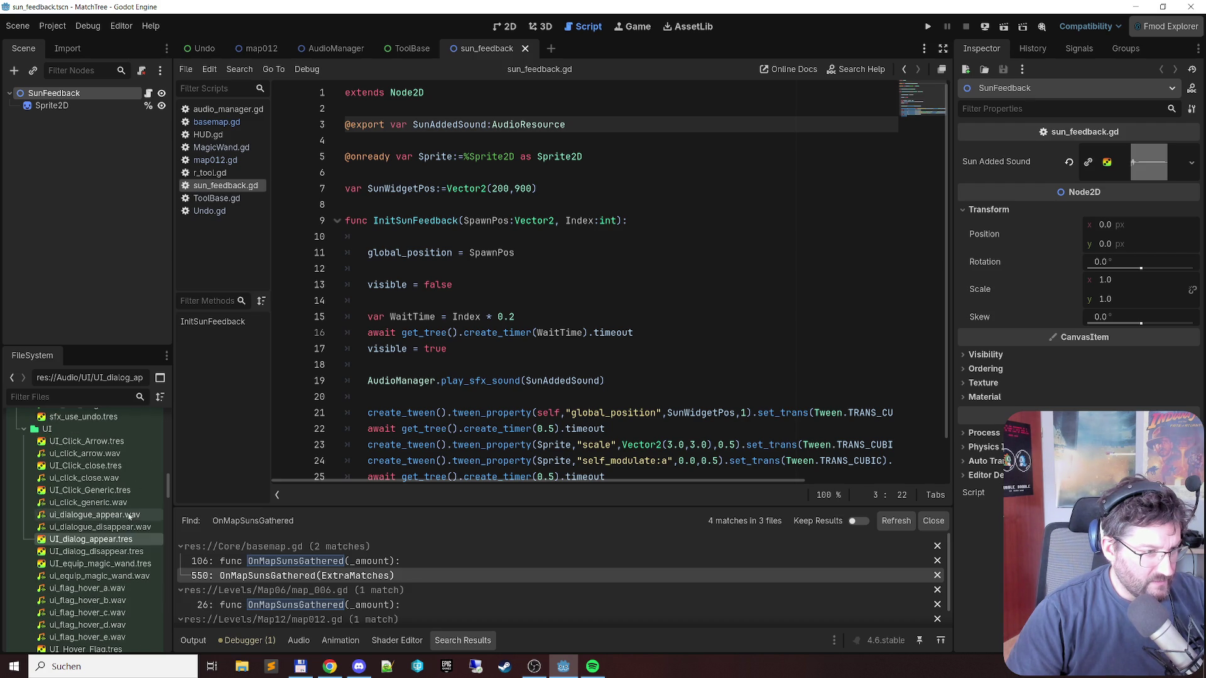
click(123, 467)
click(117, 441)
right_click(116, 441)
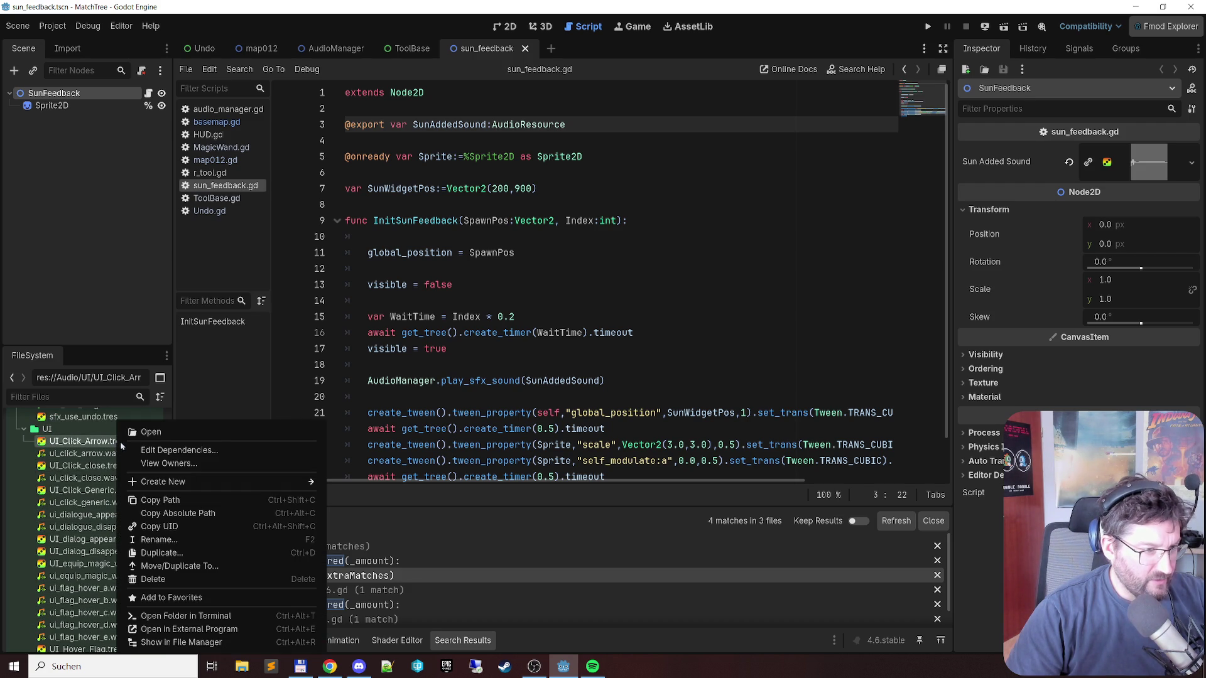
Duplicate UI_Click_Arrow.tres as UI_sun_collect.tres, then filter by 'ui_sun' and open it.
click(187, 552)
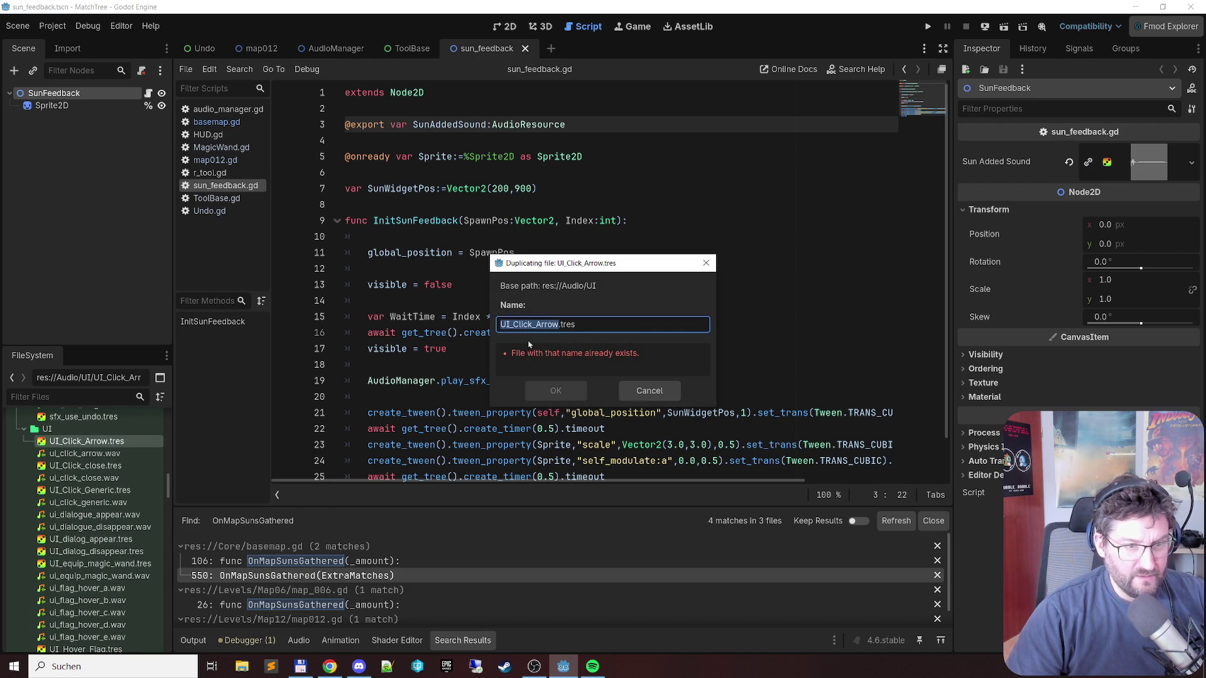
click(514, 326)
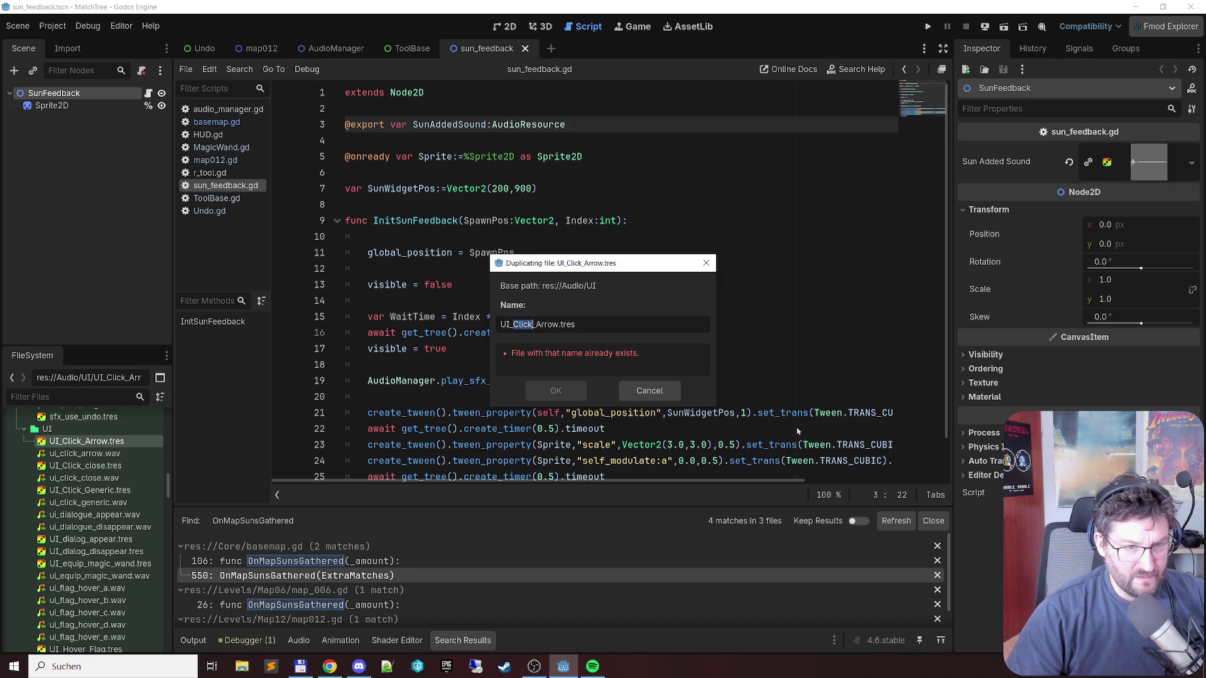
text(sun)
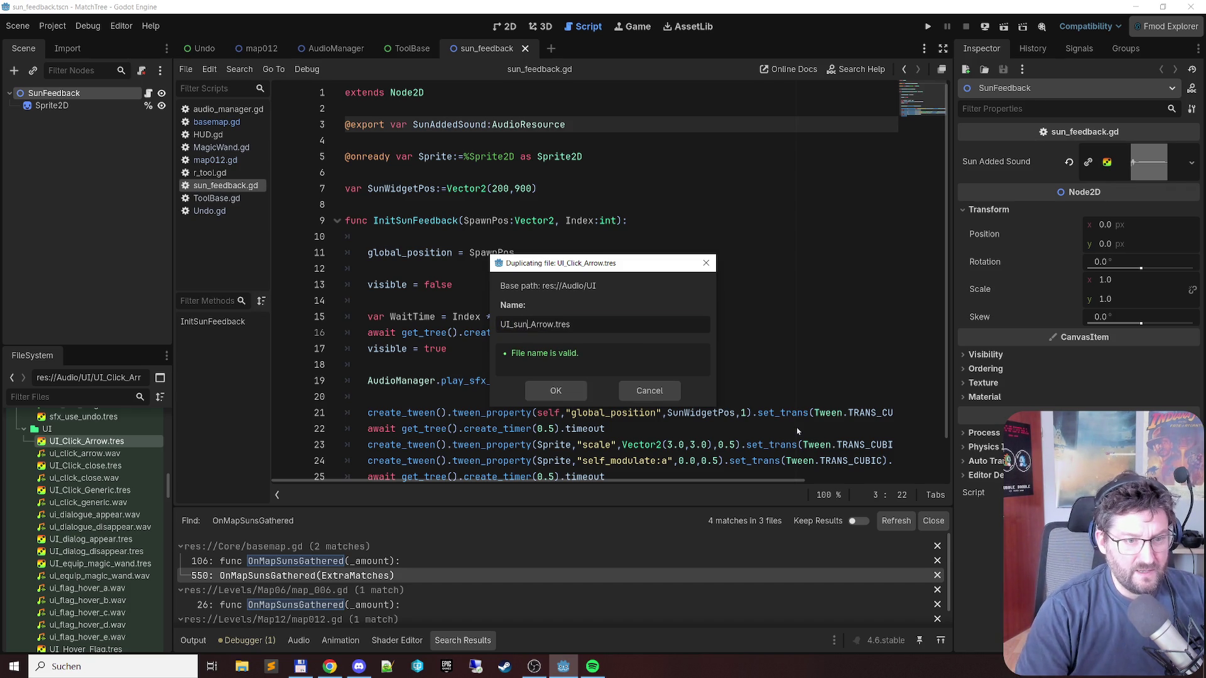
key(shift+Right)
key(shift+Right)
key(shift+Right)
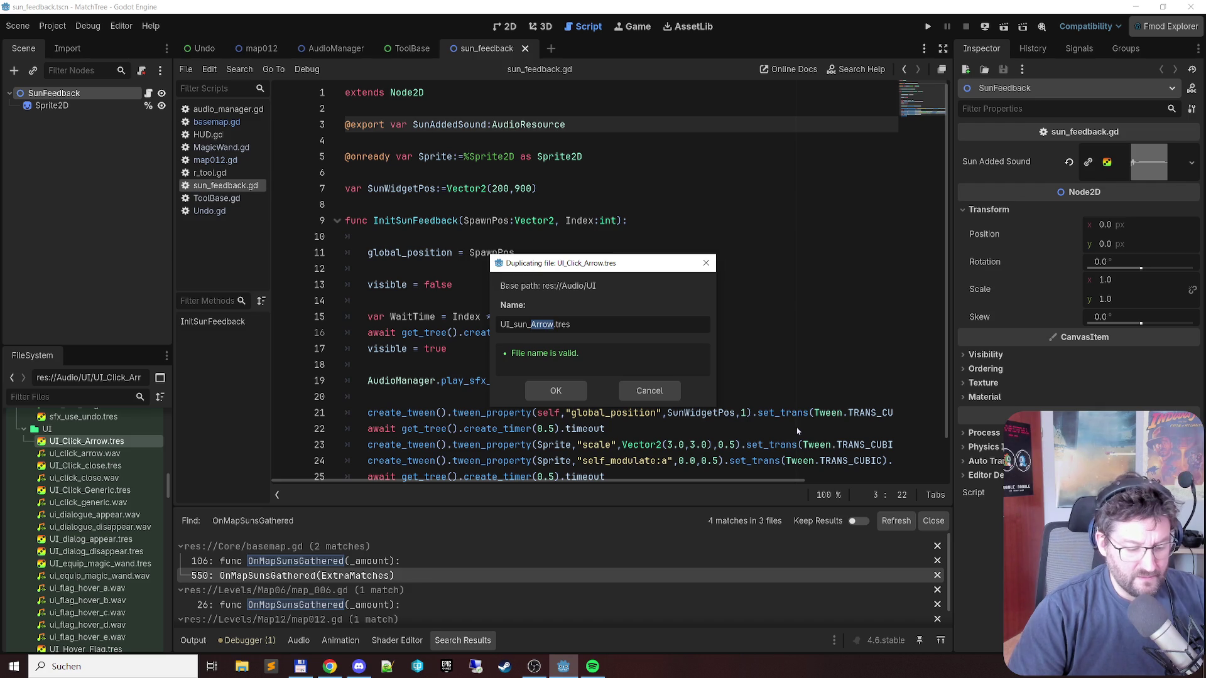
text(collect)
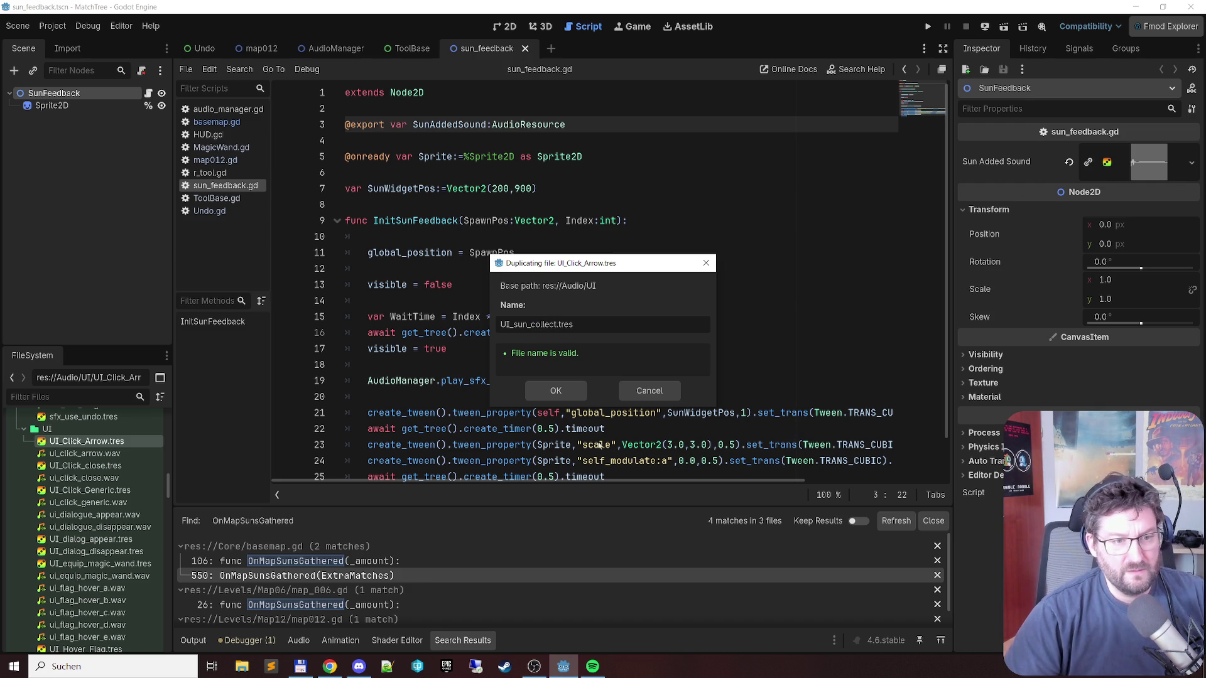
click(568, 397)
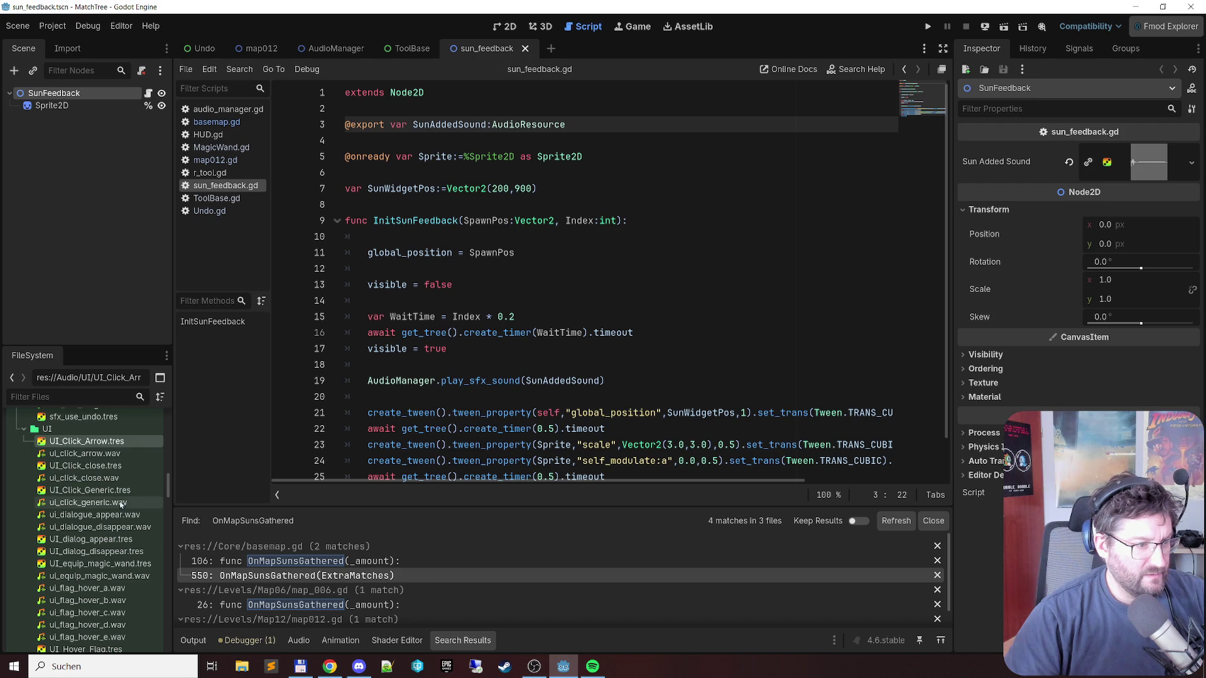
text(ui_sun)
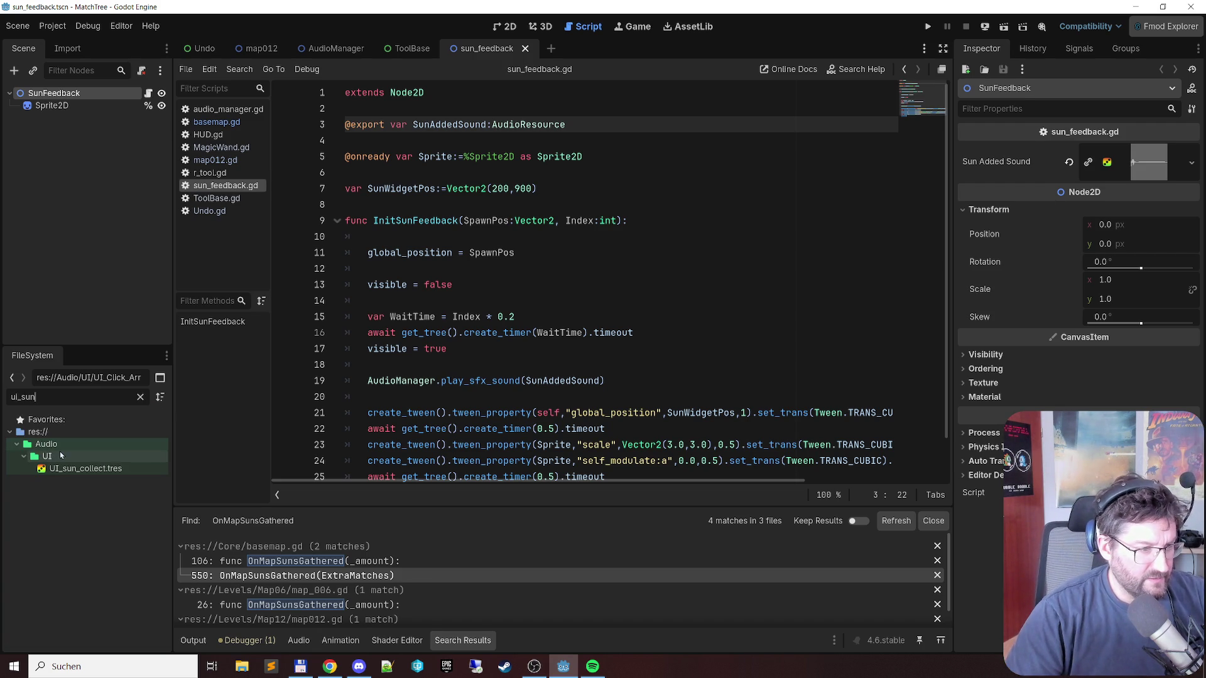
click(76, 471)
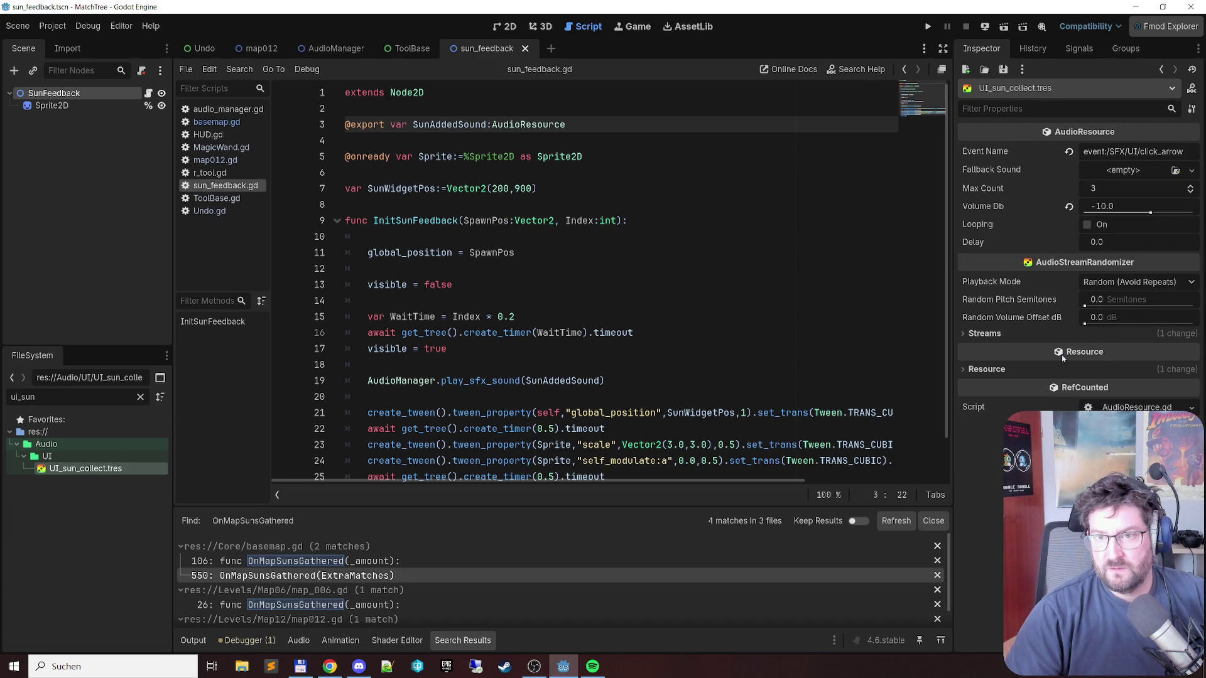
Reset UI_sun_collect's volume to 0 dB and paste the shard_collect event path as its Event Name.
click(1068, 207)
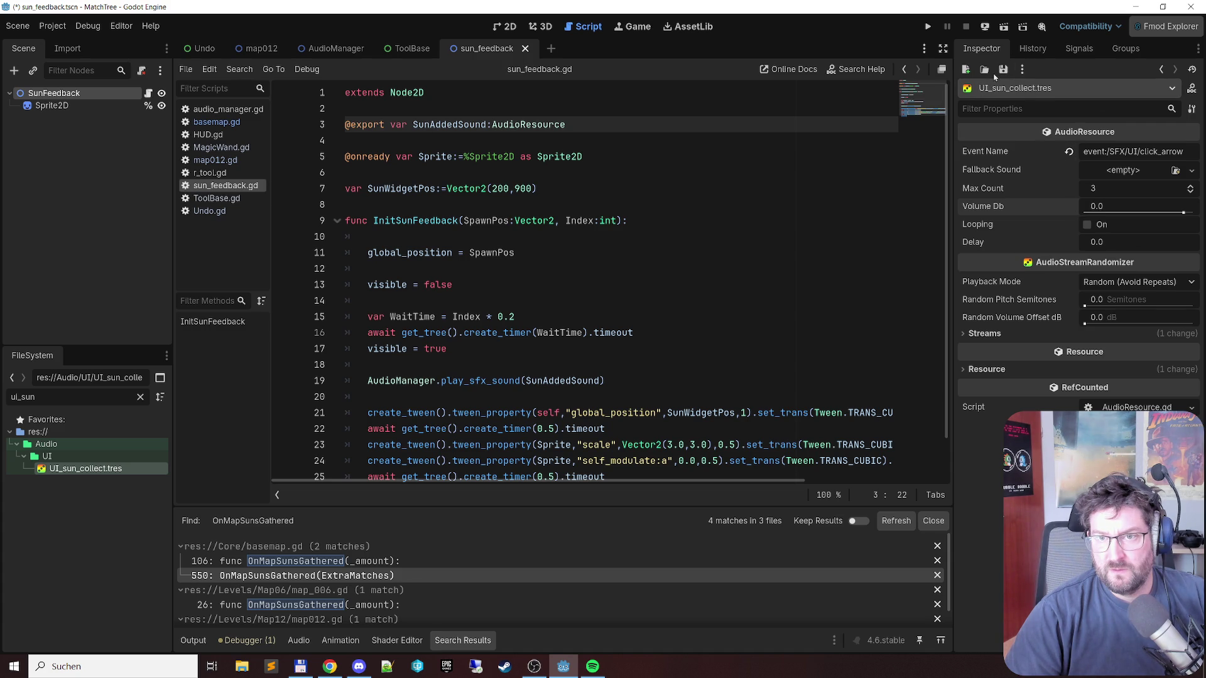
click(1167, 26)
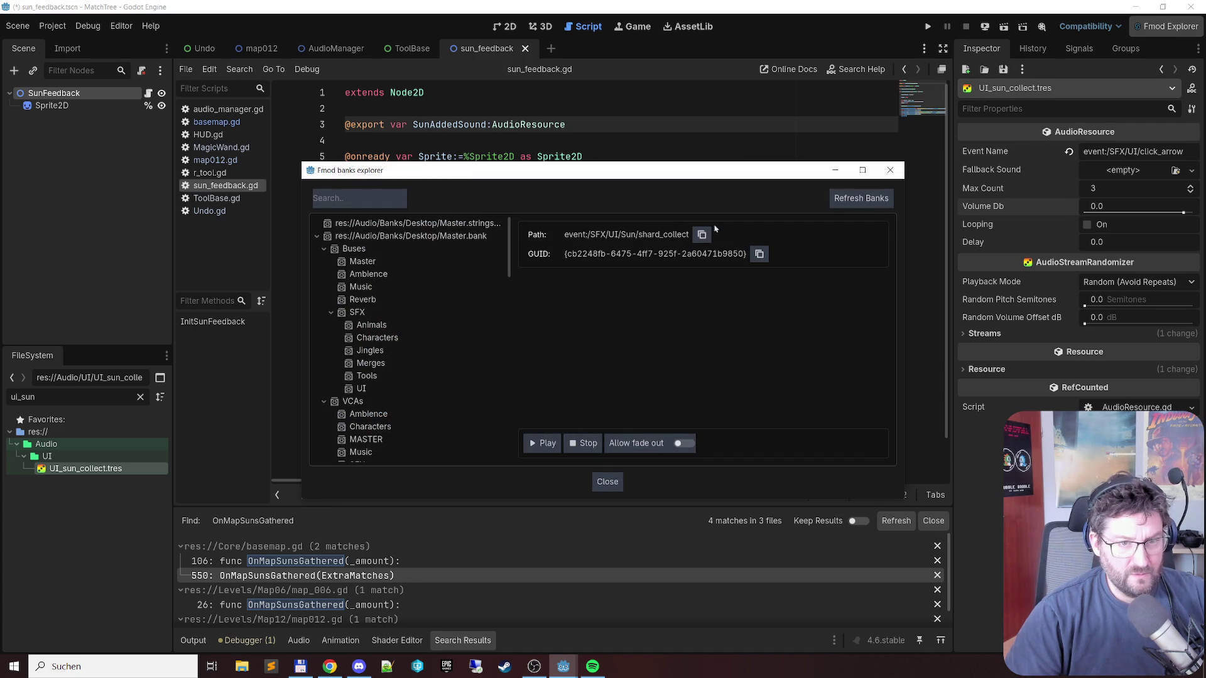
click(890, 170)
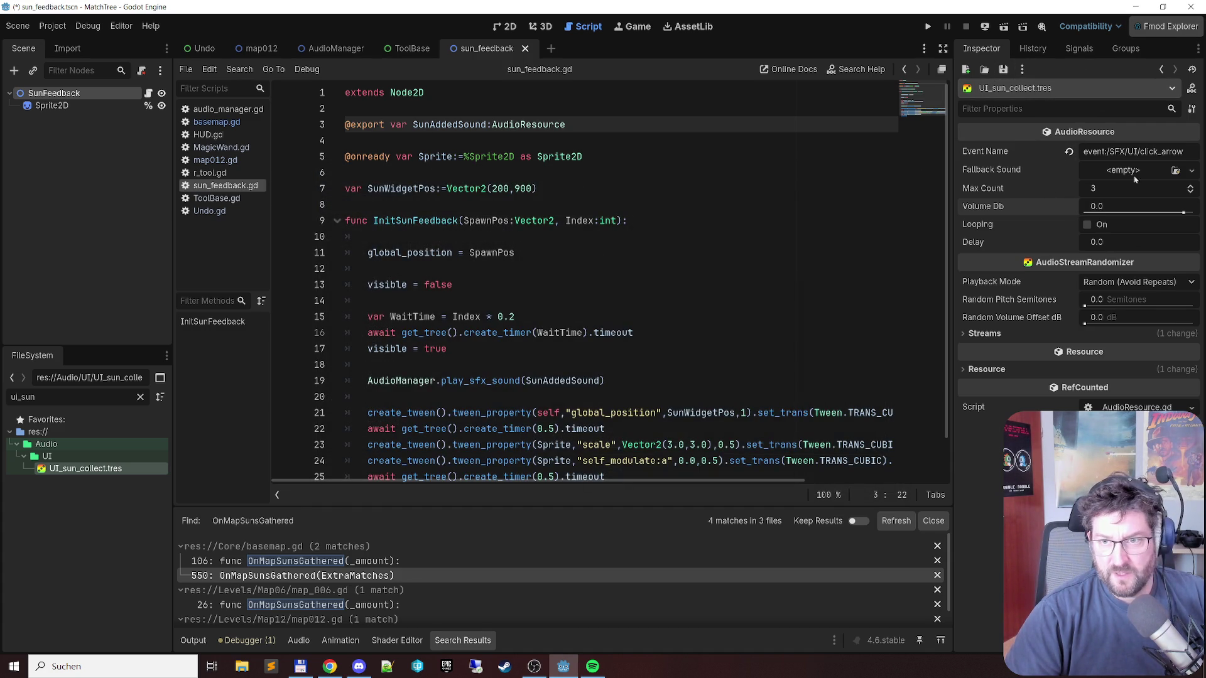
click(1130, 151)
key(ctrl+v)
key(ctrl+s)
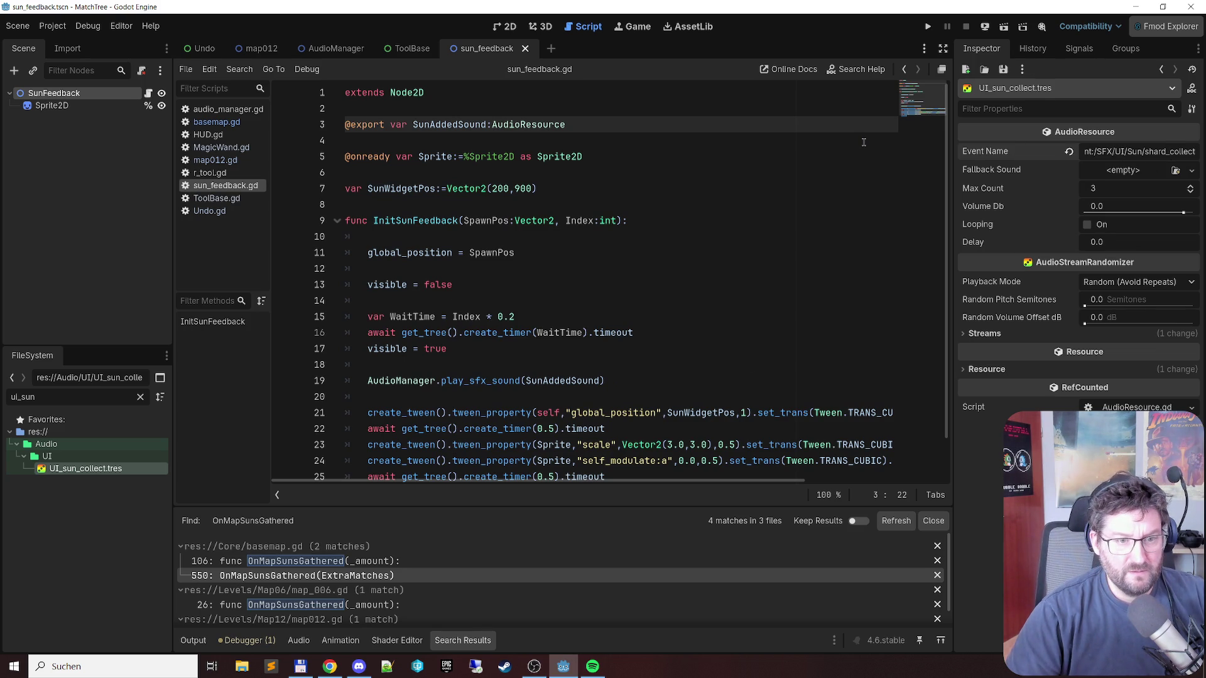
Assign UI_sun_collect.tres as SunFeedback's Sun Added Sound and save the scene.
click(87, 95)
mouse_move(115, 468)
mouse_down()
mouse_move(807, 295)
mouse_move(1149, 162)
mouse_up()
click(727, 207)
key(ctrl+s)
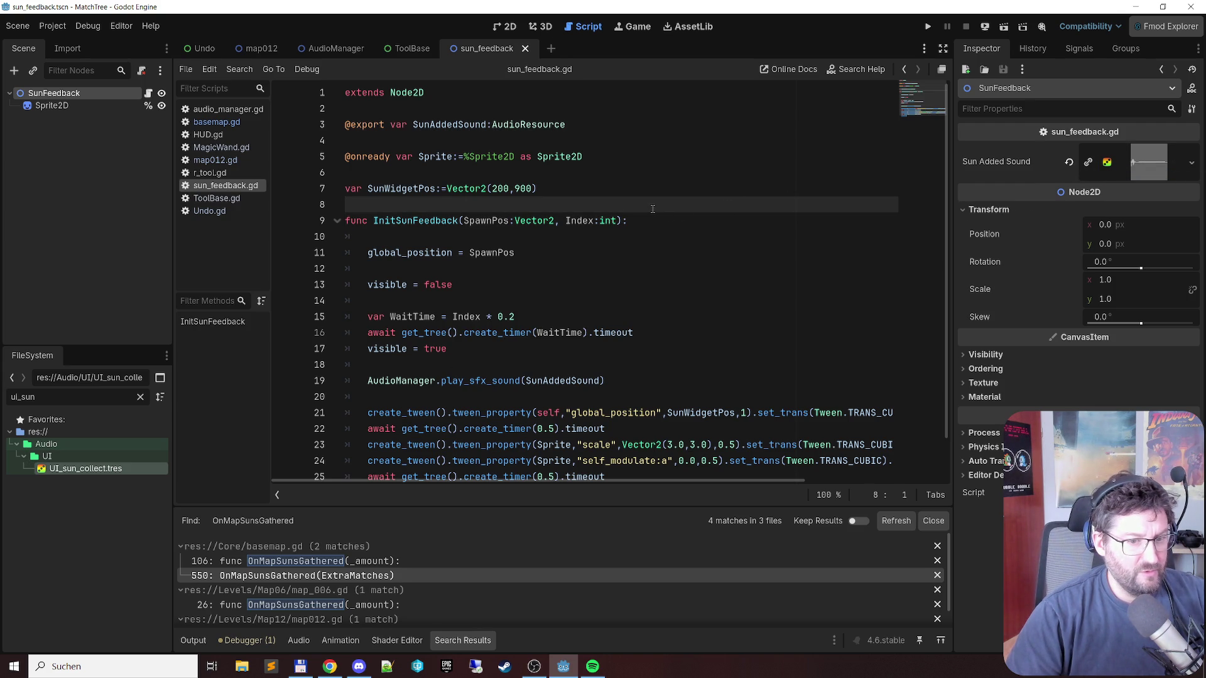
click(257, 49)
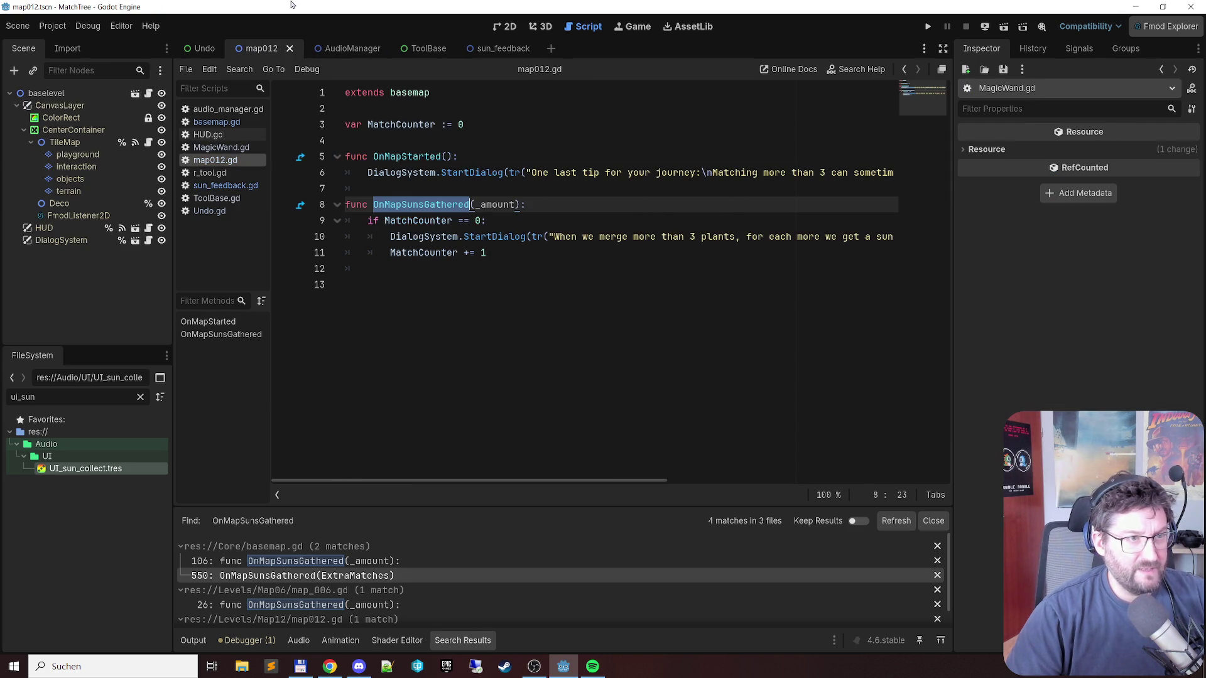
Run the map012 scene, dismiss the gnome's tips, and merge a first tulip chain.
key(F6)
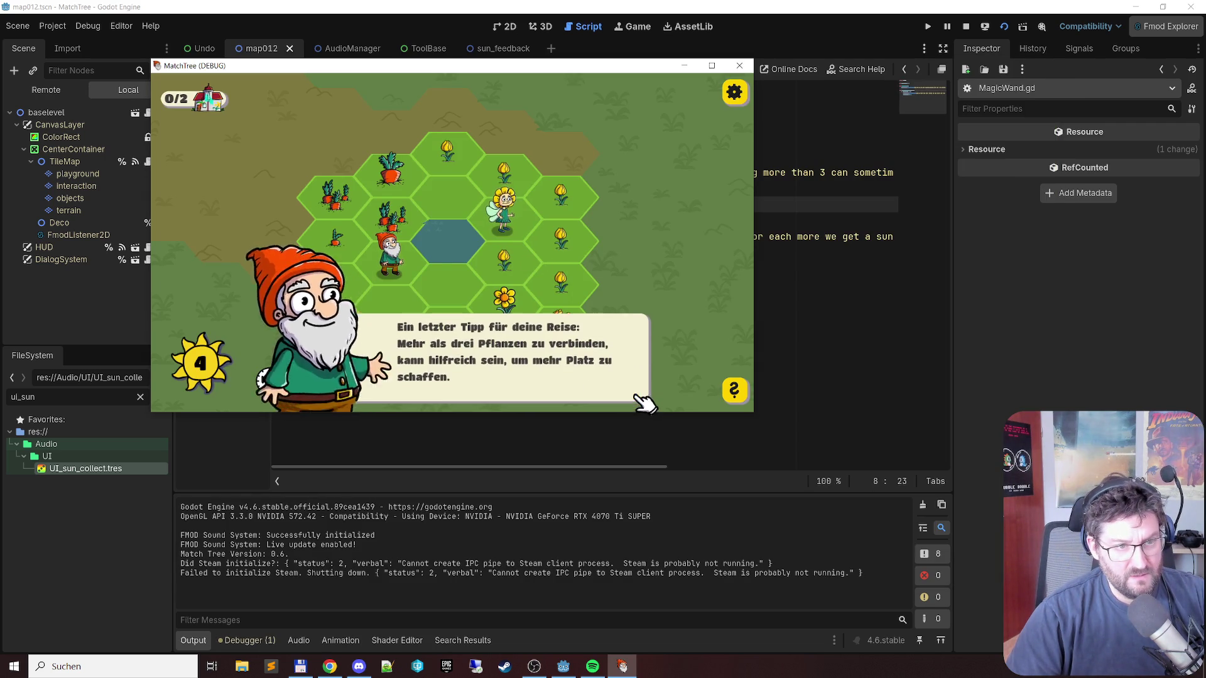
click(628, 405)
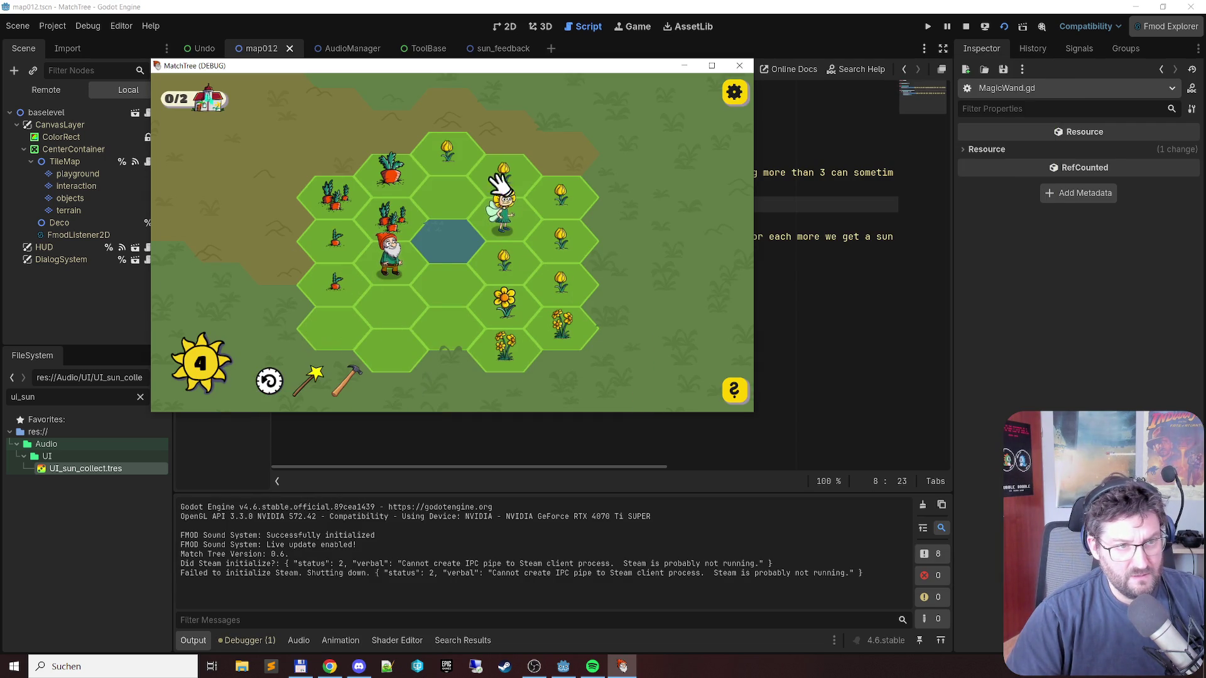
mouse_move(461, 154)
mouse_down()
mouse_move(559, 189)
mouse_move(552, 283)
mouse_move(527, 263)
mouse_up()
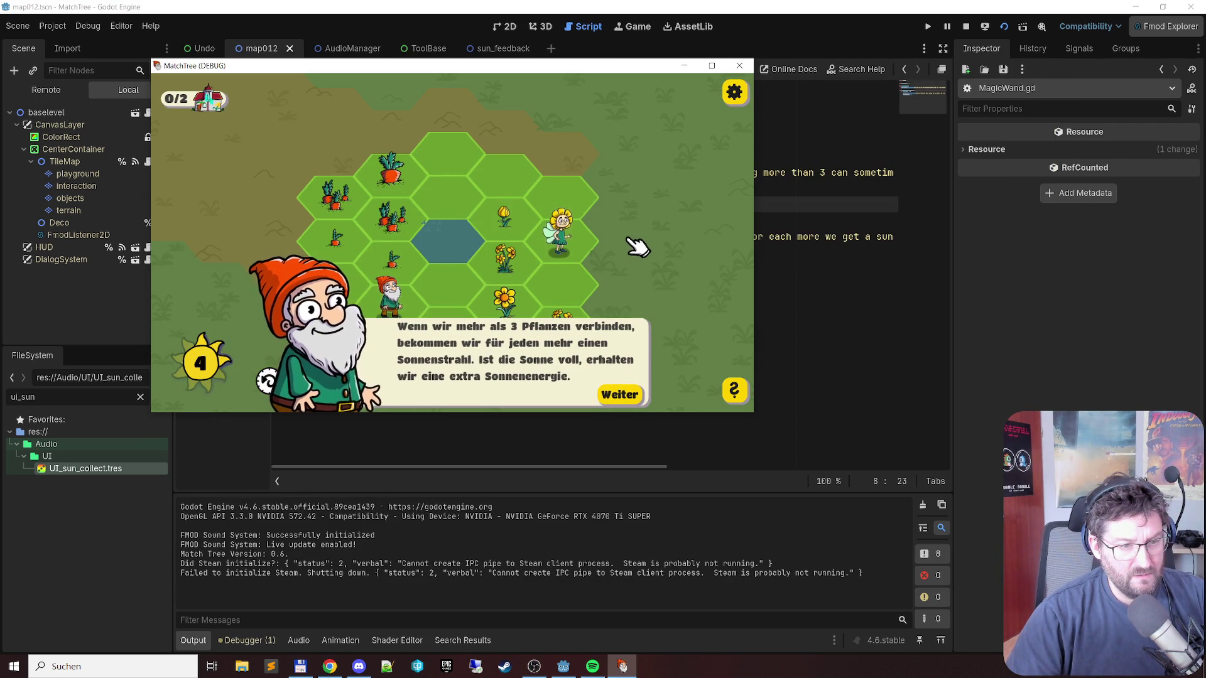
click(628, 394)
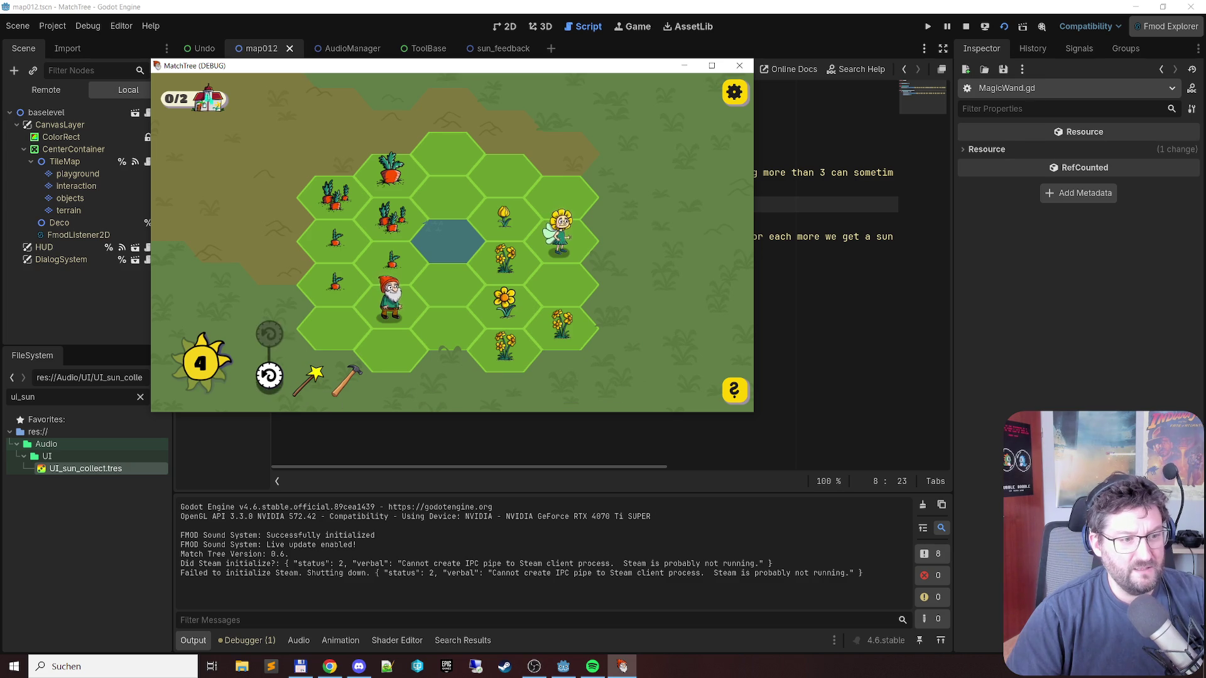
Chain five tulips, advance the turn, and merge tulips into sunflowers to collect a sun.
mouse_move(450, 154)
mouse_down()
mouse_move(571, 251)
mouse_move(519, 269)
mouse_up()
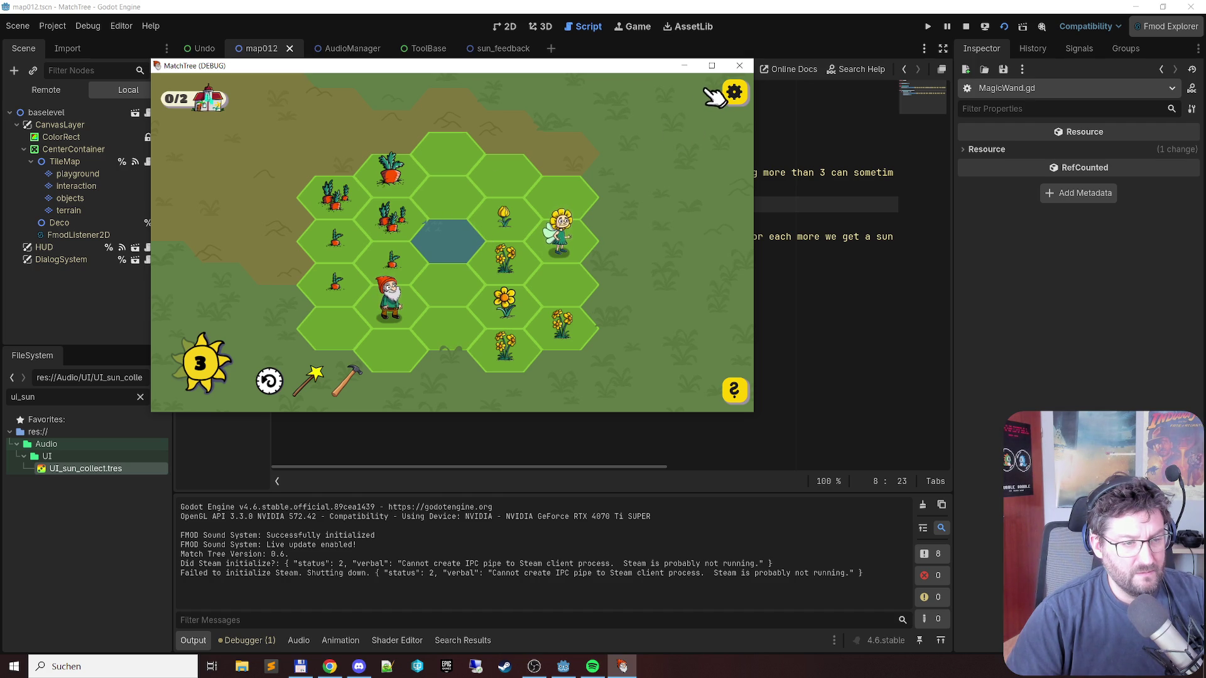
click(269, 381)
click(438, 139)
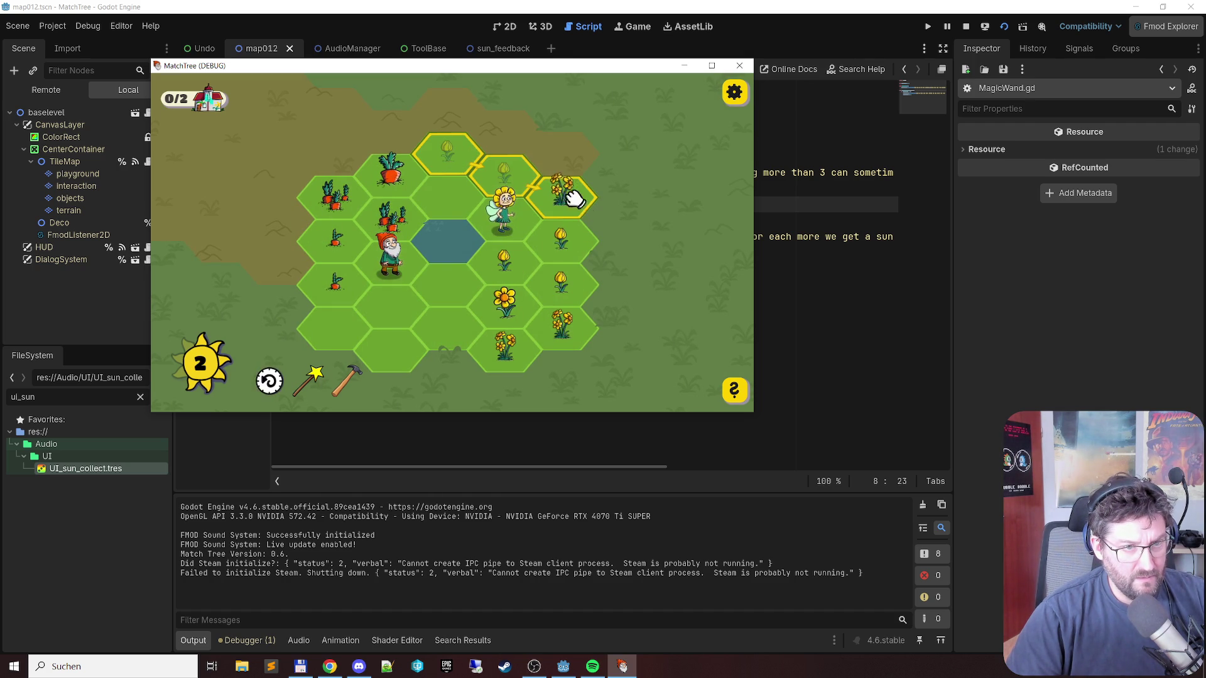